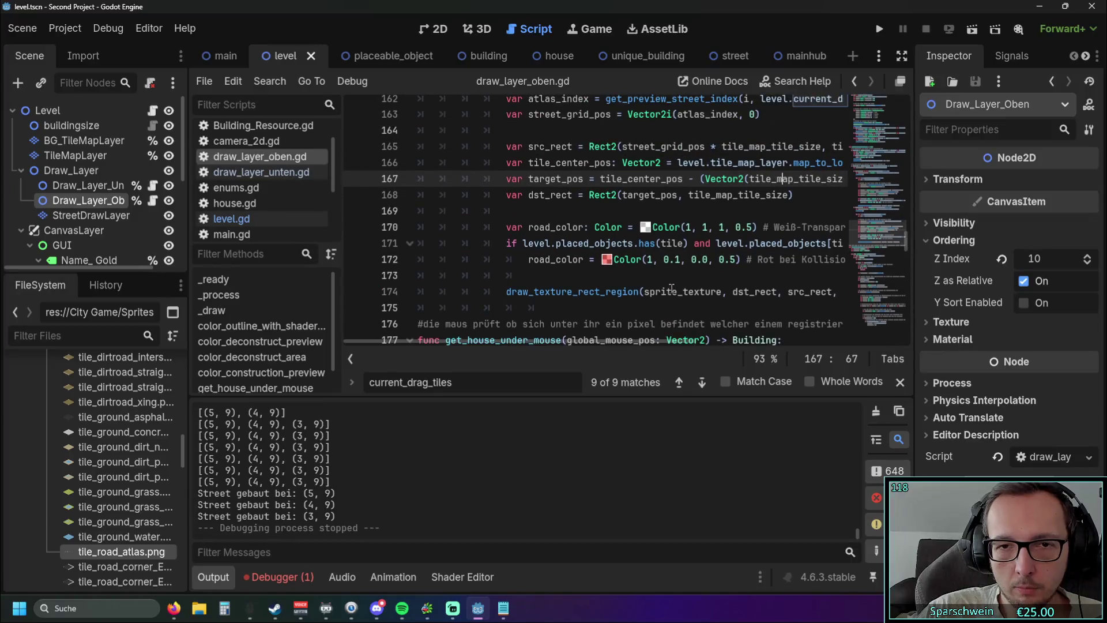
Search draw_layer_oben.gd for get_preview_street_index and jump to its earlier call
scroll(668, 291, "down", 2)
scroll(683, 283, "up", 7)
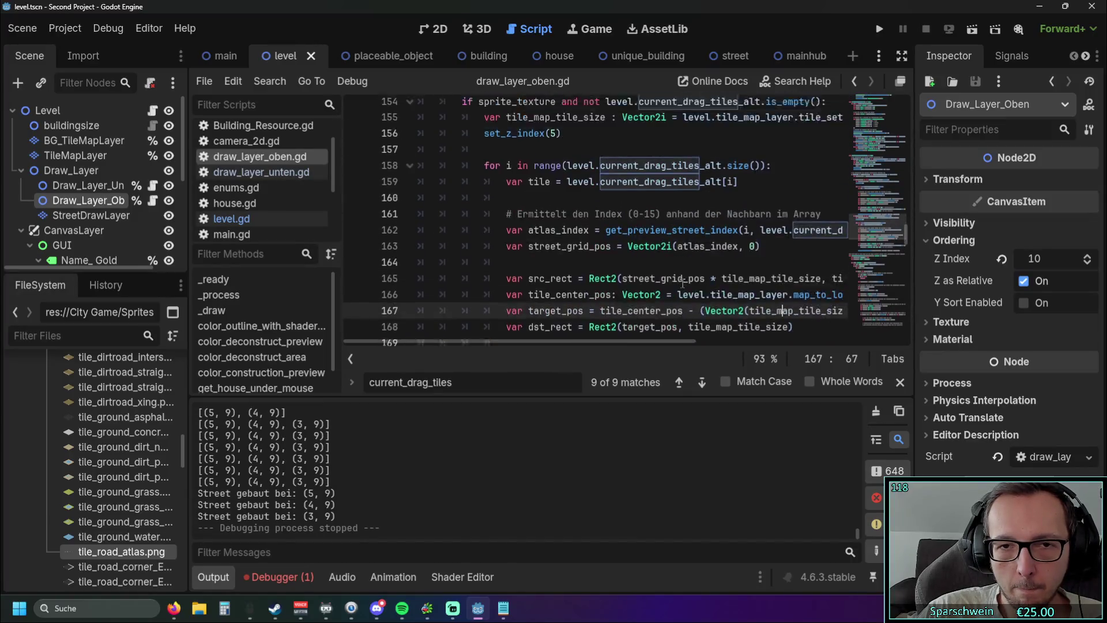
scroll(589, 289, "up", 1)
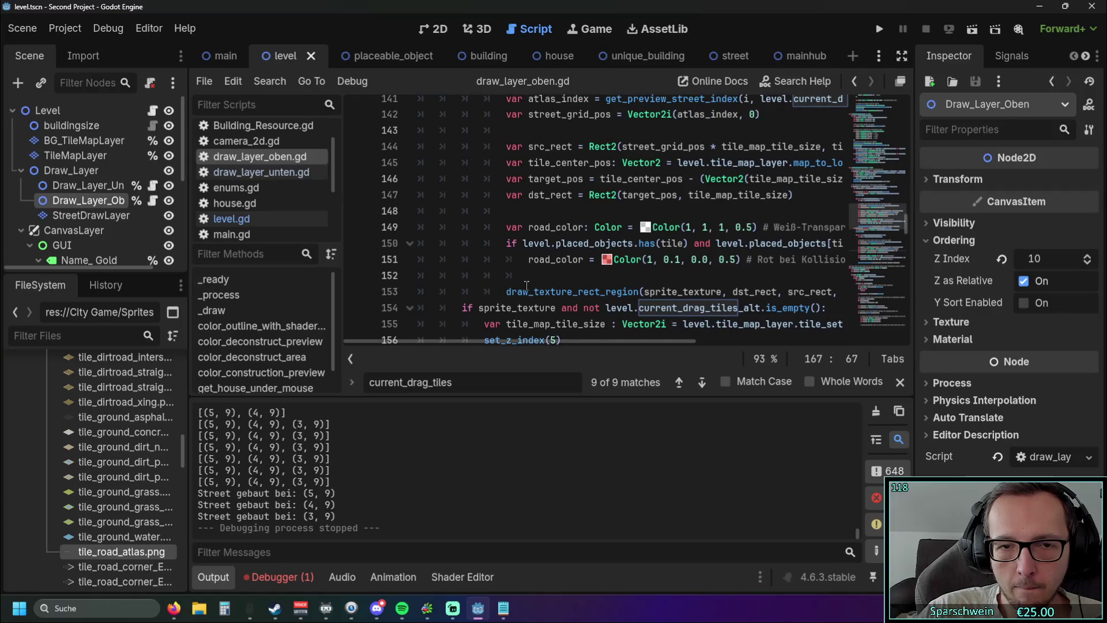
scroll(588, 281, "down", 2)
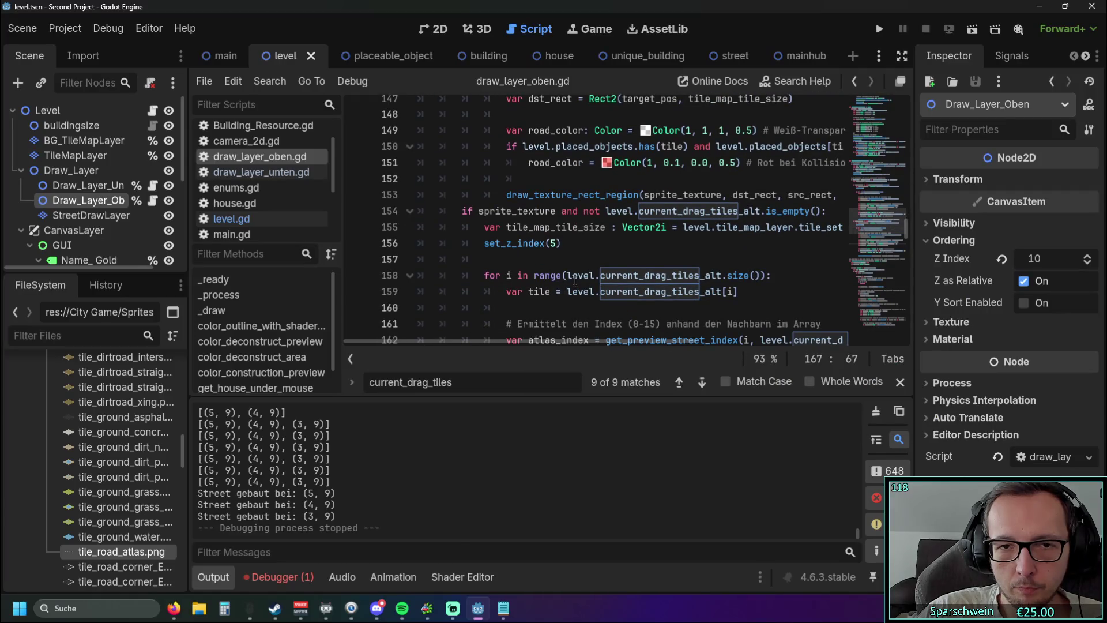
left_click(575, 261)
mouse_move(512, 341)
left_mouse_down()
mouse_move(562, 345)
mouse_move(512, 344)
left_mouse_up()
scroll(542, 273, "up", 6)
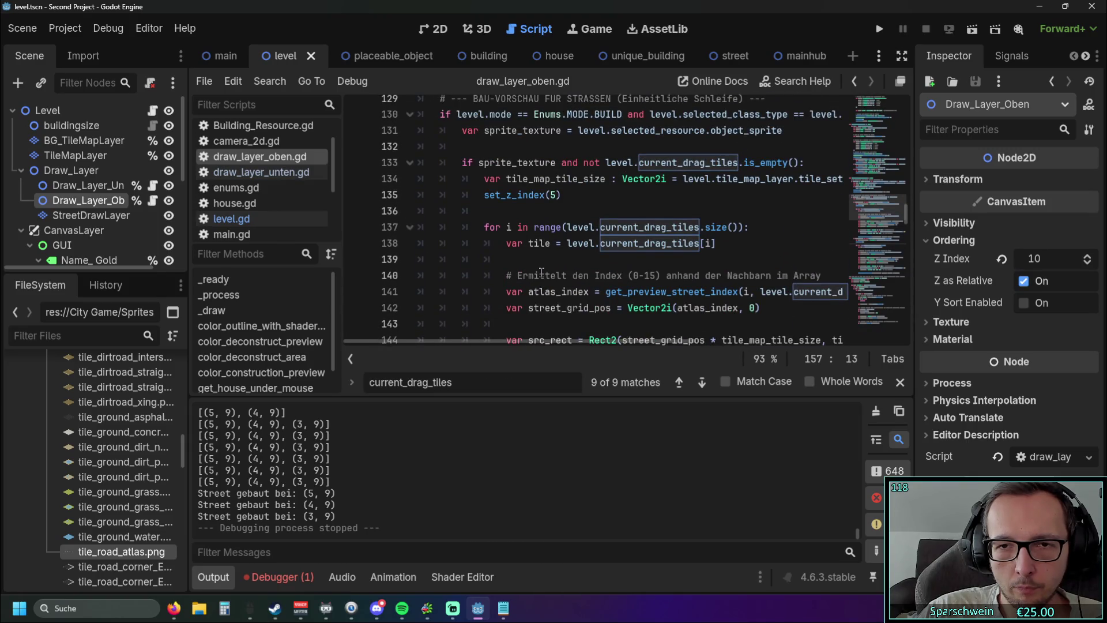
scroll(542, 272, "up", 4)
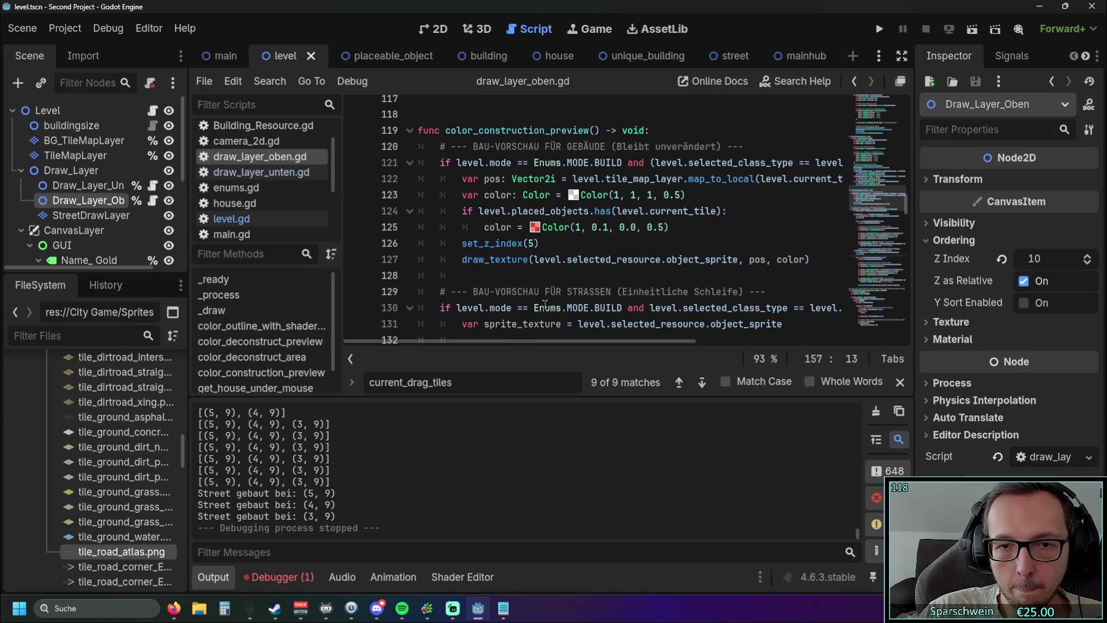
scroll(542, 306, "down", 16)
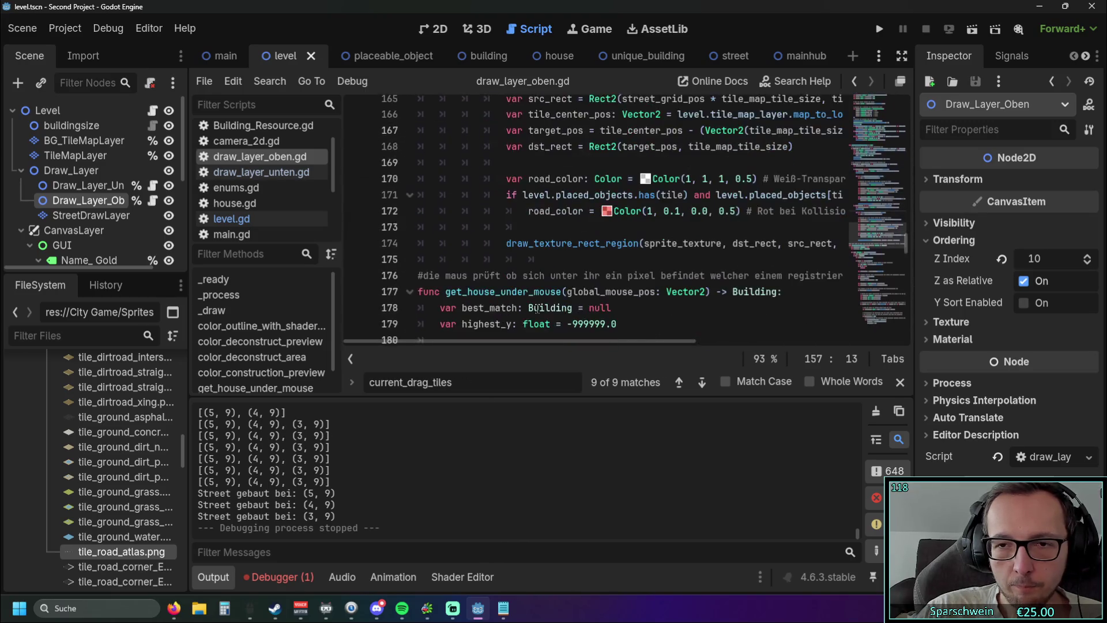
scroll(537, 308, "down", 2)
scroll(530, 297, "down", 2)
scroll(536, 296, "down", 16)
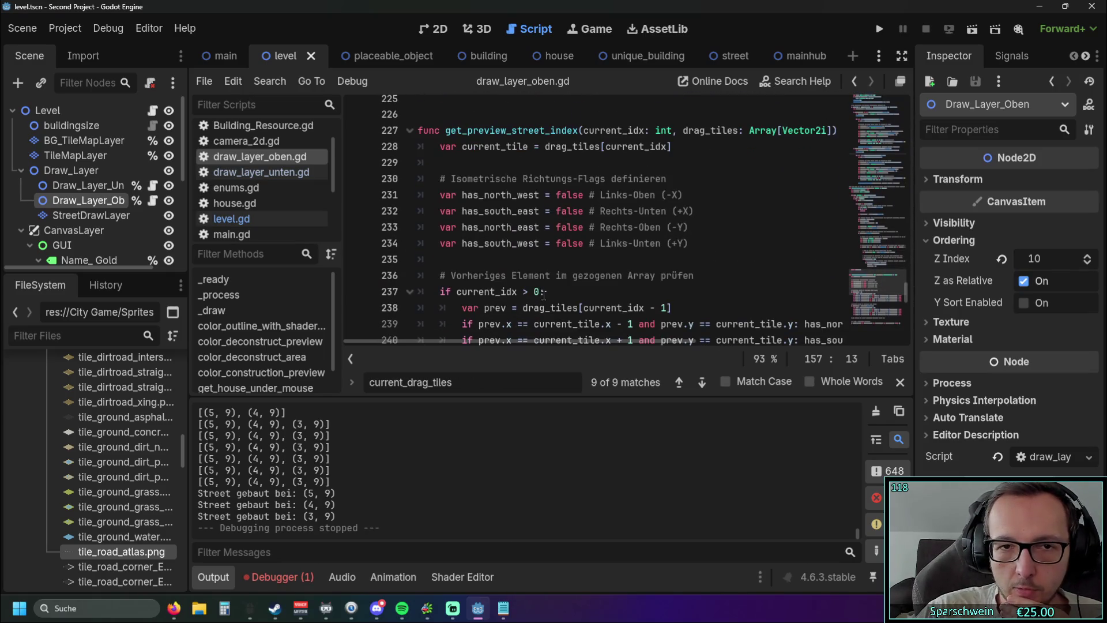
scroll(544, 295, "up", 1)
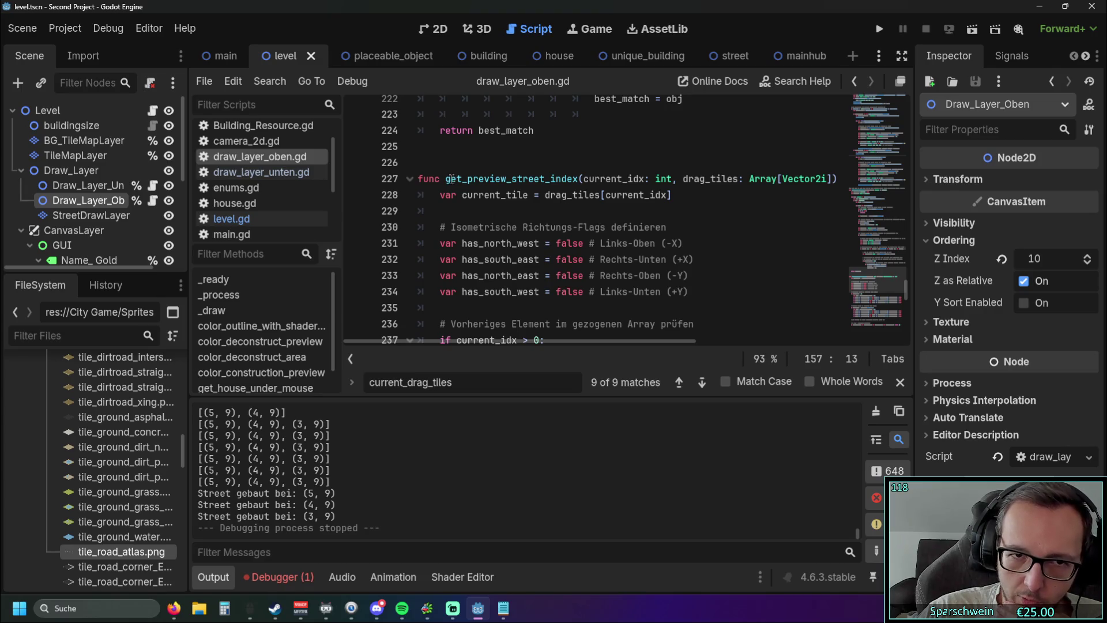
left_click_drag(447, 179, 581, 179)
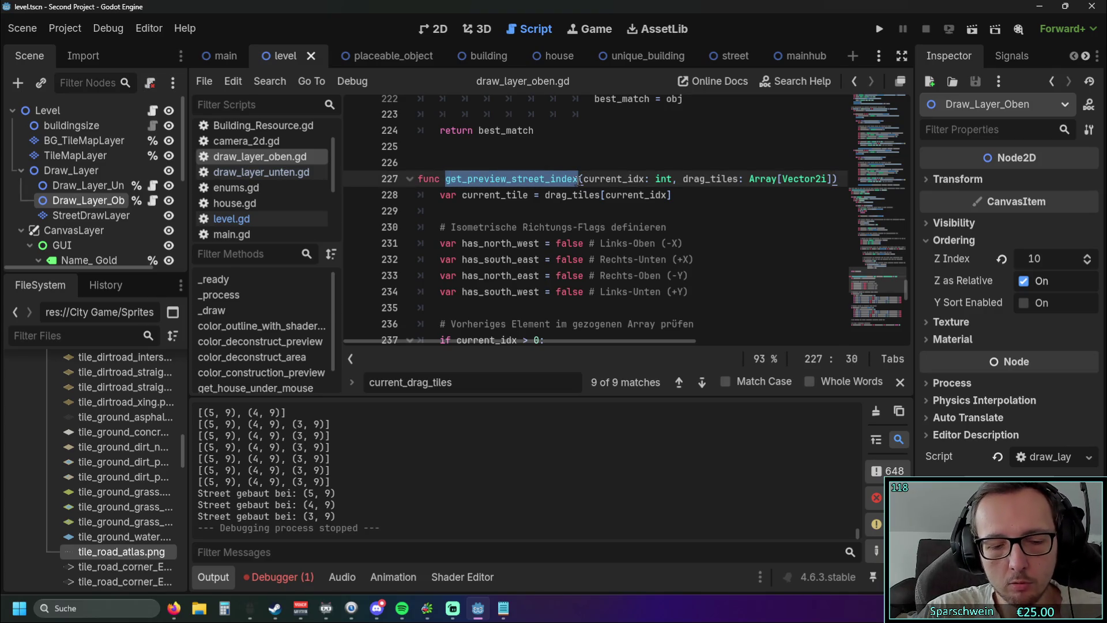
key("ctrl+f")
left_click(680, 383)
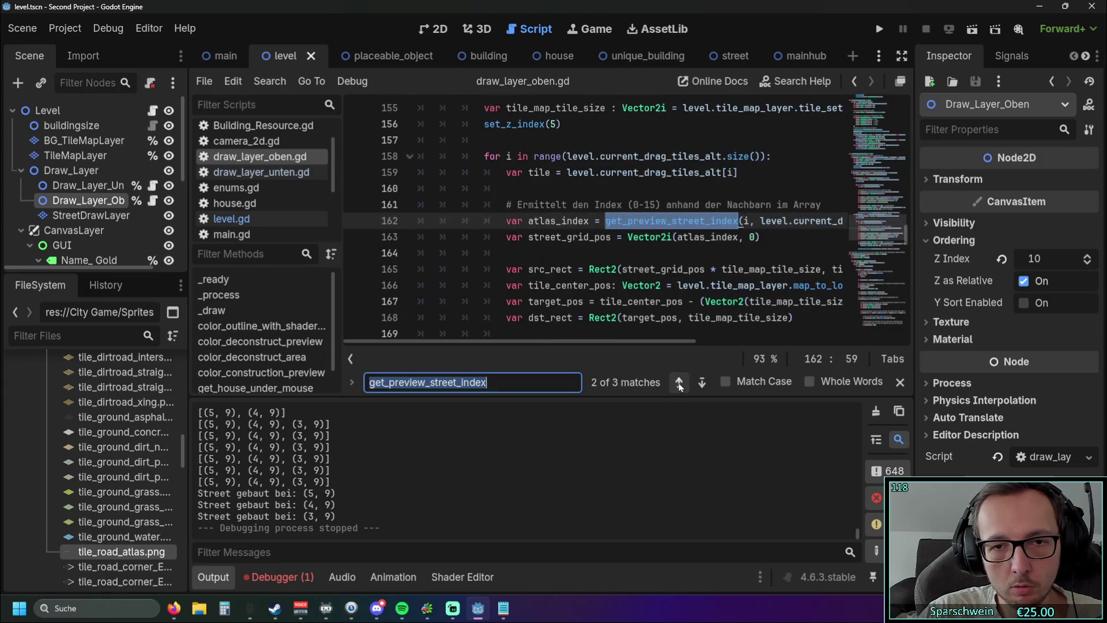
Select the entire get_preview_street_index function and copy it
scroll(702, 297, "up", 3)
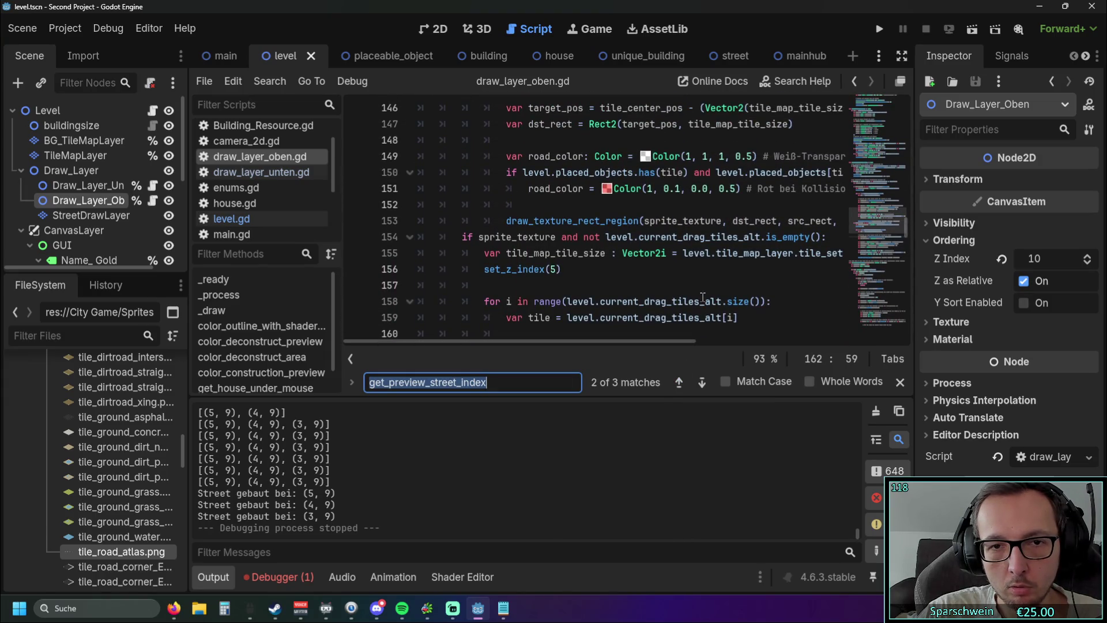
scroll(702, 297, "up", 10)
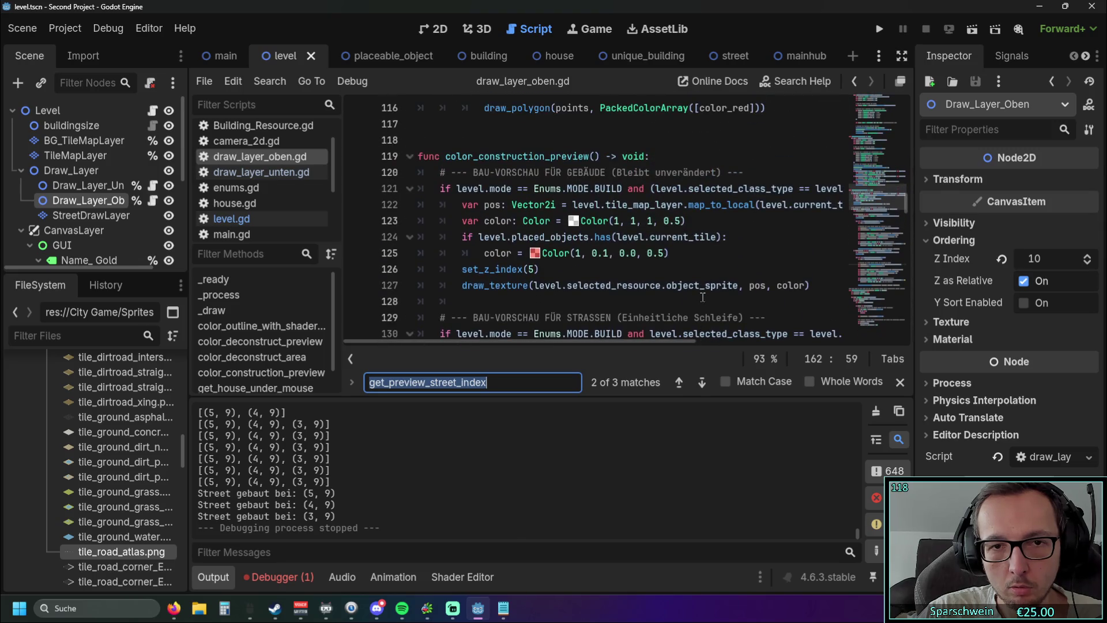
scroll(703, 297, "down", 12)
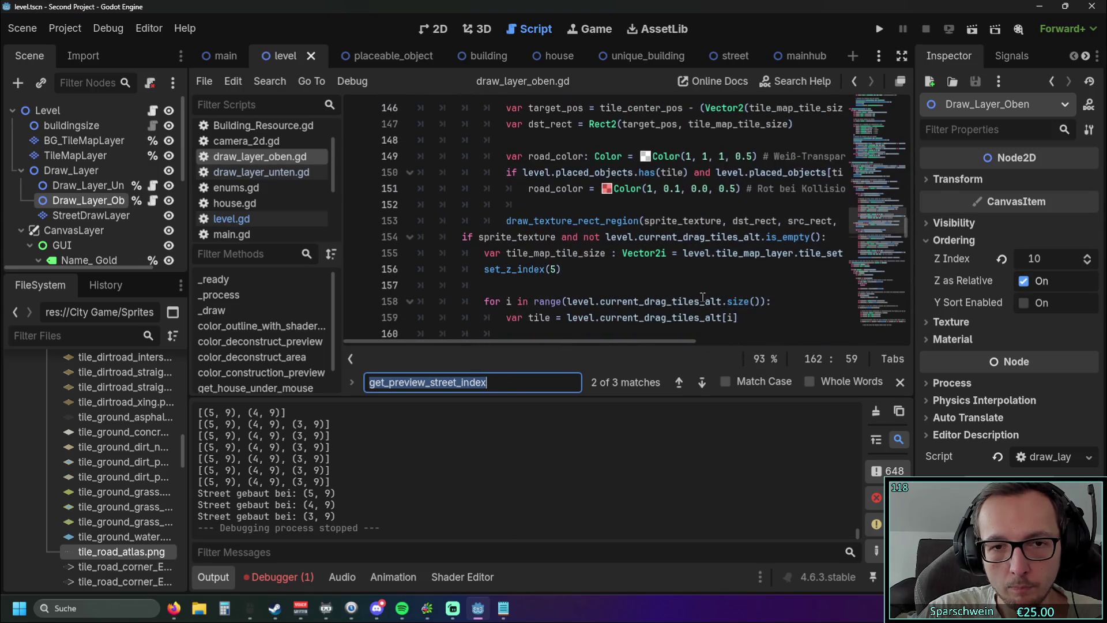
left_click(707, 287)
scroll(708, 291, "down", 20)
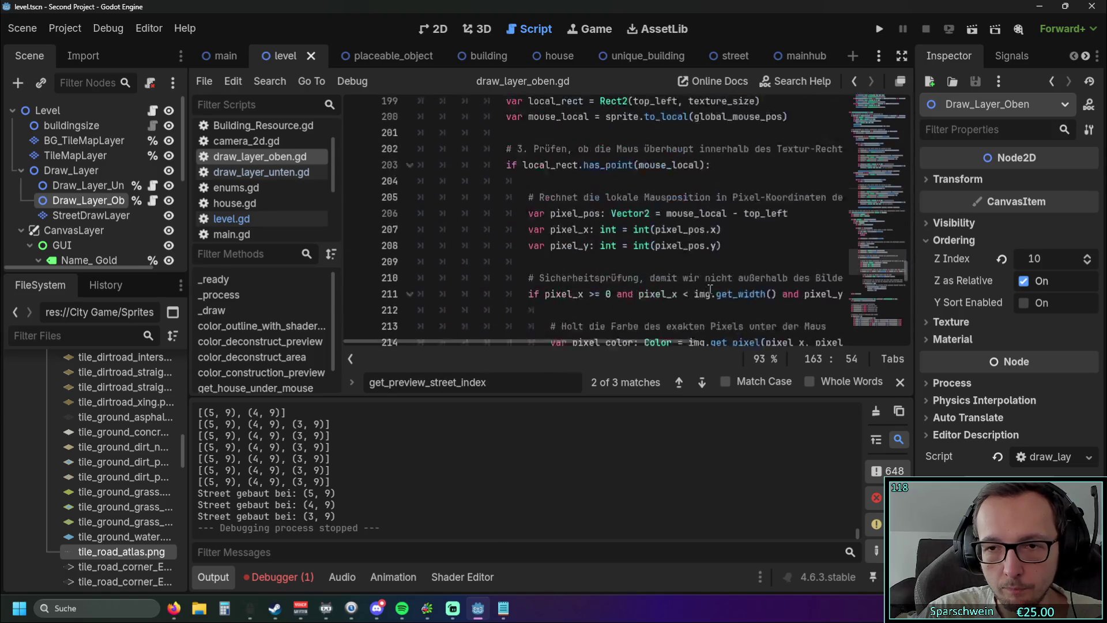
scroll(711, 289, "down", 10)
mouse_move(577, 332)
left_mouse_down()
mouse_move(497, 206)
mouse_move(439, 218)
mouse_move(424, 205)
mouse_move(419, 227)
left_mouse_up()
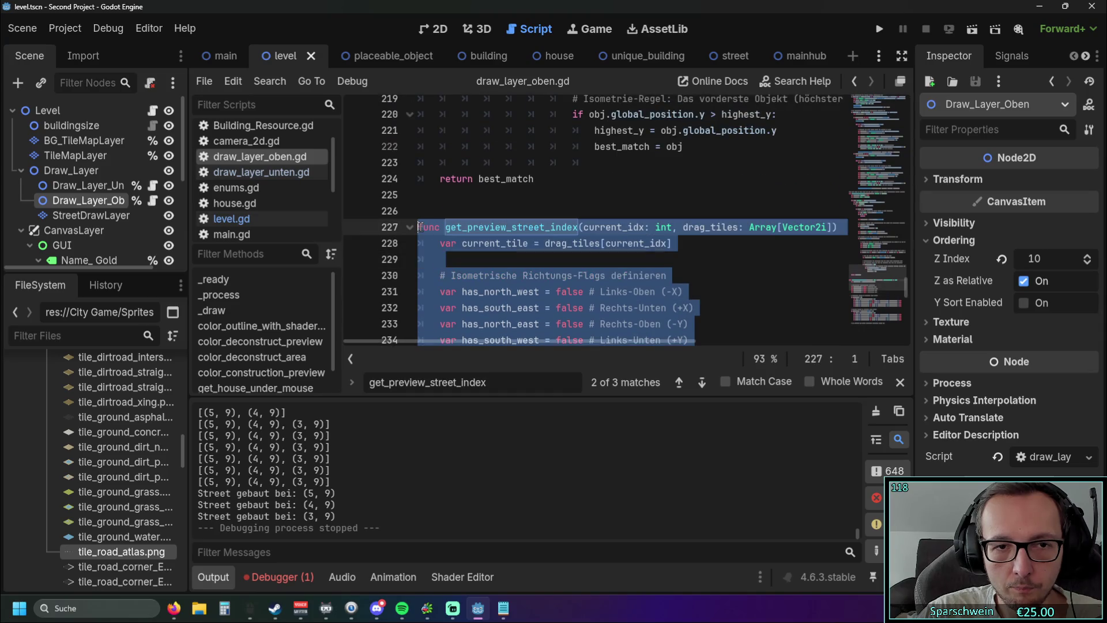
scroll(443, 239, "down", 16)
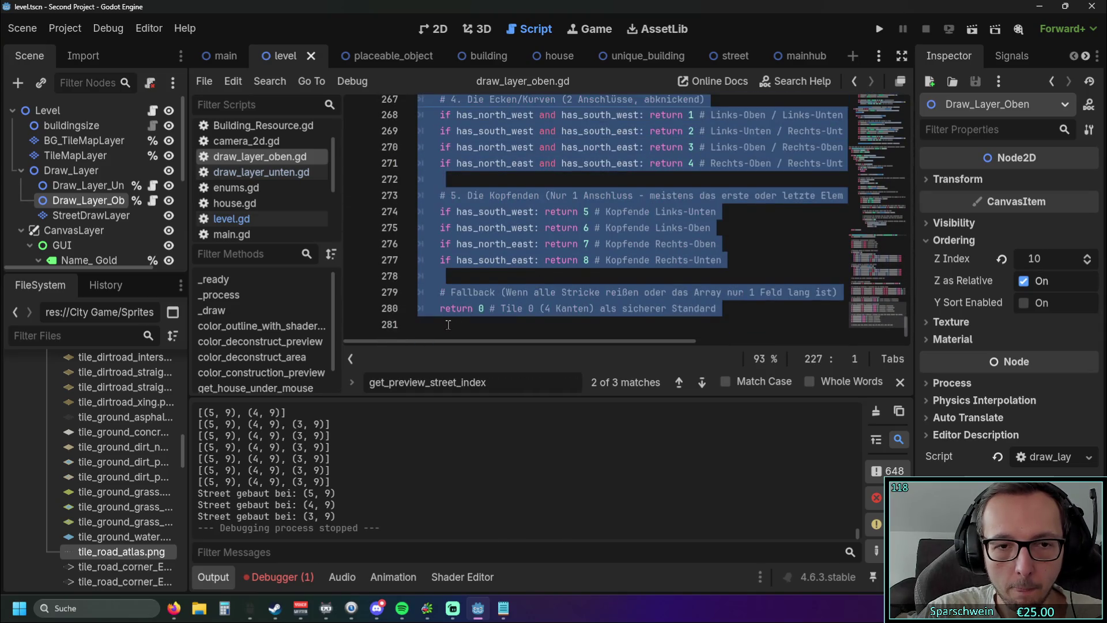
Paste a duplicate of the function at the end and rename it get_preview_street_index_alt
left_click(448, 326)
key("ctrl+v")
scroll(448, 299, "up", 15)
scroll(448, 299, "up", 1)
left_click(578, 237)
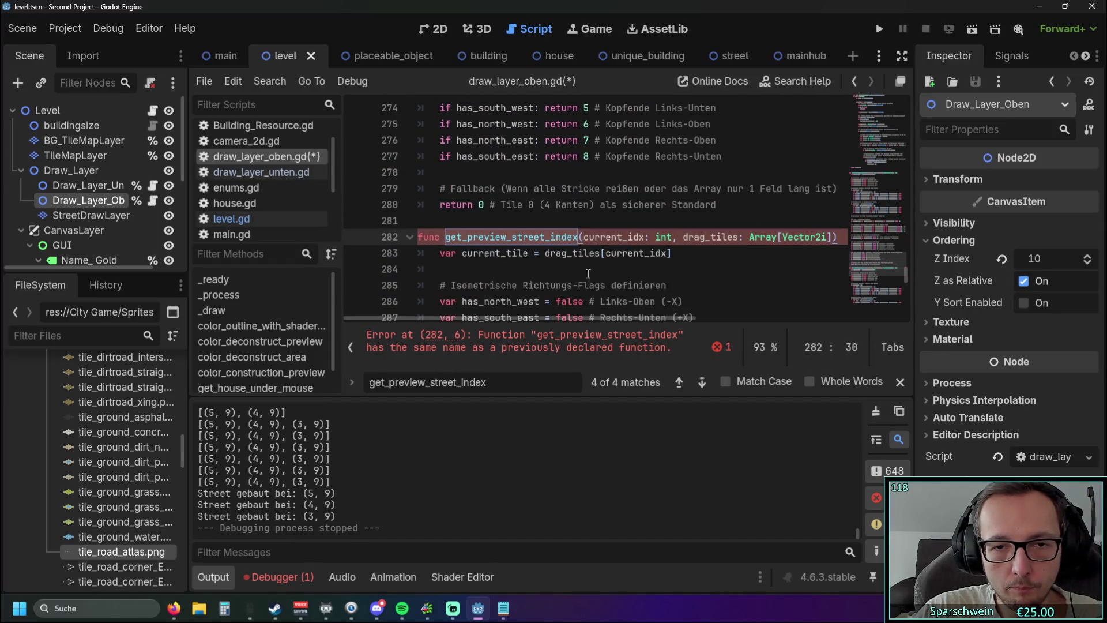
type("_alt")
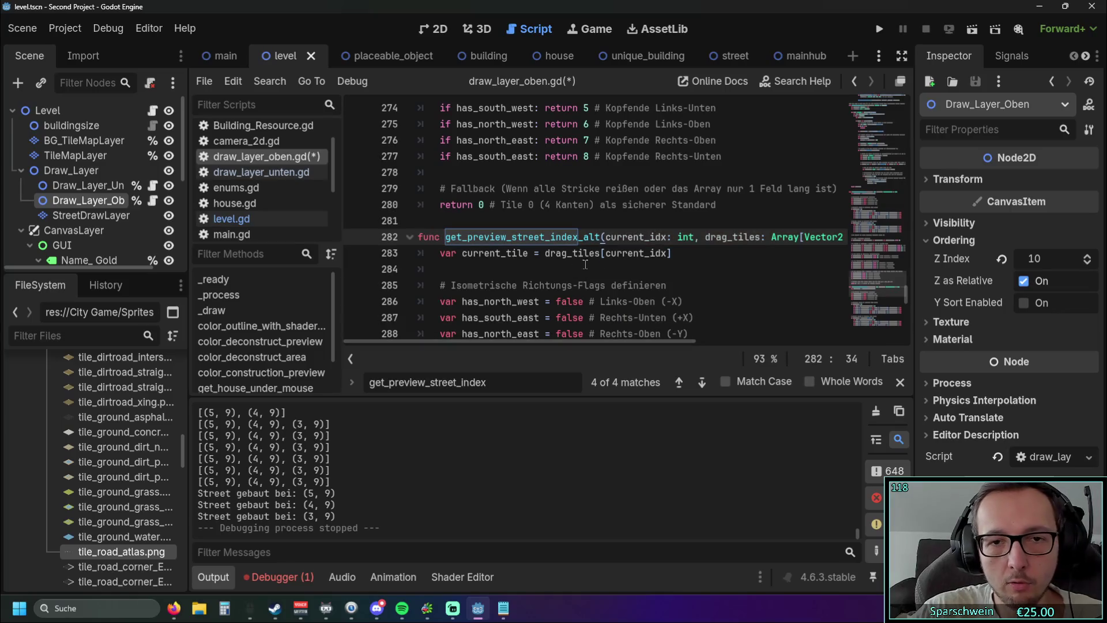
Change the call on line 162 to get_preview_street_index_alt and run the game
left_click(726, 269)
left_click(678, 382)
left_click(678, 383)
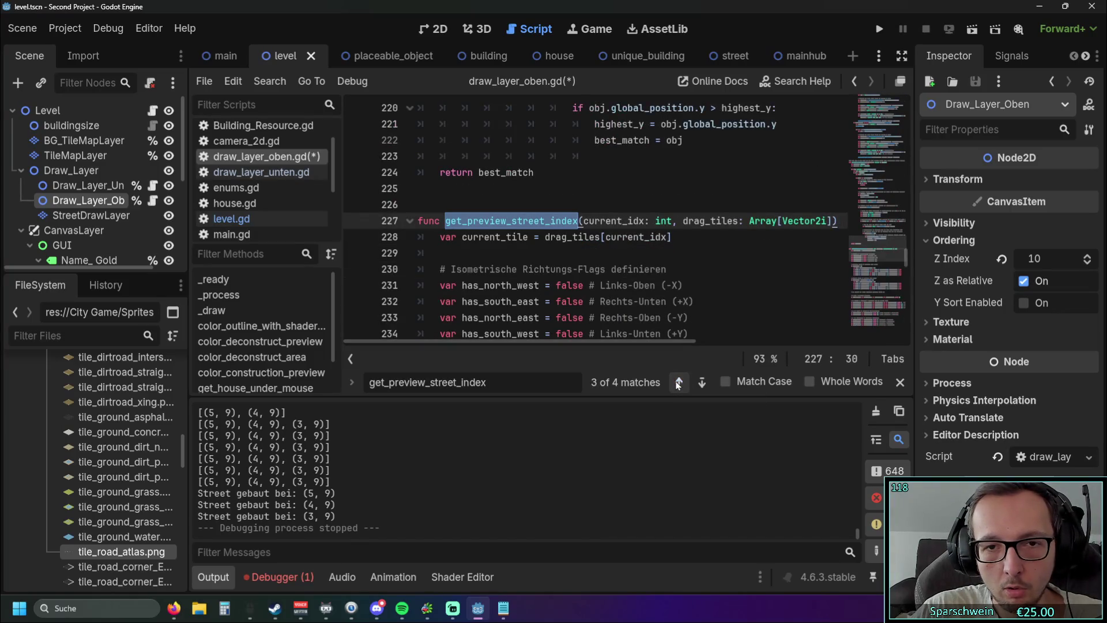
scroll(692, 292, "up", 1)
left_click(679, 382)
scroll(733, 259, "up", 2)
scroll(733, 260, "down", 2)
left_click(733, 259)
key("Up")
key("Up")
type("_alt")
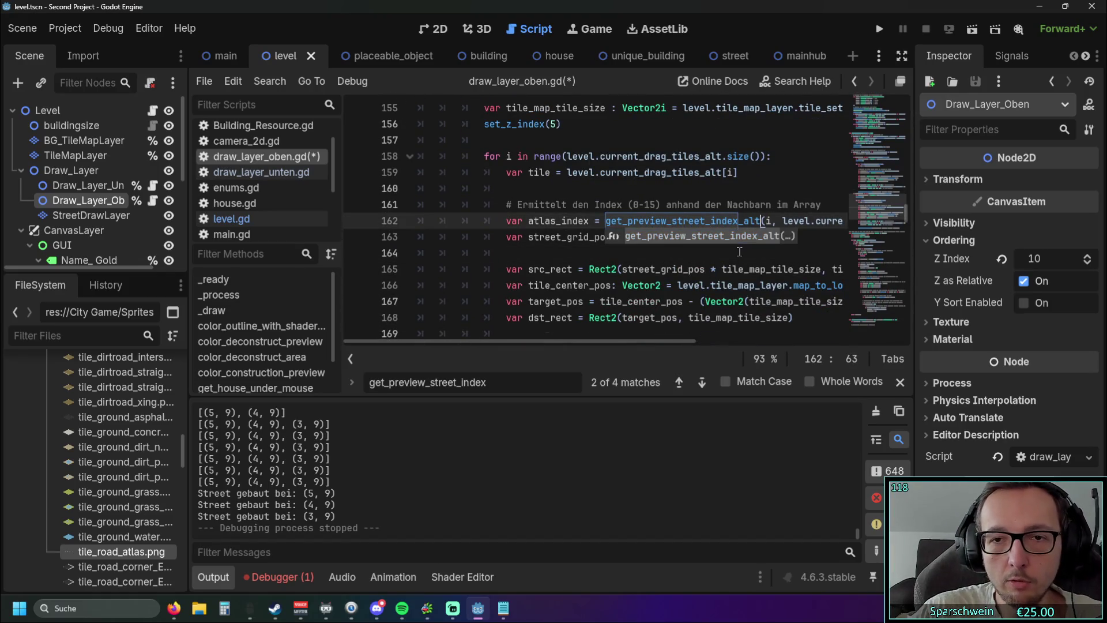
left_click(545, 255)
left_click(879, 28)
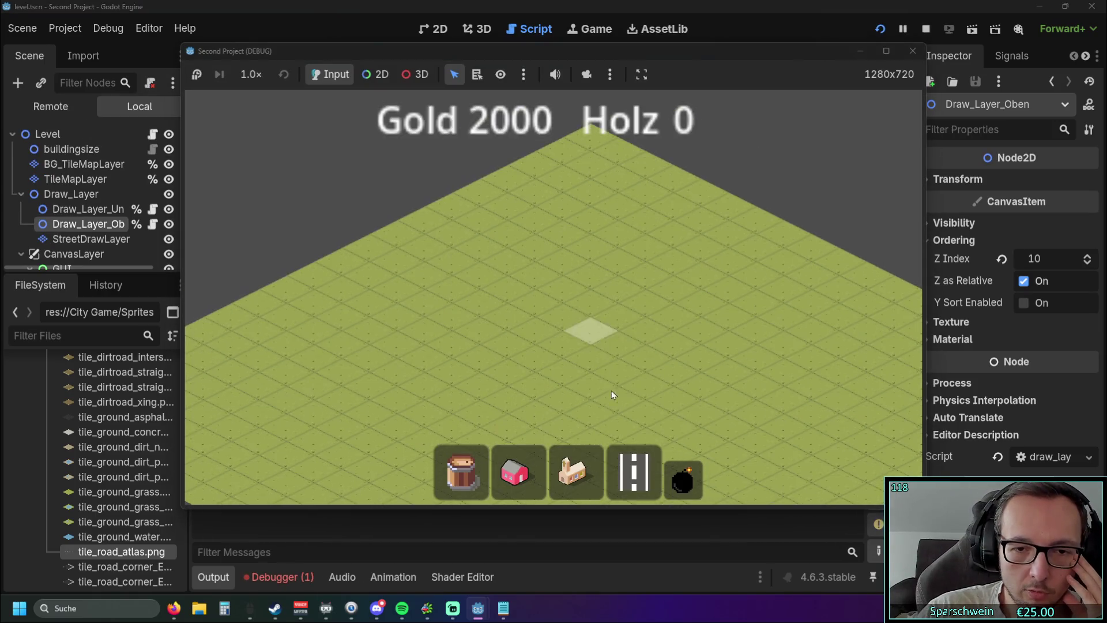
With the road tool, drag a four-tile street from (6, 10) to (9, 10), then stop the game
left_click(634, 473)
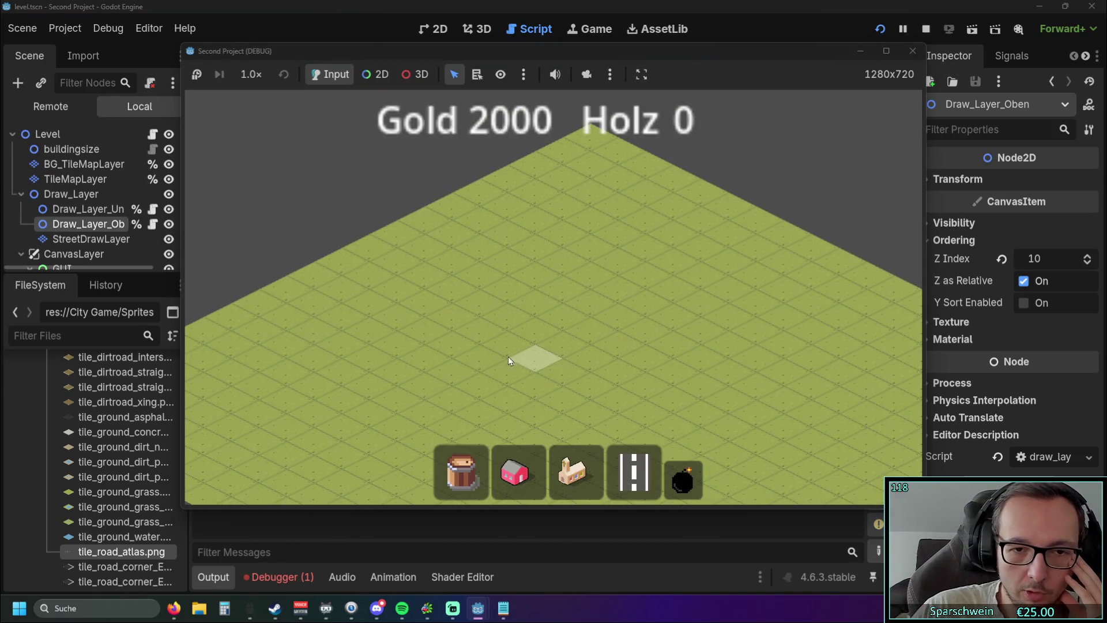
left_click_drag(508, 356, 634, 269)
mouse_move(489, 337)
left_mouse_down()
mouse_move(629, 388)
mouse_move(704, 313)
mouse_move(559, 365)
mouse_move(596, 370)
mouse_move(392, 323)
mouse_move(577, 401)
left_mouse_up()
left_click(913, 50)
Search the script for drag_tiles and step back to its first match
scroll(630, 273, "down", 5)
scroll(630, 273, "down", 15)
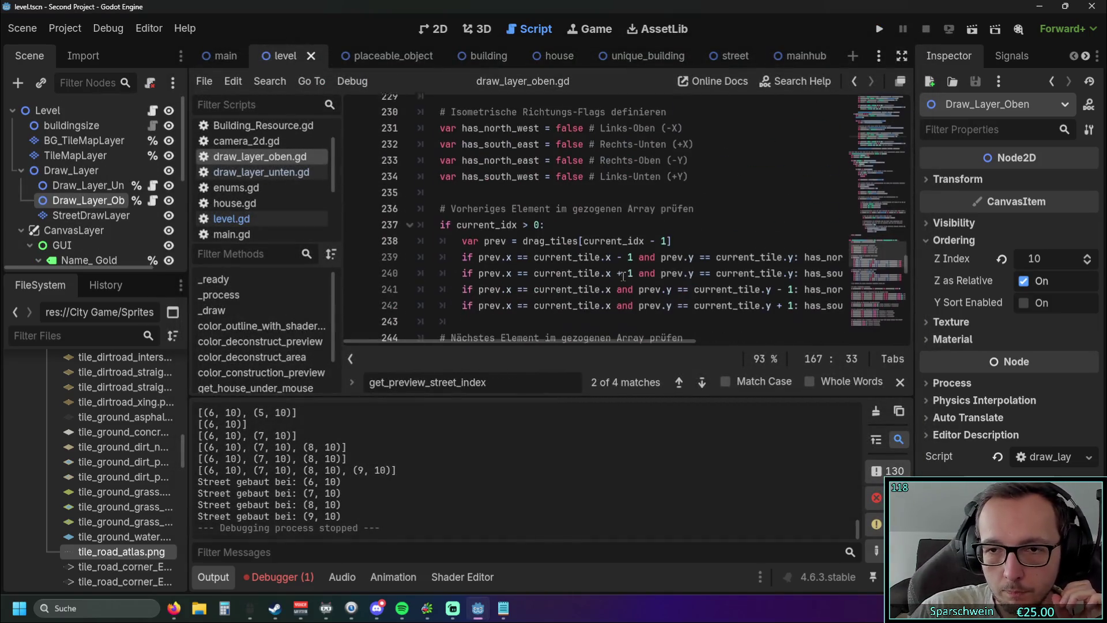
scroll(623, 274, "up", 1)
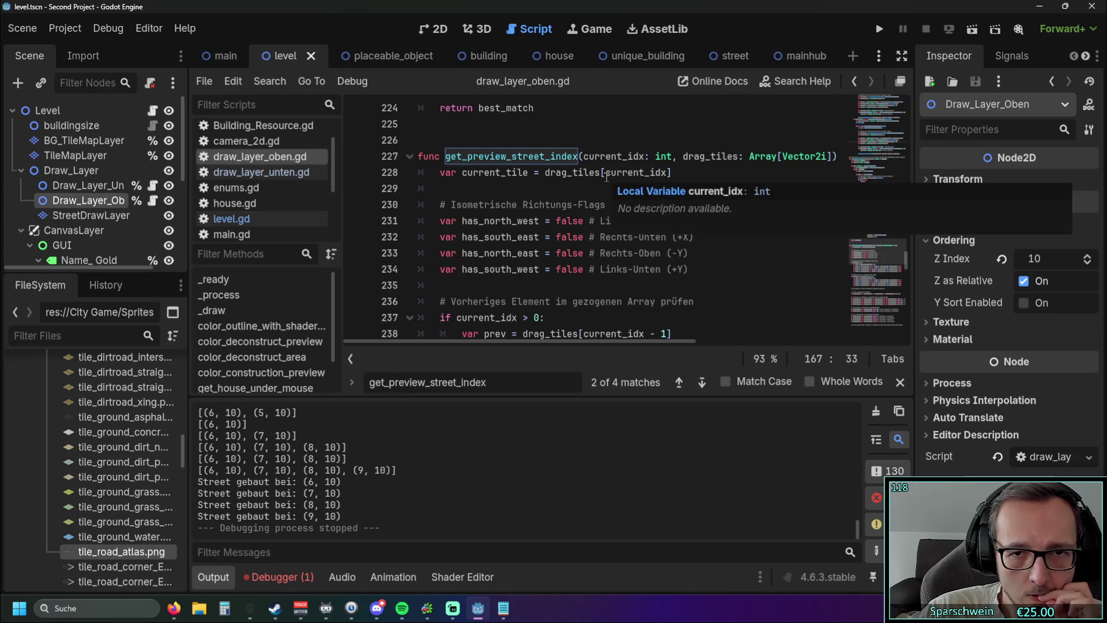
scroll(579, 218, "up", 1)
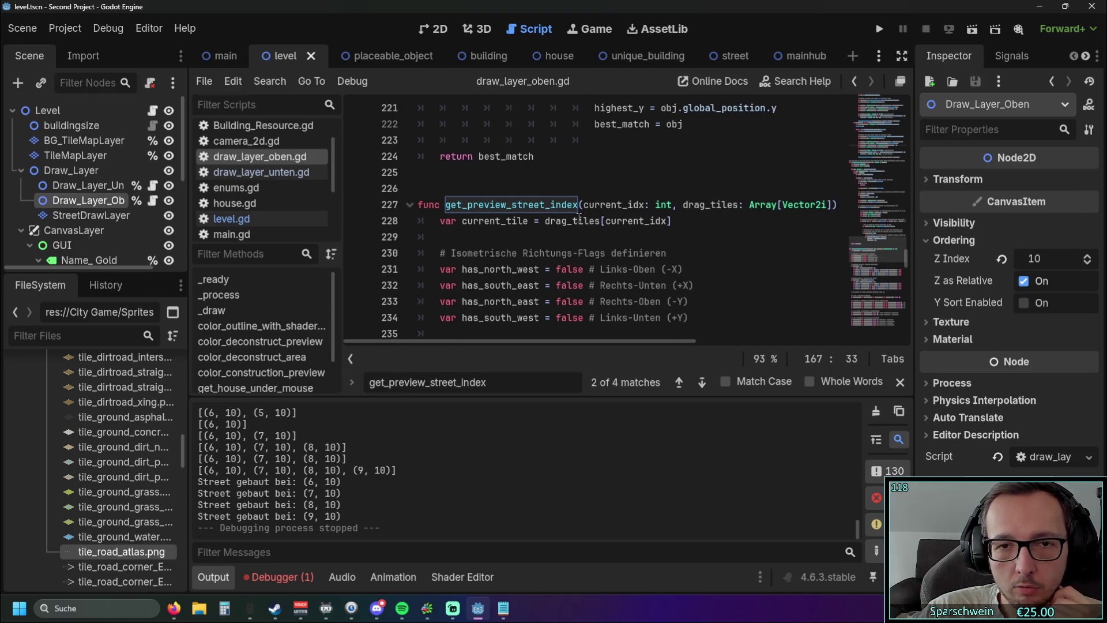
scroll(651, 247, "up", 5)
scroll(635, 247, "down", 5)
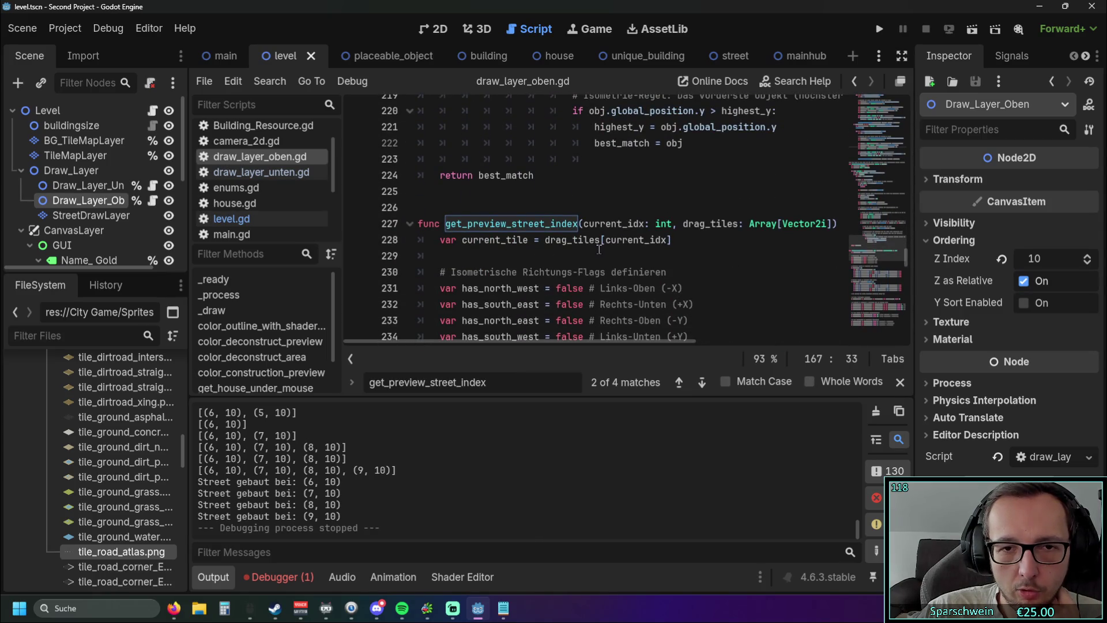
left_click_drag(547, 240, 601, 239)
key("ctrl+f")
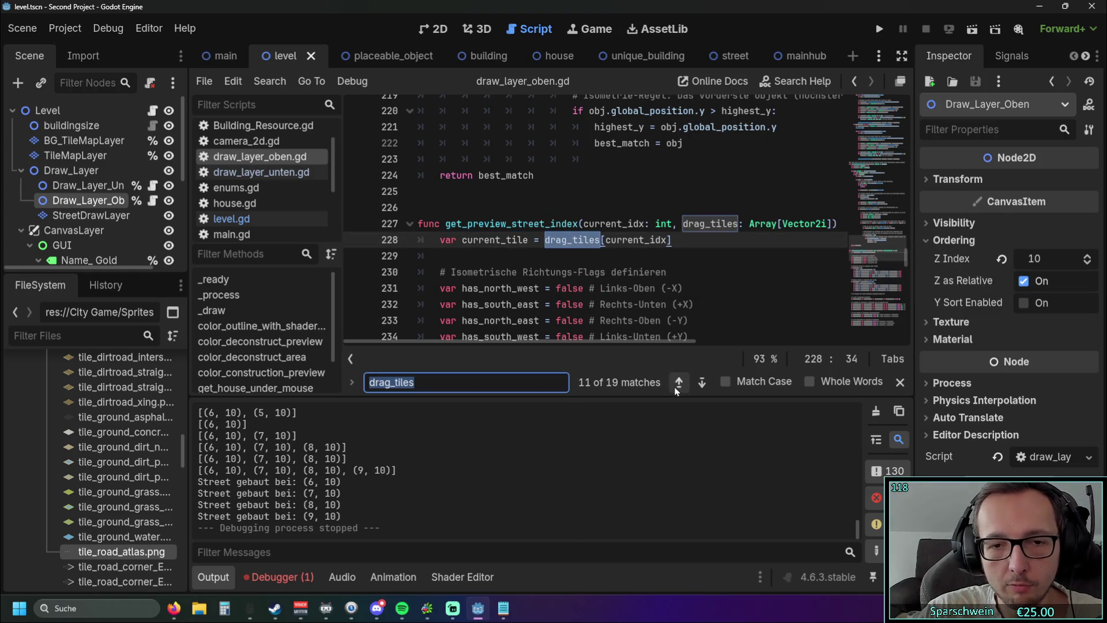
left_click(679, 383)
left_click(679, 382)
left_click(679, 382)
left_click(679, 382)
left_click(679, 383)
left_click(679, 383)
left_click(679, 382)
left_click(678, 382)
left_click(679, 382)
left_click(679, 382)
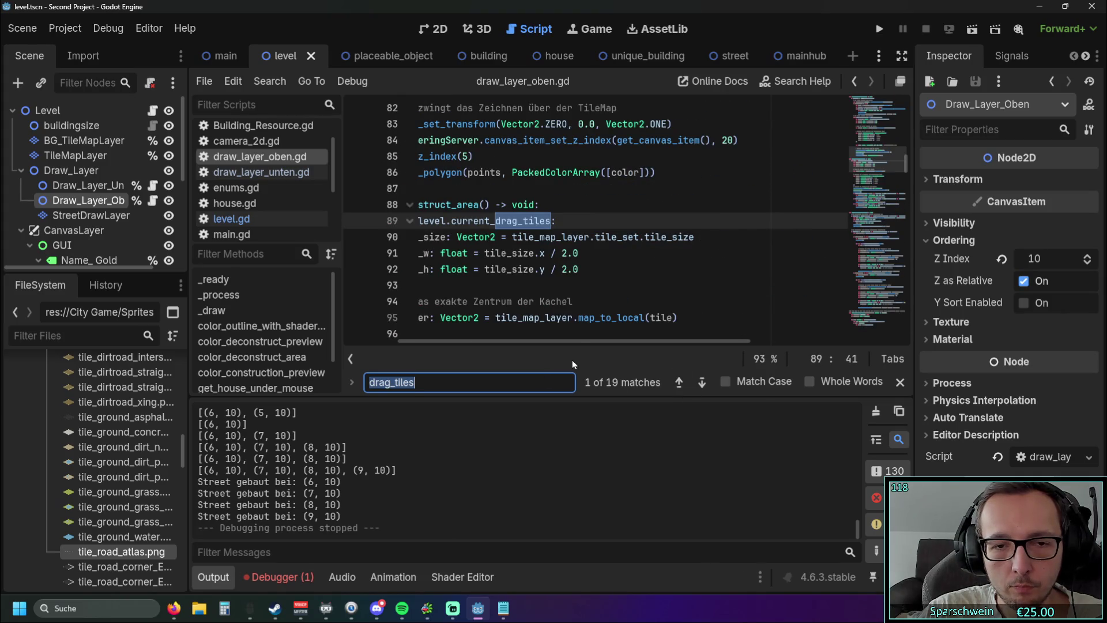
Step forward and back through the drag_tiles matches to the use at line 283
left_click_drag(576, 345, 448, 341)
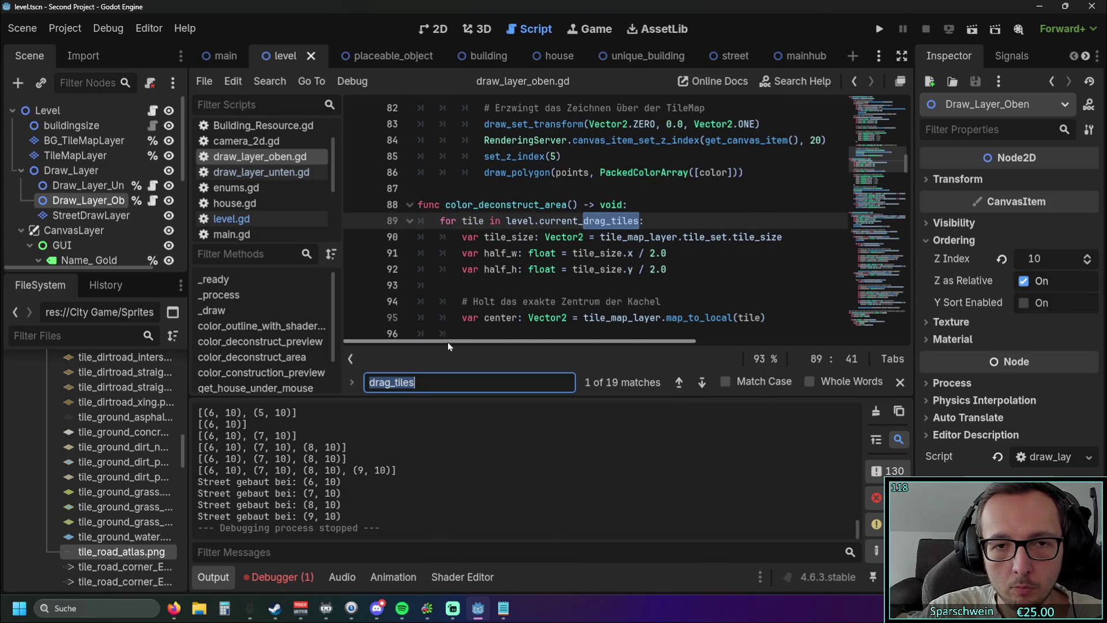
left_click(702, 382)
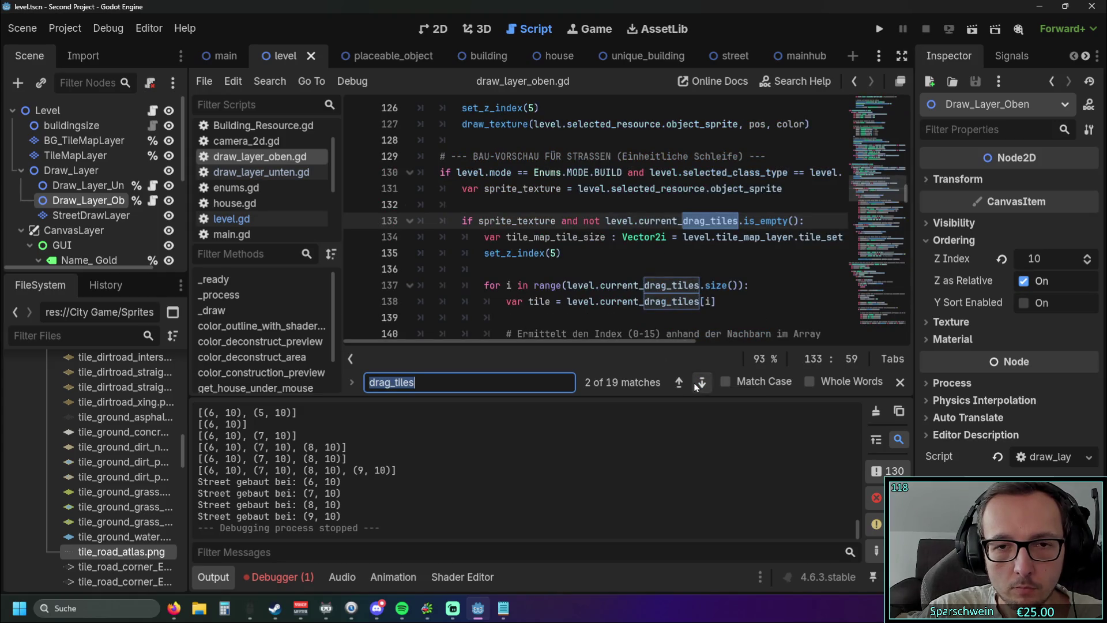
left_click(701, 382)
left_click(678, 384)
left_click(678, 384)
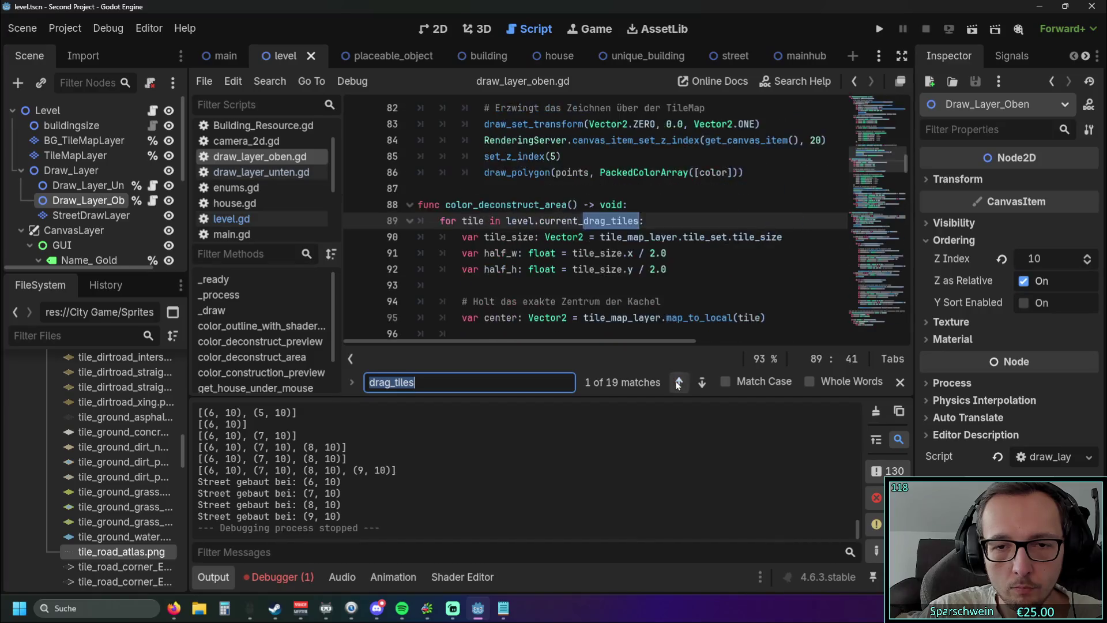
left_click(679, 383)
left_click(679, 384)
left_click(678, 383)
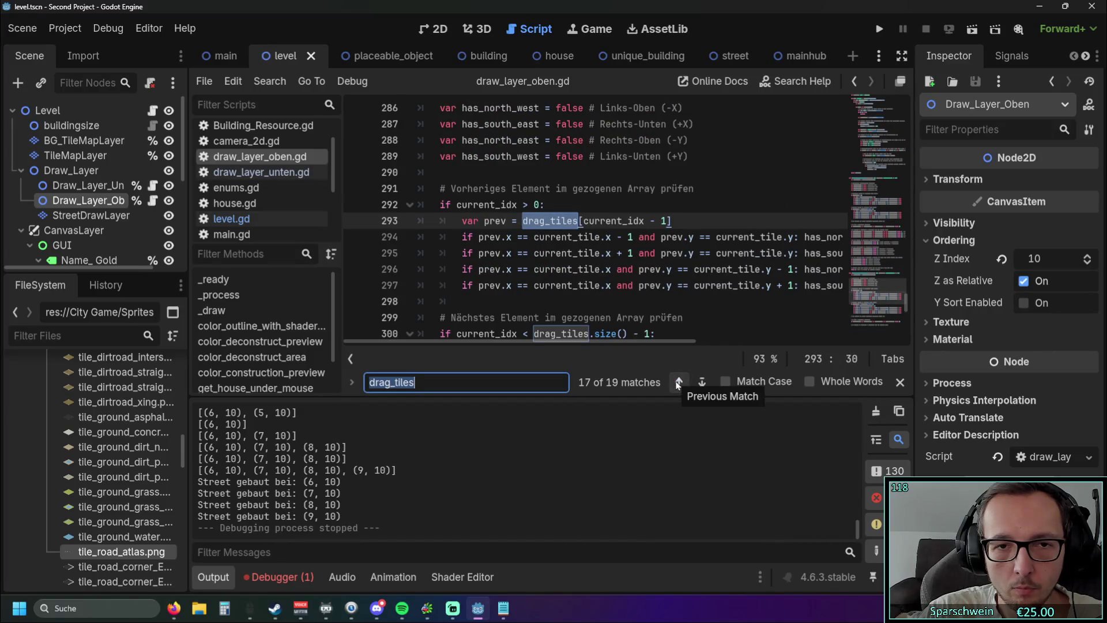
left_click(678, 383)
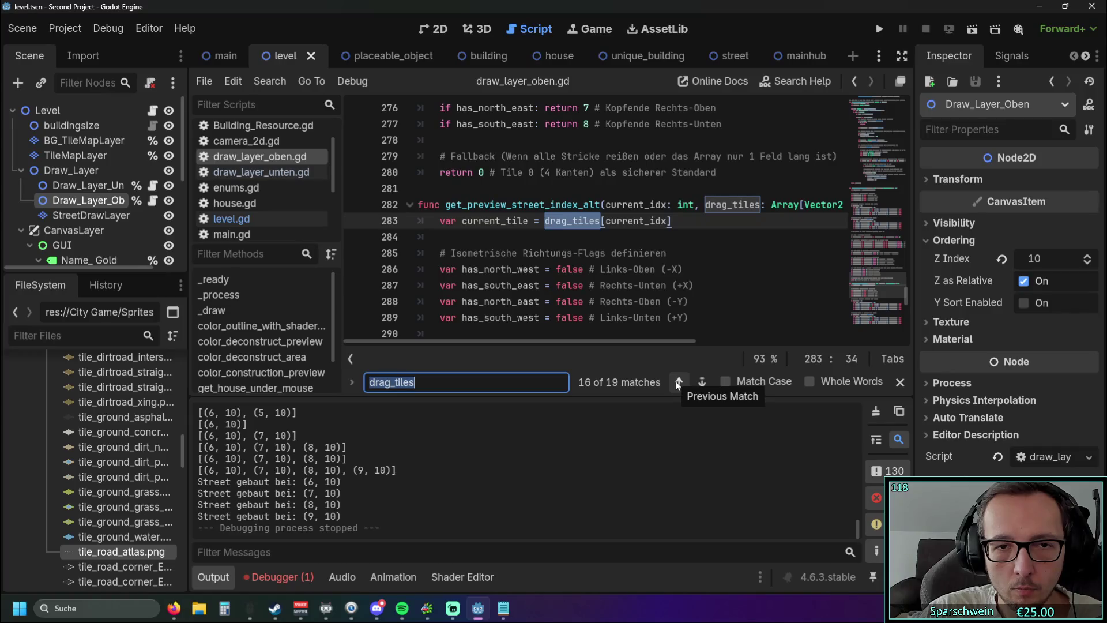
Select get_preview_street_index_alt and search the script for it
left_click(720, 271)
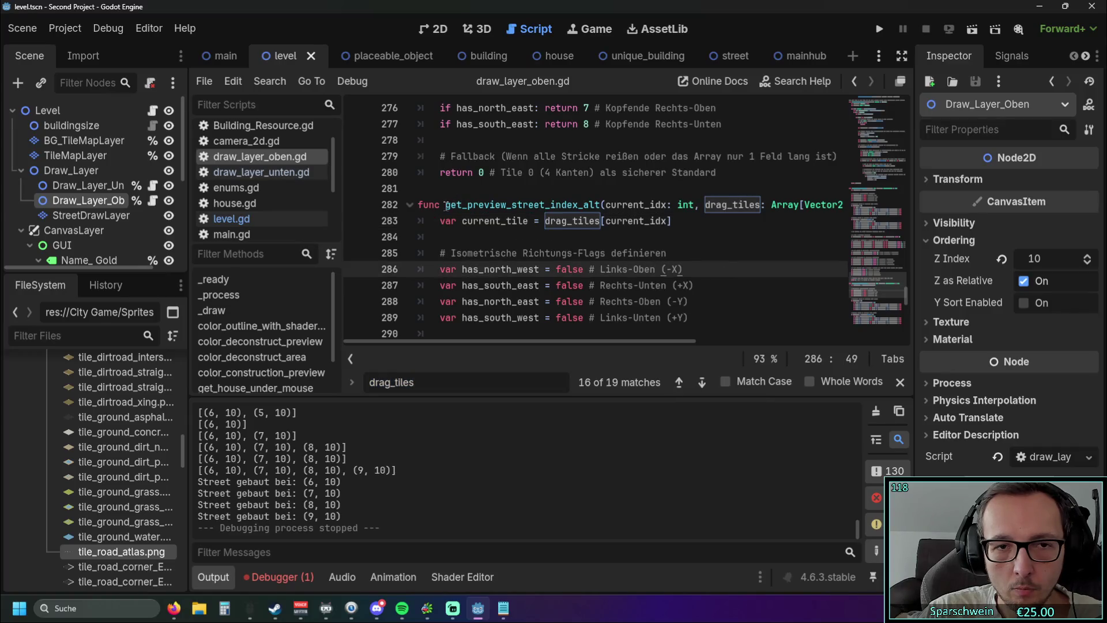
left_click_drag(446, 205, 580, 205)
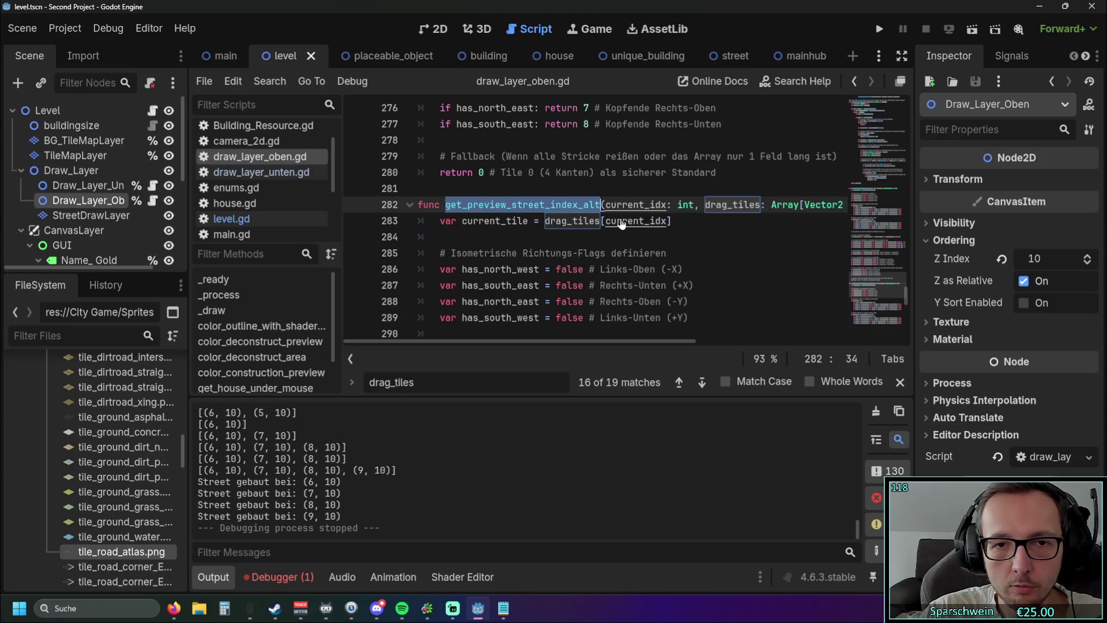
key("ctrl+f")
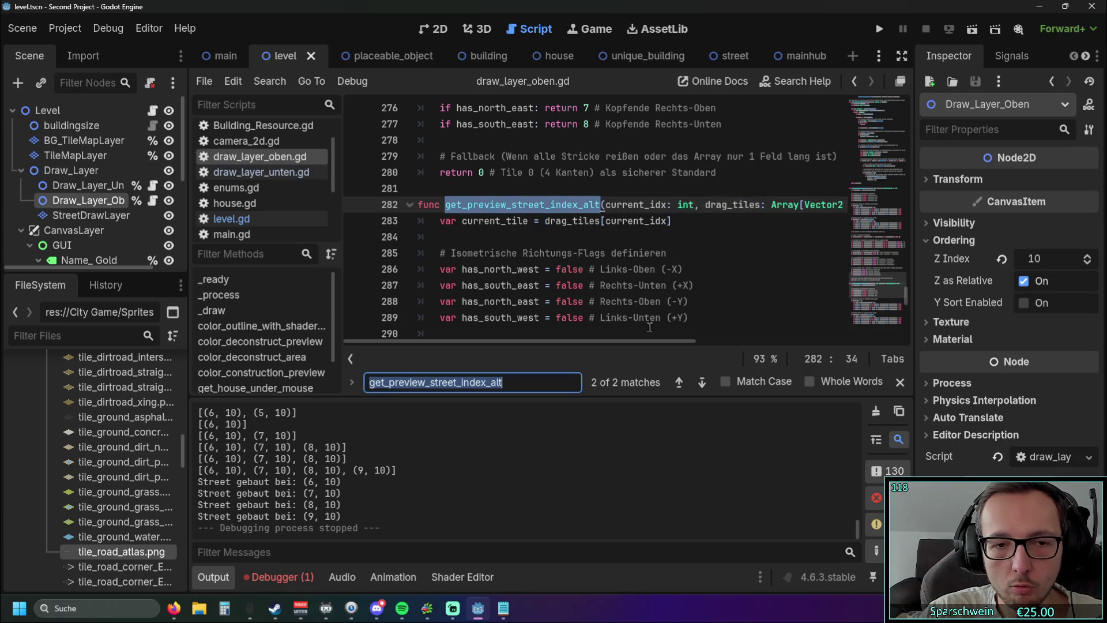
Jump to the get_preview_street_index_alt call on line 162
left_click(681, 384)
left_click(719, 252)
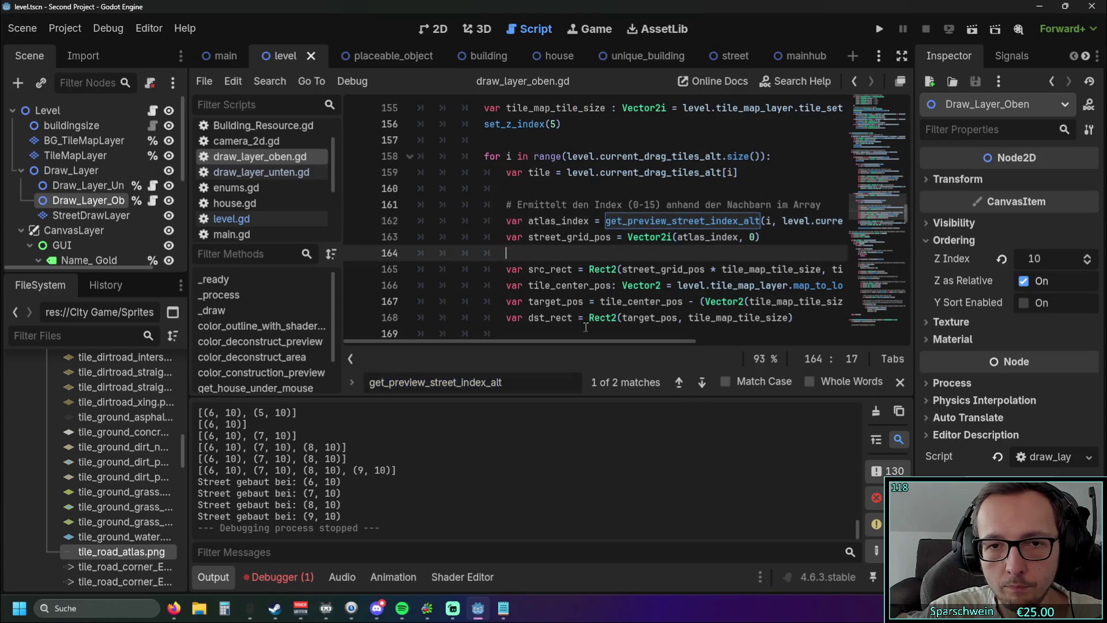
left_click_drag(569, 344, 668, 343)
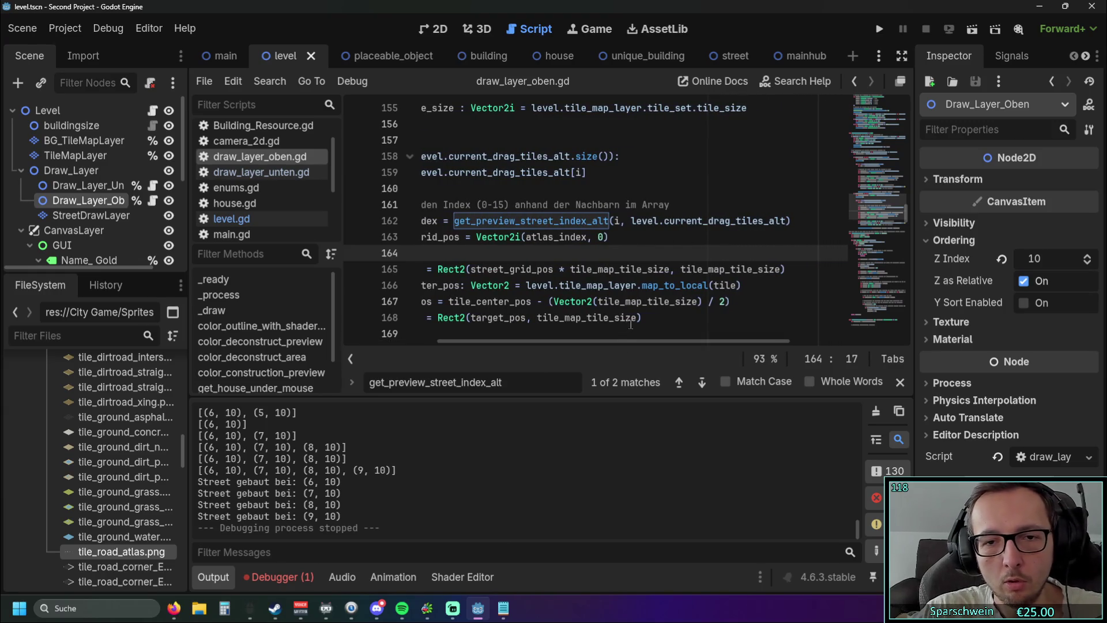
left_click(760, 222)
key("Down")
left_click_drag(612, 340, 544, 340)
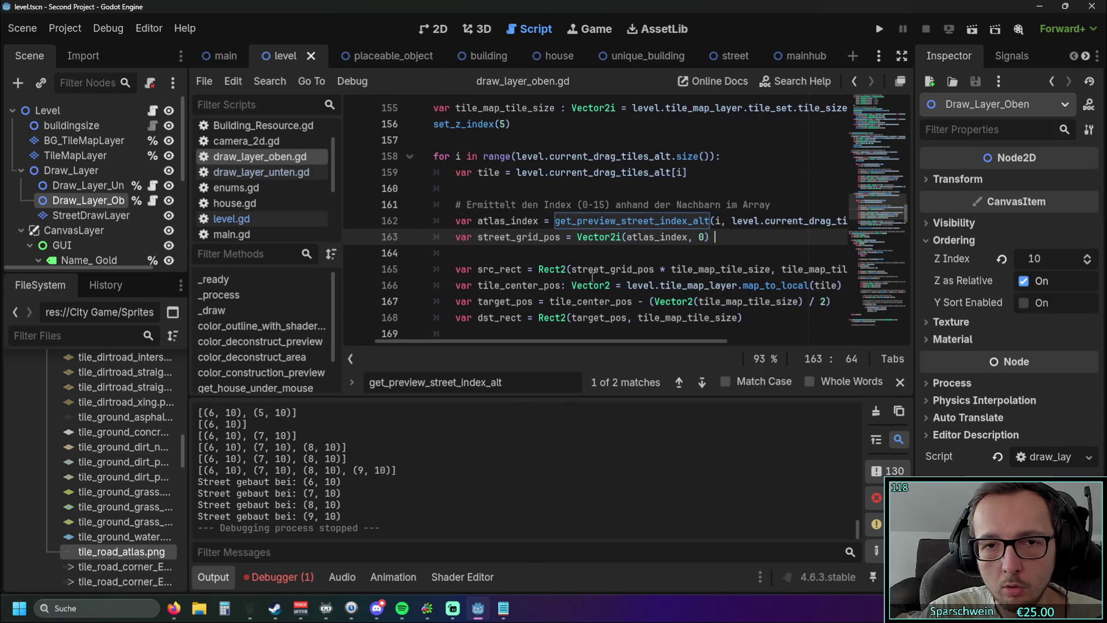
Scroll to compare the line 162 alt call with the original call on line 141
scroll(593, 277, "up", 2)
scroll(593, 278, "down", 2)
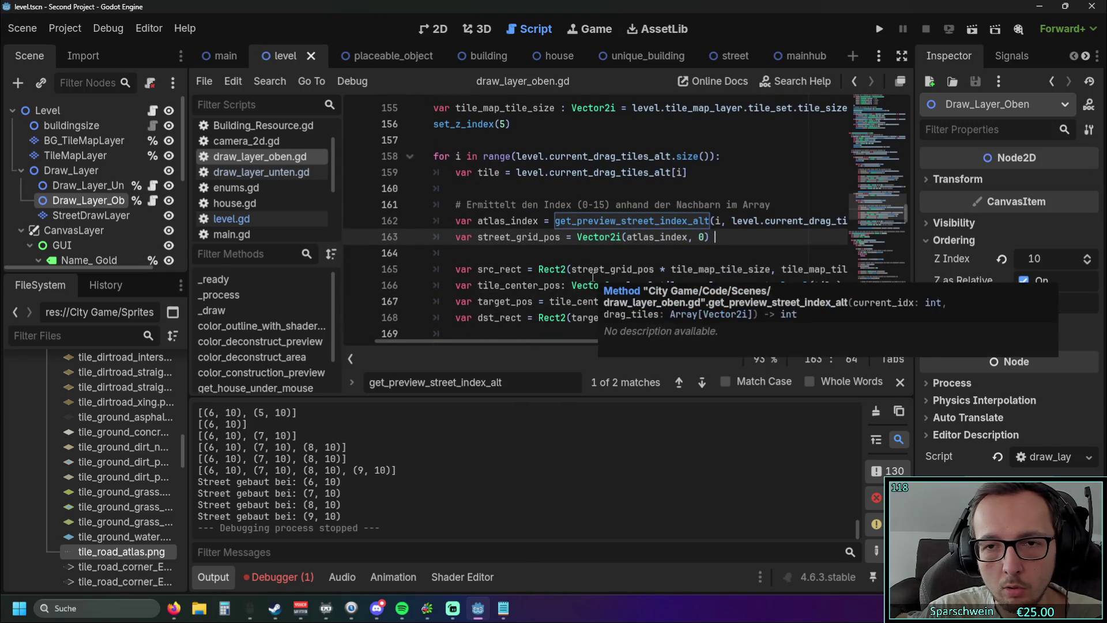
scroll(592, 278, "up", 2)
scroll(591, 277, "down", 1)
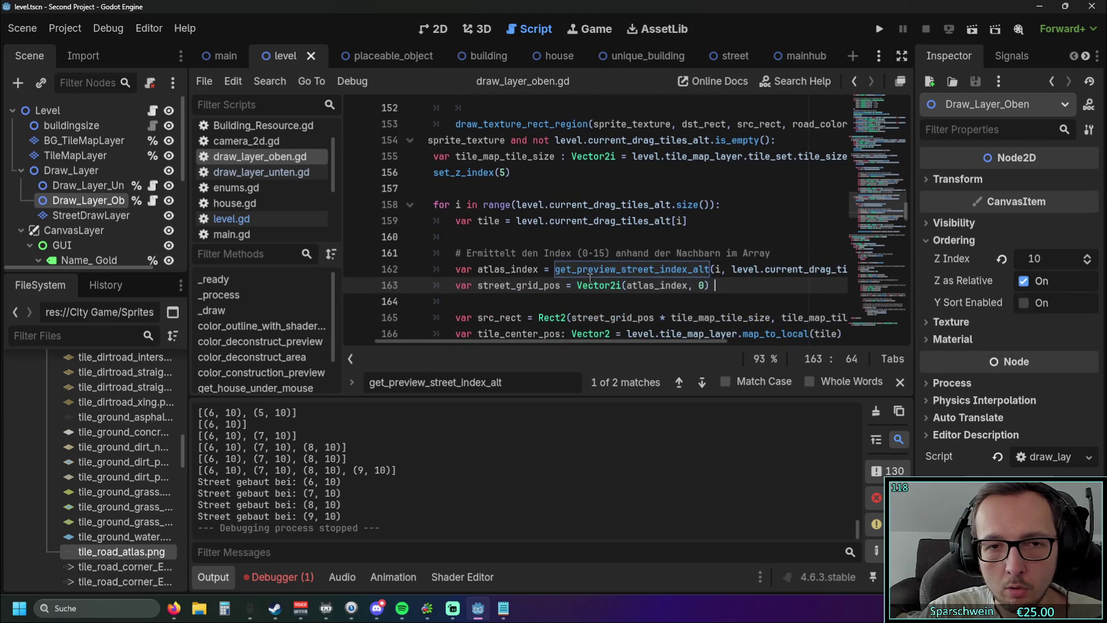
mouse_move(535, 341)
left_mouse_down()
mouse_move(507, 341)
mouse_move(631, 346)
left_mouse_up()
scroll(620, 258, "up", 4)
scroll(620, 258, "up", 1)
scroll(675, 287, "left", 3)
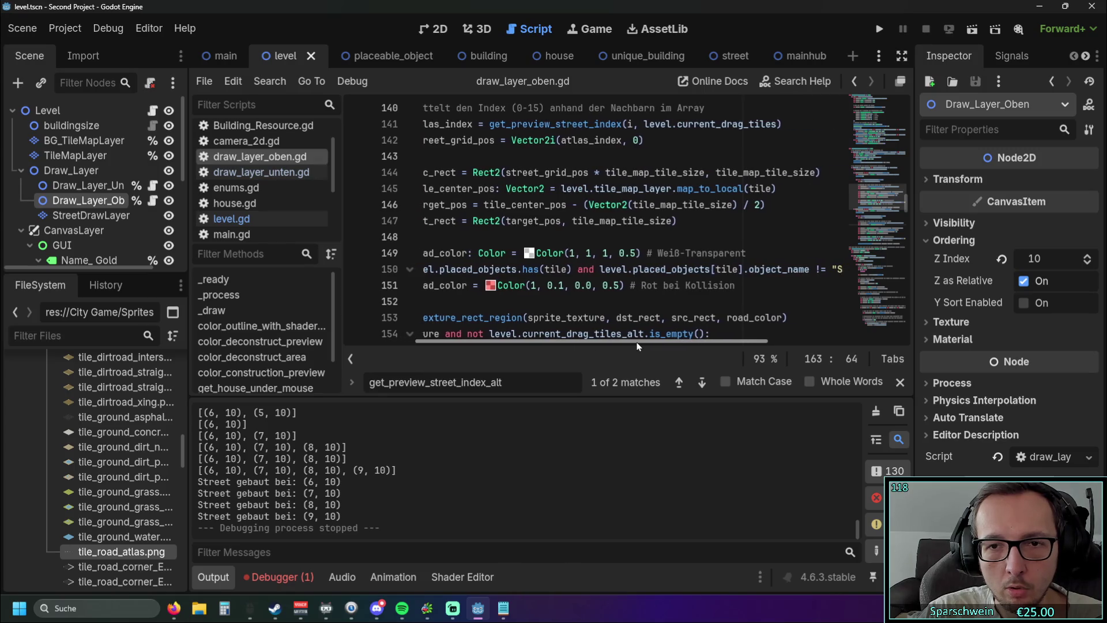
scroll(675, 287, "up", 2)
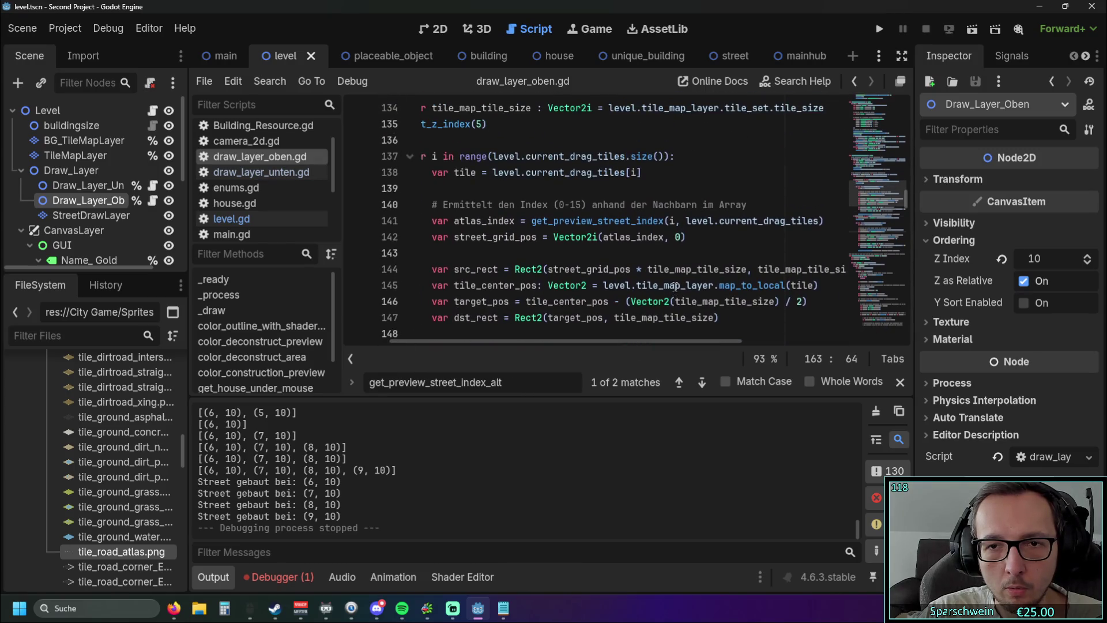
scroll(750, 244, "down", 7)
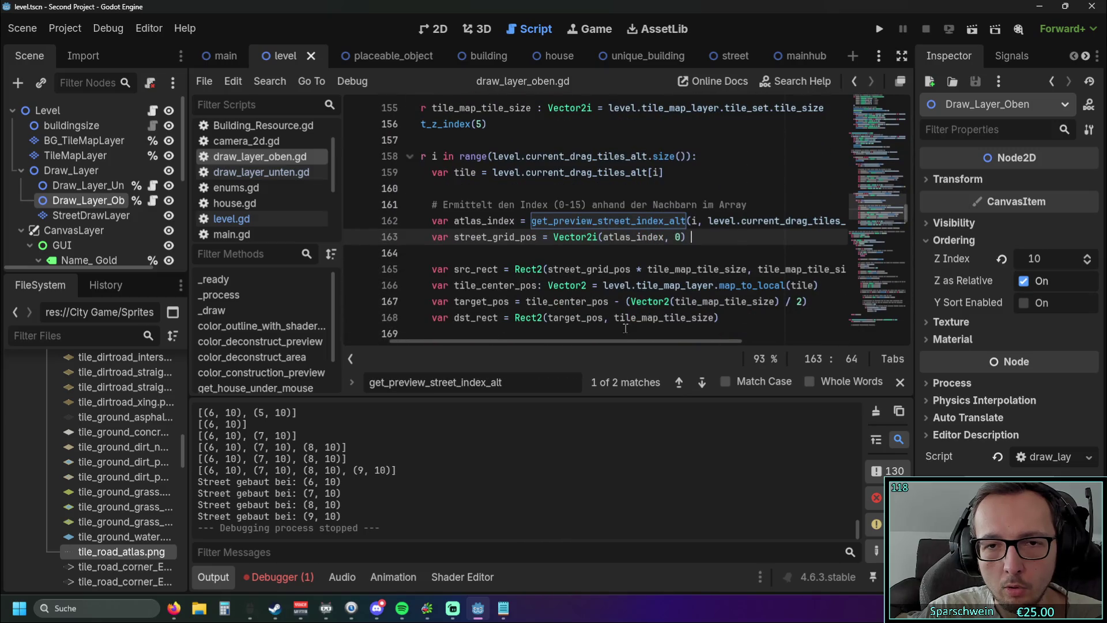
left_click_drag(607, 341, 665, 341)
left_click(735, 220)
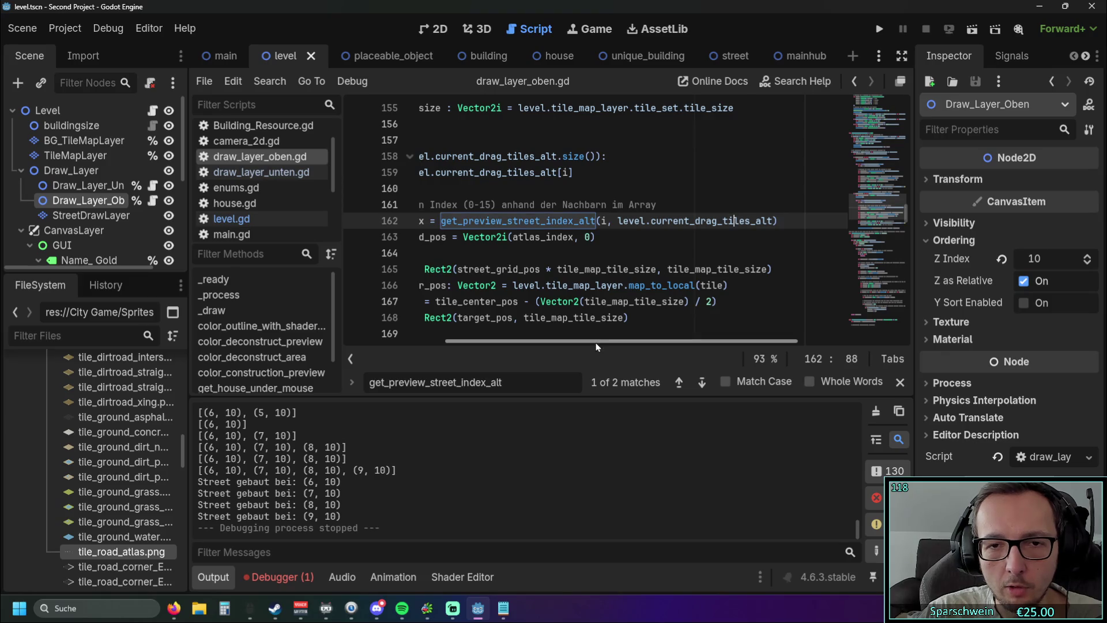
left_click_drag(594, 342, 548, 346)
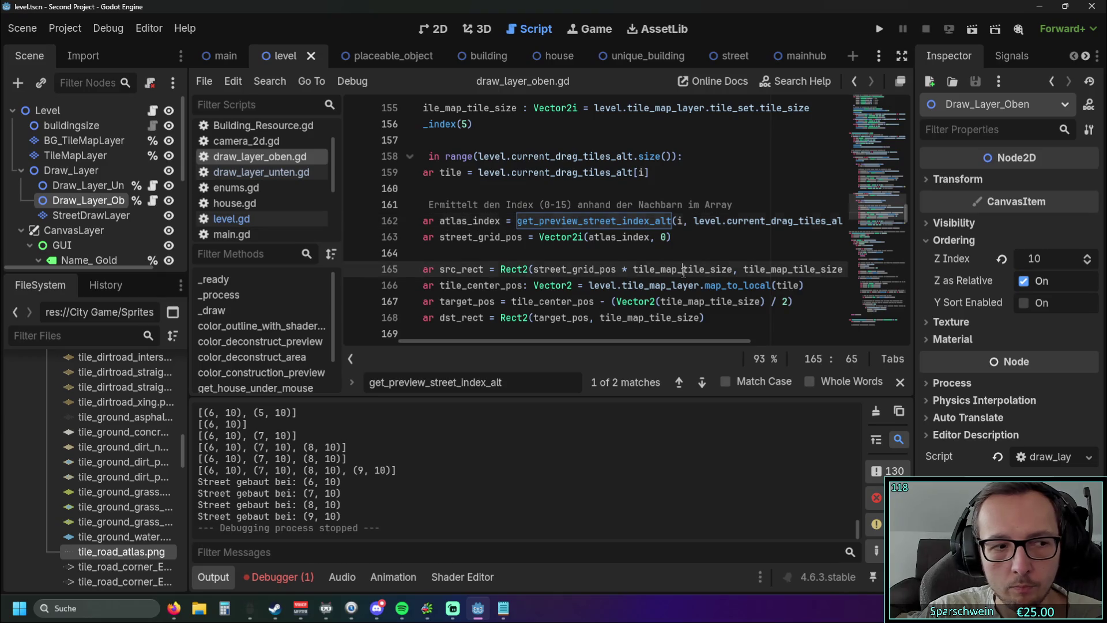
Run the game, drag a street across tiles (4, 7) and (5, 7), and close it
left_click(726, 251)
left_click(879, 29)
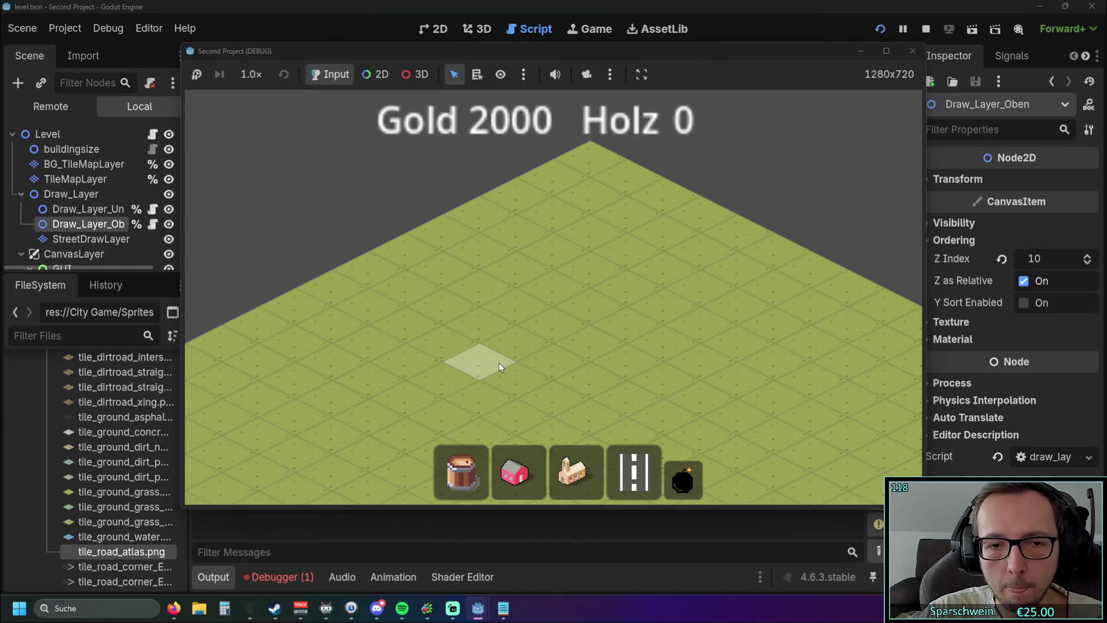
mouse_move(500, 362)
left_mouse_down()
mouse_move(631, 287)
mouse_move(525, 361)
mouse_move(679, 362)
mouse_move(511, 360)
mouse_move(698, 361)
mouse_move(583, 329)
left_mouse_up()
left_click(908, 58)
scroll(727, 247, "down", 5)
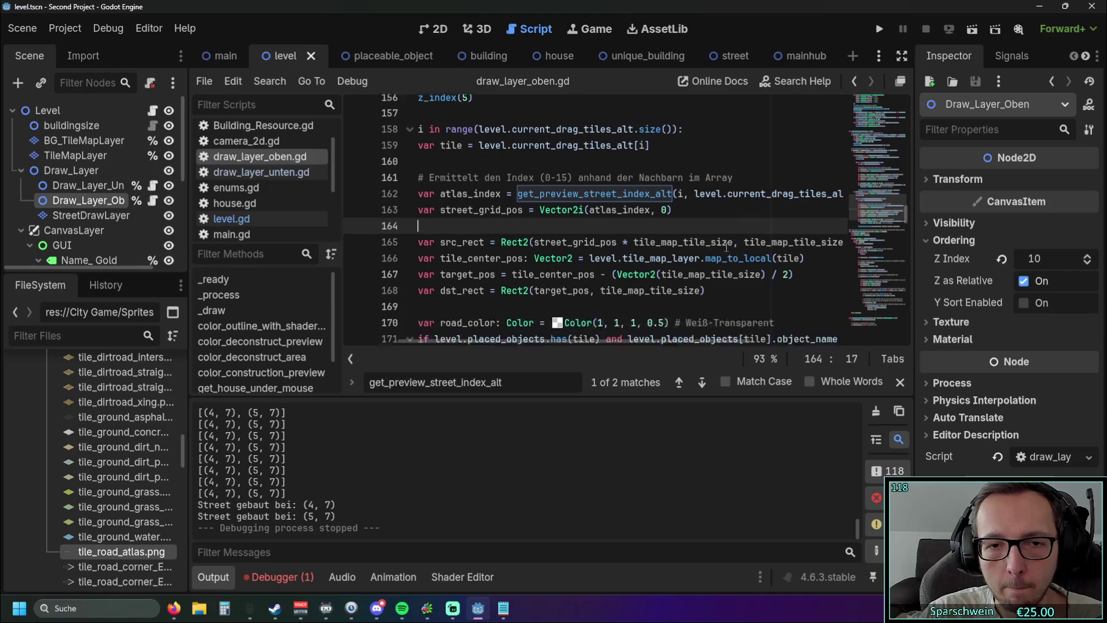
mouse_move(569, 341)
left_mouse_down()
mouse_move(545, 344)
mouse_move(637, 348)
mouse_move(522, 350)
mouse_move(603, 340)
mouse_move(531, 348)
mouse_move(576, 341)
left_mouse_up()
scroll(675, 271, "up", 2)
scroll(675, 271, "up", 2)
scroll(680, 302, "up", 2)
scroll(577, 282, "down", 4)
scroll(578, 282, "down", 3)
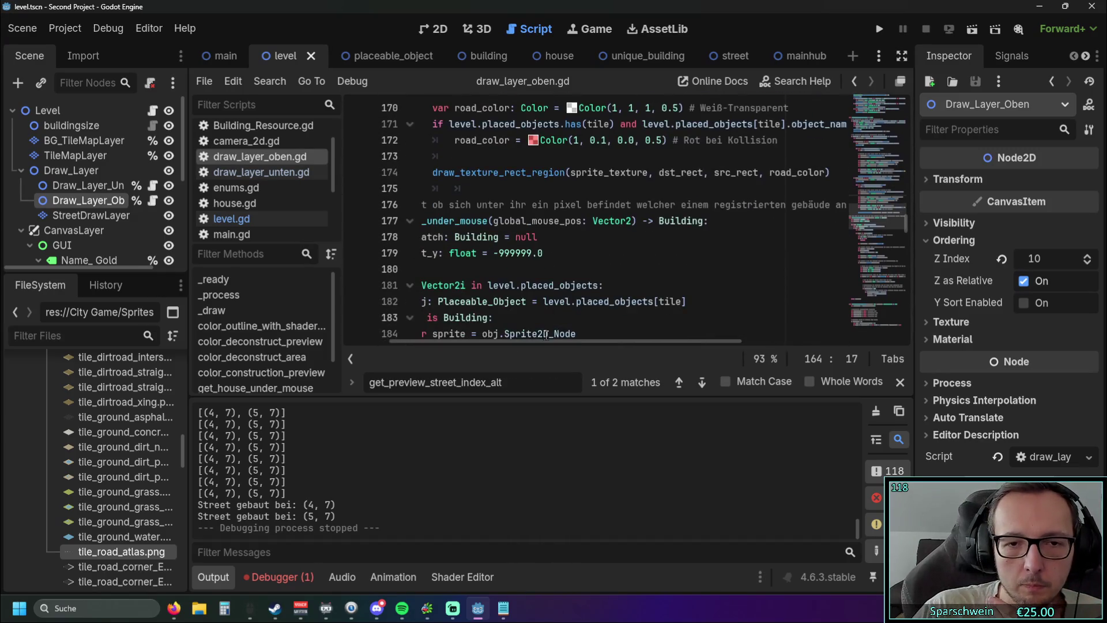
scroll(640, 281, "down", 2)
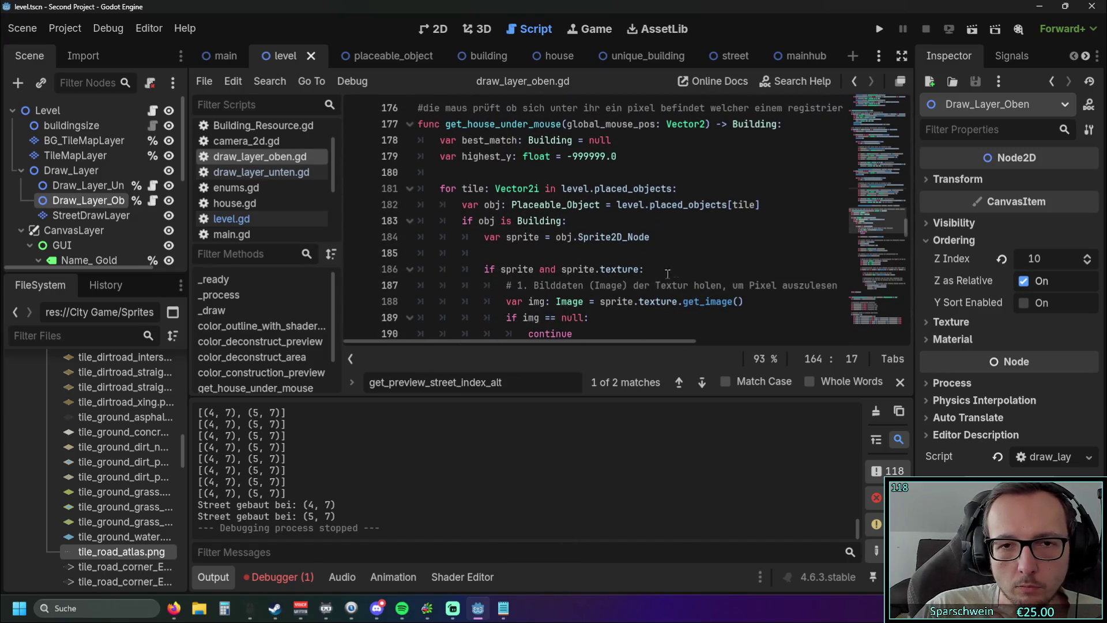
scroll(639, 281, "down", 3)
scroll(688, 271, "down", 1)
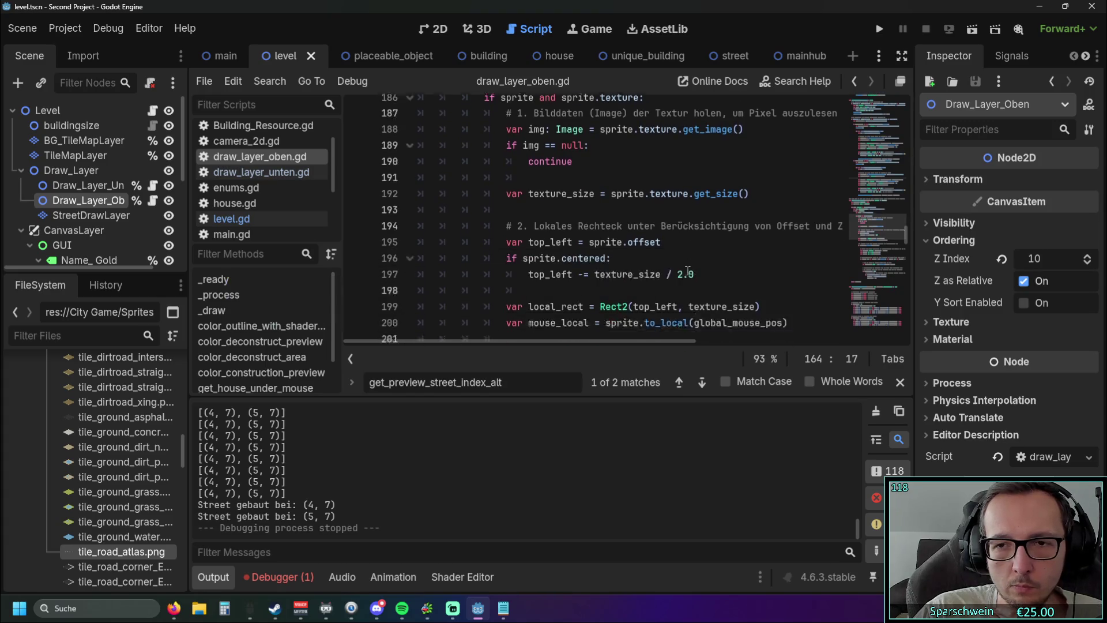
scroll(687, 271, "up", 4)
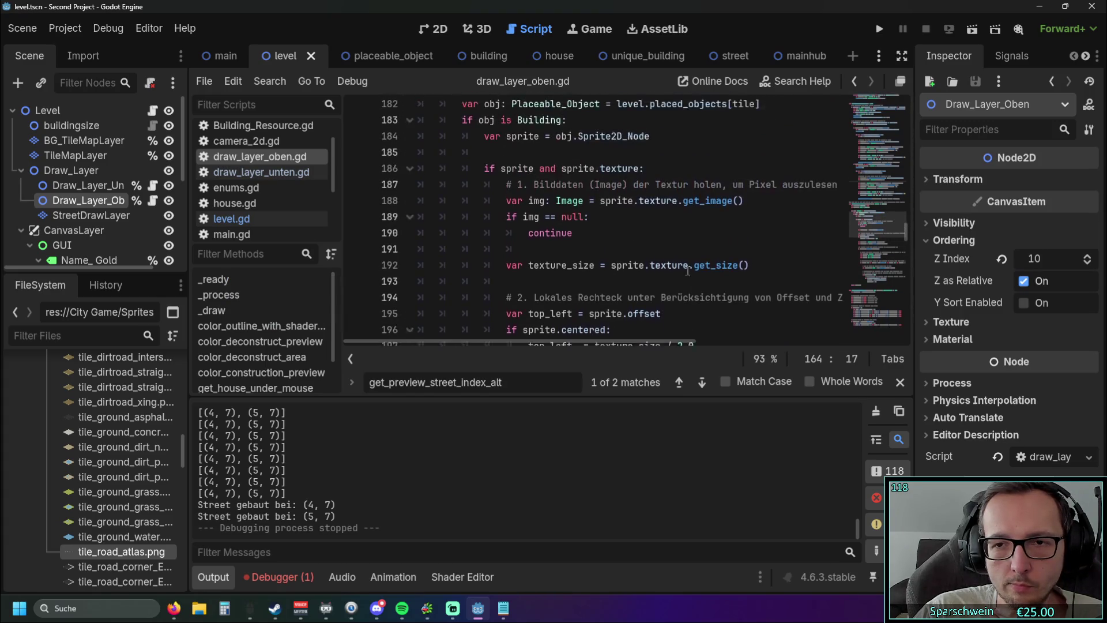
scroll(688, 270, "down", 4)
scroll(687, 270, "up", 3)
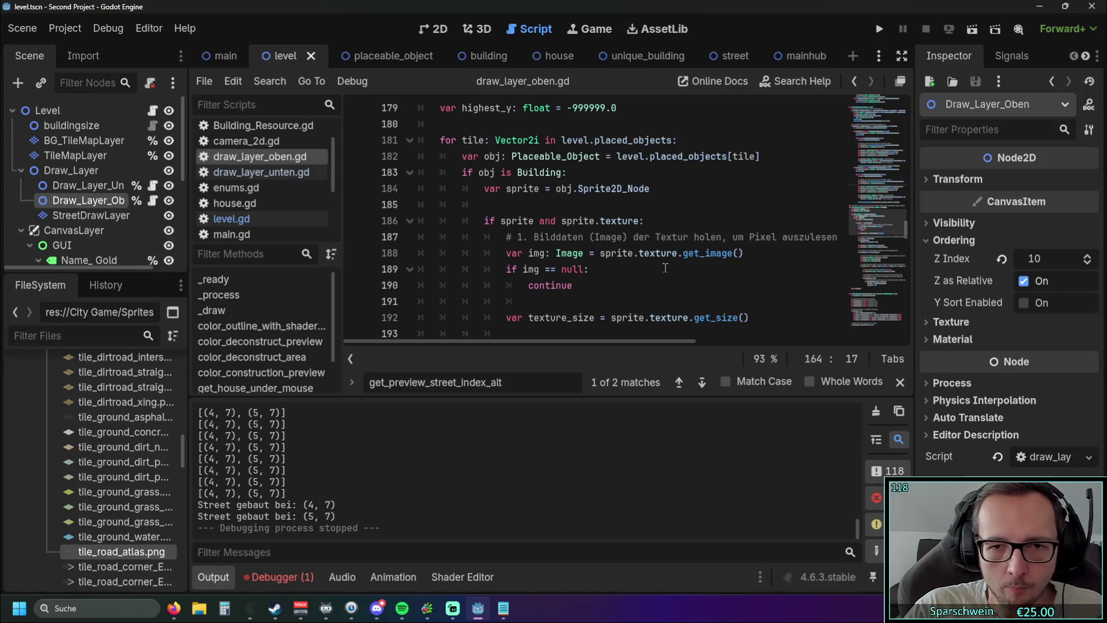
scroll(670, 259, "down", 10)
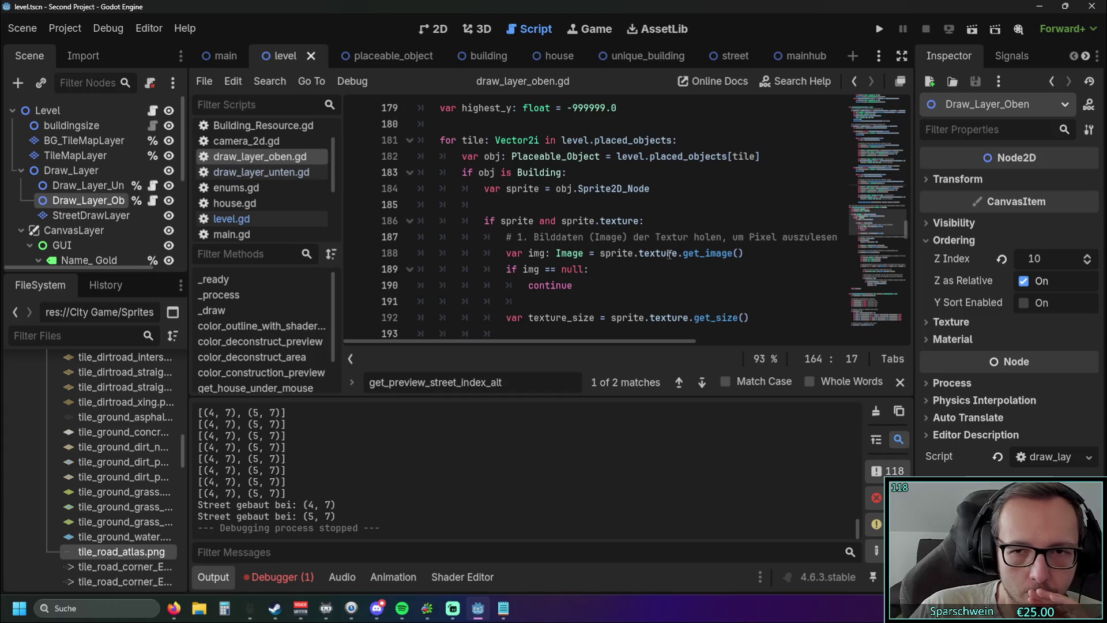
scroll(683, 264, "down", 20)
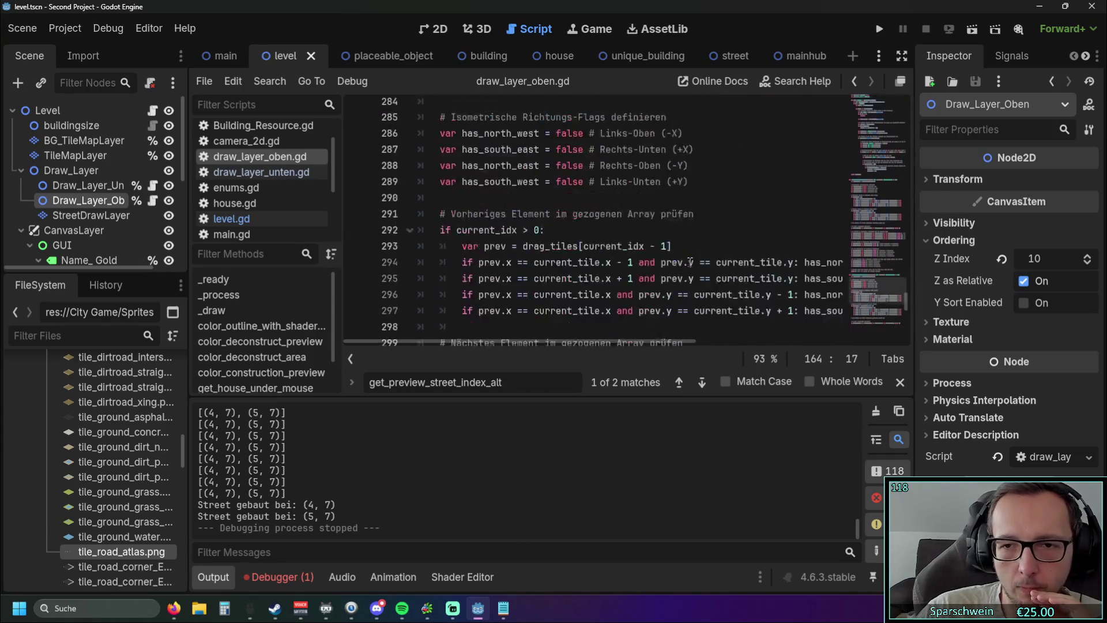
Delete the get_preview_street_index_alt function
mouse_move(667, 320)
left_mouse_down()
mouse_move(577, 184)
mouse_move(550, 185)
mouse_move(416, 280)
mouse_move(398, 271)
left_mouse_up()
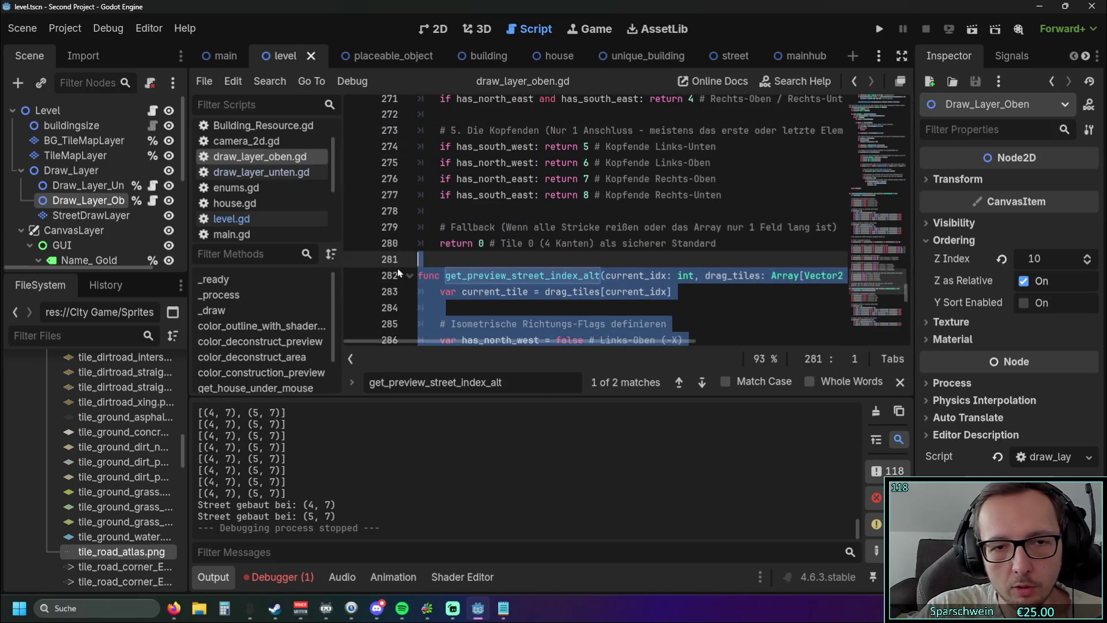
key("Delete")
scroll(604, 252, "up", 17)
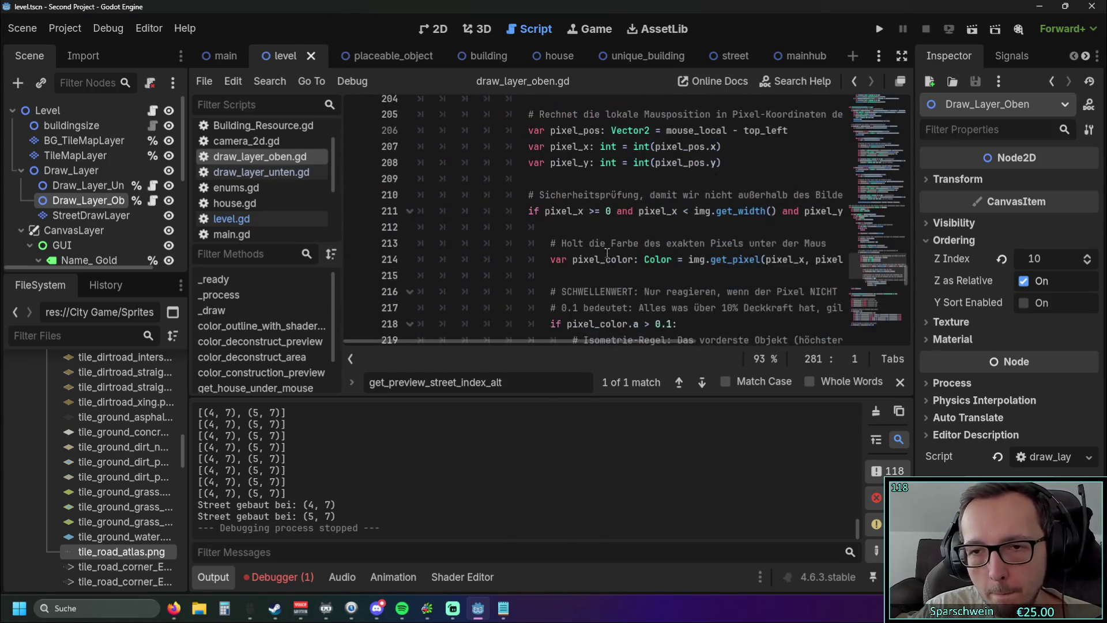
scroll(603, 252, "up", 16)
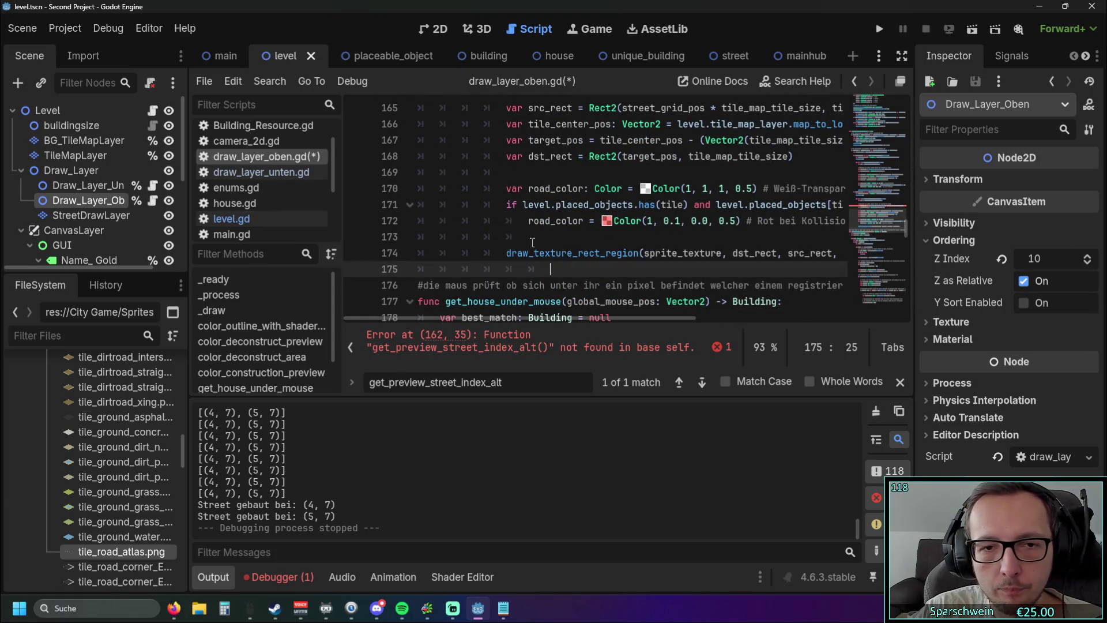
Delete the current_drag_tiles_alt street-preview drawing block starting at line 154
left_click_drag(570, 311, 440, 256)
mouse_move(450, 196)
left_mouse_down()
mouse_move(427, 101)
mouse_move(420, 222)
left_mouse_up()
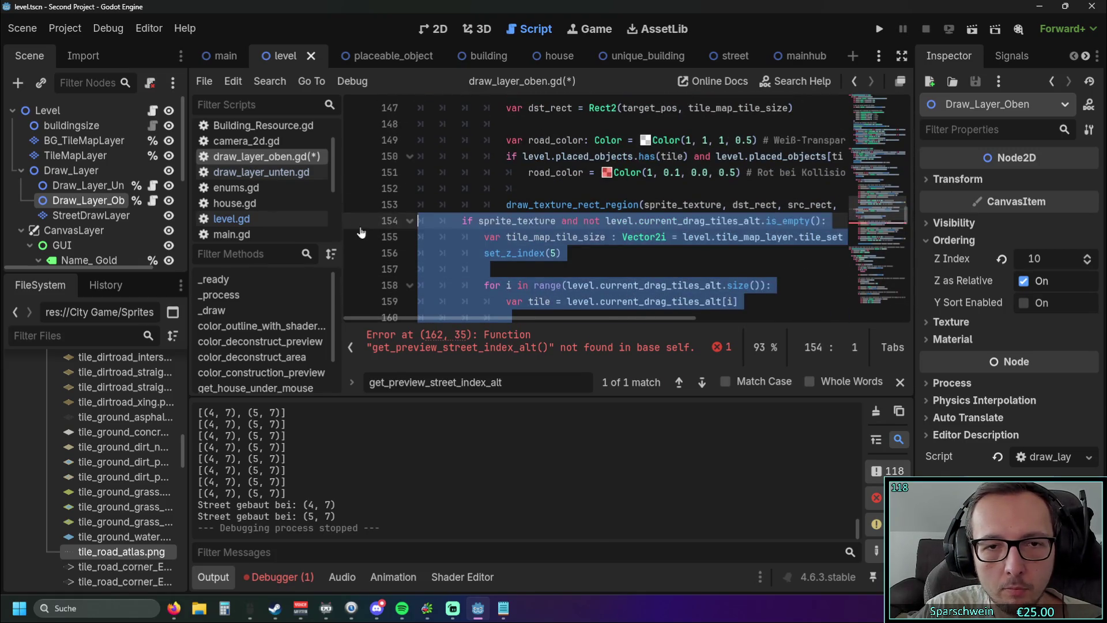
key("BackSpace")
key("BackSpace")
key("Return")
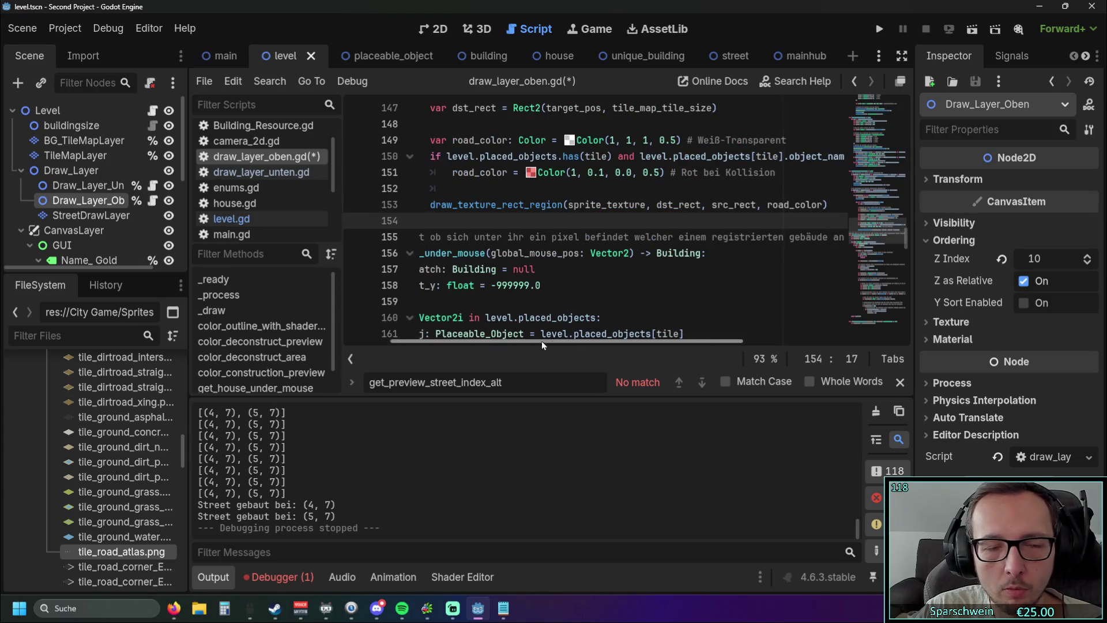
left_click(259, 219)
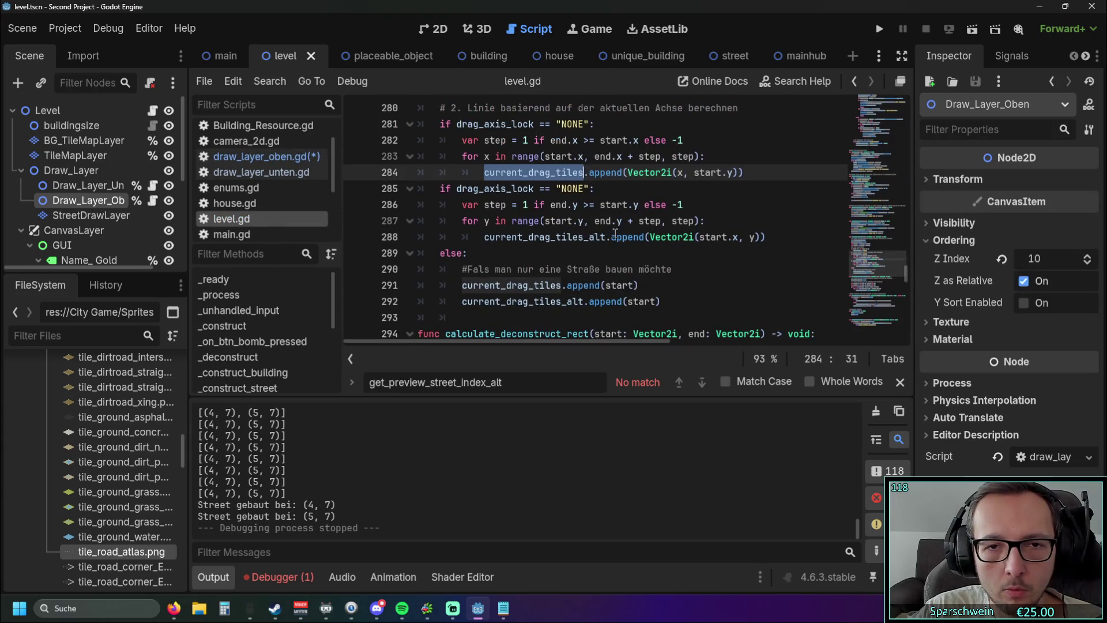
Delete the old commented-out road-line function at the end of level.gd
left_click(632, 258)
scroll(635, 258, "down", 20)
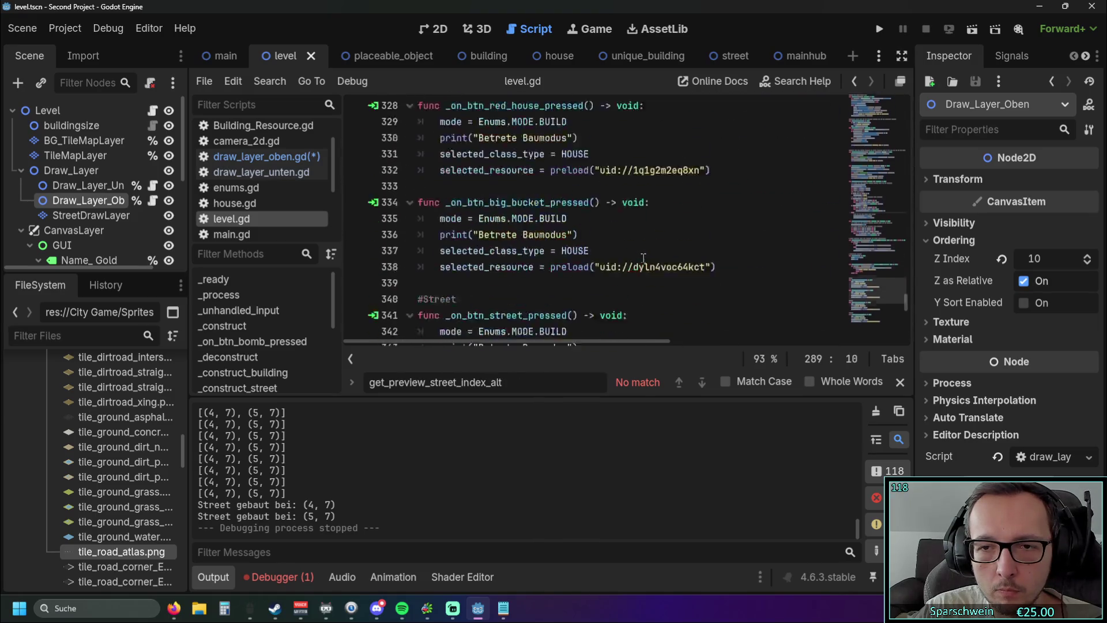
scroll(643, 257, "down", 5)
mouse_move(630, 306)
left_mouse_down()
mouse_move(462, 281)
mouse_move(446, 216)
mouse_move(483, 230)
mouse_move(456, 346)
mouse_move(415, 340)
mouse_move(386, 271)
mouse_move(372, 184)
mouse_move(383, 226)
left_mouse_up()
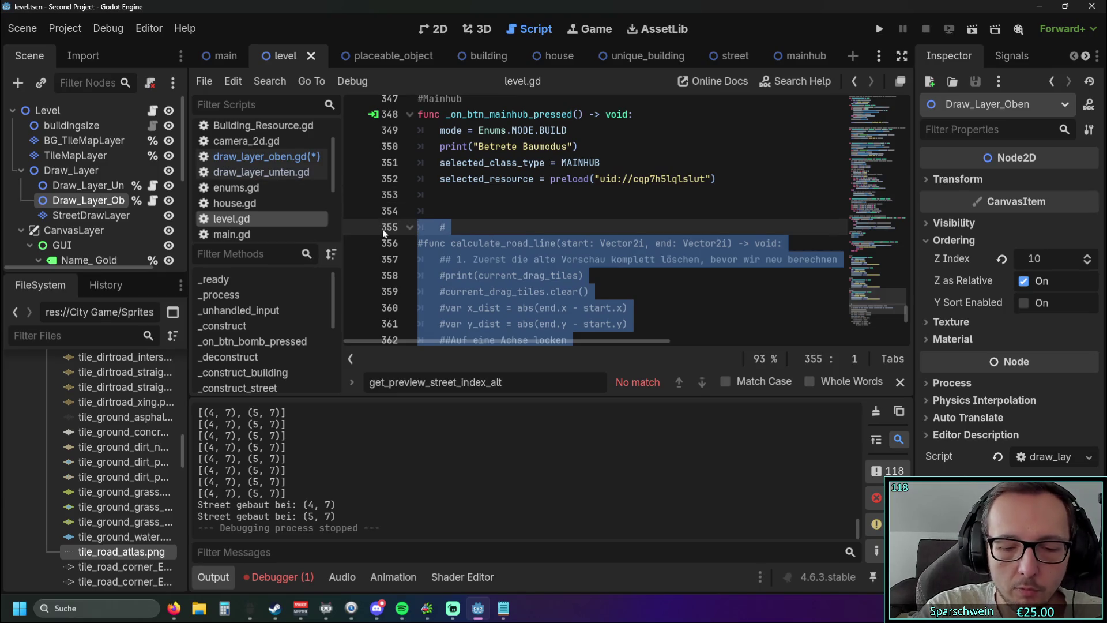
key("ctrl+k")
key("Delete")
Paste the new calculate_road_line code over lines 271–293, filling only current_drag_tiles
scroll(536, 181, "up", 15)
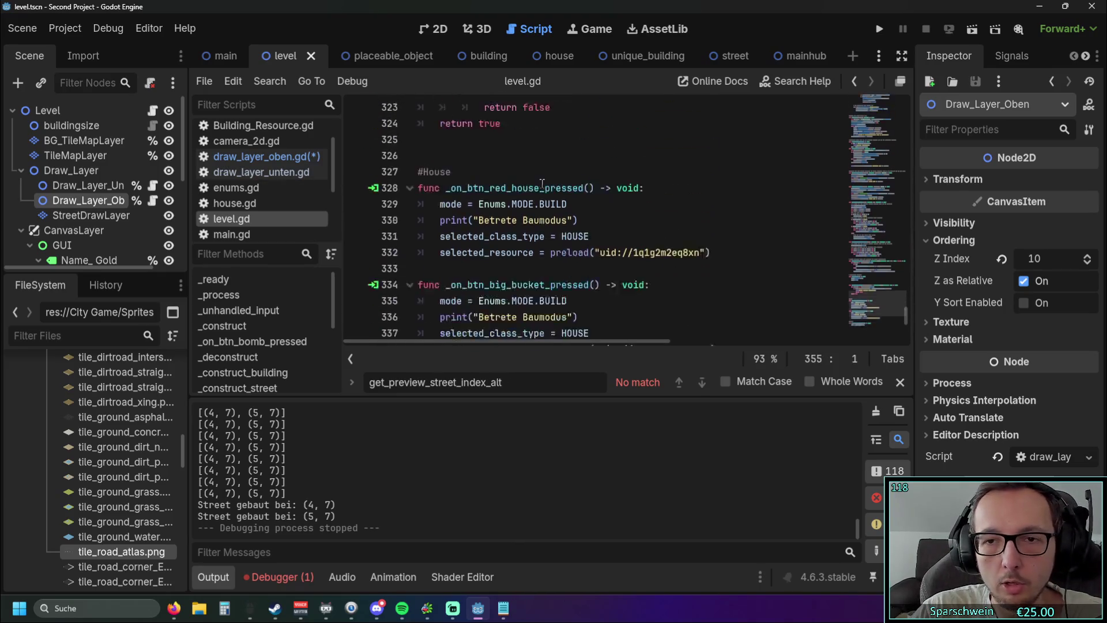
mouse_move(540, 195)
left_mouse_down()
mouse_move(415, 138)
mouse_move(404, 98)
mouse_move(399, 184)
left_mouse_up()
key("ctrl+v")
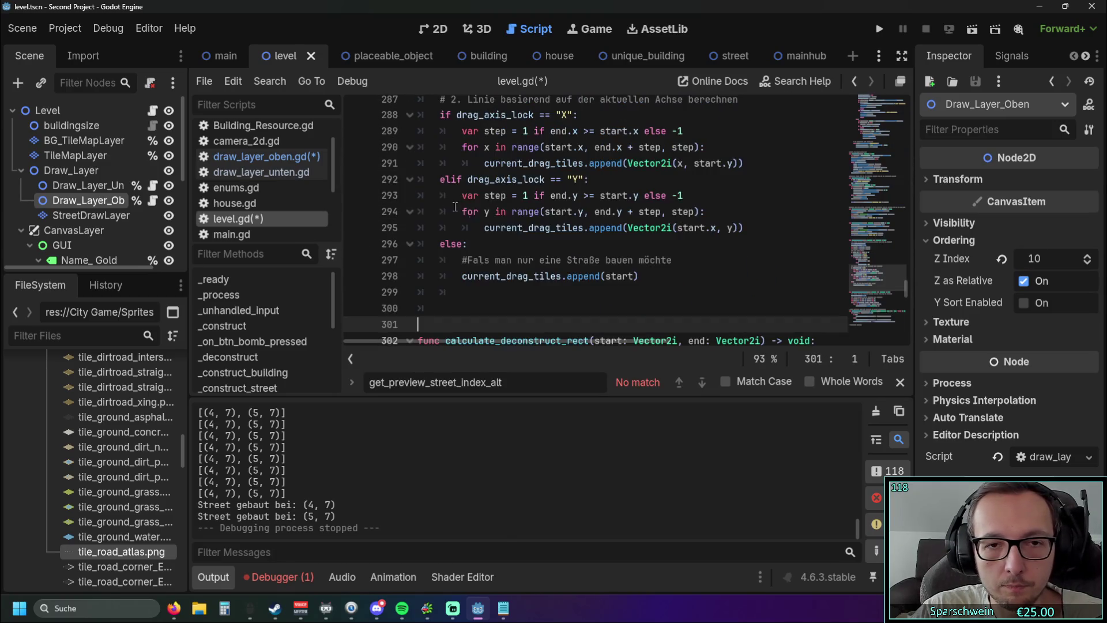
key("BackSpace")
scroll(541, 236, "up", 5)
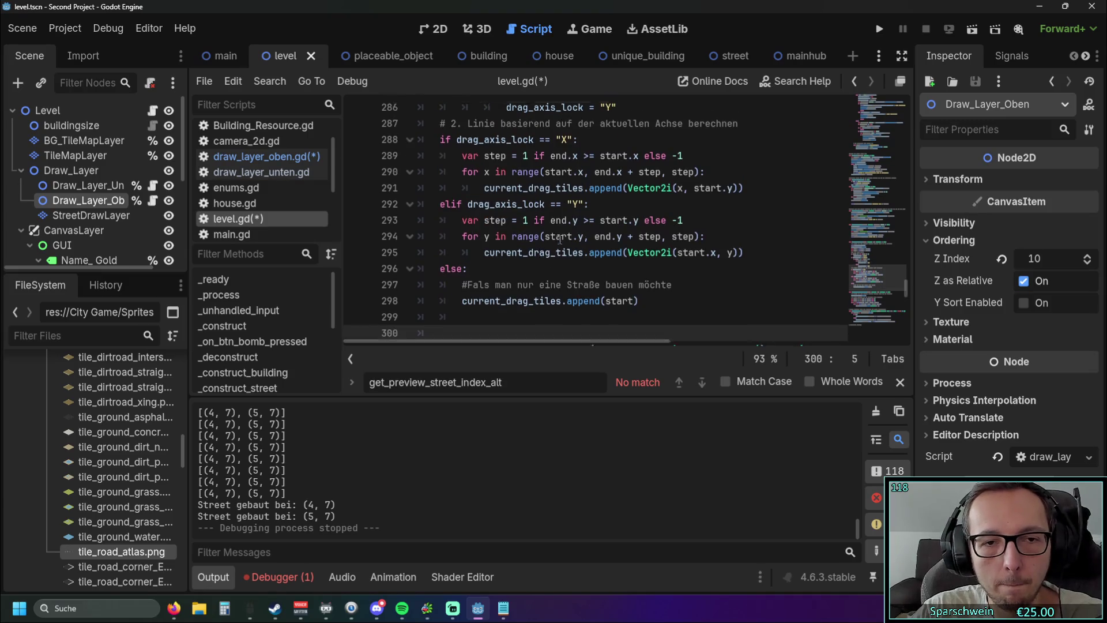
scroll(557, 238, "up", 5)
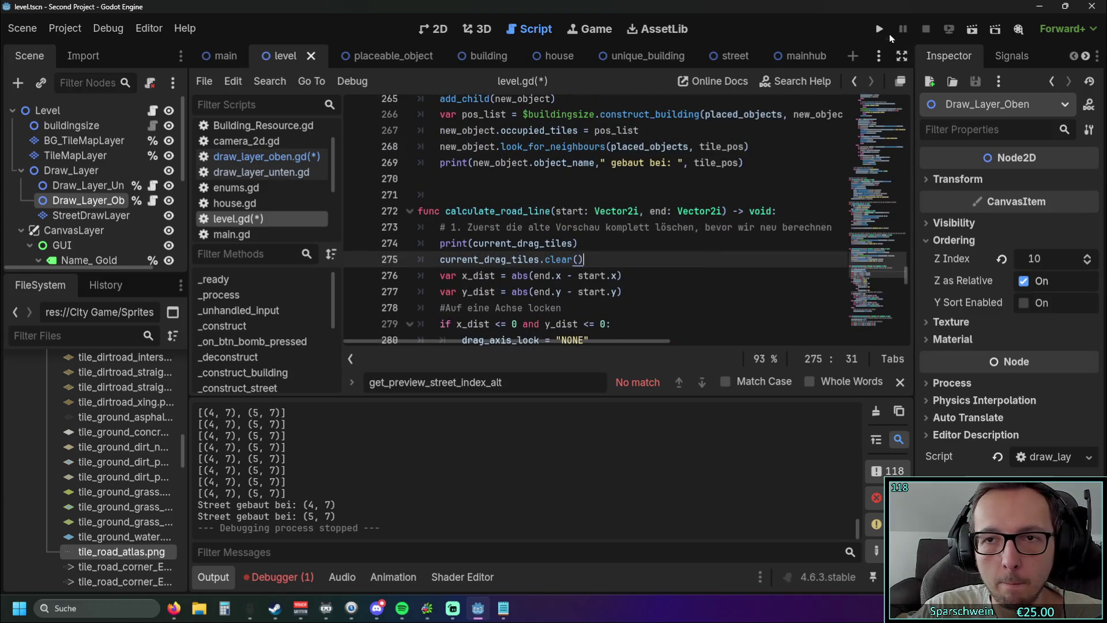
Run the game, build a street at tile (5, 8) with the road tool, then stop with F8
left_click(880, 30)
left_click(634, 473)
mouse_move(480, 392)
left_mouse_down()
mouse_move(663, 300)
mouse_move(498, 395)
mouse_move(551, 417)
mouse_move(539, 385)
mouse_move(451, 348)
mouse_move(383, 411)
mouse_move(472, 360)
mouse_move(548, 362)
mouse_move(549, 262)
mouse_move(559, 304)
mouse_move(575, 297)
mouse_move(536, 345)
mouse_move(581, 338)
mouse_move(575, 314)
left_mouse_up()
left_click(634, 473)
key("s")
key("F8")
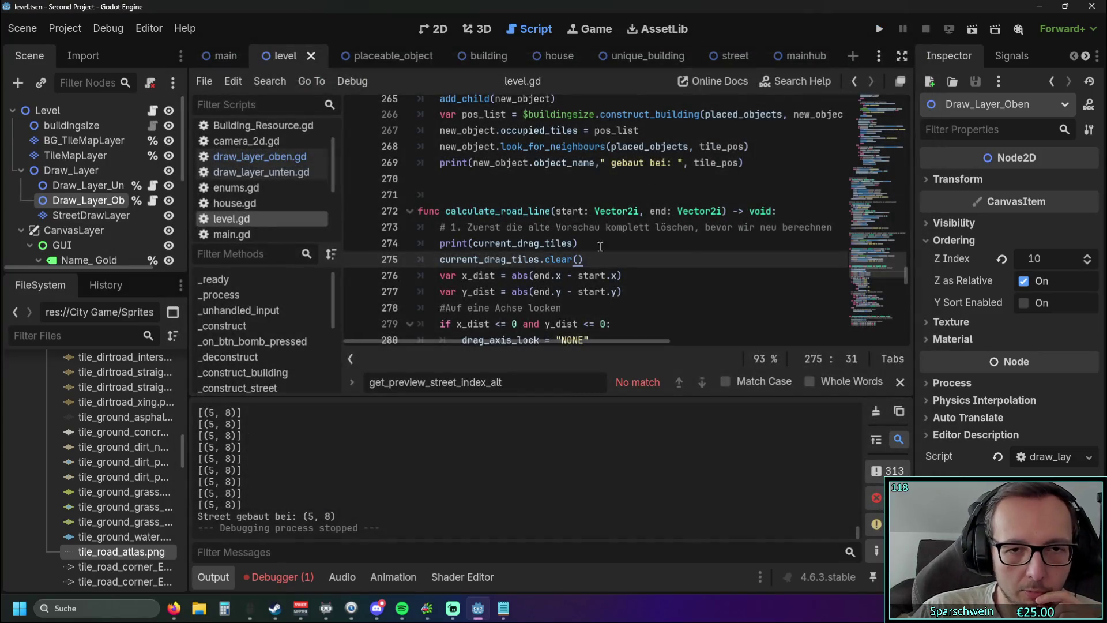
scroll(616, 268, "down", 1)
Collapse the Output panel and delete the current_drag_tiles_alt declaration on line 68
scroll(620, 246, "down", 2)
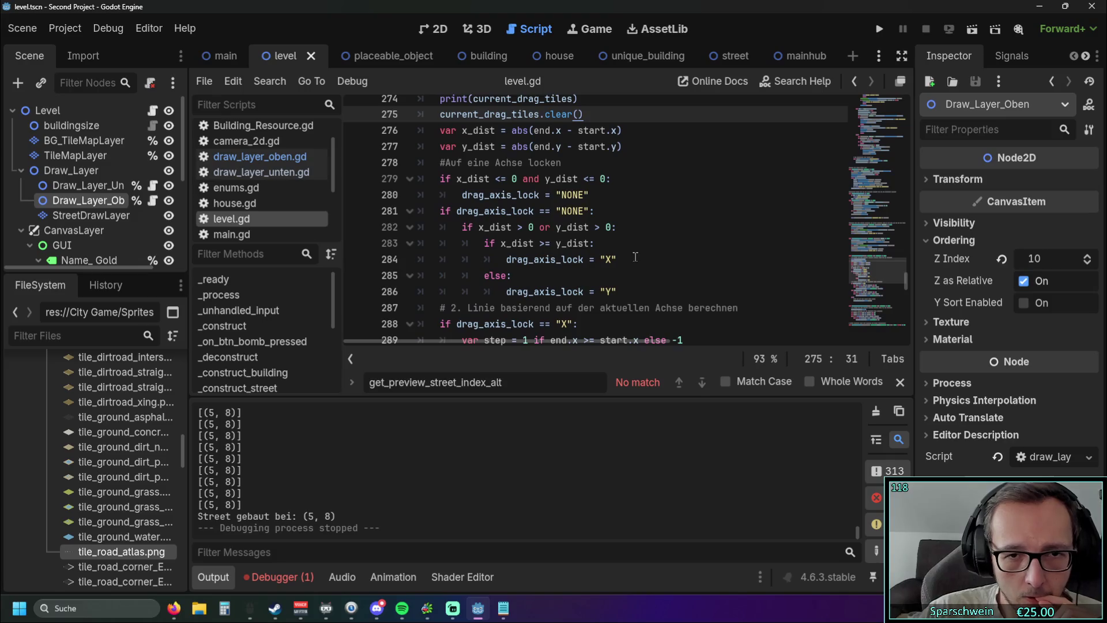
left_click(206, 577)
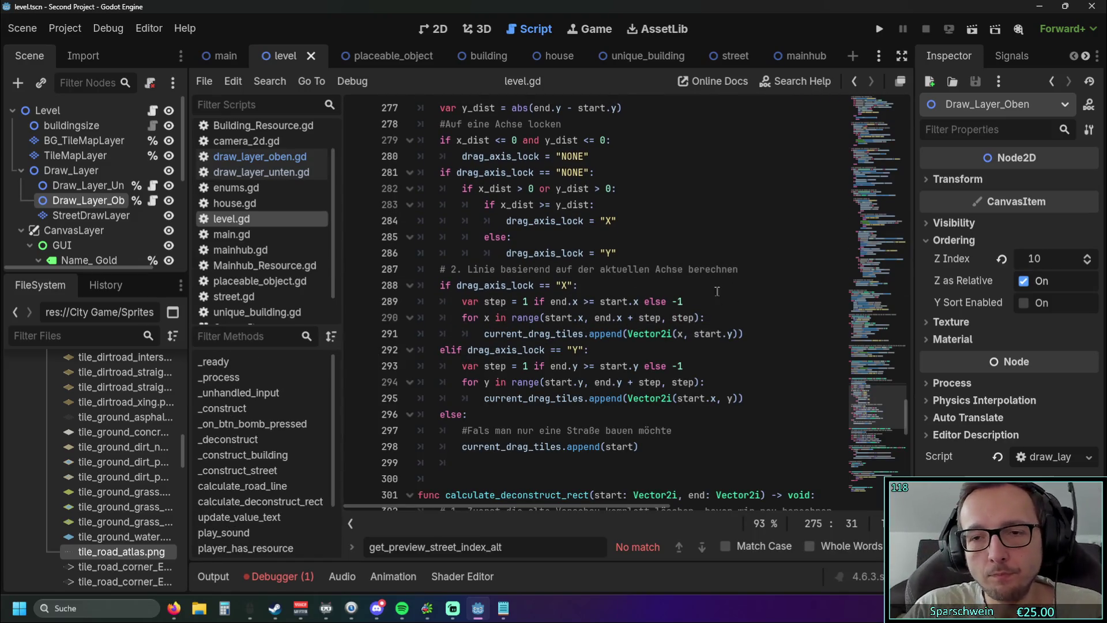
left_click_drag(916, 323, 928, 106)
scroll(687, 248, "down", 4)
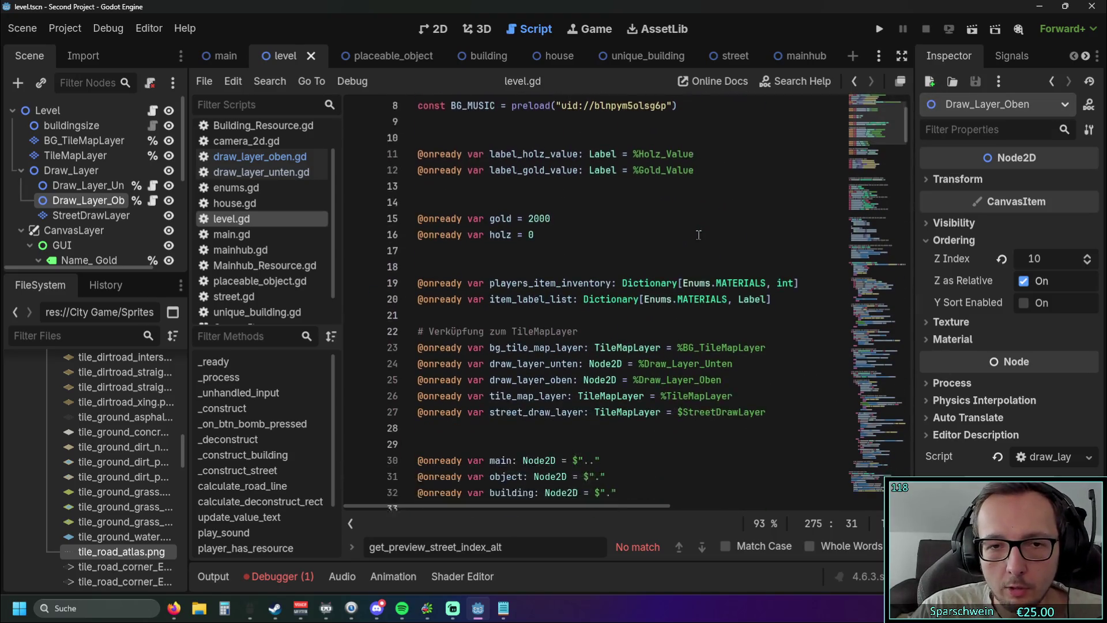
scroll(674, 260, "down", 11)
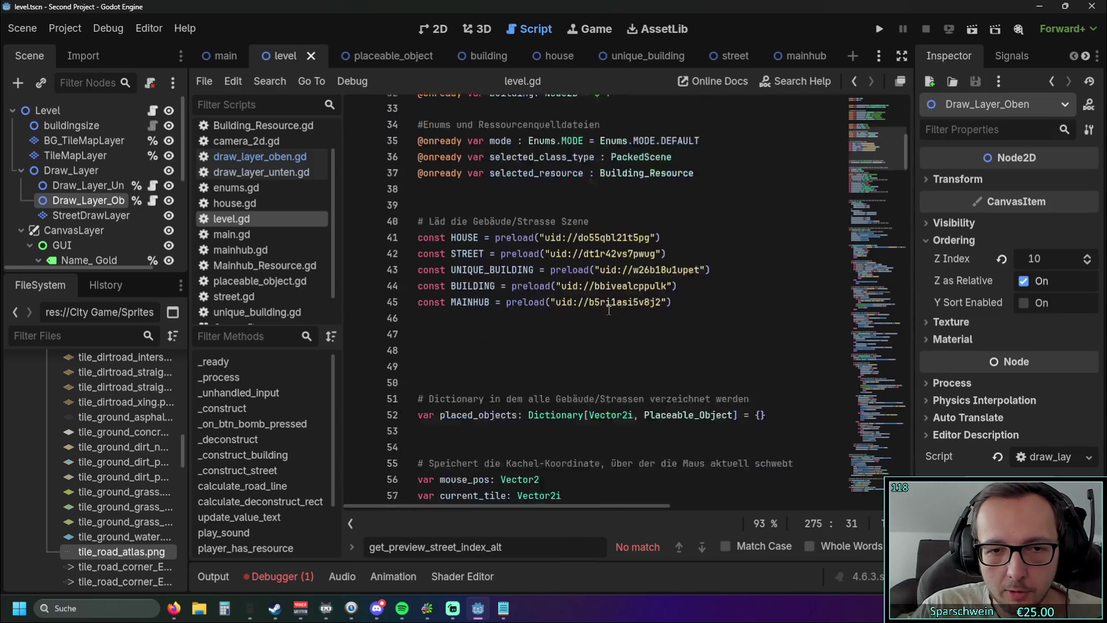
mouse_move(613, 317)
scroll(650, 337, "down", 2)
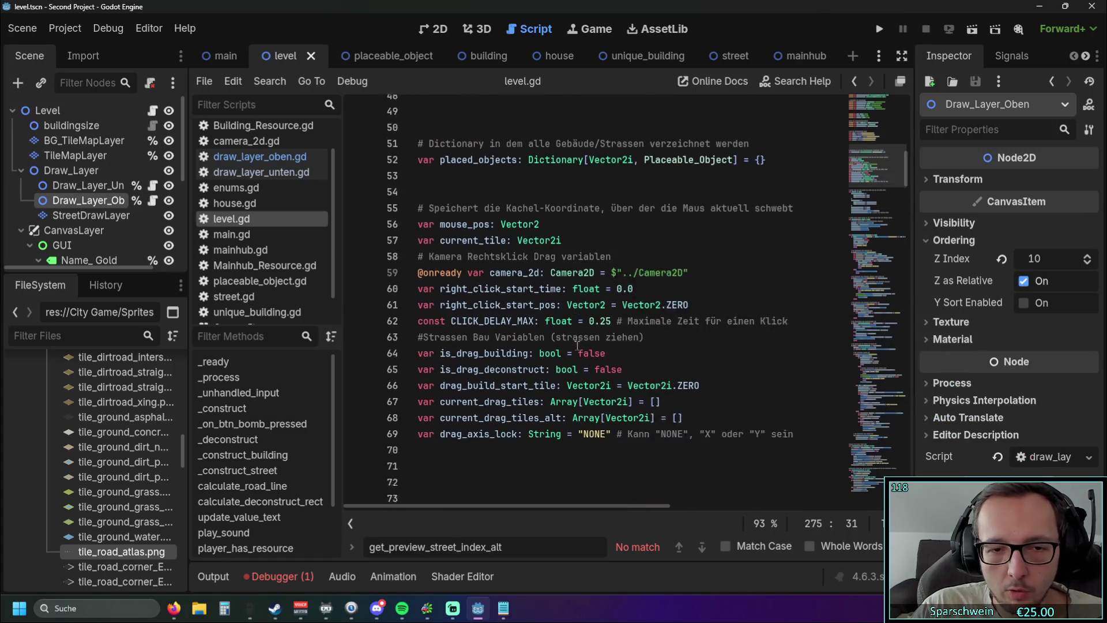
left_click(366, 367)
key("BackSpace")
key("BackSpace")
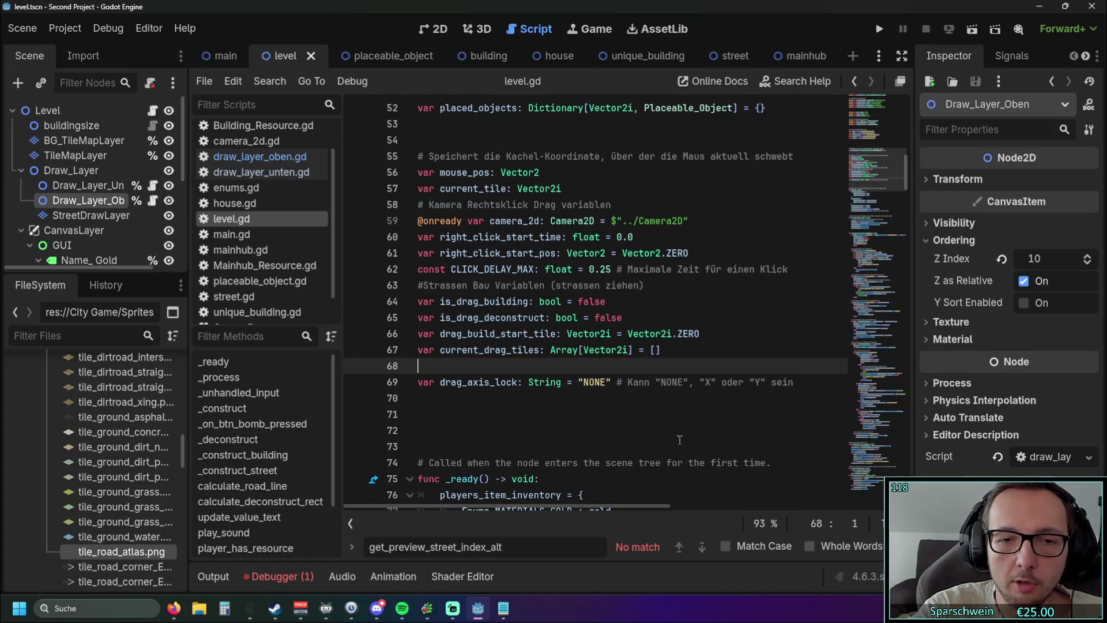
left_click(686, 414)
left_click_drag(898, 172, 896, 362)
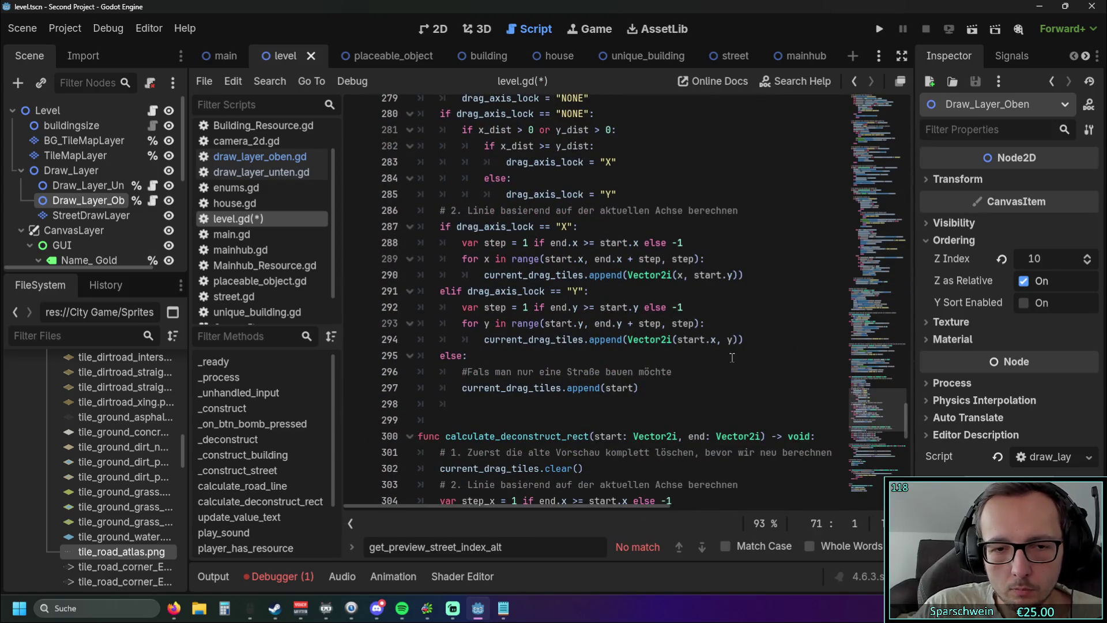
Fold calculate_deconstruct_rect, update_value_text, play_sound and player_has_resource in level.gd
scroll(731, 358, "down", 3)
left_click(410, 291)
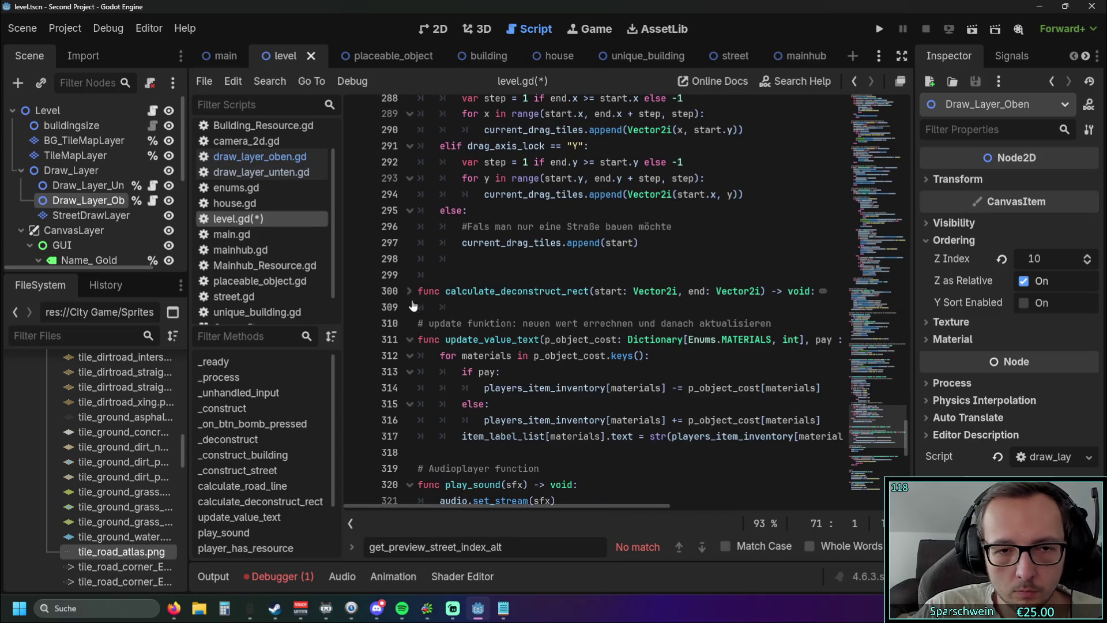
left_click(410, 340)
left_click(410, 388)
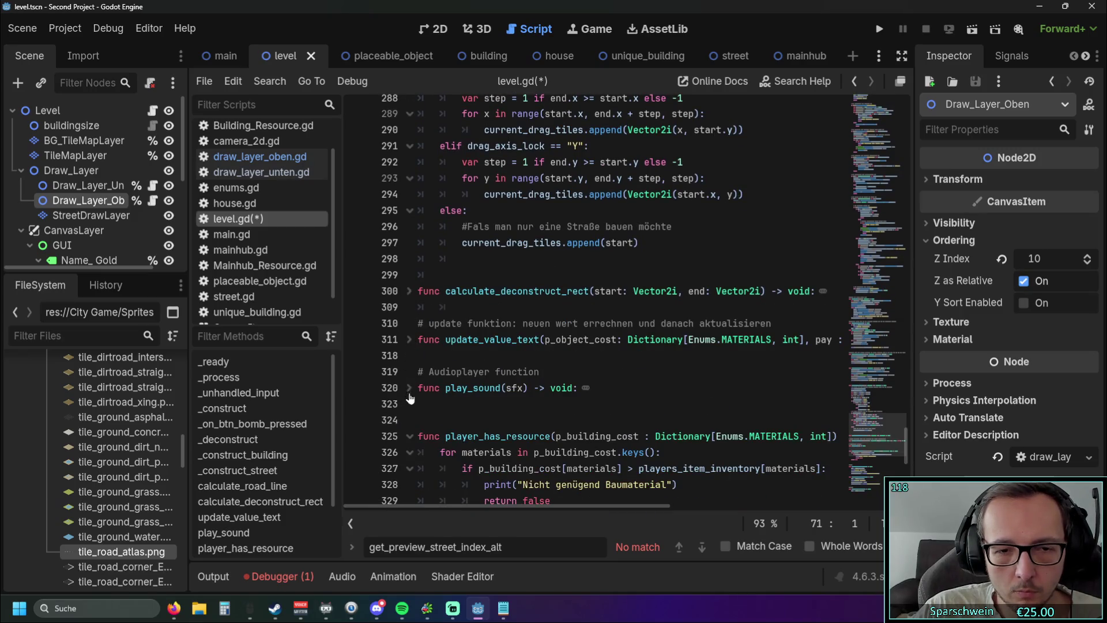
scroll(424, 363, "down", 3)
left_click(410, 298)
scroll(433, 346, "up", 2)
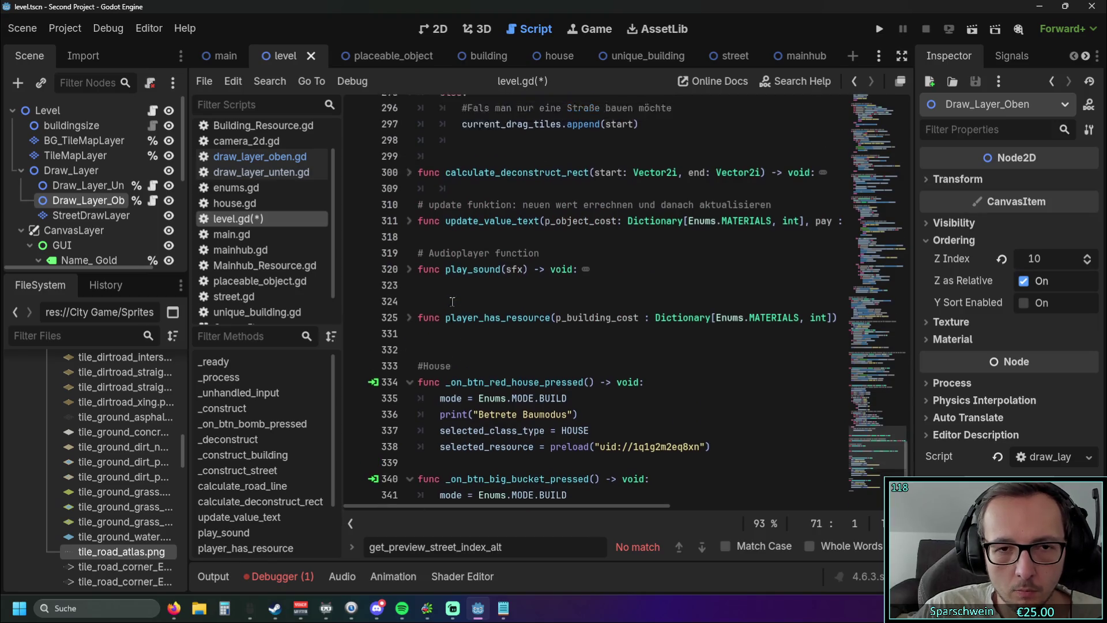
Delete the extra blank lines after play_sound and above the Audioplayer comment
left_click(448, 371)
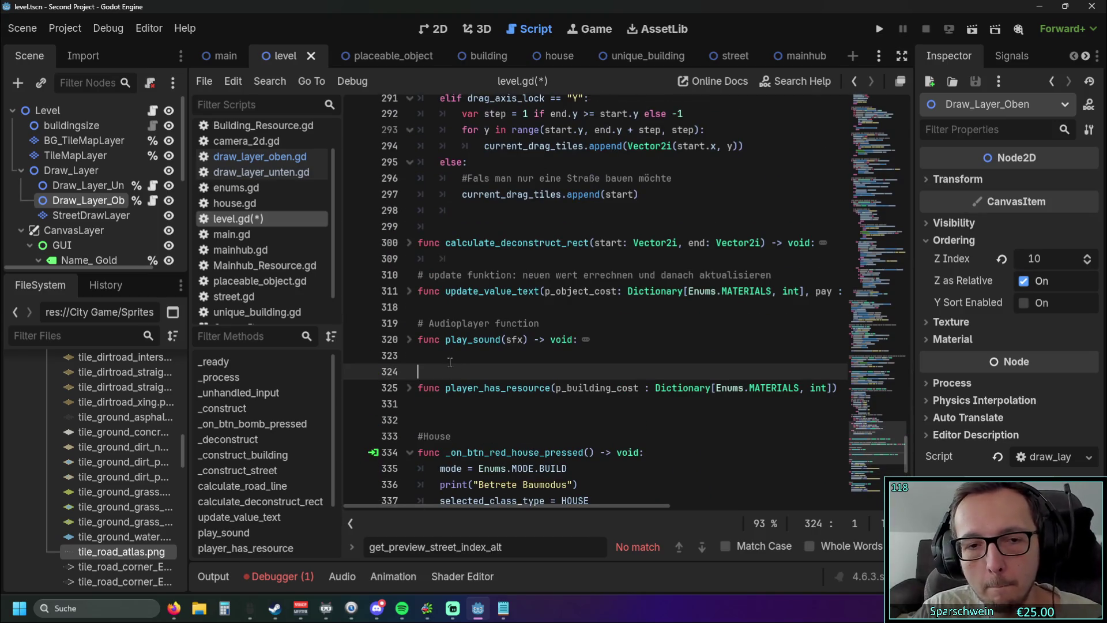
key("BackSpace")
key("BackSpace")
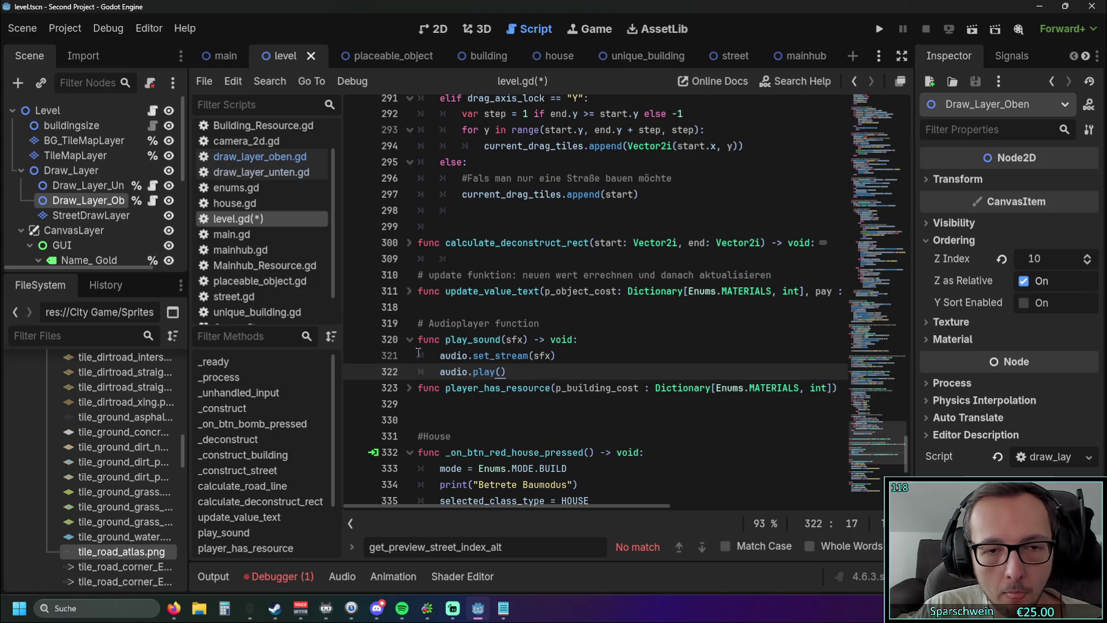
left_click(410, 339)
left_click(439, 309)
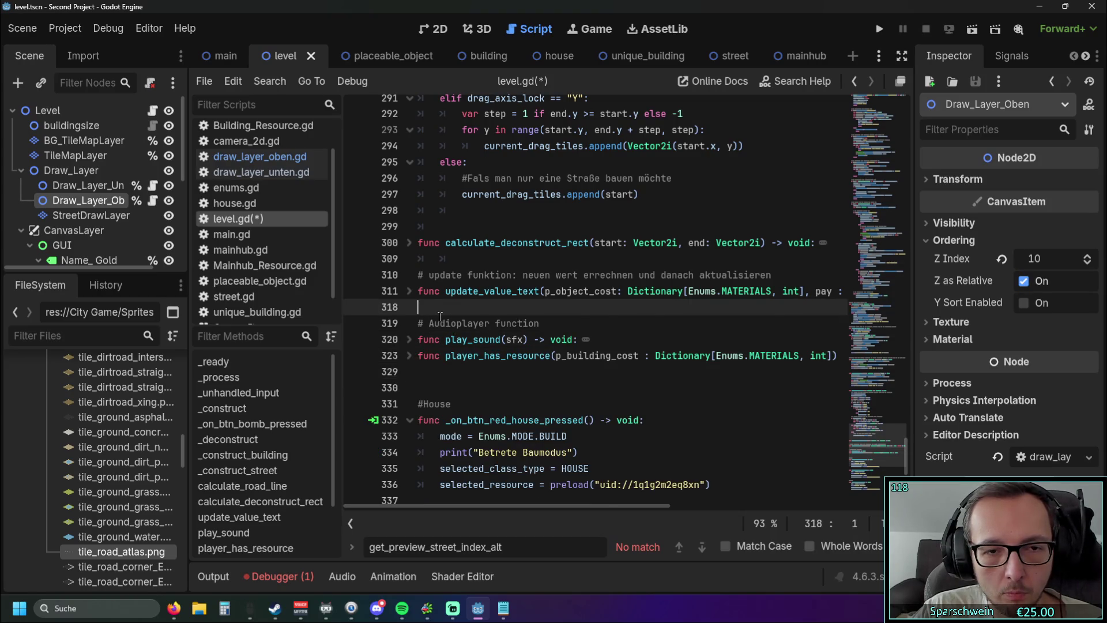
key("BackSpace")
Remove the empty line after calculate_deconstruct_rect, refolding it and update_value_text
scroll(468, 495, "down", 9)
scroll(468, 510, "left", 2)
scroll(426, 217, "up", 4)
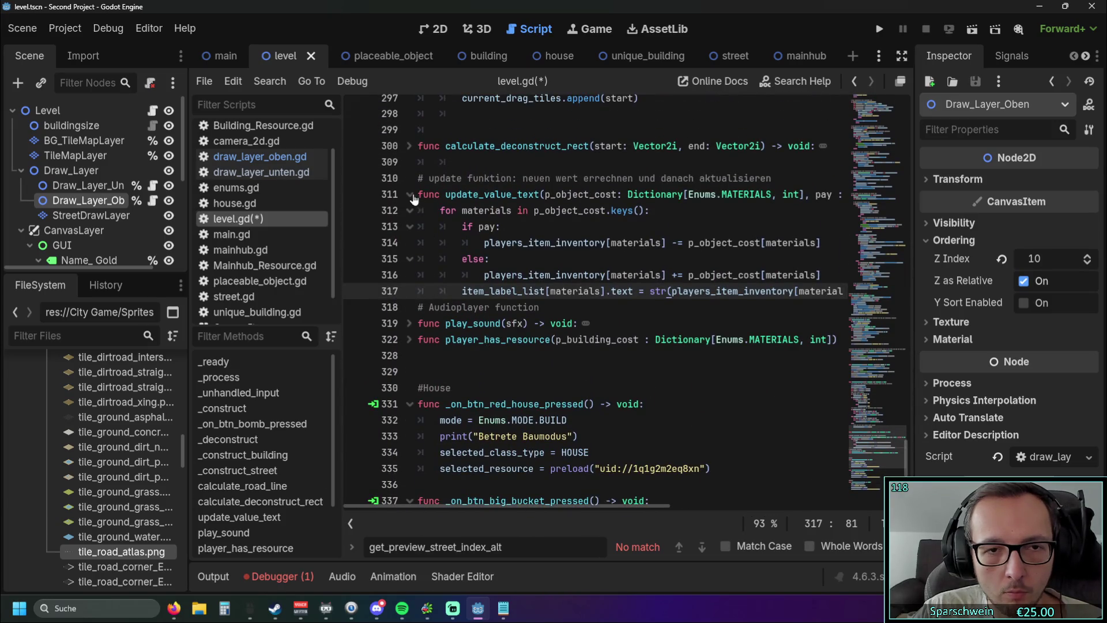
left_click(411, 196)
scroll(467, 286, "up", 2)
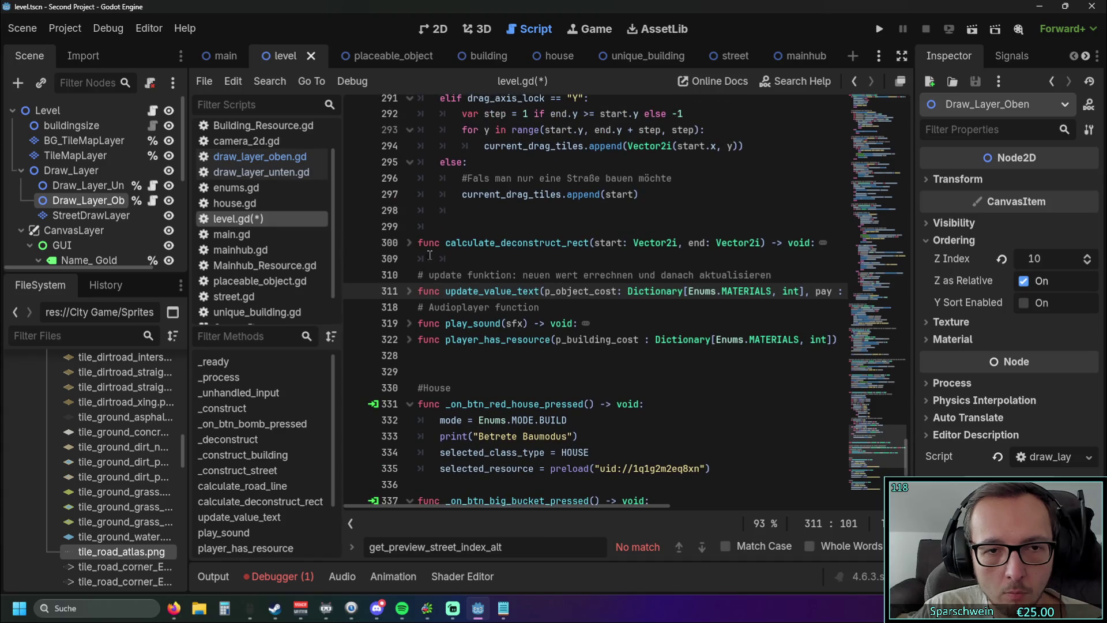
left_click(456, 258)
key("BackSpace")
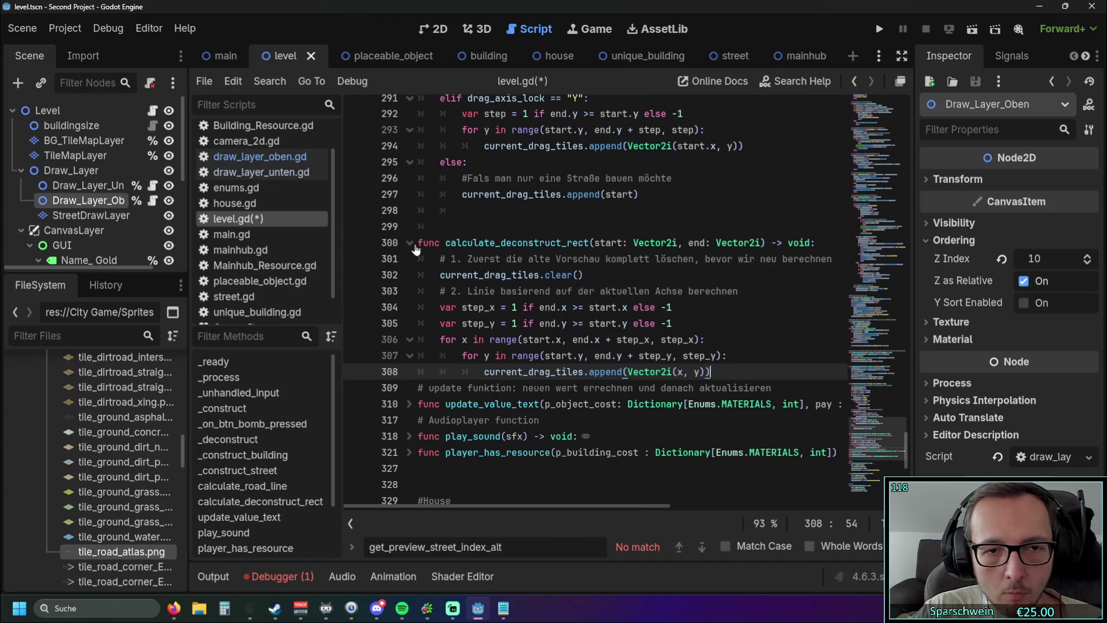
left_click(411, 243)
left_click(576, 370)
scroll(564, 352, "up", 1)
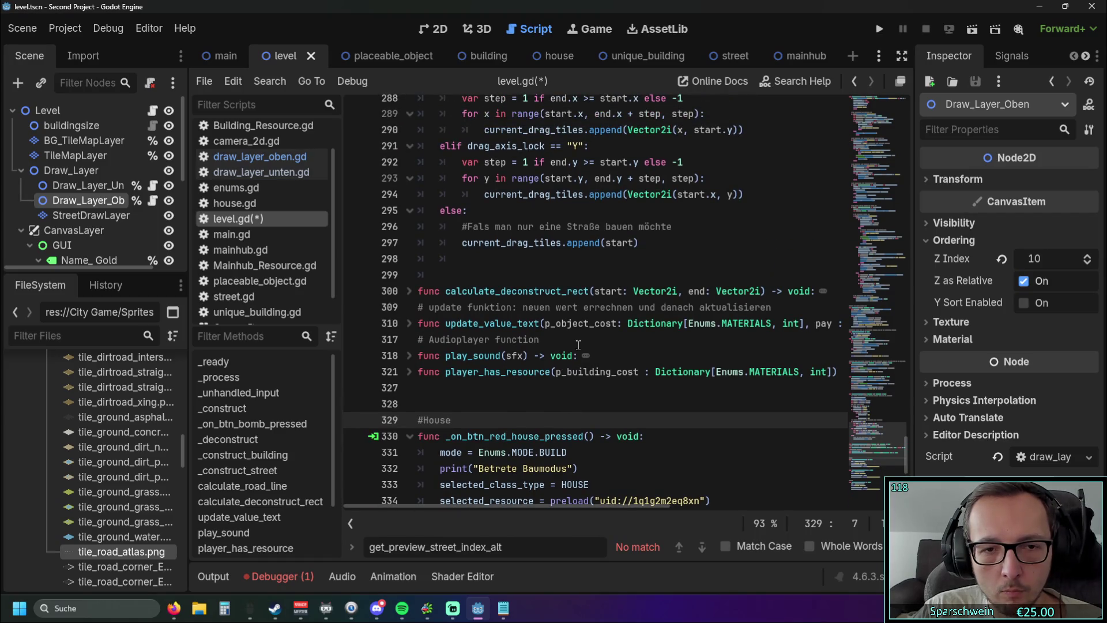
Delete the update-function and Audioplayer comment lines, then refold the surrounding functions
left_click_drag(774, 303, 417, 308)
key("BackSpace")
key("BackSpace")
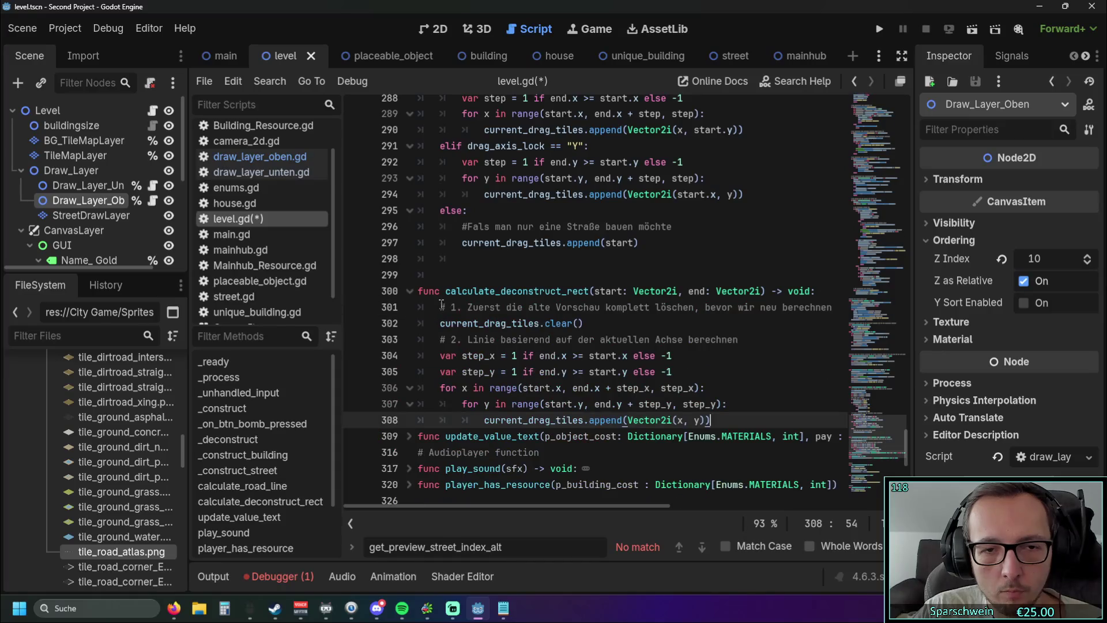
left_click(410, 291)
mouse_move(547, 321)
left_mouse_down()
mouse_move(568, 324)
mouse_move(400, 324)
left_mouse_up()
key("BackSpace")
key("BackSpace")
scroll(439, 369, "down", 3)
scroll(471, 507, "left", 2)
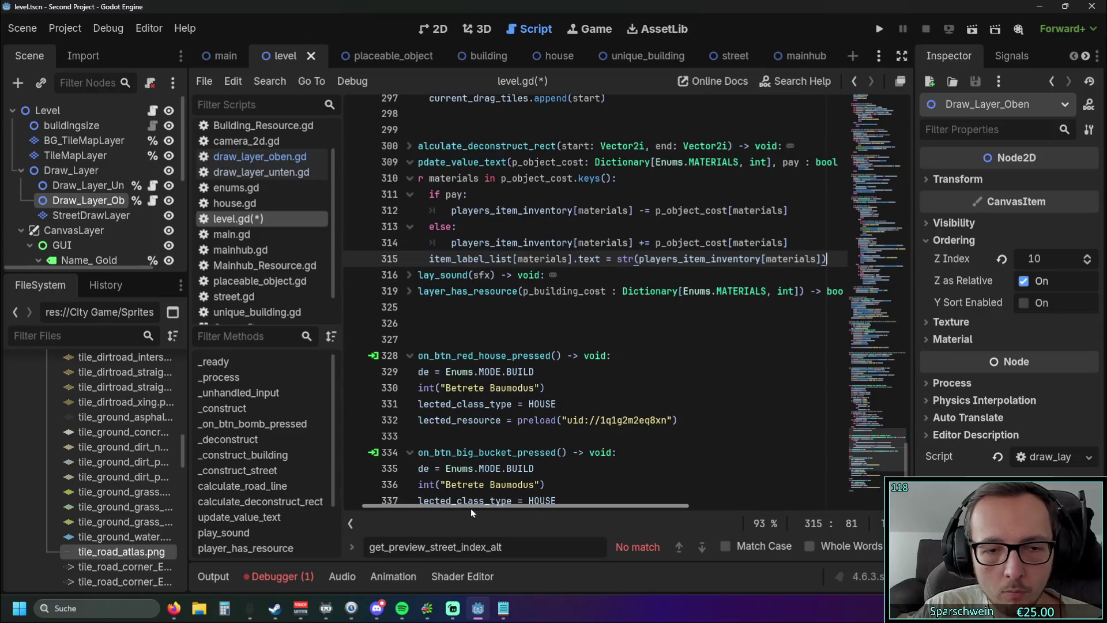
scroll(485, 274, "up", 1)
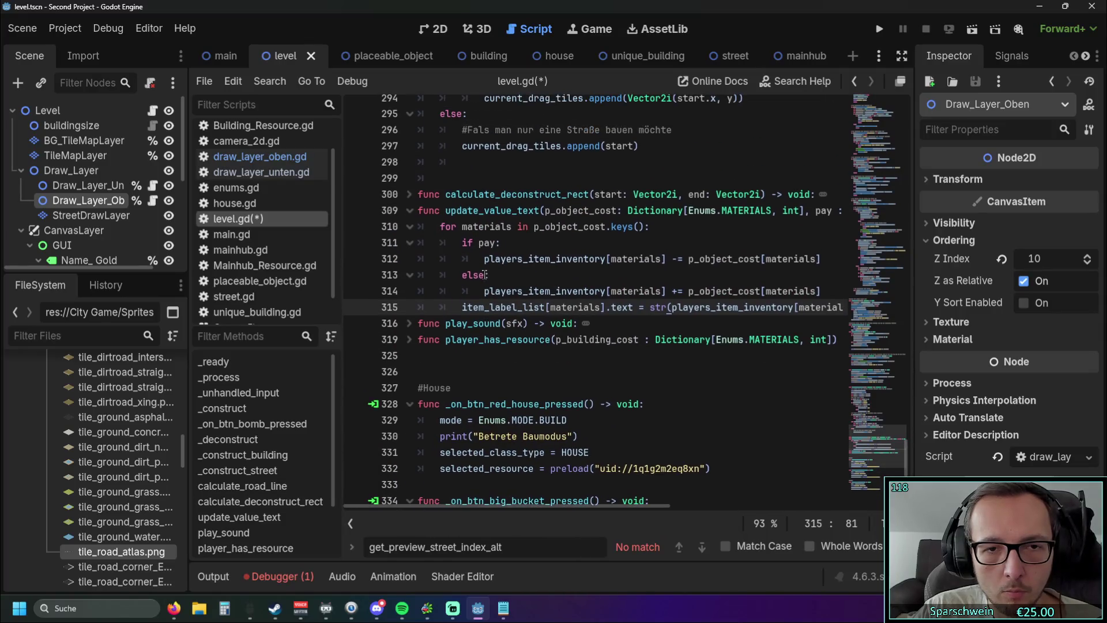
left_click(410, 211)
left_click(548, 275)
Fold the red house and big bucket handlers and remove the blank line between them
scroll(600, 306, "up", 3)
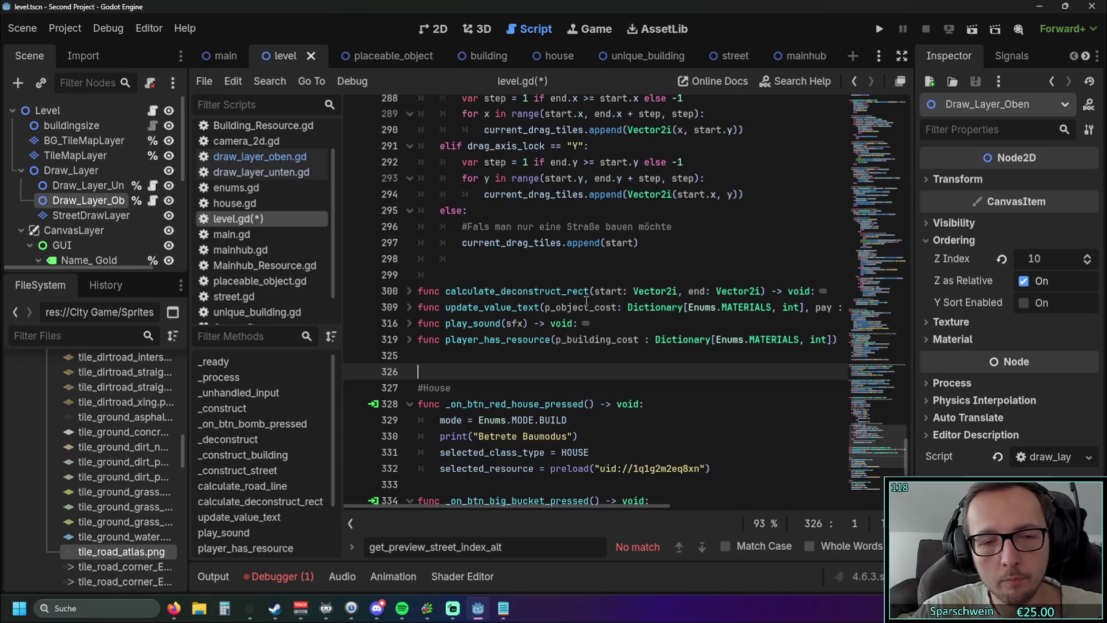
scroll(600, 307, "down", 7)
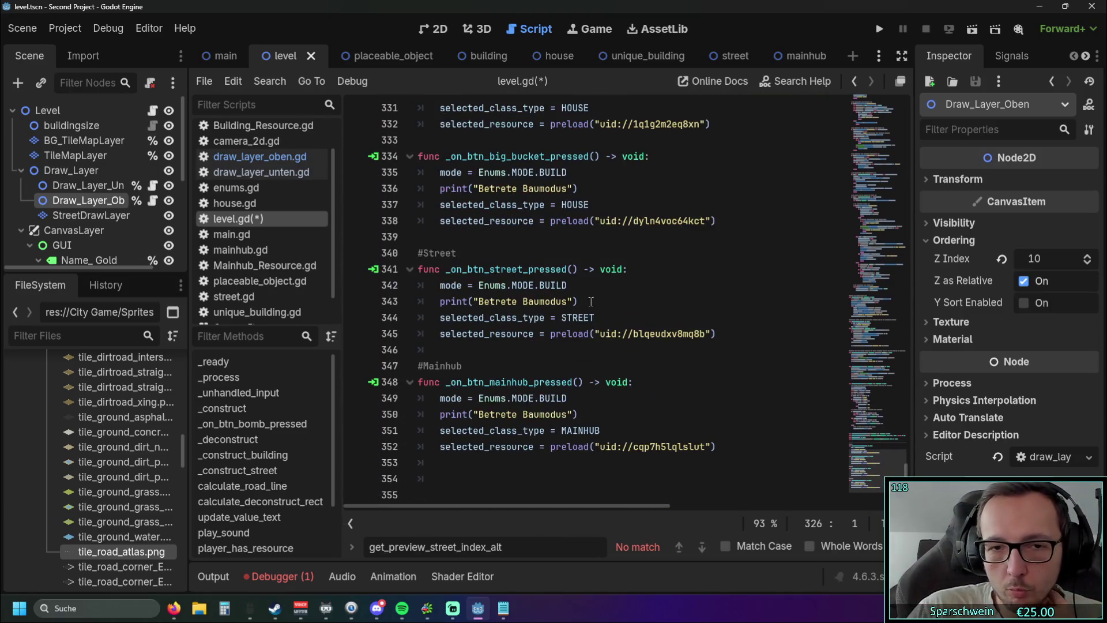
scroll(548, 286, "up", 2)
left_click(410, 206)
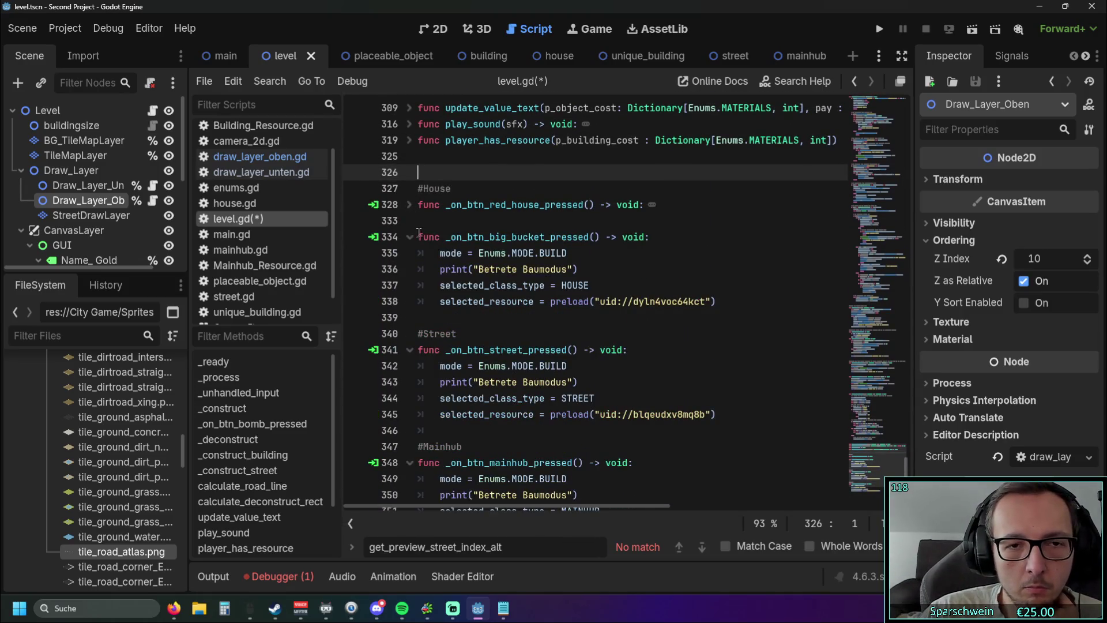
left_click(410, 237)
left_click(428, 223)
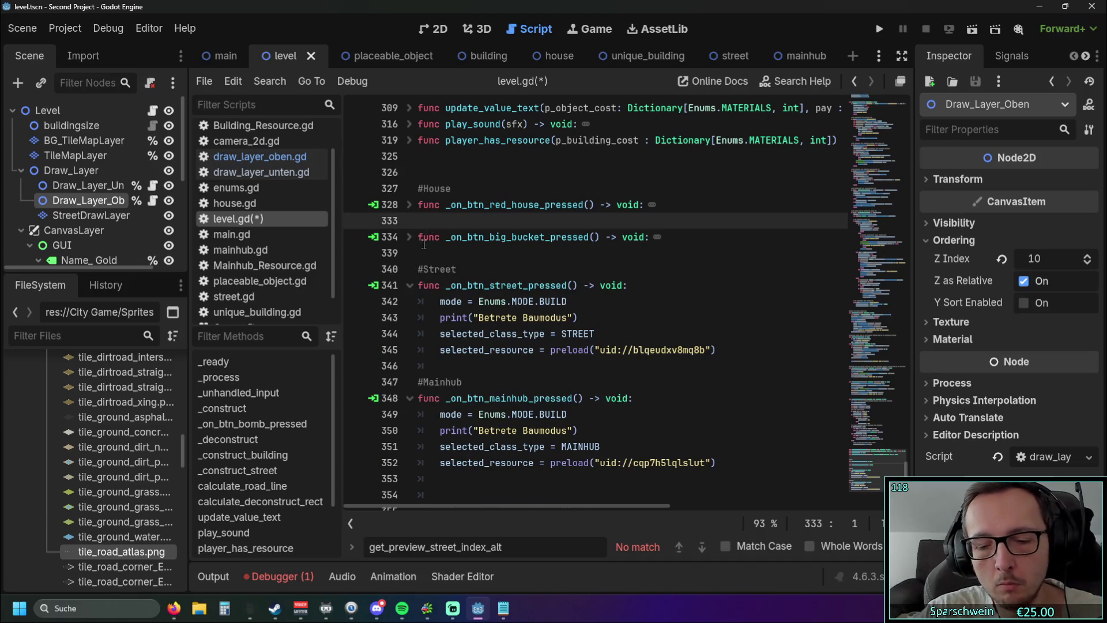
key("BackSpace")
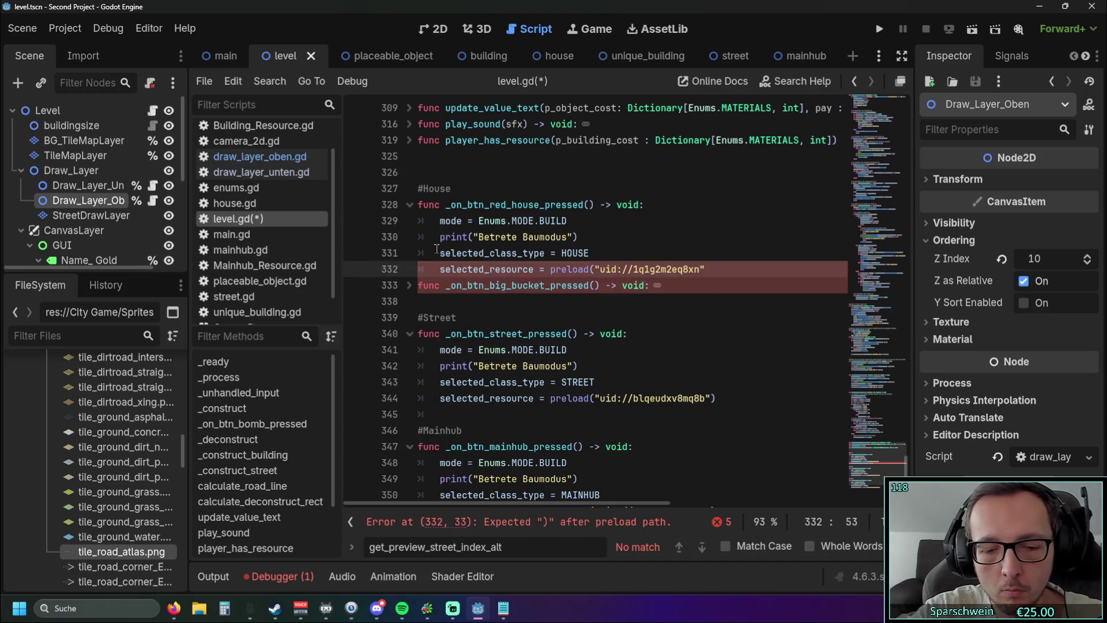
left_click(508, 317)
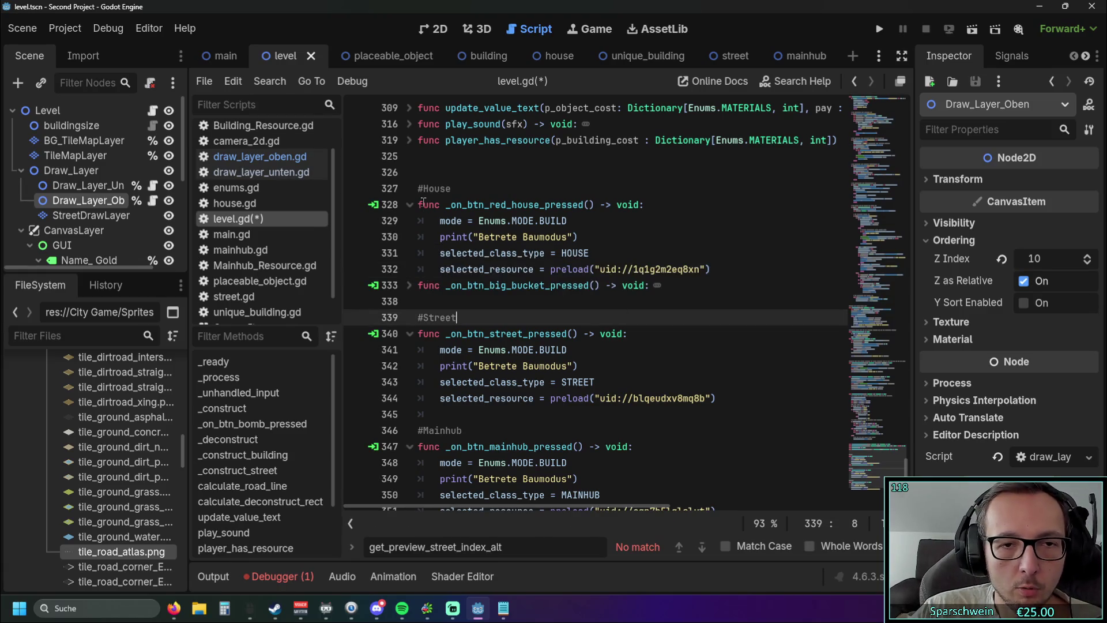
Fold the street handler and remove the blank lines before #Street and #Mainhub
left_click(411, 205)
left_click(412, 269)
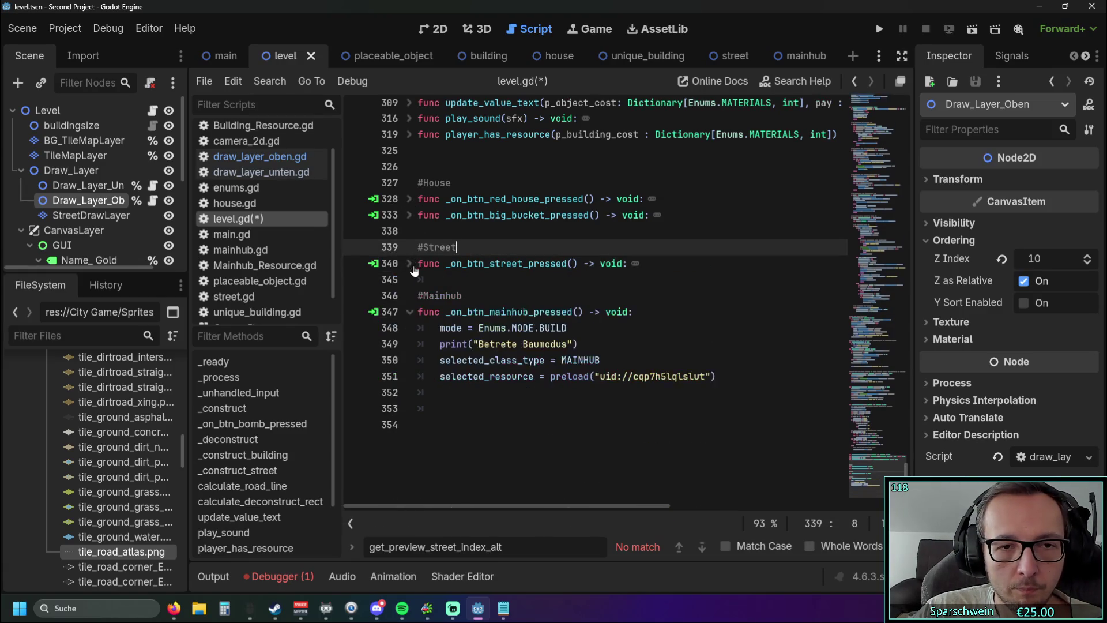
left_click(436, 280)
key("BackSpace")
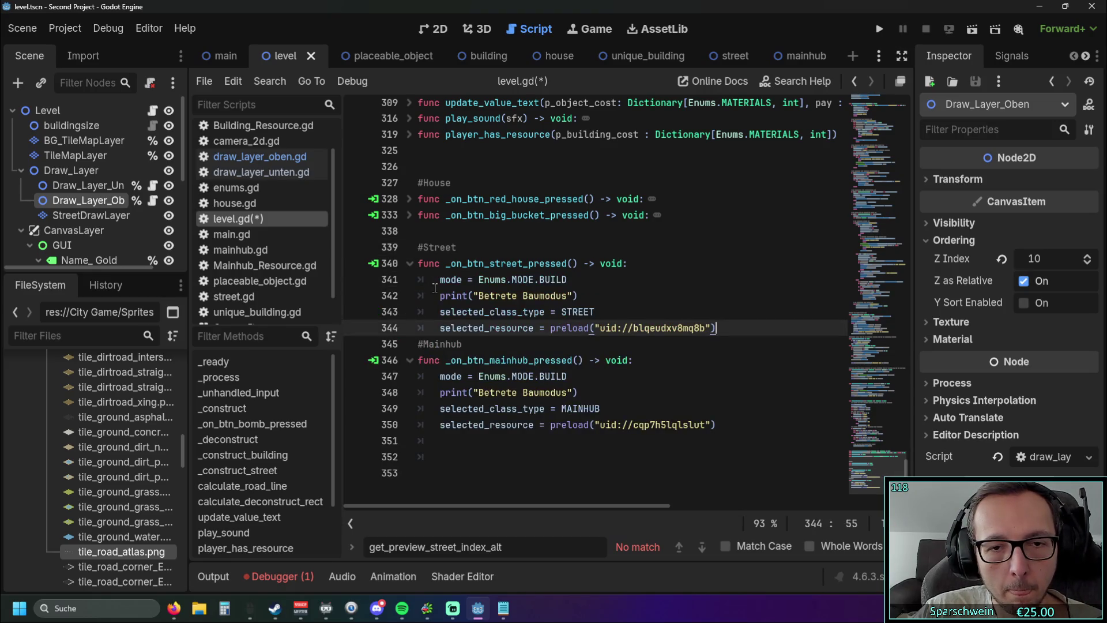
left_click(409, 263)
left_click(427, 230)
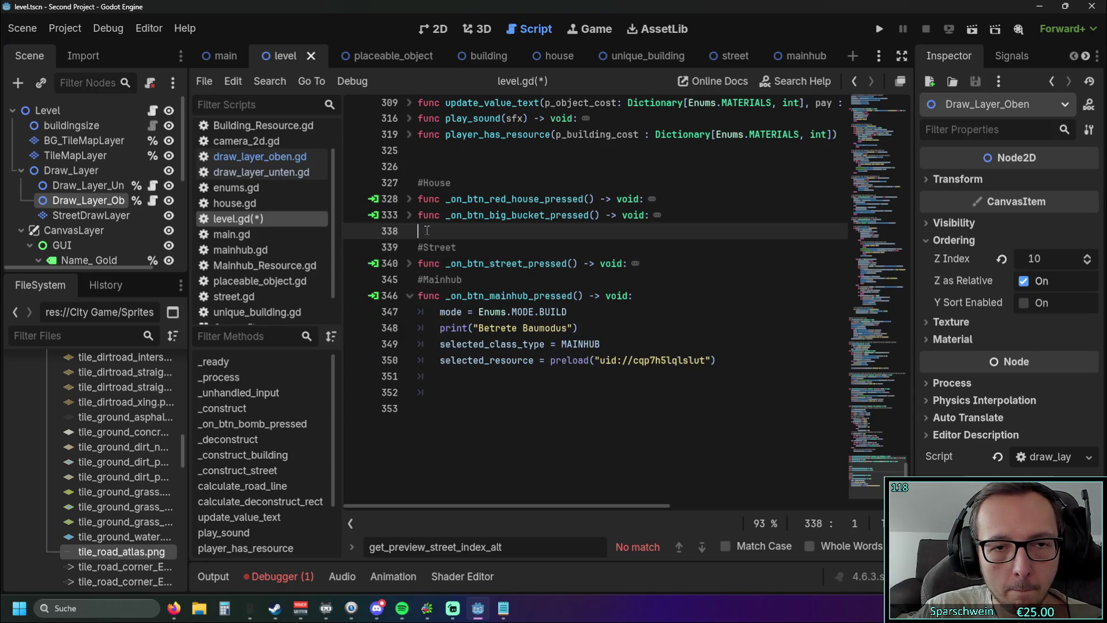
key("BackSpace")
Fold the big bucket and mainhub handlers and move to the script's end
left_click(410, 216)
left_click(574, 294)
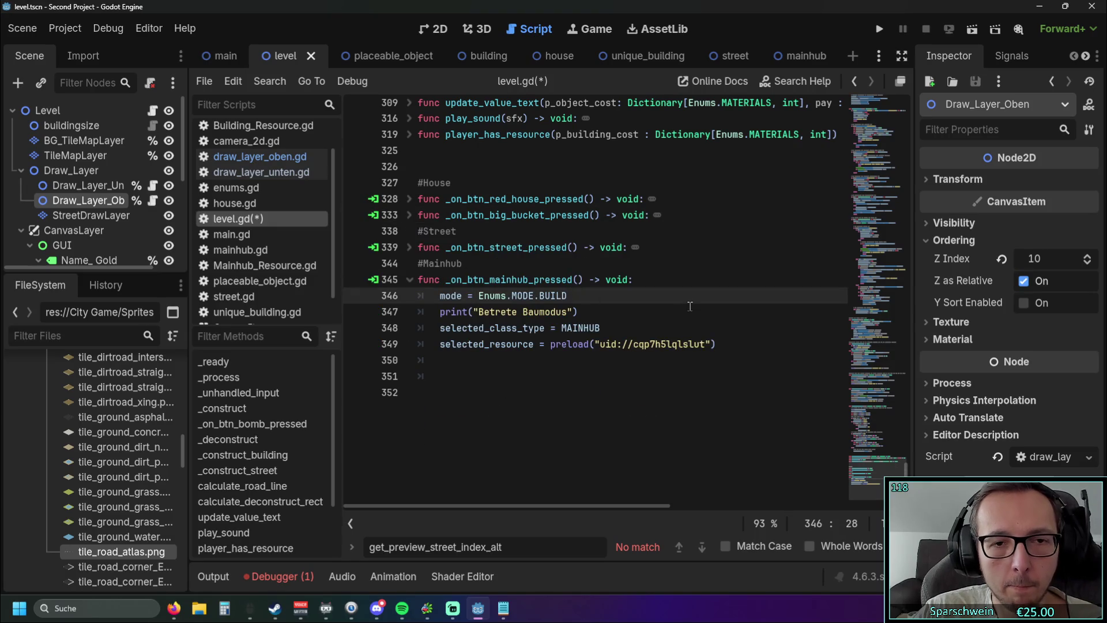
left_click(409, 280)
left_click(579, 365)
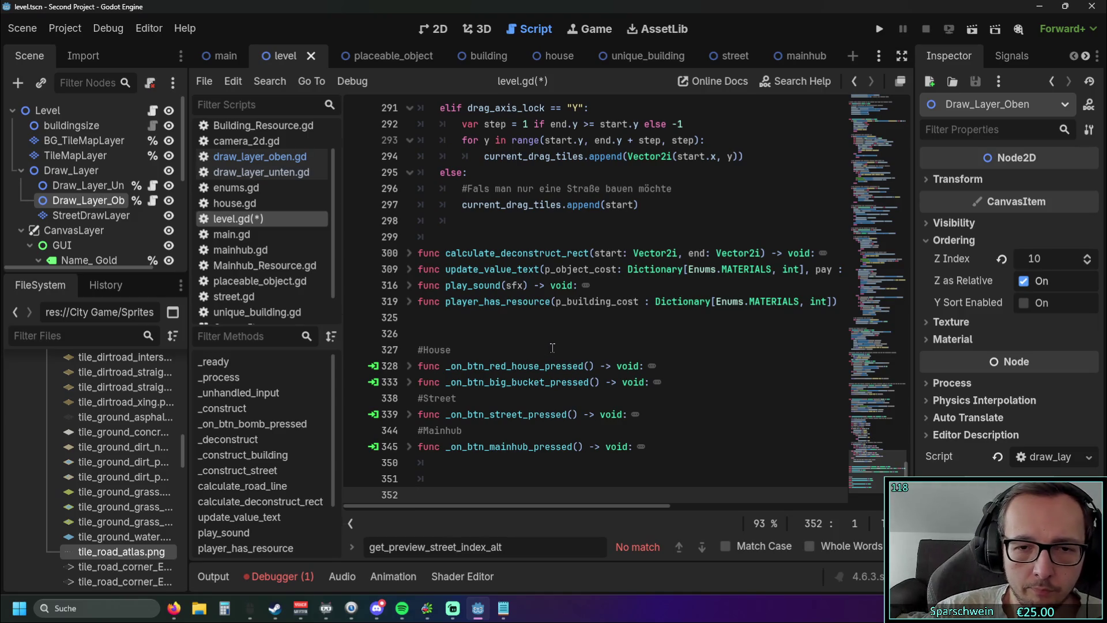
left_click_drag(625, 445, 606, 333)
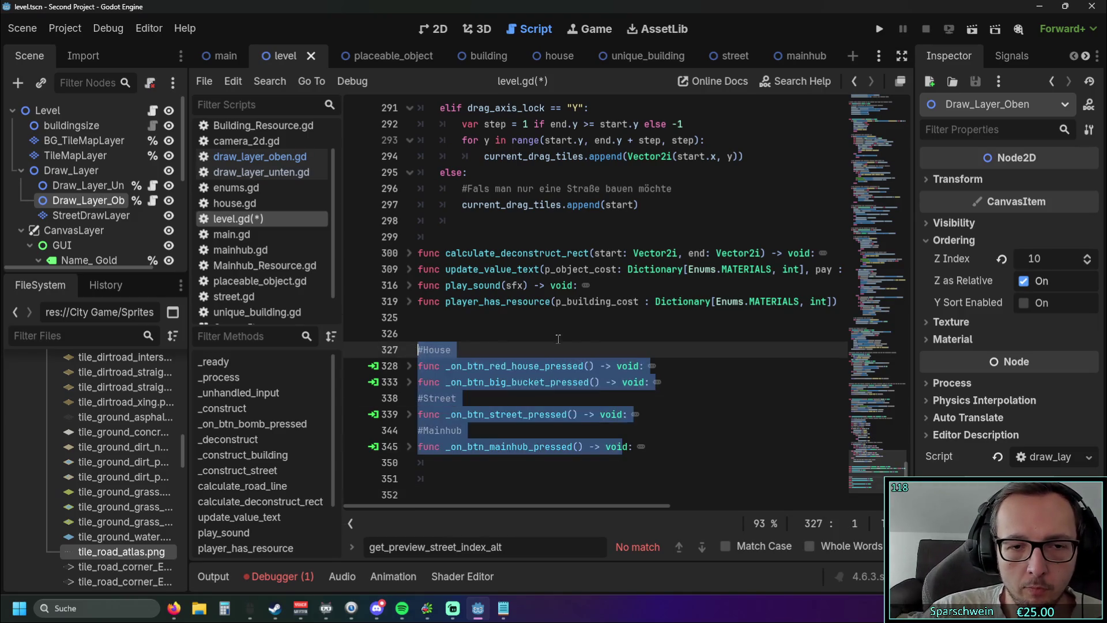
Fold the _construct_street and _construct_building functions in level.gd
scroll(605, 332, "up", 10)
scroll(604, 332, "up", 3)
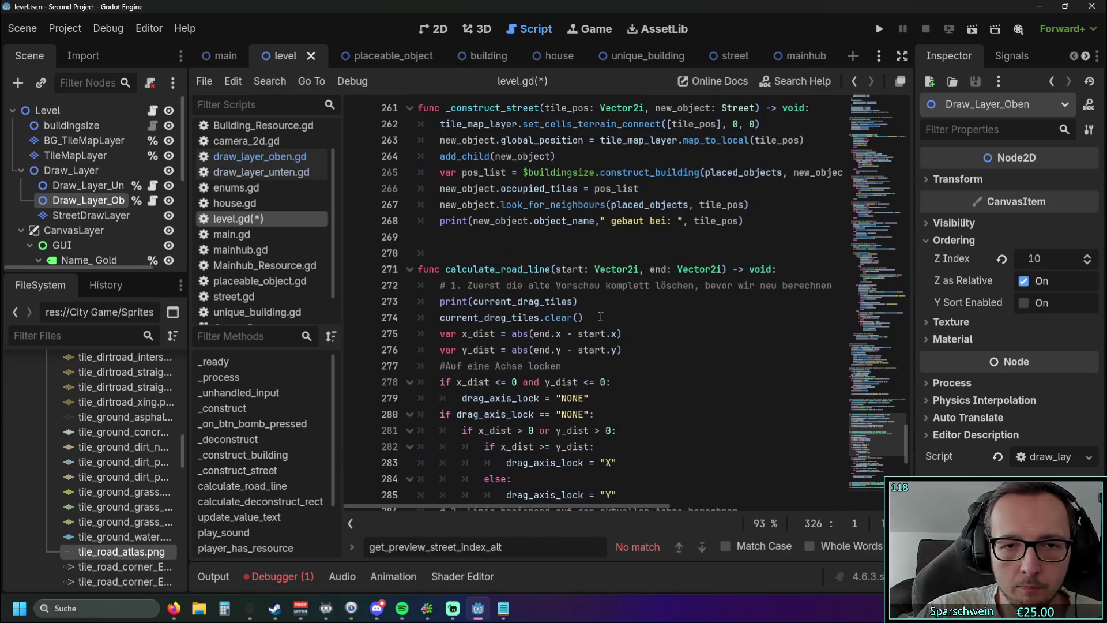
left_click(407, 253)
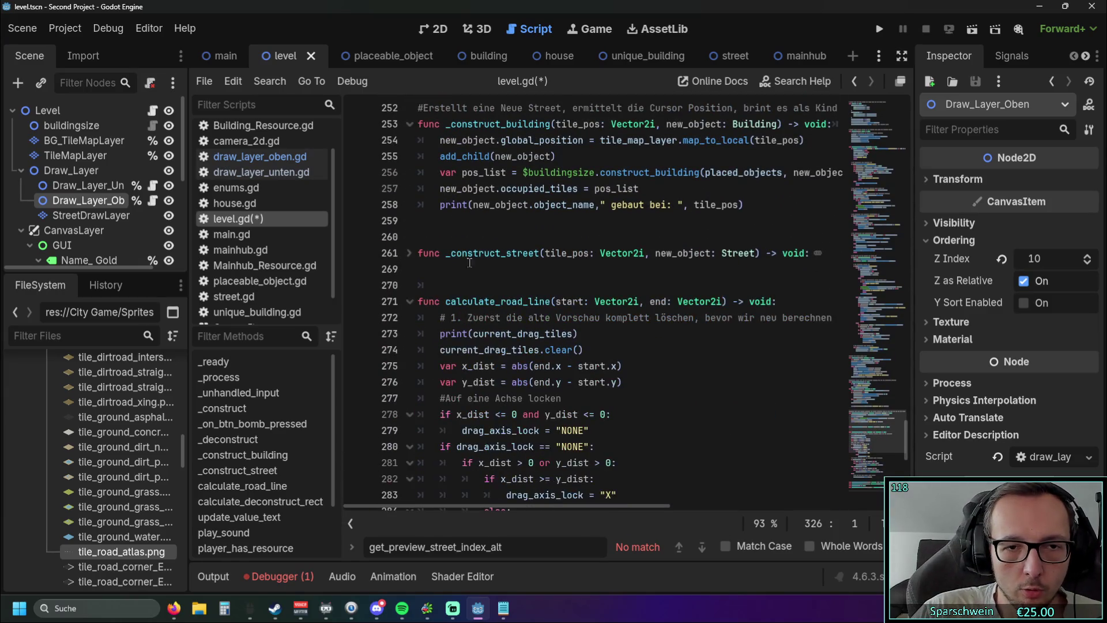
scroll(476, 273, "up", 2)
left_click(410, 221)
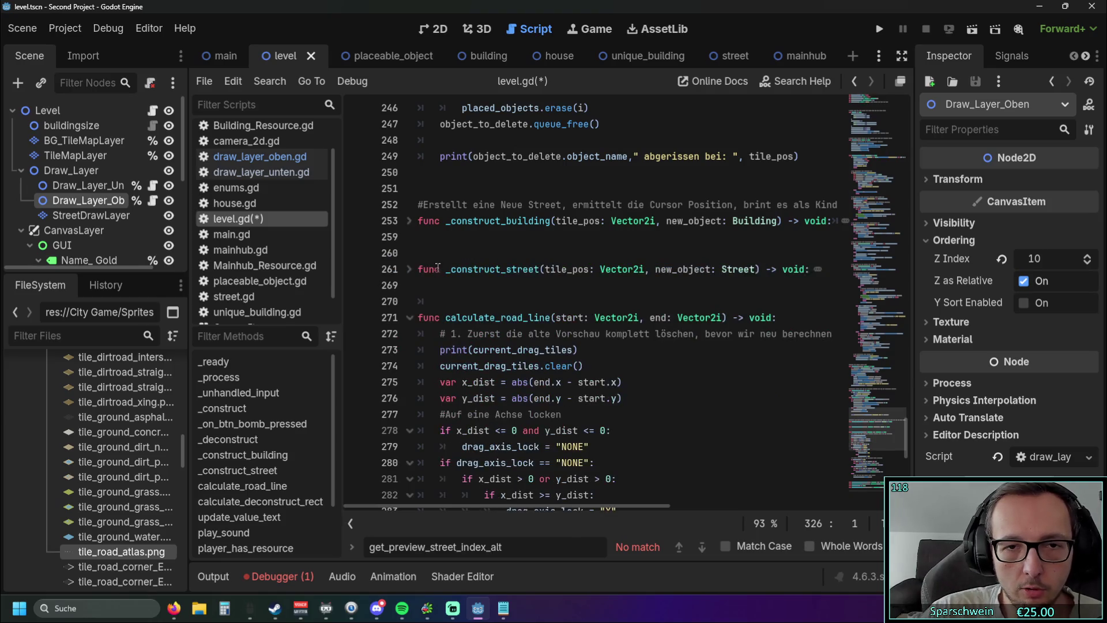
scroll(461, 279, "up", 1)
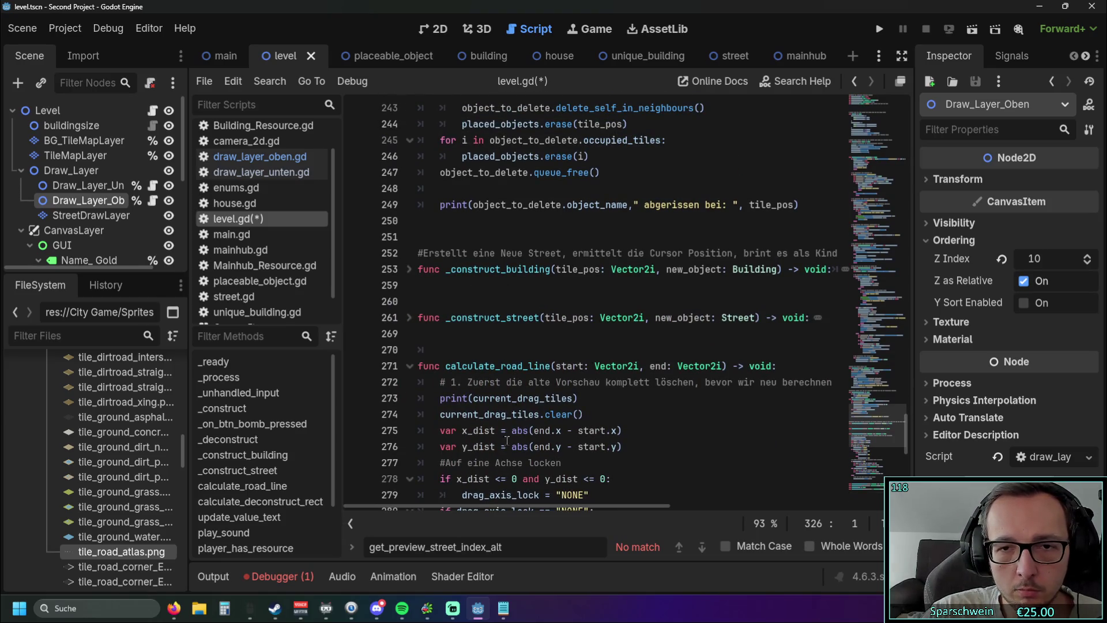
left_click_drag(452, 506, 729, 520)
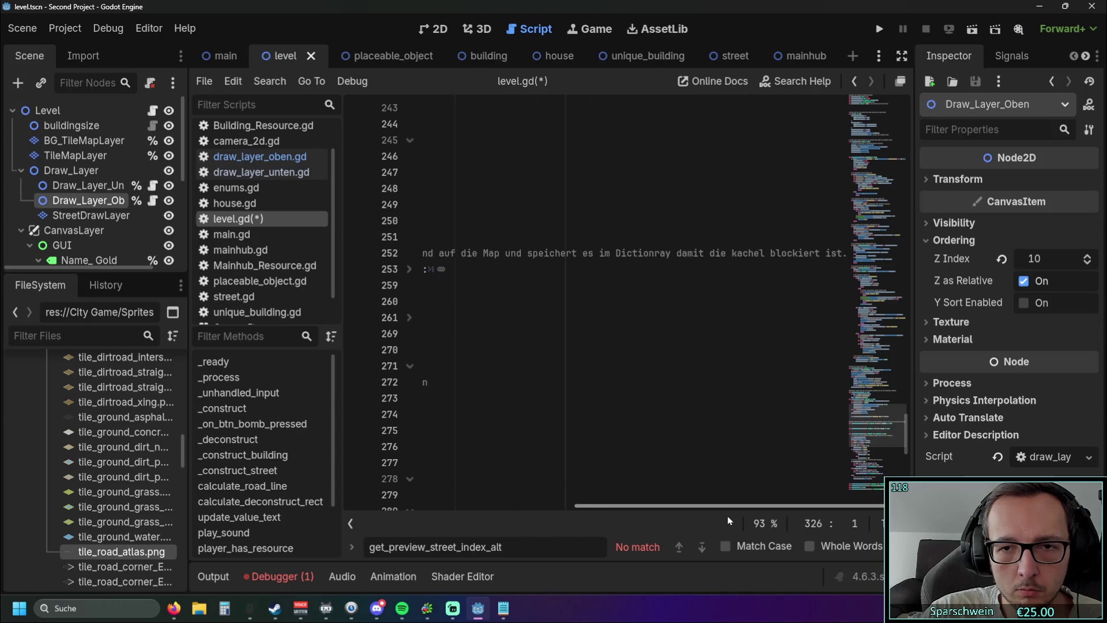
Delete the comment above _construct_building and the extra blank lines before calculate_road_line
left_click_drag(847, 254, 288, 254)
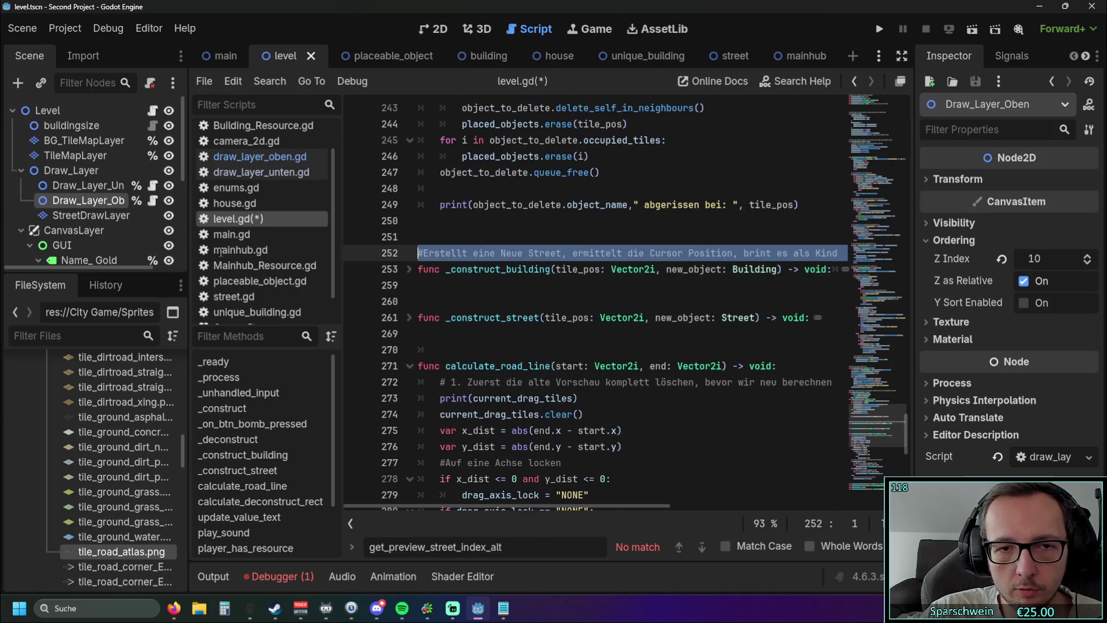
key("BackSpace")
key("Down")
key("Down")
key("Down")
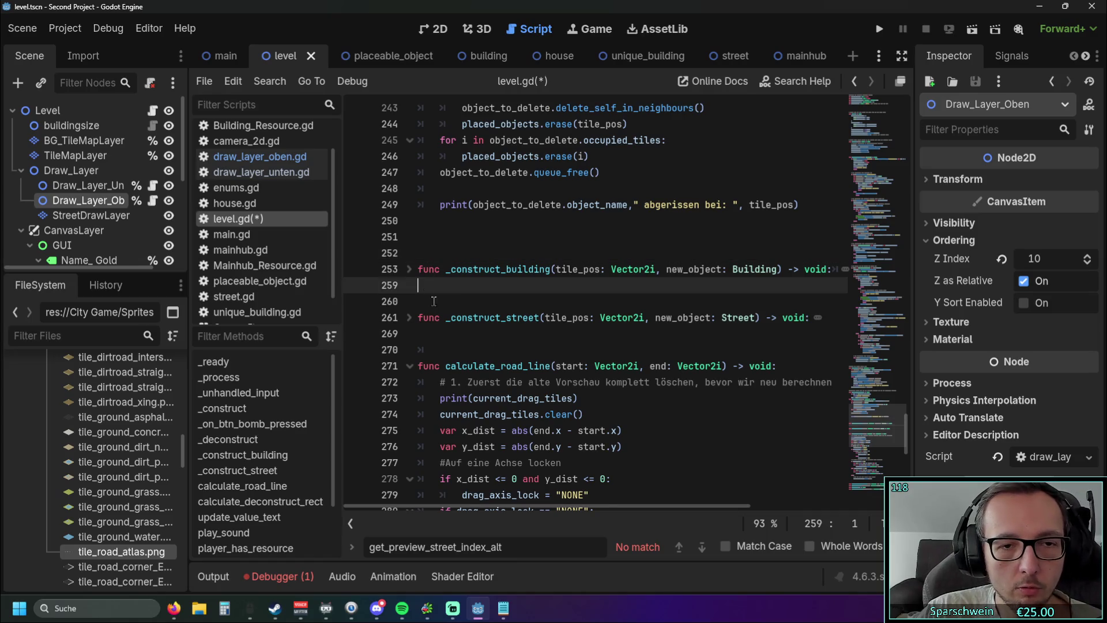
key("End")
left_click(410, 270)
left_click(438, 307)
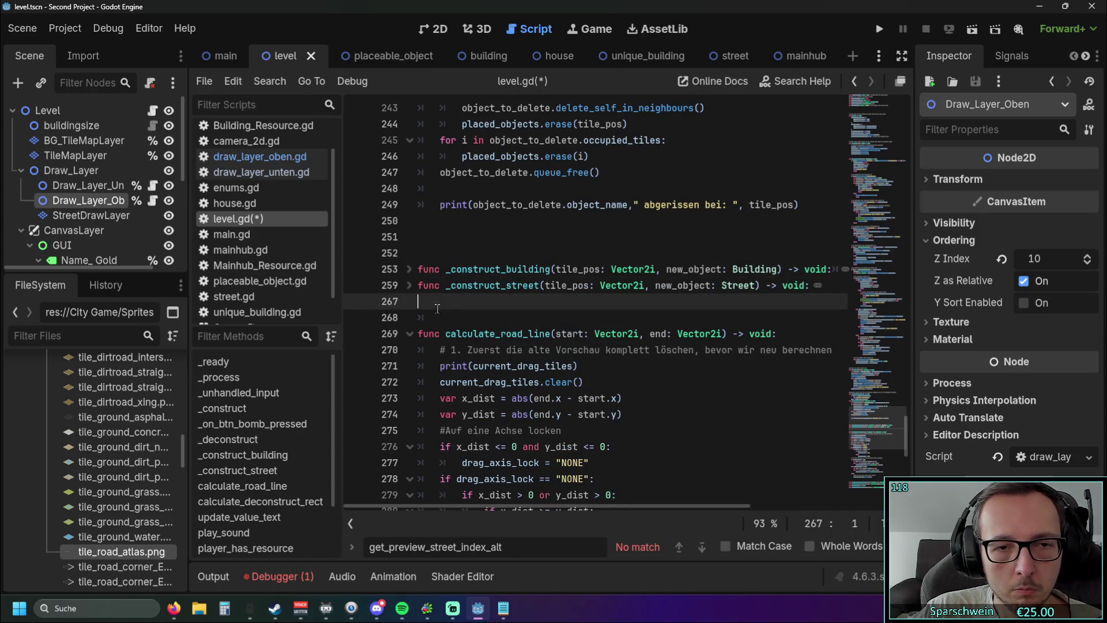
key("BackSpace")
left_click(409, 286)
key("Down")
Fold _deconstruct and the bomb handler, removing blank lines around _deconstruct and _construct_building
scroll(478, 347, "up", 2)
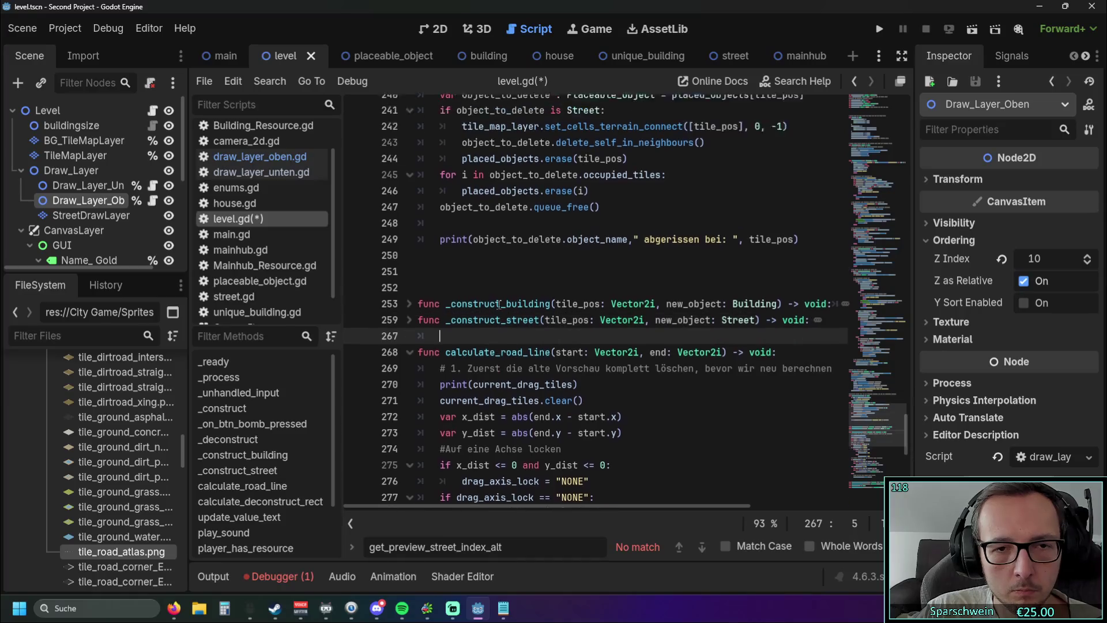
left_click(478, 347)
scroll(479, 347, "up", 1)
left_click(409, 190)
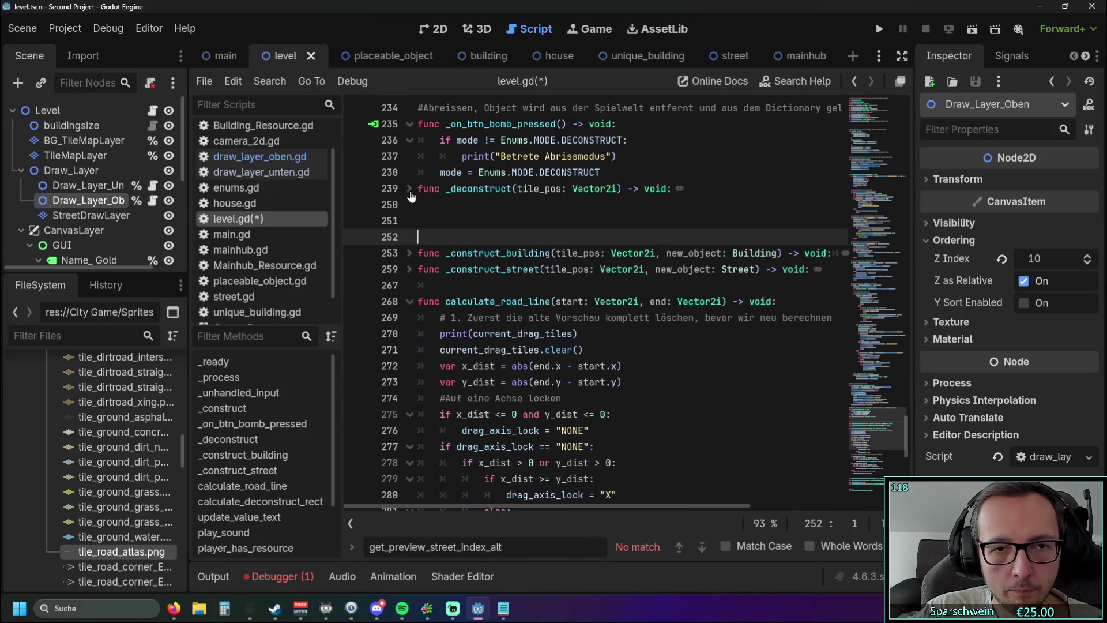
left_click(410, 124)
scroll(416, 173, "up", 1)
key("BackSpace")
key("BackSpace")
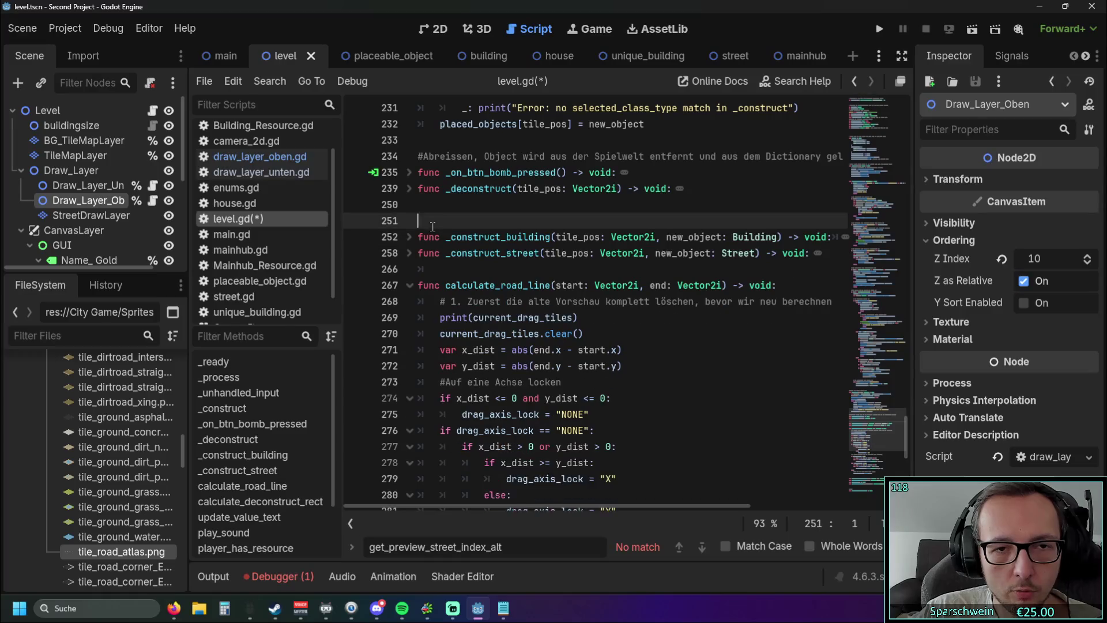
key("BackSpace")
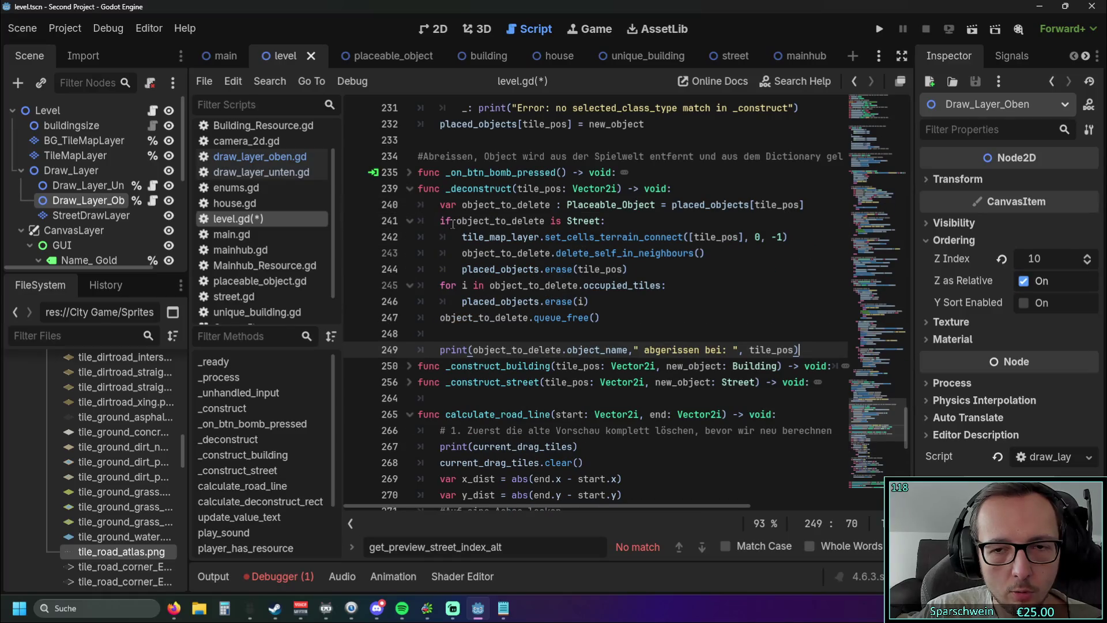
key("Return")
left_click(410, 188)
Fold the _construct function and delete the #Abreissen comment above the bomb handler
left_click(508, 268)
scroll(519, 273, "up", 5)
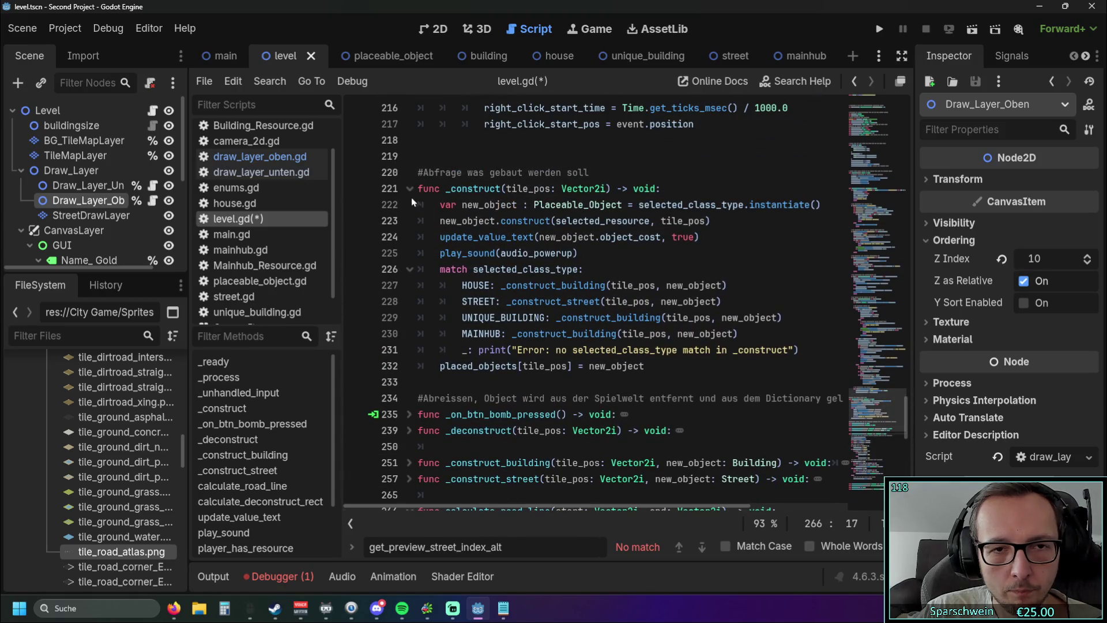
left_click(409, 189)
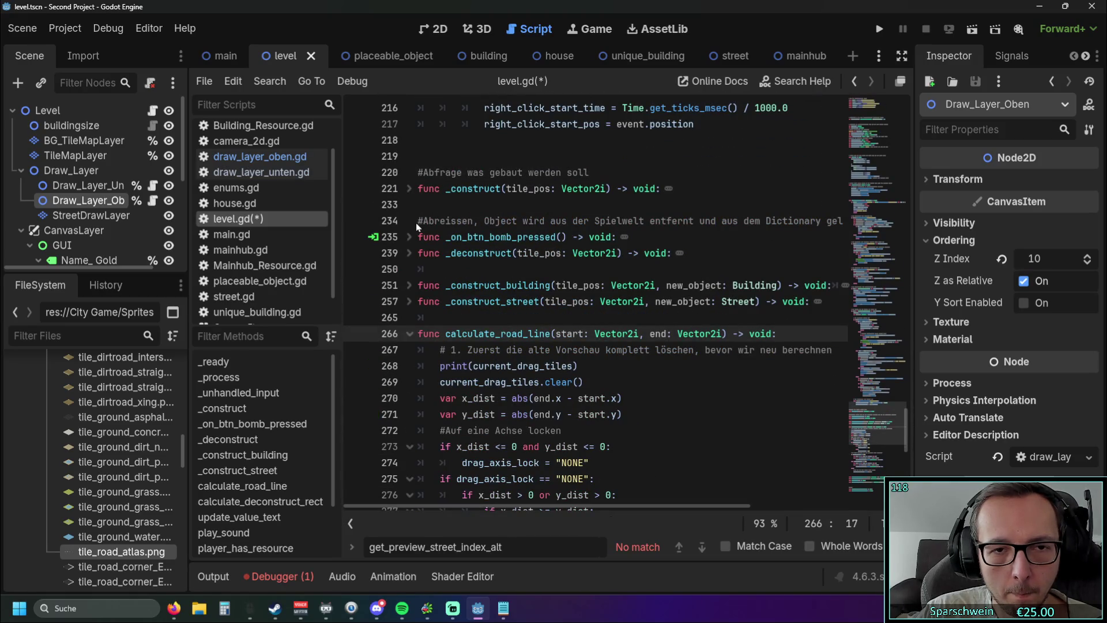
left_click_drag(419, 221, 571, 232)
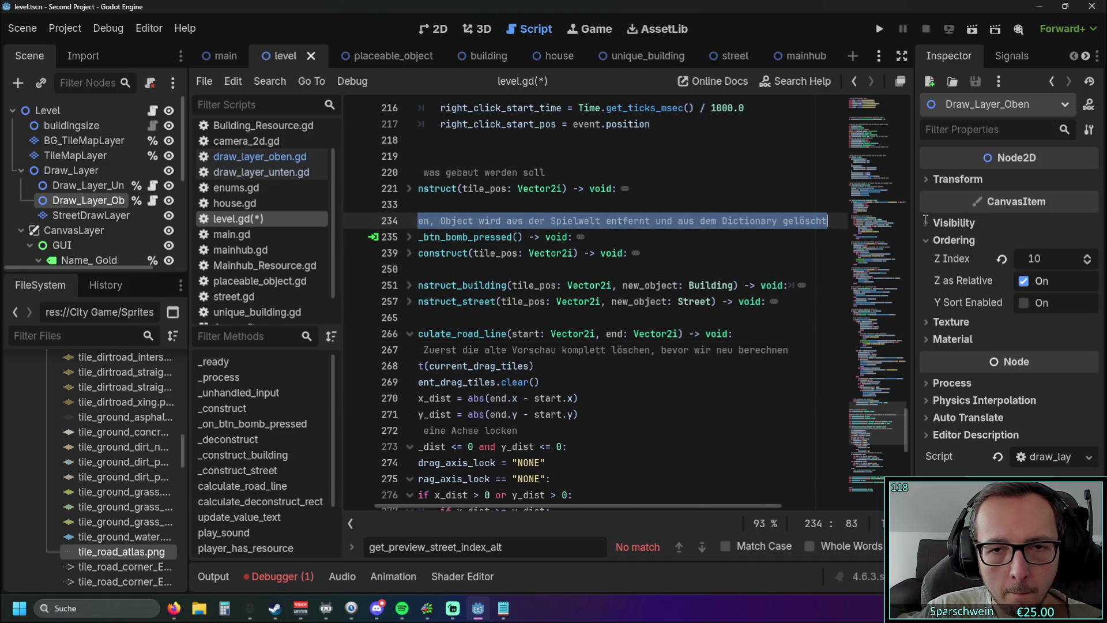
key("BackSpace")
key("BackSpace")
key("BackSpace")
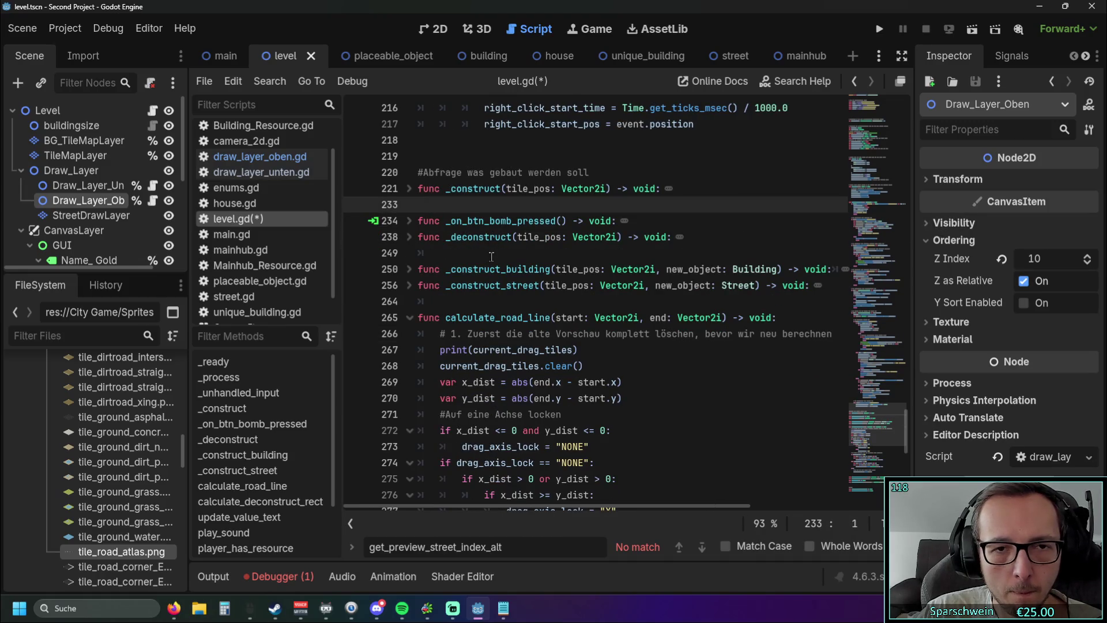
Review the folded script down to calculate_road_line and run the project
left_click(491, 256)
scroll(491, 256, "up", 1)
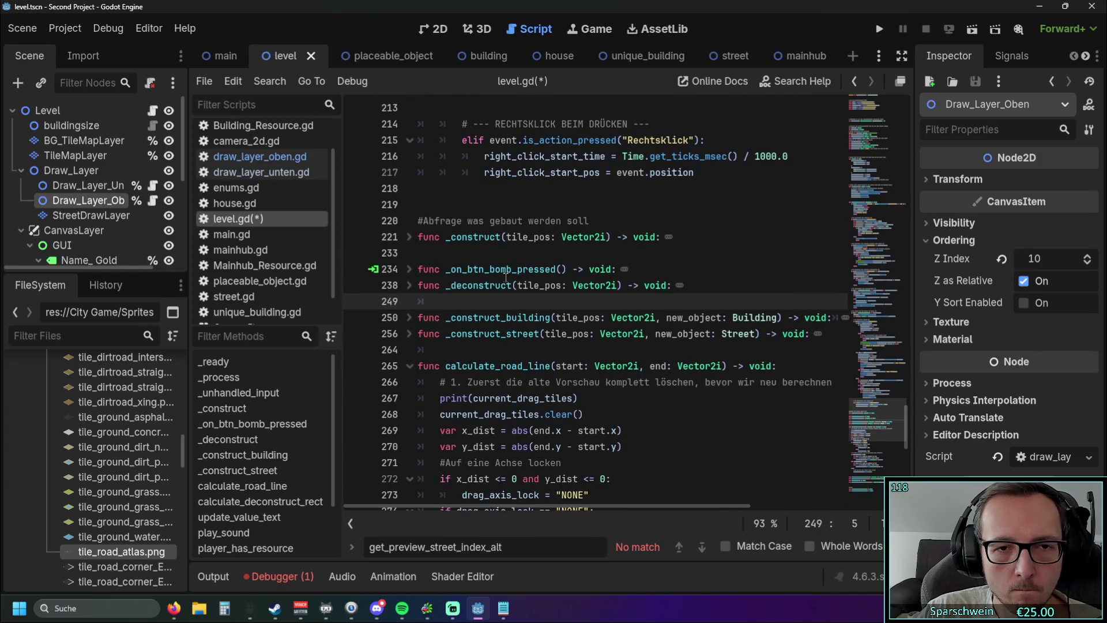
left_click(604, 221)
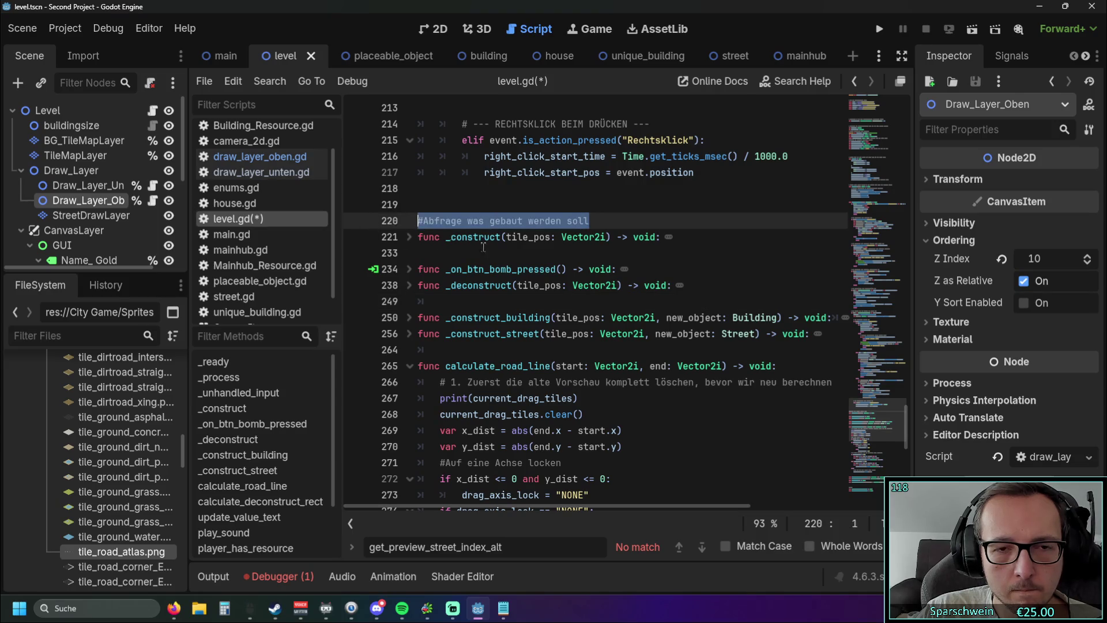
left_click(547, 253)
scroll(547, 253, "up", 2)
scroll(542, 253, "up", 18)
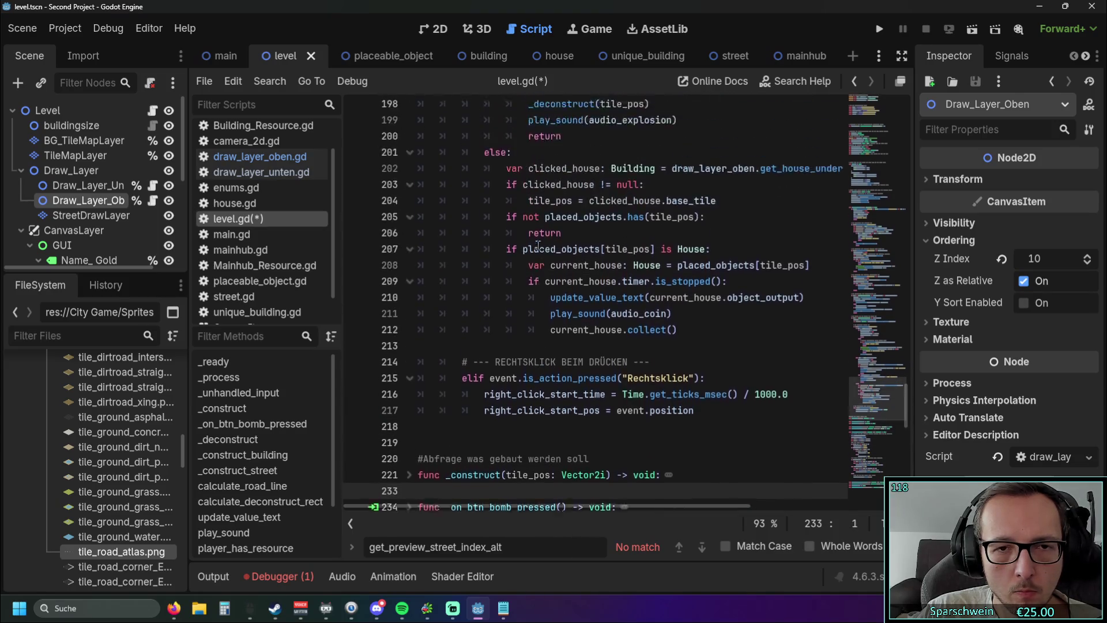
scroll(538, 244, "down", 17)
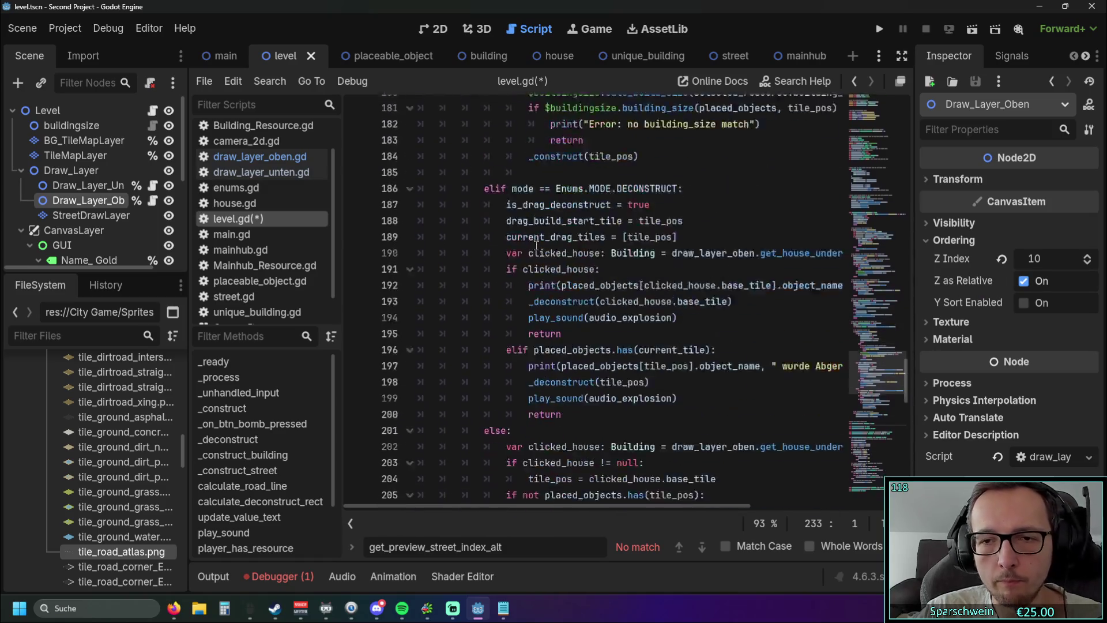
scroll(543, 241, "down", 2)
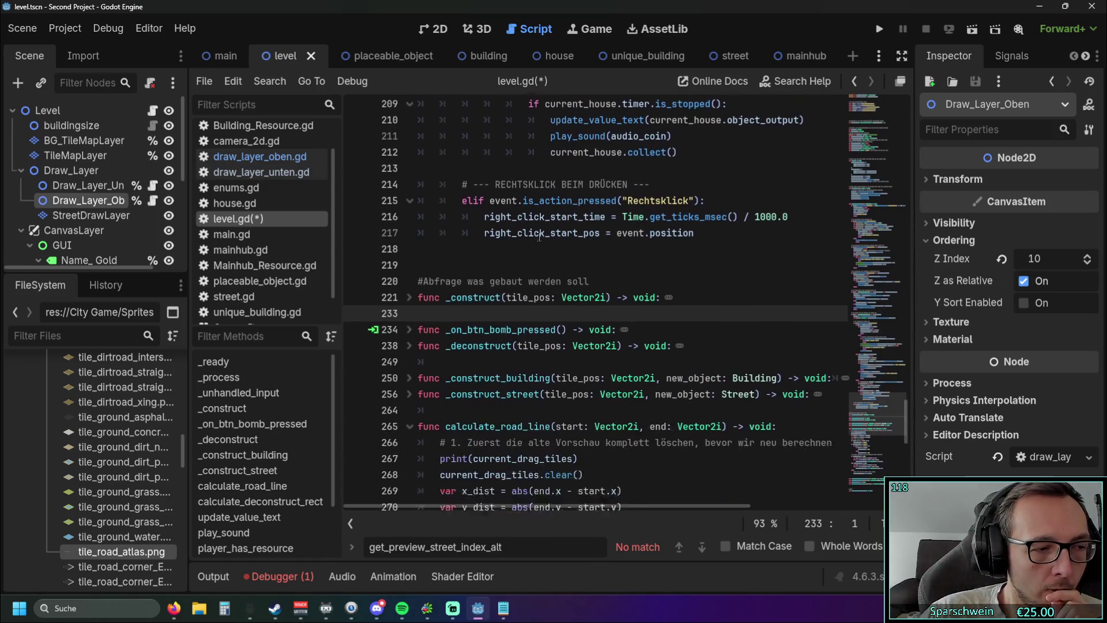
scroll(531, 205, "down", 5)
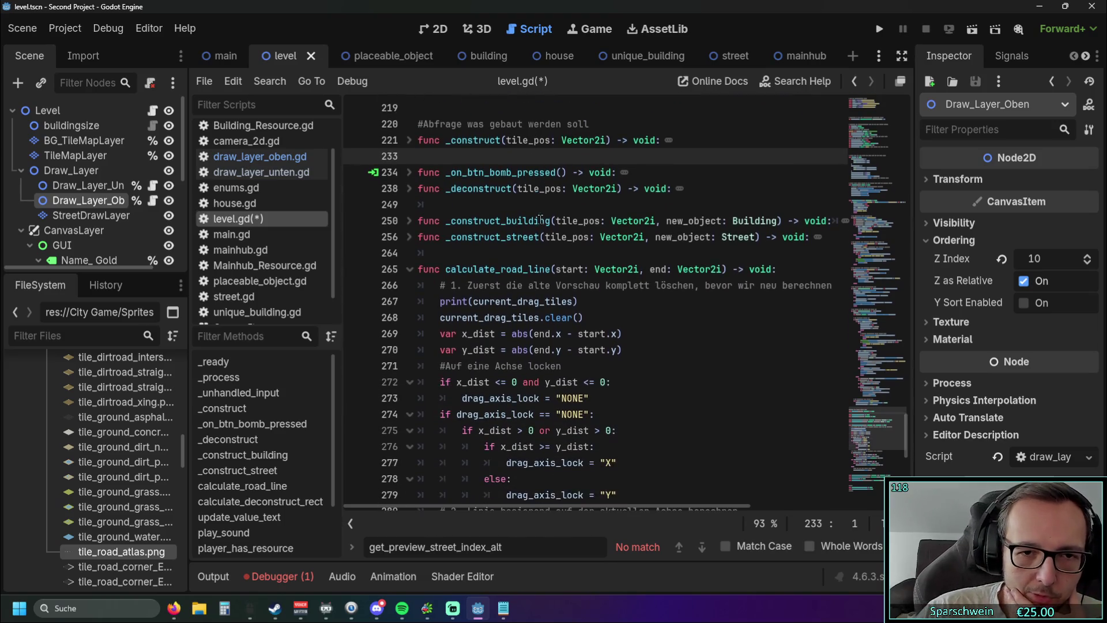
left_click(880, 29)
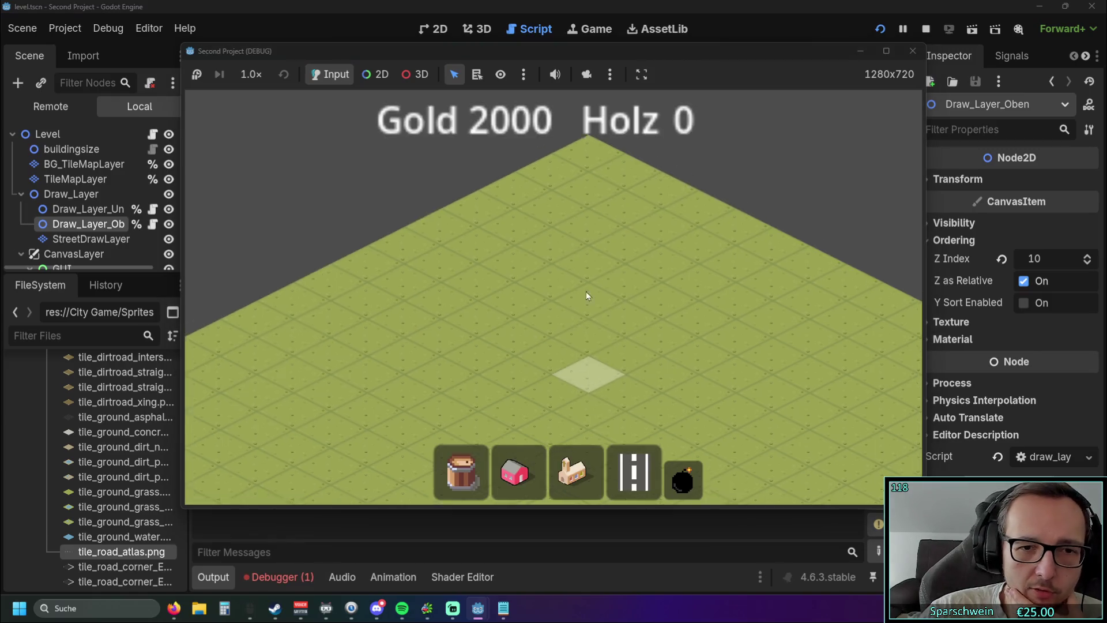
Build two roads crossing in an X plus a parallel road, then bomb them away
left_click(635, 473)
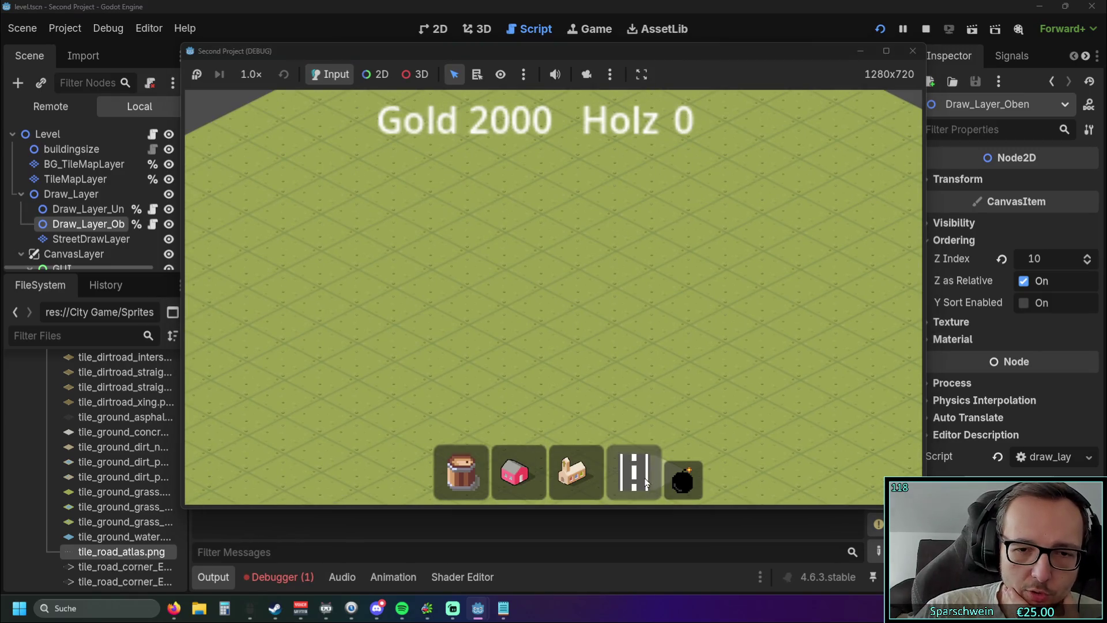
mouse_move(472, 248)
left_mouse_down()
mouse_move(753, 391)
mouse_move(478, 240)
mouse_move(803, 420)
mouse_move(564, 304)
mouse_move(728, 390)
left_mouse_up()
left_click_drag(461, 376, 771, 218)
scroll(471, 322, "down", 2)
mouse_move(470, 322)
left_mouse_down()
mouse_move(672, 218)
mouse_move(683, 226)
left_mouse_up()
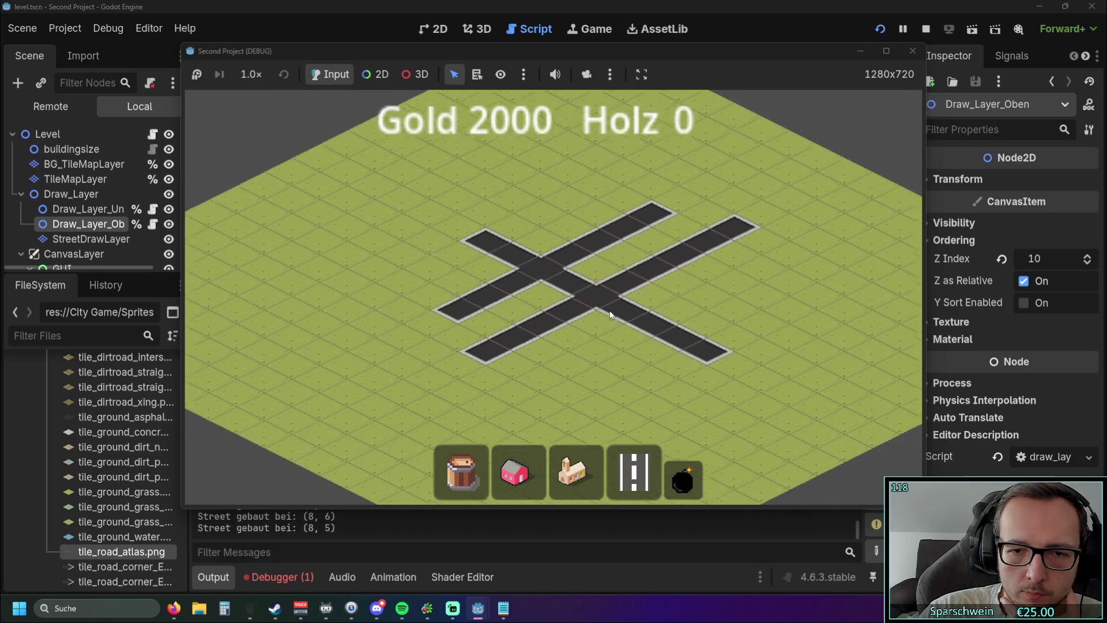
left_click(683, 478)
mouse_move(538, 406)
left_mouse_down()
mouse_move(542, 163)
mouse_move(544, 173)
left_mouse_up()
Drag a new road preview across several tiles, then cancel it with a right-click
left_click(639, 486)
scroll(455, 265, "up", 2)
mouse_move(450, 285)
left_mouse_down()
mouse_move(445, 301)
mouse_move(569, 354)
left_mouse_up()
mouse_move(622, 257)
left_mouse_down()
mouse_move(597, 165)
mouse_move(611, 368)
mouse_move(605, 188)
mouse_move(613, 364)
mouse_move(383, 157)
mouse_move(615, 367)
mouse_move(445, 202)
left_mouse_up()
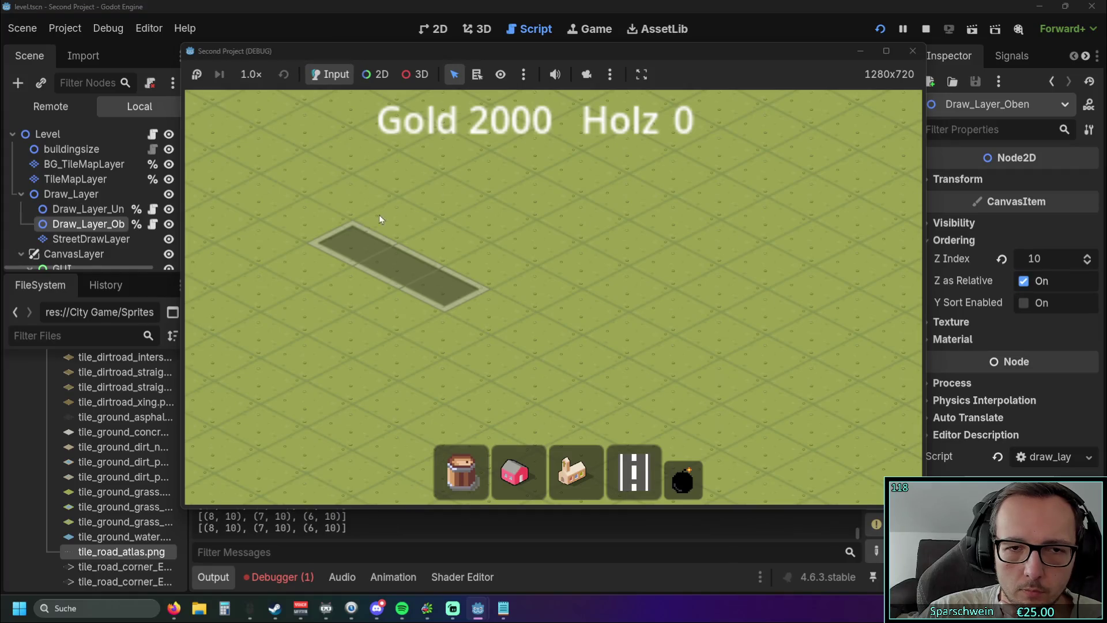
right_click(576, 210)
Close the running game and hide the Output panel
left_click(912, 51)
scroll(577, 231, "down", 5)
left_click(222, 579)
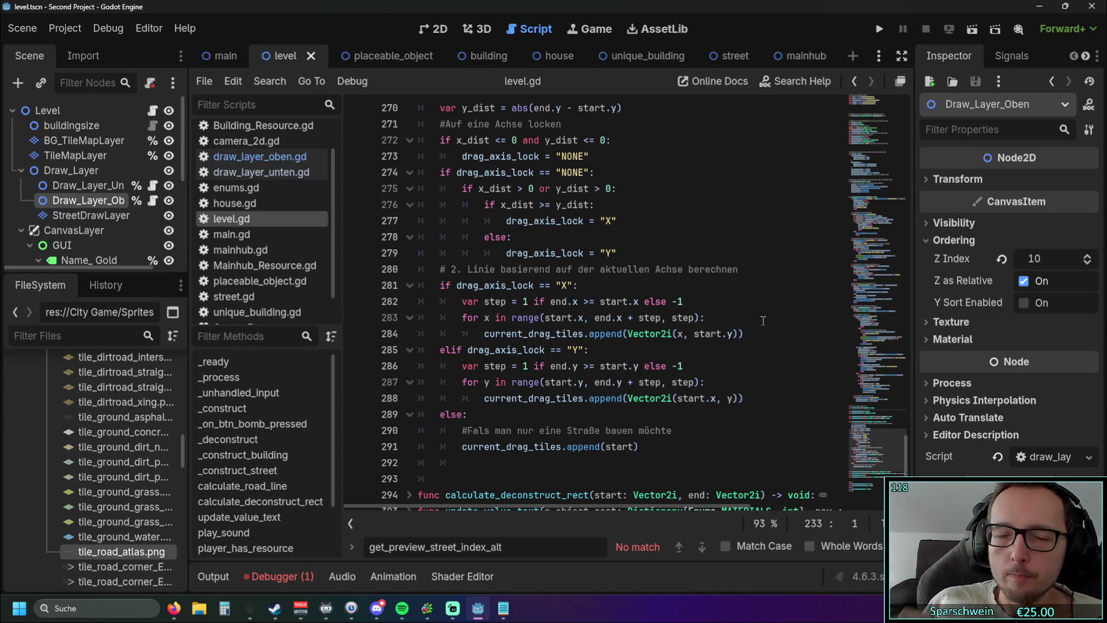
Consult the web browser, then start selecting the axis-lock block near line 273 of calculate_road_line
mouse_move(646, 452)
left_mouse_down()
mouse_move(519, 333)
mouse_move(506, 268)
mouse_move(419, 124)
left_mouse_up()
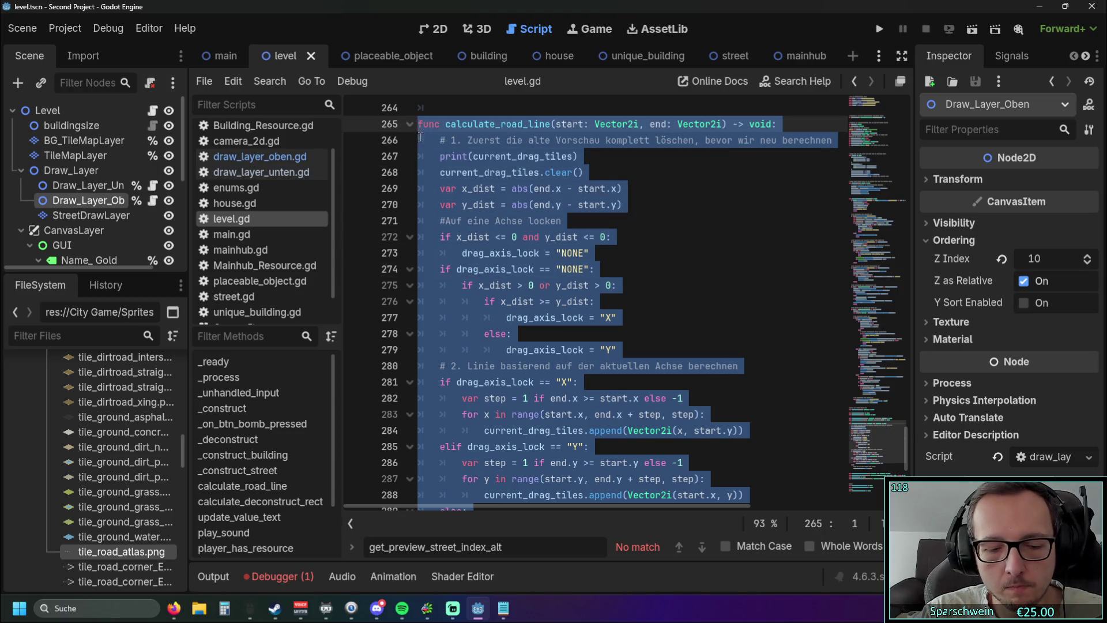
key("alt+Tab")
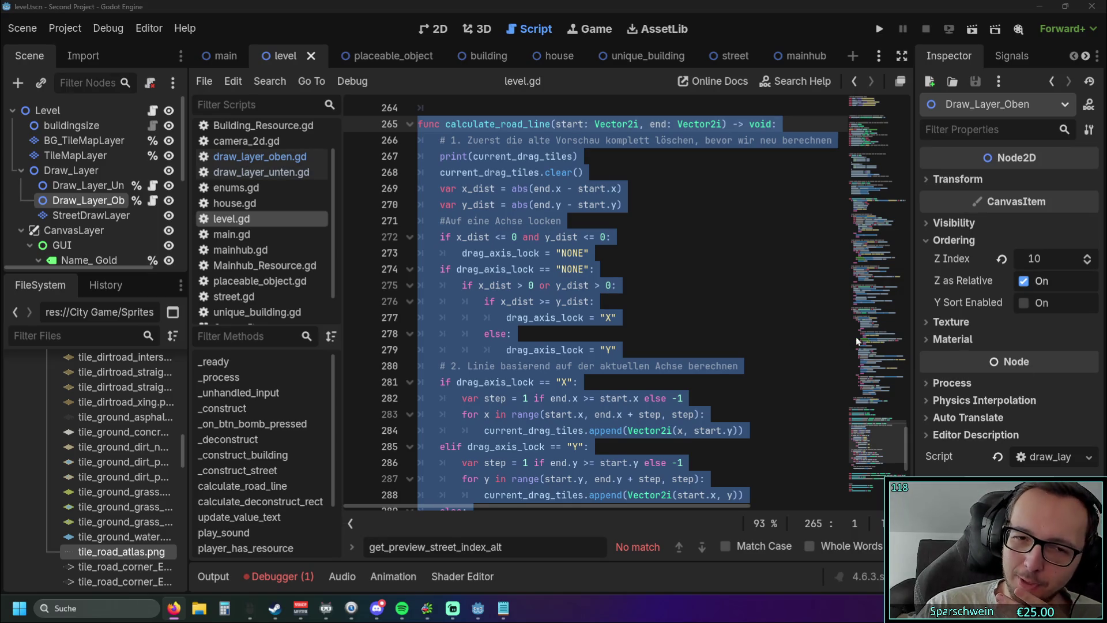
scroll(651, 320, "down", 1)
scroll(652, 323, "up", 1)
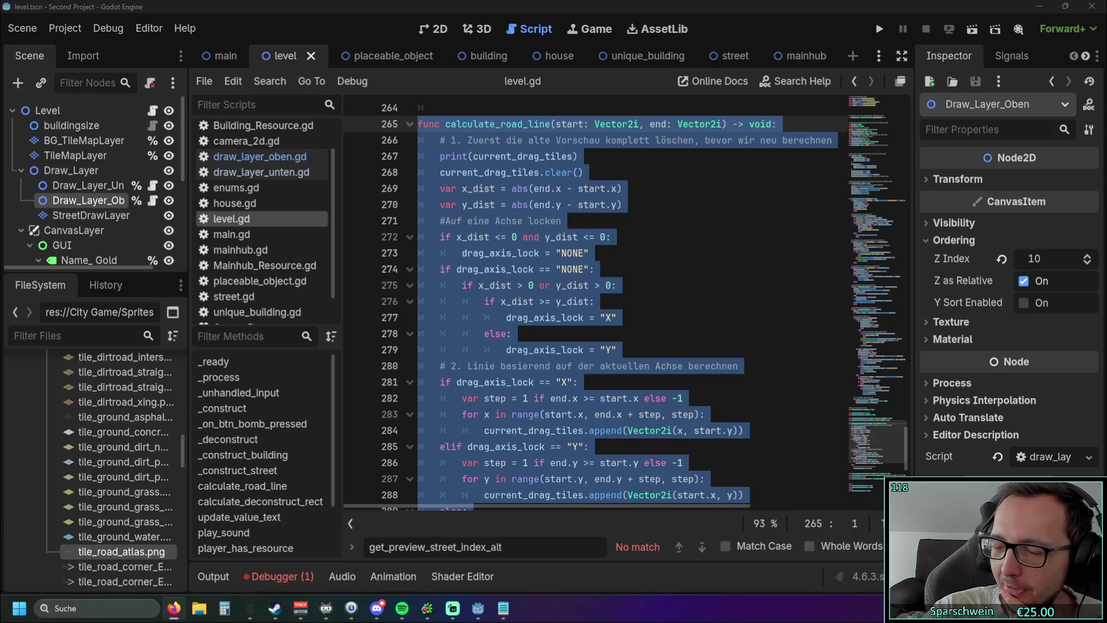
scroll(576, 323, "down", 1)
left_click(594, 333)
left_click_drag(519, 285, 500, 188)
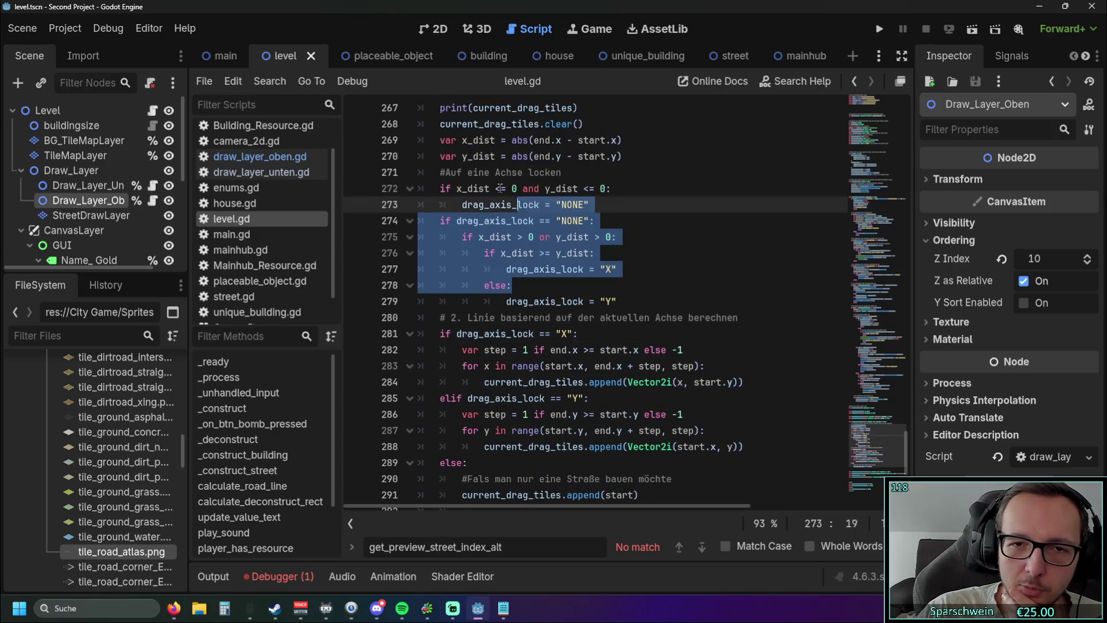
left_click(742, 236)
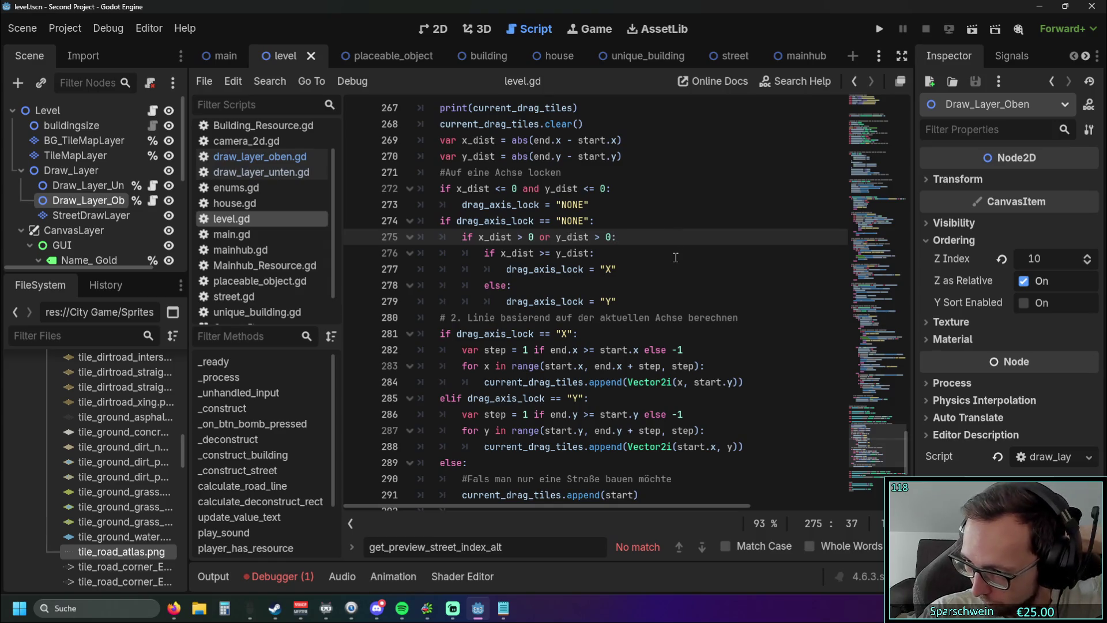
scroll(675, 257, "down", 4)
scroll(669, 268, "up", 3)
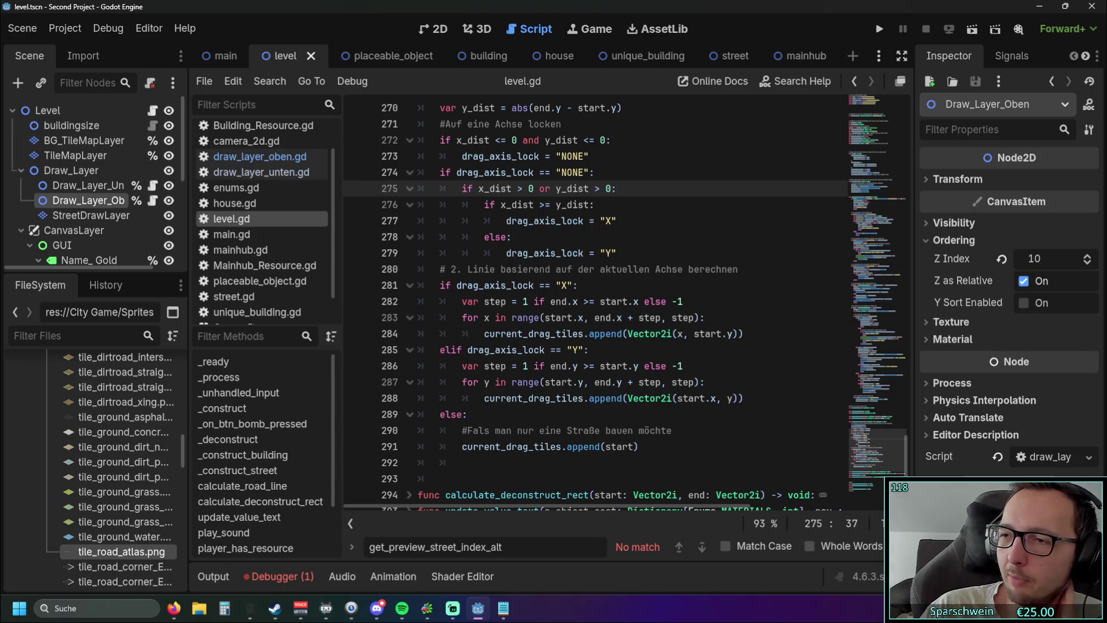
key("alt+Tab")
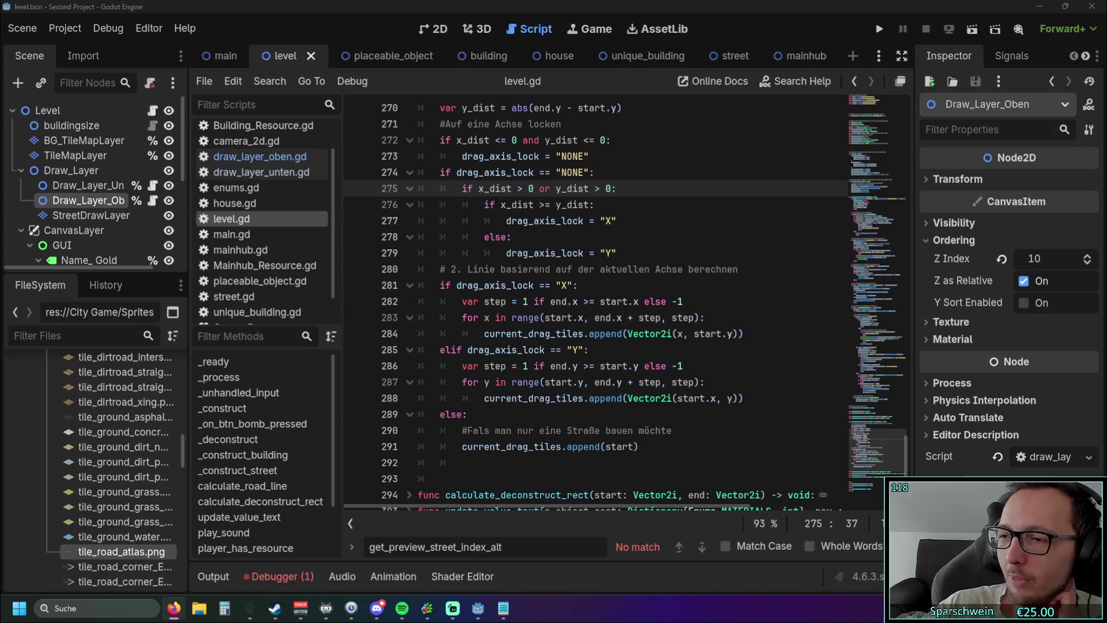
scroll(602, 265, "up", 2)
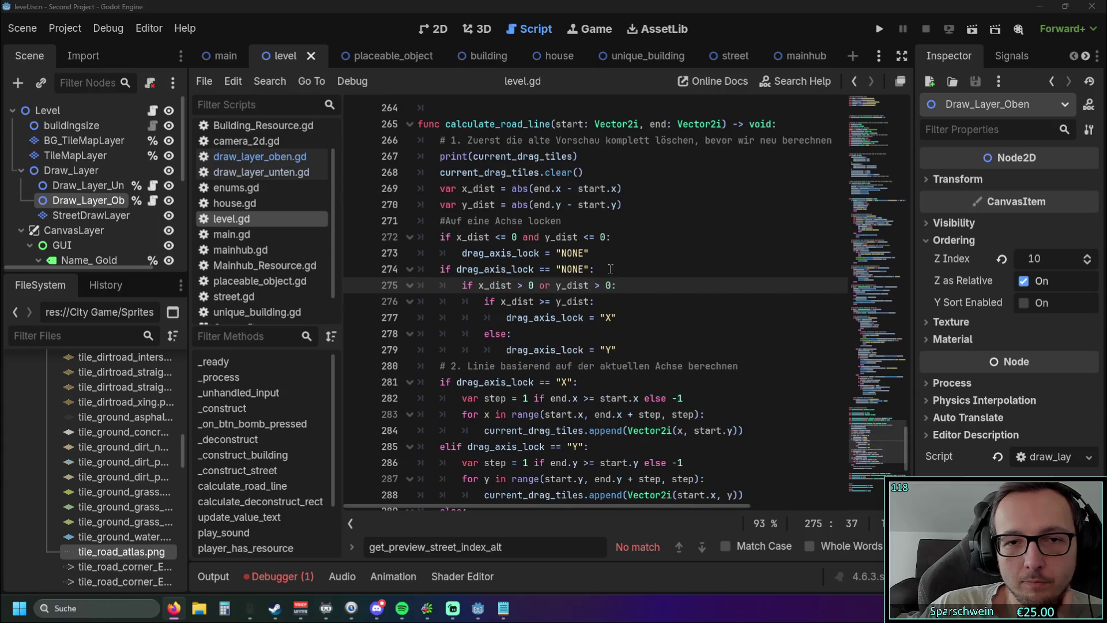
left_click(490, 237)
Run the game, pick the road tool and drag a diagonal road preview
left_click(573, 252)
left_click(879, 29)
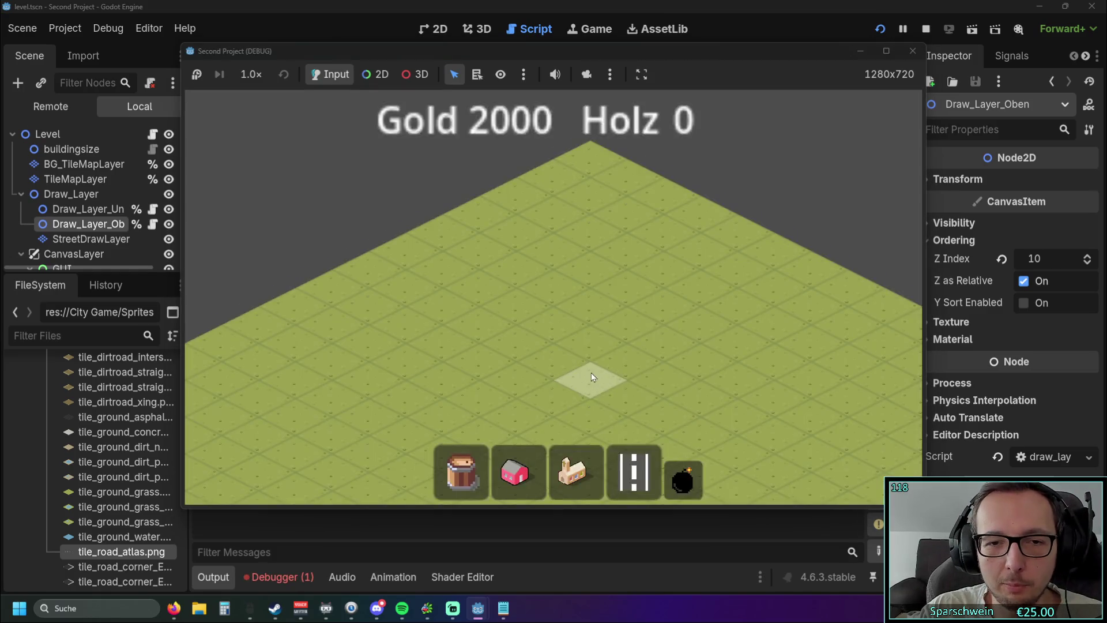
scroll(591, 373, "up", 2)
left_click(634, 473)
mouse_move(451, 313)
left_mouse_down()
mouse_move(601, 245)
mouse_move(380, 374)
mouse_move(496, 348)
mouse_move(476, 324)
mouse_move(465, 352)
mouse_move(514, 285)
mouse_move(446, 337)
mouse_move(476, 310)
mouse_move(482, 350)
mouse_move(486, 296)
left_mouse_up()
Bend the preview to test axis switching, cancel it, close the game and relaunch
mouse_move(601, 241)
left_mouse_down()
mouse_move(499, 366)
mouse_move(476, 307)
mouse_move(496, 351)
mouse_move(498, 312)
mouse_move(511, 375)
mouse_move(602, 265)
left_mouse_up()
right_click(602, 265)
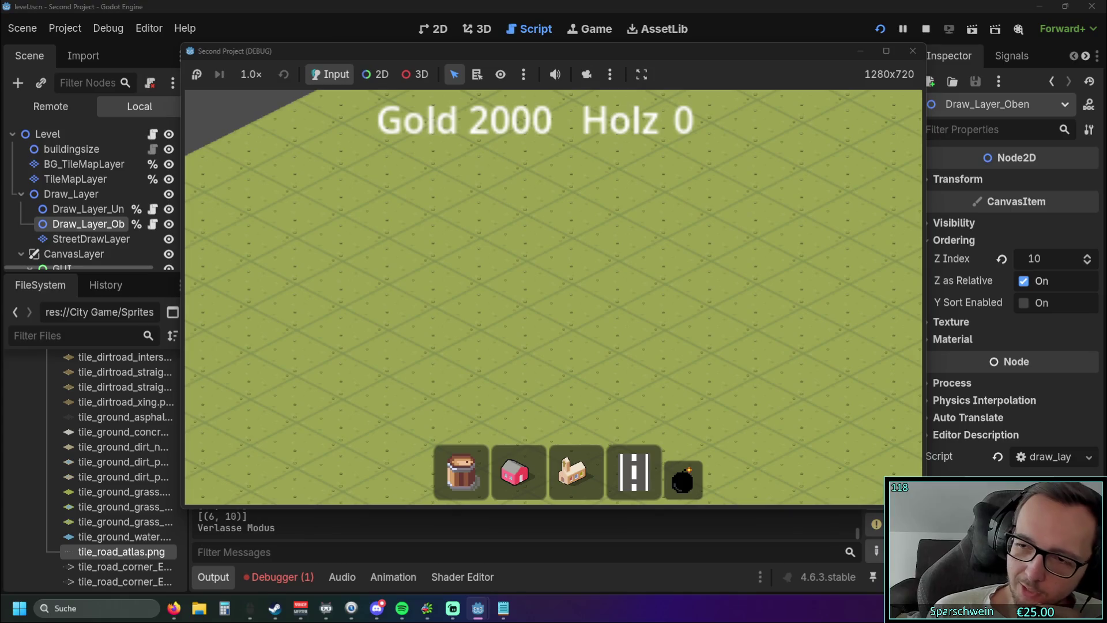
left_click(913, 50)
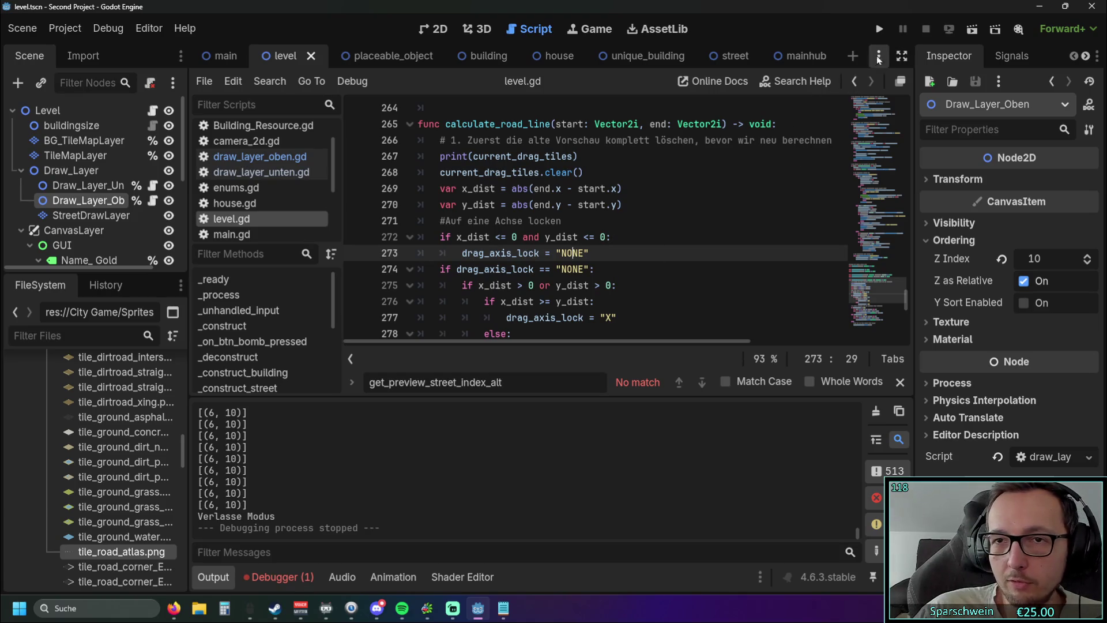
left_click(879, 28)
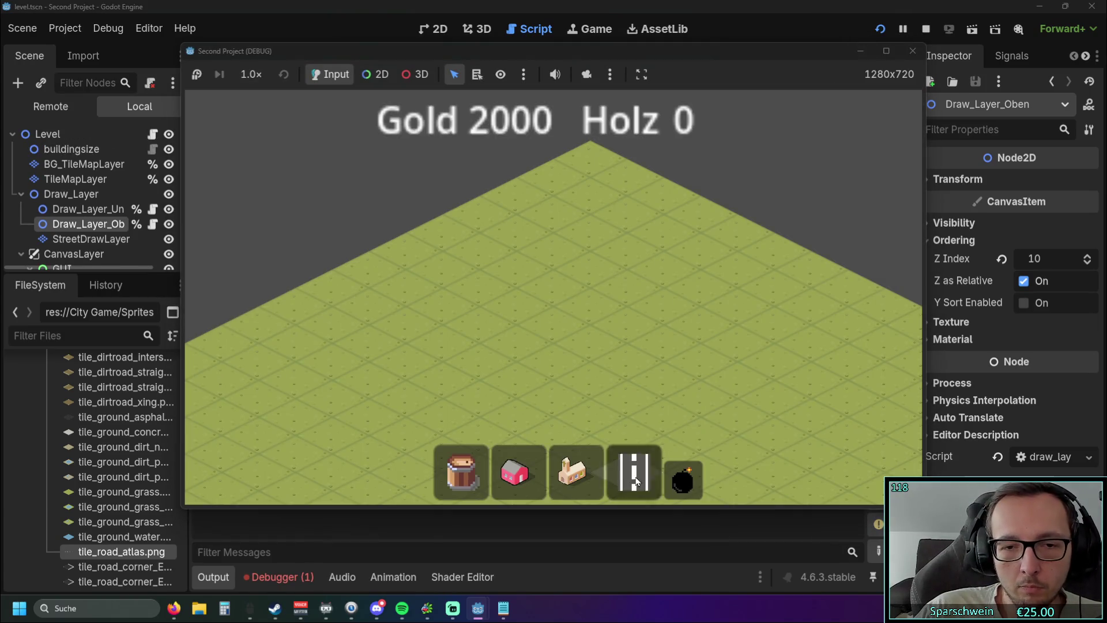
Build two crossing roads forming an X on the fresh map
mouse_move(520, 345)
left_mouse_down()
mouse_move(521, 334)
mouse_move(504, 334)
mouse_move(514, 355)
mouse_move(413, 390)
mouse_move(531, 362)
mouse_move(483, 354)
mouse_move(510, 370)
mouse_move(720, 246)
mouse_move(462, 309)
mouse_move(620, 410)
mouse_move(479, 359)
mouse_move(533, 338)
mouse_move(701, 452)
mouse_move(490, 369)
mouse_move(616, 286)
mouse_move(594, 411)
mouse_move(390, 446)
mouse_move(396, 379)
mouse_move(563, 278)
mouse_move(540, 295)
left_mouse_up()
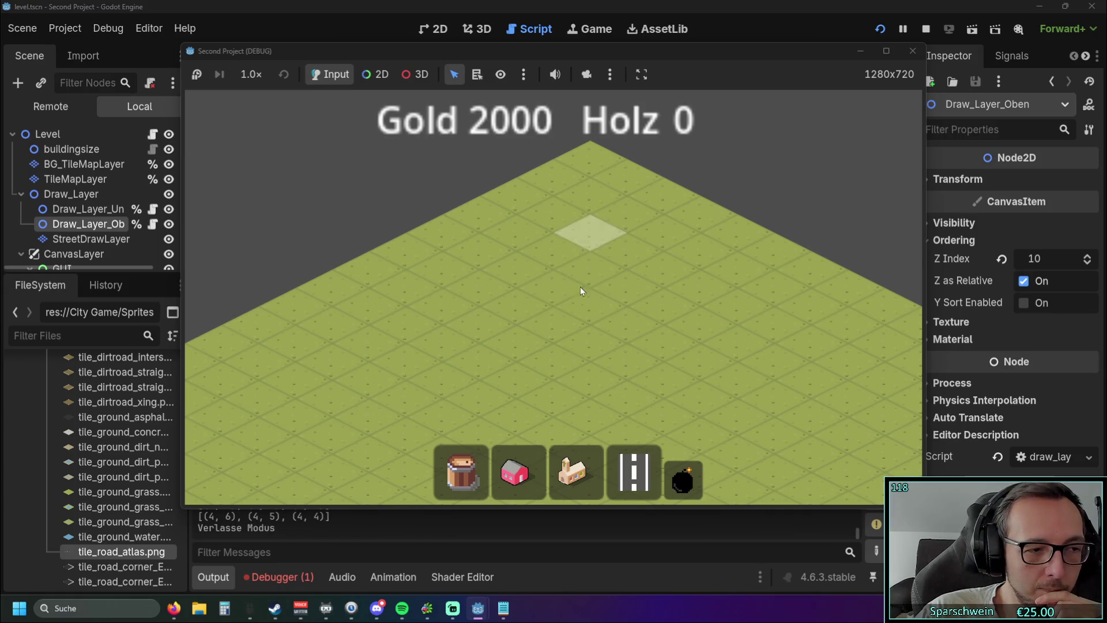
scroll(580, 286, "down", 3)
scroll(579, 273, "up", 3)
left_click(634, 471)
mouse_move(485, 312)
left_mouse_down()
mouse_move(636, 220)
mouse_move(672, 222)
left_mouse_up()
left_click_drag(552, 231, 718, 317)
Drag a parallel road preview beside the cross, cancel it with Escape, and close the game
scroll(559, 333, "up", 2)
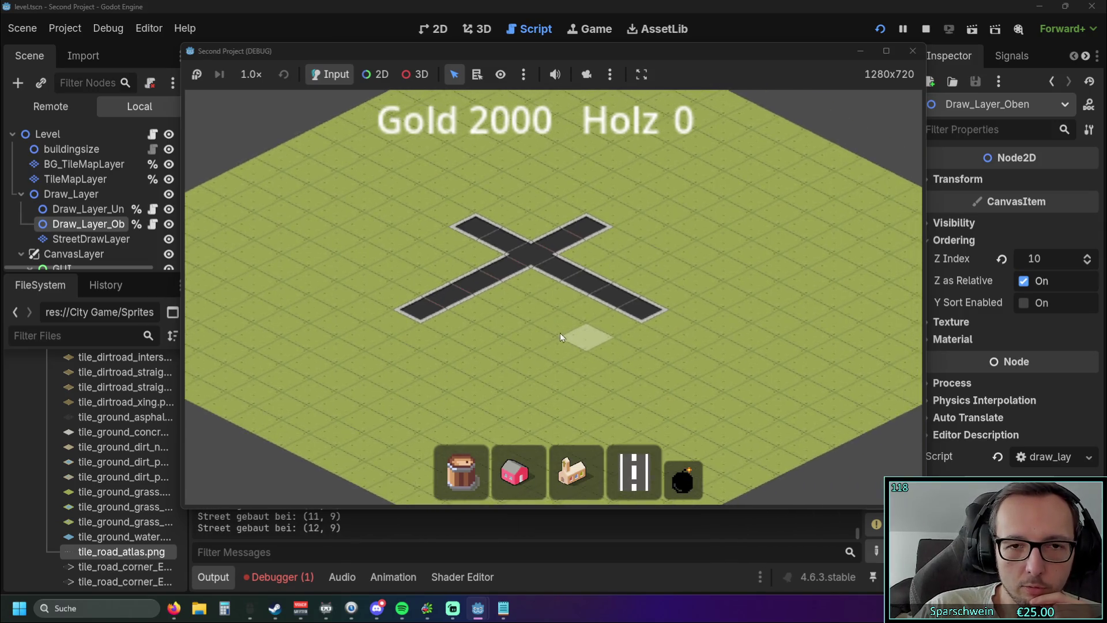
mouse_move(559, 326)
left_mouse_down()
mouse_move(744, 228)
mouse_move(669, 418)
mouse_move(771, 227)
mouse_move(724, 235)
left_mouse_up()
key("Escape")
left_click(913, 51)
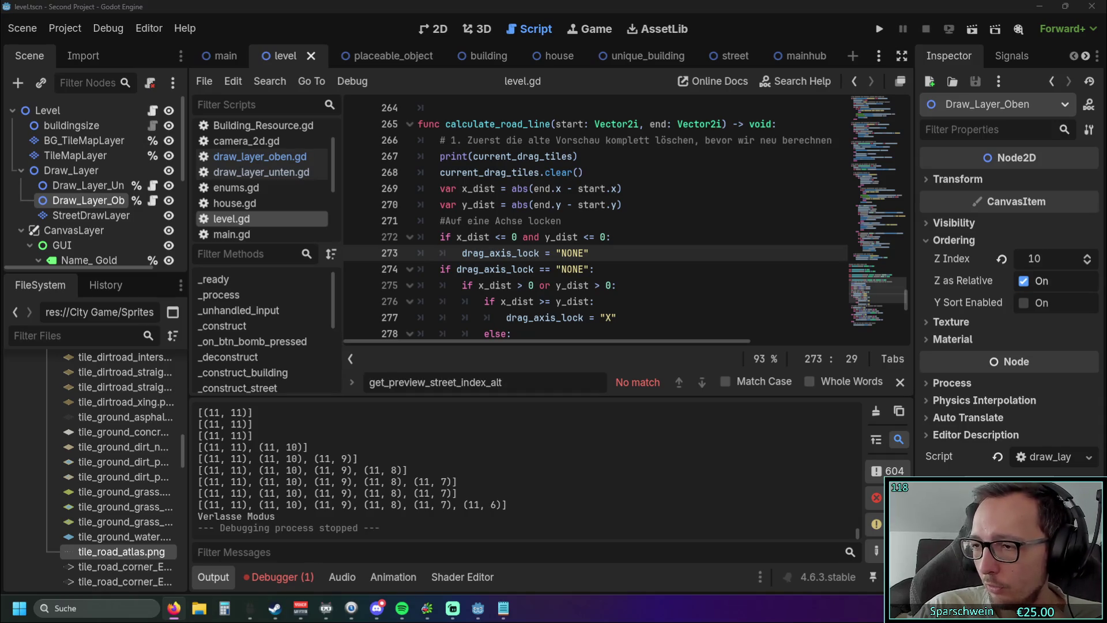
Change the x_dist and y_dist thresholds on lines 272 and 275 from 0 to 1, then run the project
double_click(513, 237)
type("1")
double_click(531, 286)
type("1")
double_click(609, 285)
type("1")
double_click(604, 237)
type("1")
key("Down")
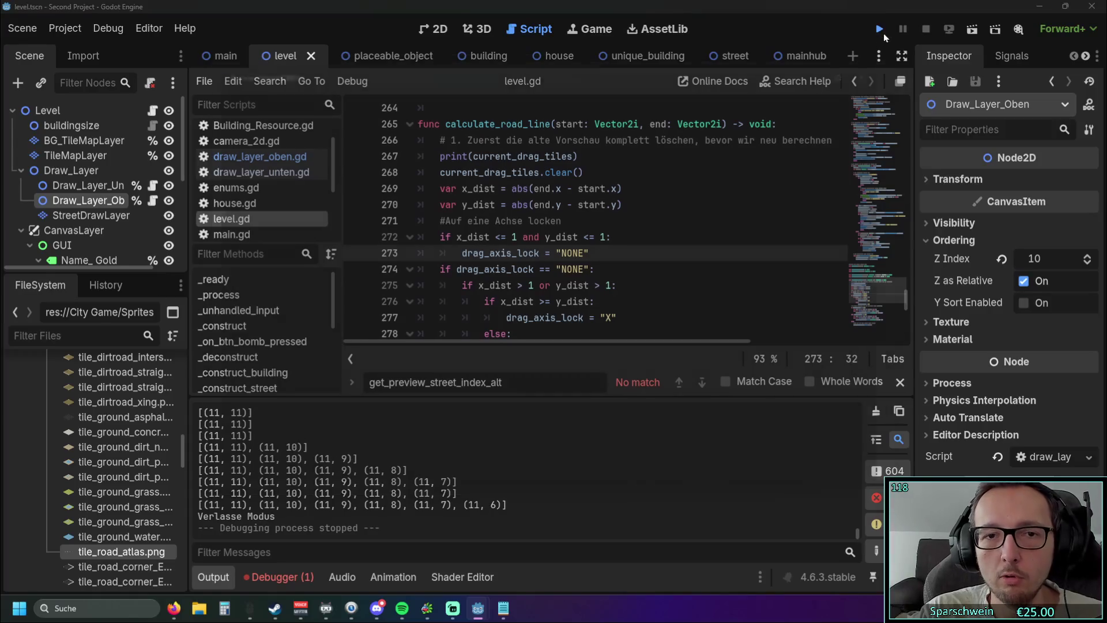
left_click(880, 30)
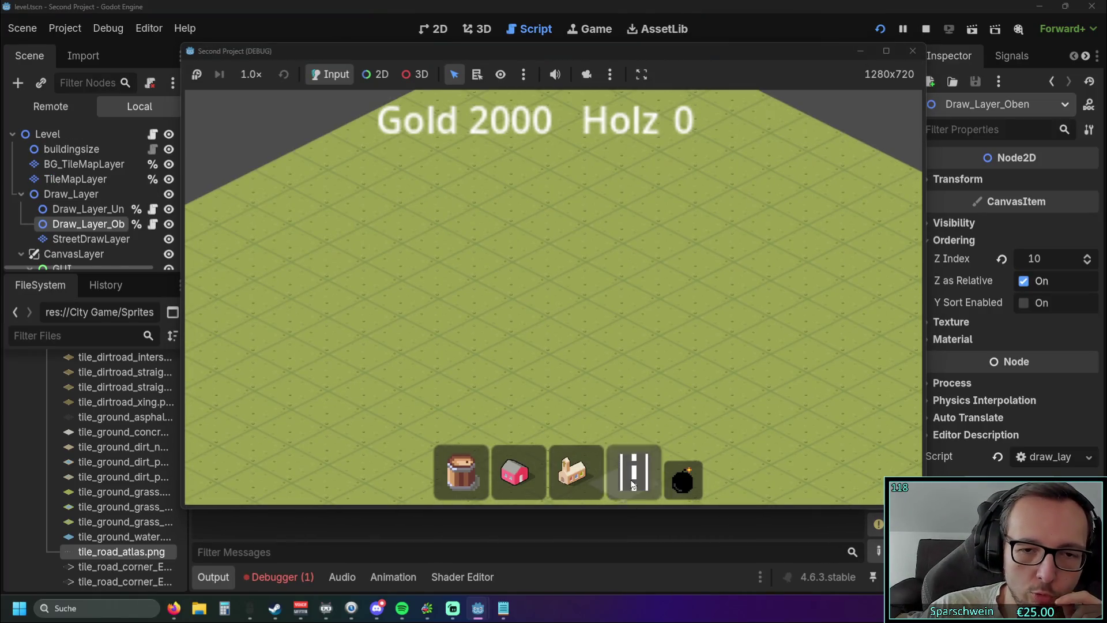
Drag a short road preview over tiles (8, 11)–(10, 11), then re-enter road building mode
mouse_move(465, 382)
left_mouse_down()
mouse_move(663, 273)
mouse_move(520, 382)
mouse_move(500, 439)
mouse_move(541, 378)
mouse_move(546, 257)
mouse_move(538, 282)
mouse_move(556, 234)
mouse_move(563, 258)
mouse_move(563, 230)
mouse_move(503, 264)
mouse_move(550, 232)
mouse_move(587, 234)
mouse_move(571, 327)
mouse_move(704, 285)
mouse_move(729, 398)
mouse_move(597, 344)
mouse_move(583, 210)
mouse_move(554, 327)
mouse_move(566, 247)
mouse_move(516, 233)
mouse_move(542, 275)
mouse_move(588, 192)
mouse_move(754, 140)
mouse_move(616, 390)
mouse_move(594, 186)
mouse_move(556, 320)
mouse_move(552, 306)
mouse_move(703, 275)
mouse_move(507, 233)
mouse_move(406, 179)
mouse_move(420, 416)
mouse_move(794, 408)
mouse_move(343, 391)
mouse_move(759, 359)
mouse_move(546, 178)
mouse_move(600, 281)
mouse_move(825, 175)
mouse_move(395, 193)
mouse_move(663, 311)
mouse_move(608, 333)
left_mouse_up()
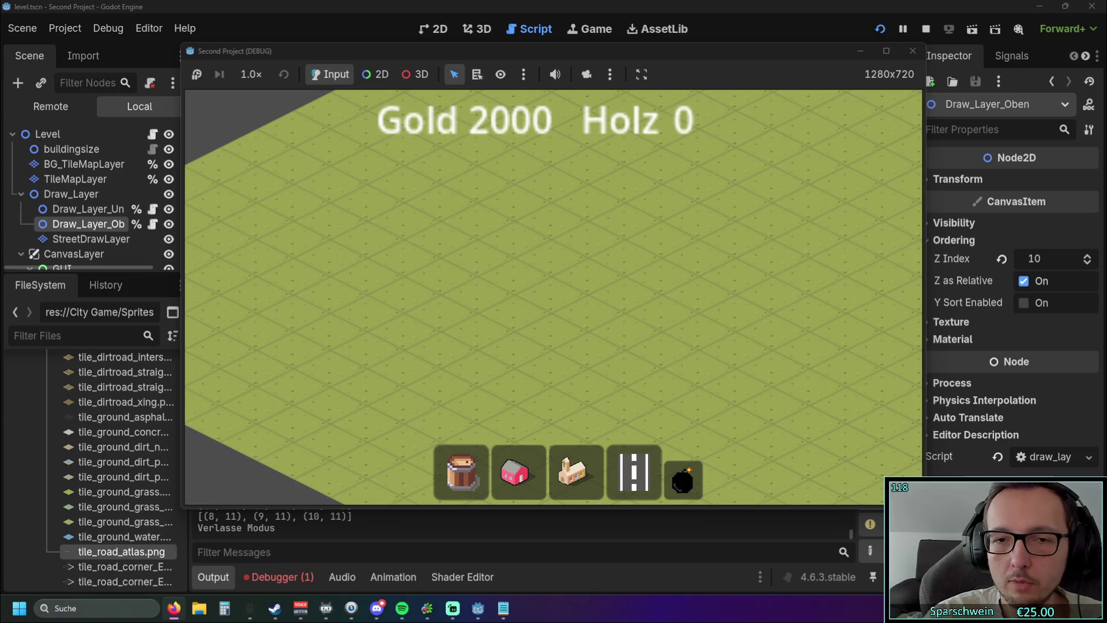
left_click(634, 470)
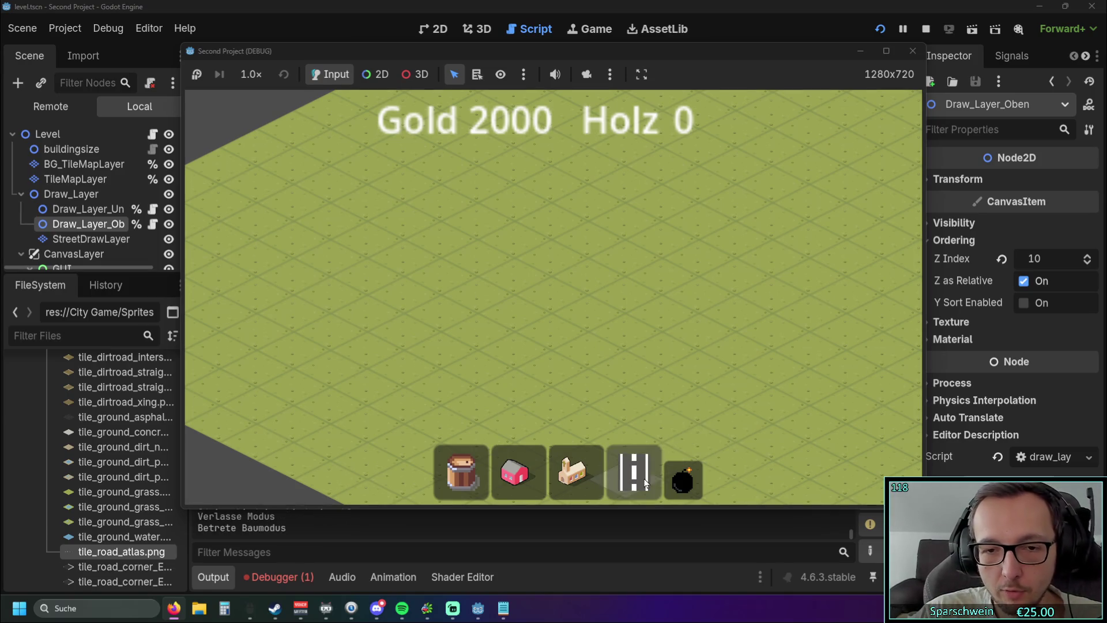
Stretch a road preview from tile (8,13) up to (8,7), then stop the debug run
left_click(521, 319)
mouse_move(721, 206)
left_mouse_down()
mouse_move(758, 204)
mouse_move(564, 334)
mouse_move(763, 216)
mouse_move(697, 459)
mouse_move(796, 154)
mouse_move(767, 469)
mouse_move(804, 406)
mouse_move(726, 448)
mouse_move(749, 413)
mouse_move(770, 172)
mouse_move(751, 435)
mouse_move(740, 210)
mouse_move(759, 434)
mouse_move(767, 208)
left_mouse_up()
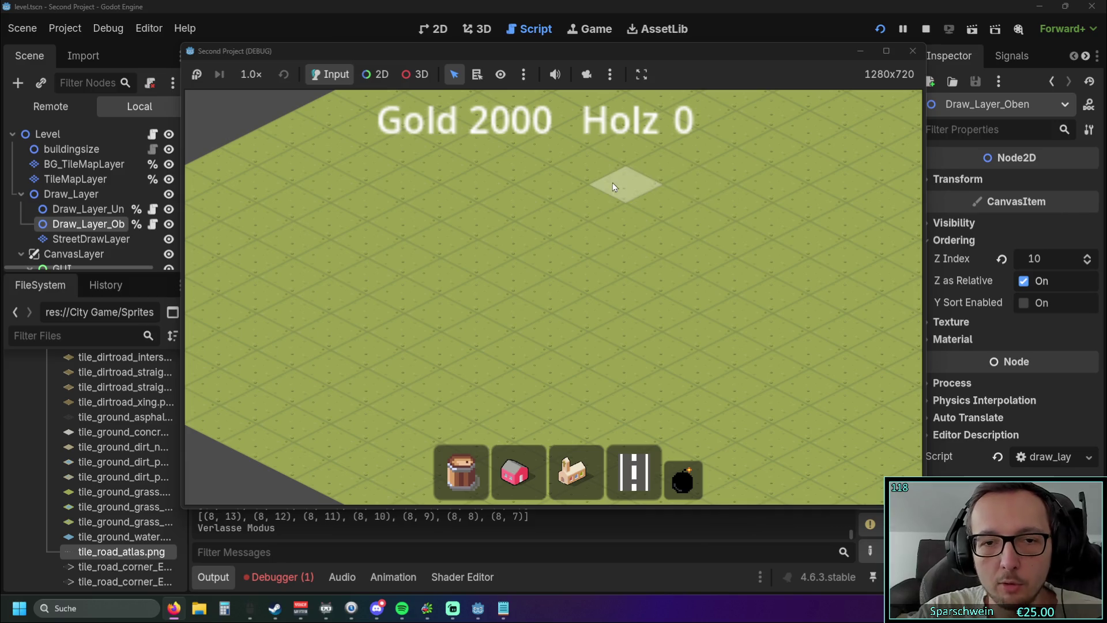
left_click(910, 52)
Paste the dynamic axis-switching code over the old axis-lock block and hide the Output panel
scroll(634, 292, "down", 2)
mouse_move(473, 253)
left_mouse_down()
mouse_move(438, 205)
mouse_move(438, 214)
mouse_move(404, 110)
mouse_move(397, 137)
left_mouse_up()
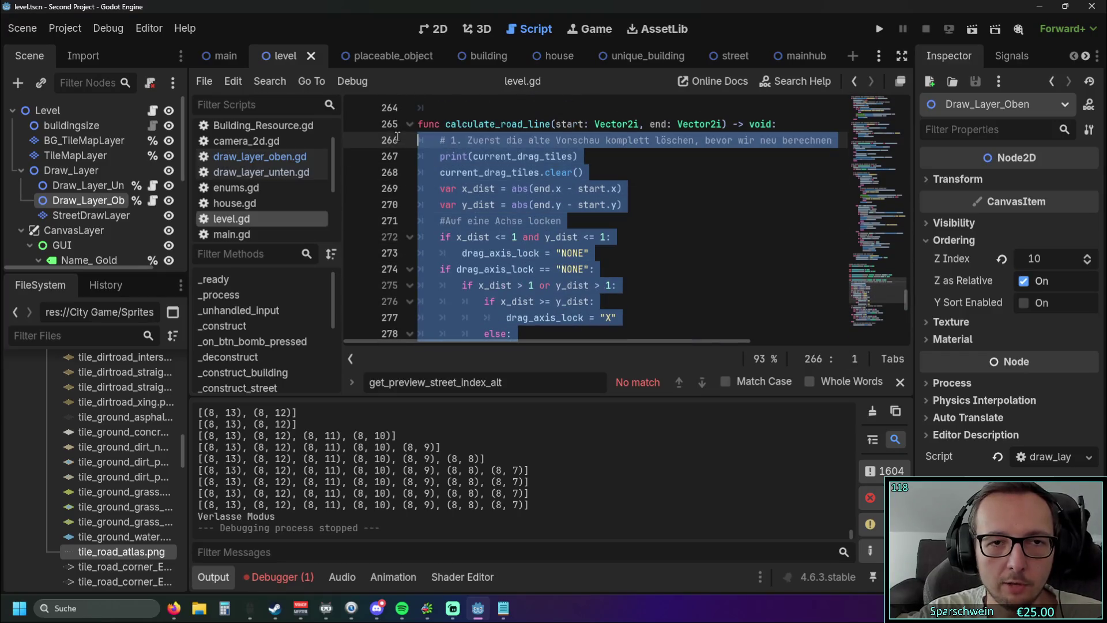
key("ctrl+v")
scroll(590, 246, "up", 6)
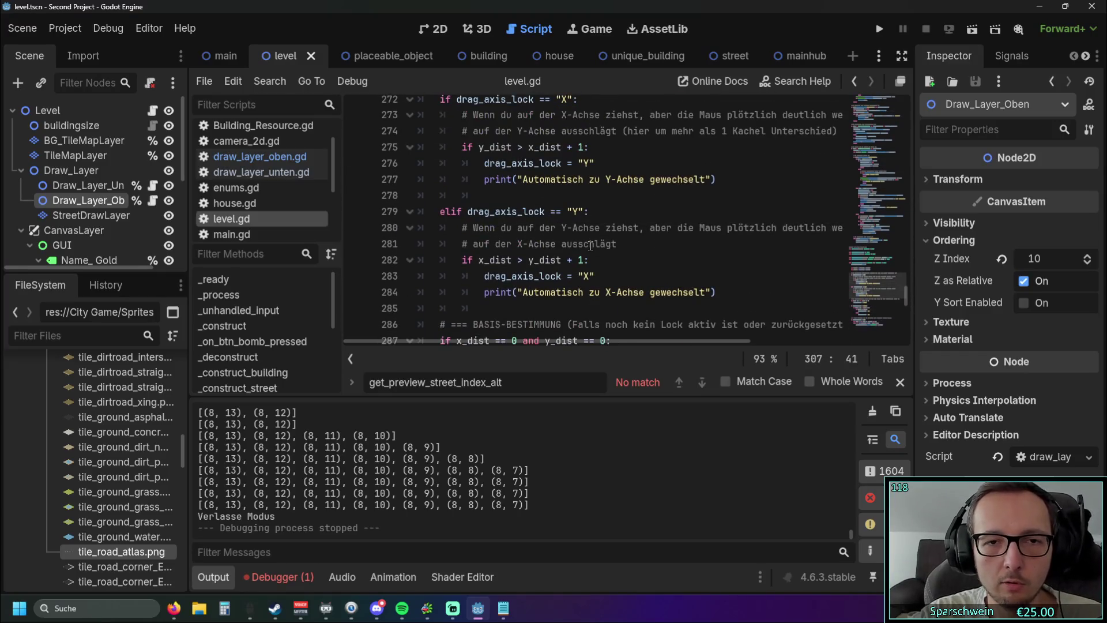
scroll(591, 245, "up", 1)
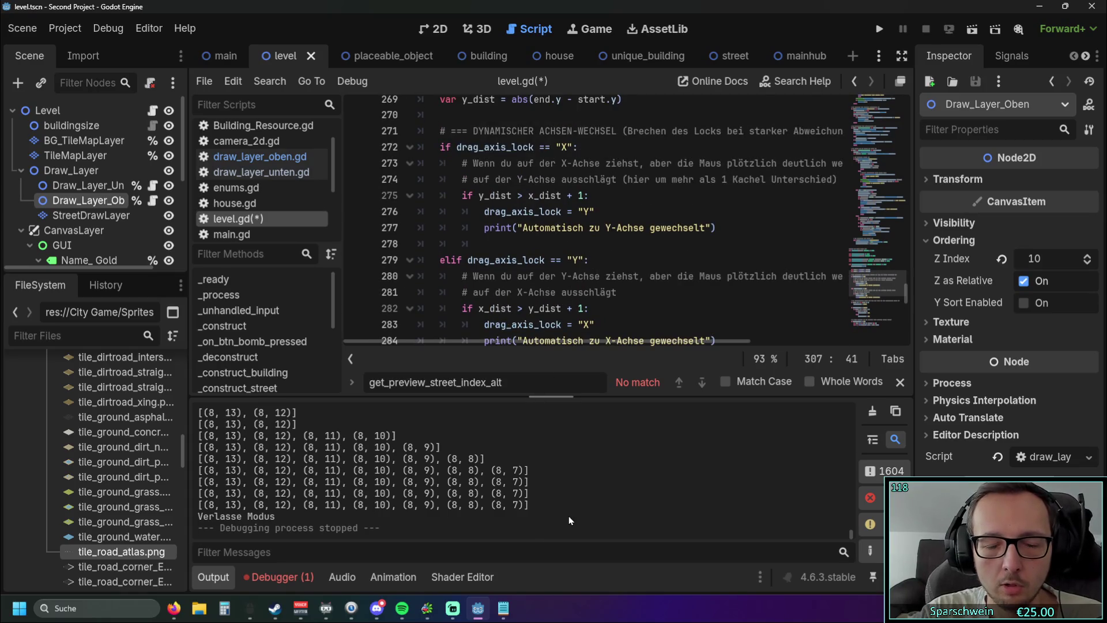
left_click(213, 577)
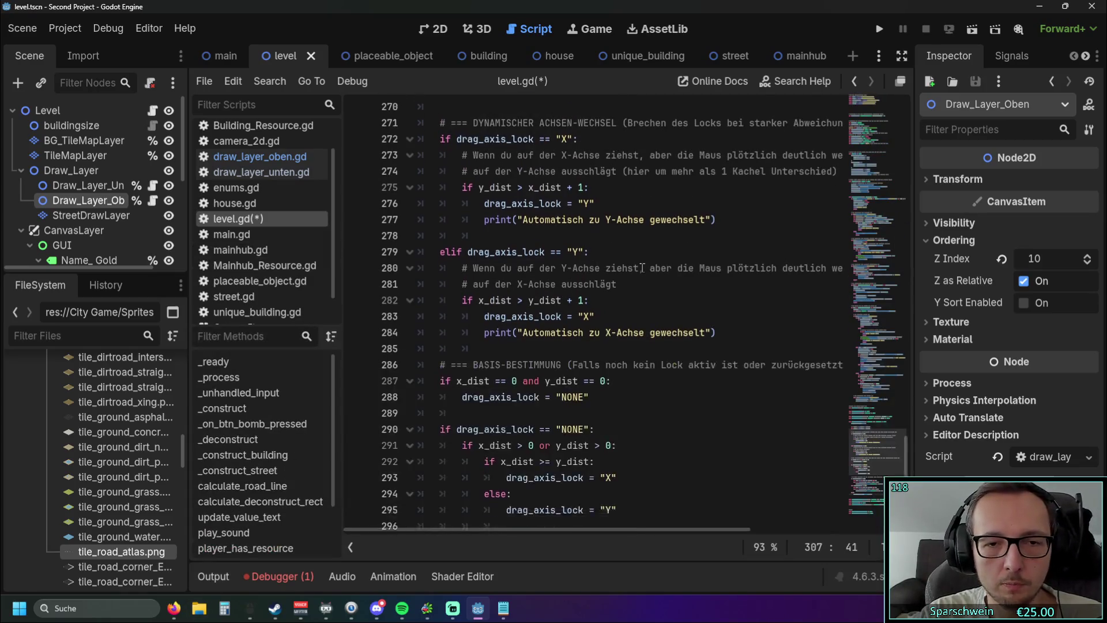
Review the pasted block, including the X-axis switch print on line 284
scroll(640, 268, "down", 3)
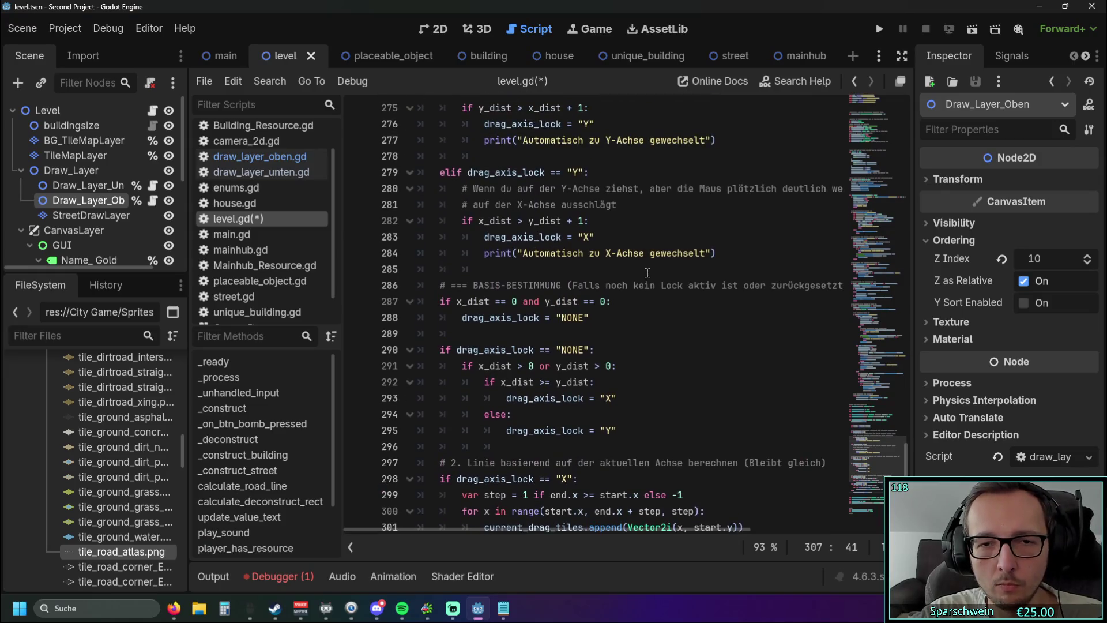
scroll(648, 260, "up", 2)
triple_click(510, 302)
left_click(510, 317)
scroll(510, 315, "down", 1)
scroll(671, 310, "up", 5)
scroll(671, 309, "down", 1)
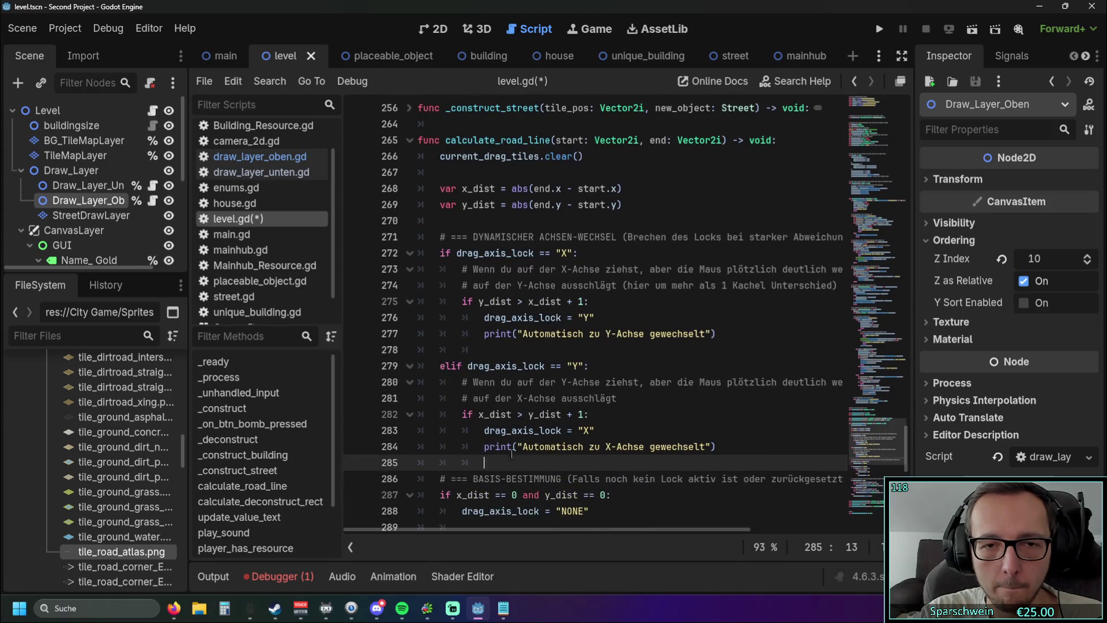
left_click_drag(454, 528, 445, 535)
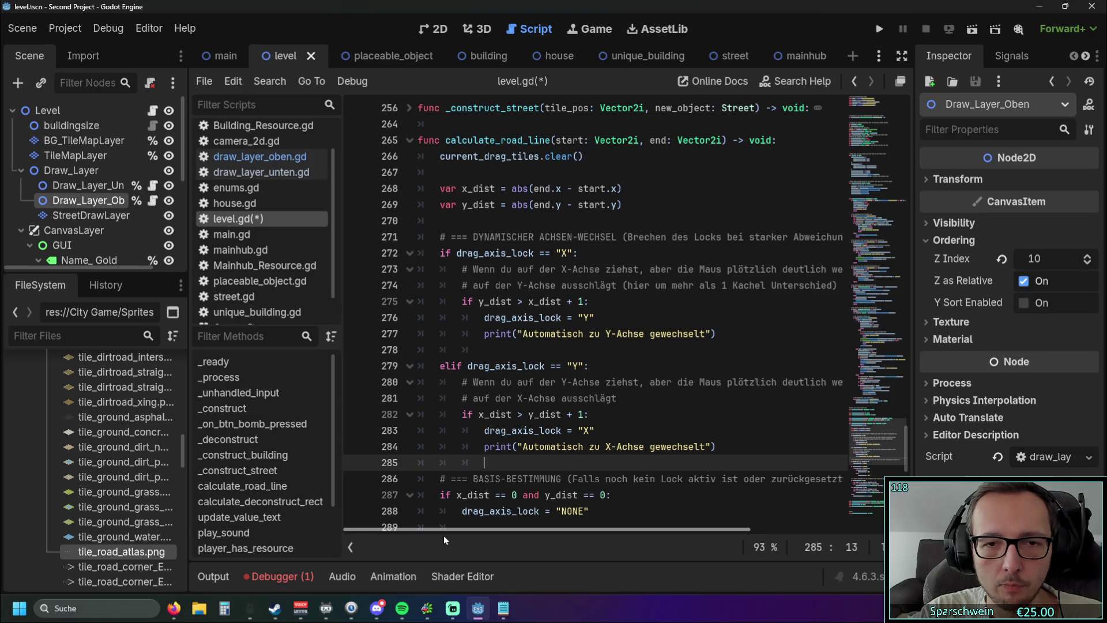
scroll(439, 519, "up", 1)
scroll(673, 368, "down", 3)
scroll(674, 368, "down", 1)
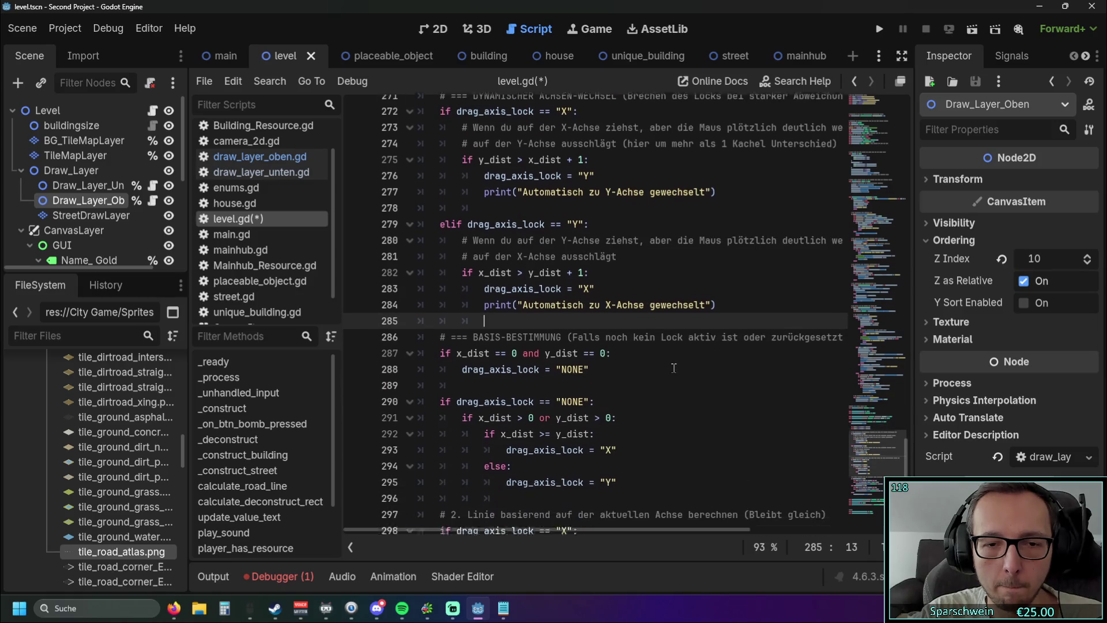
scroll(674, 368, "down", 4)
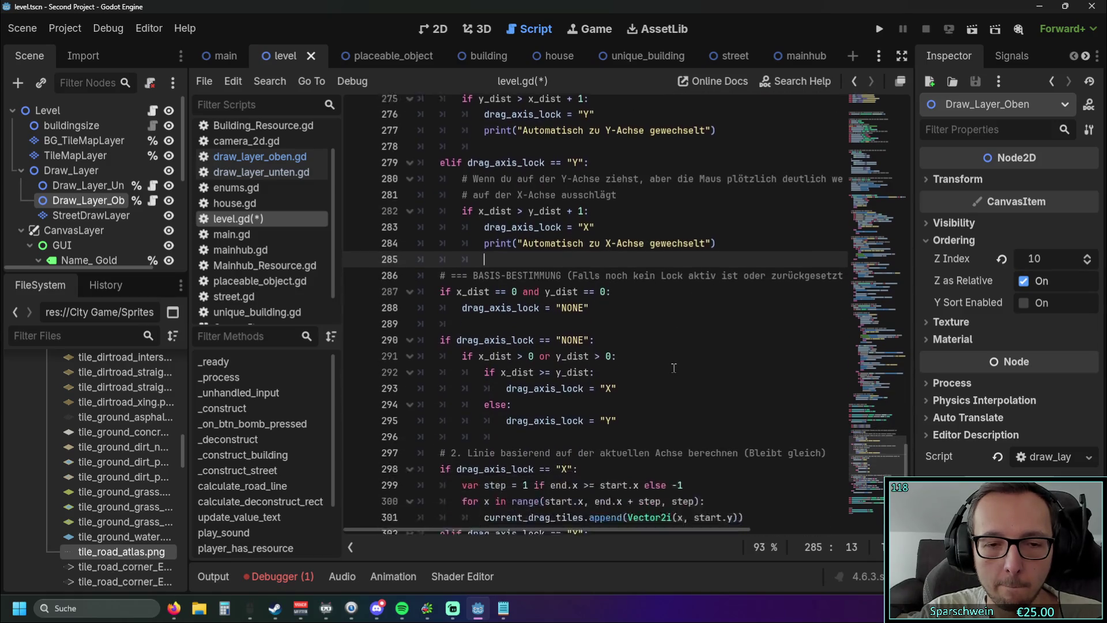
scroll(673, 368, "up", 6)
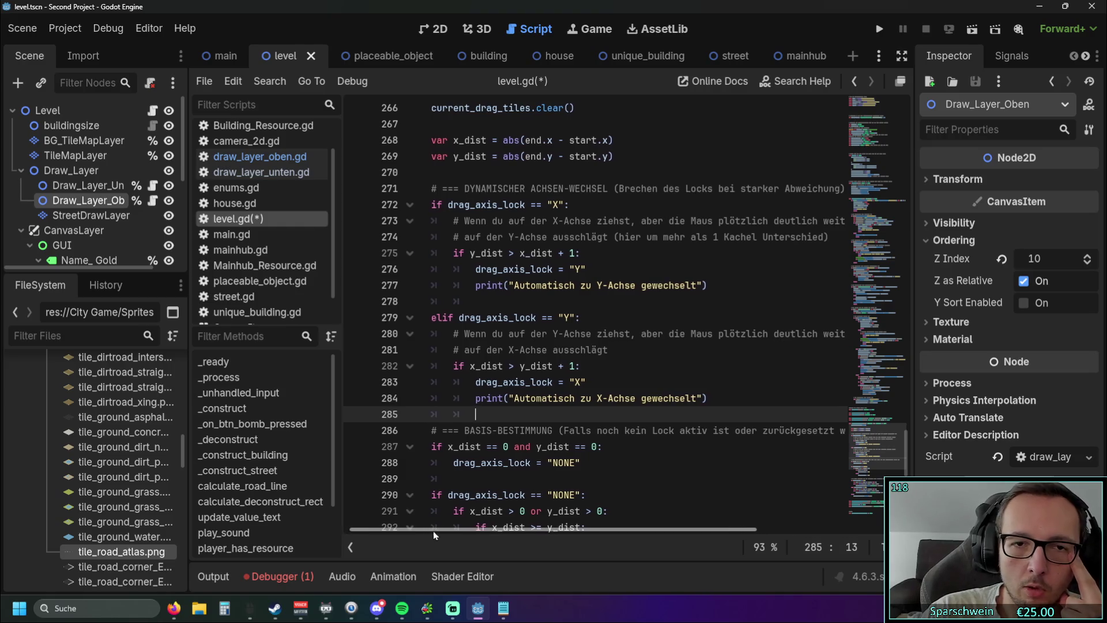
Check the X-lock condition on line 272 and the Y-lock branch on lines 276–279
left_click_drag(442, 204, 590, 202)
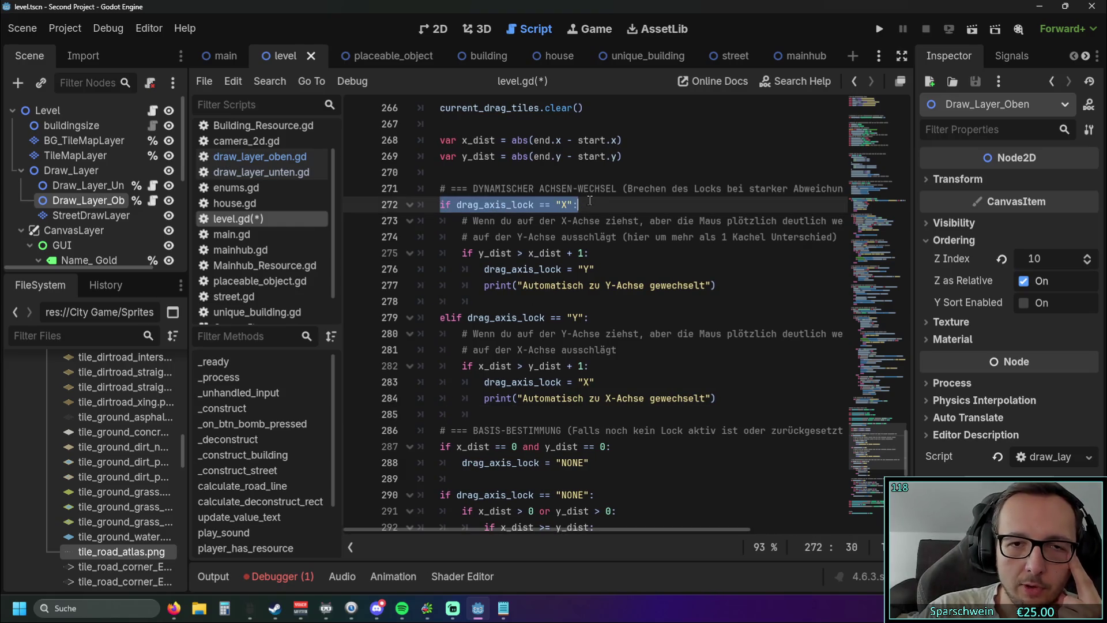
left_click_drag(594, 268, 480, 272)
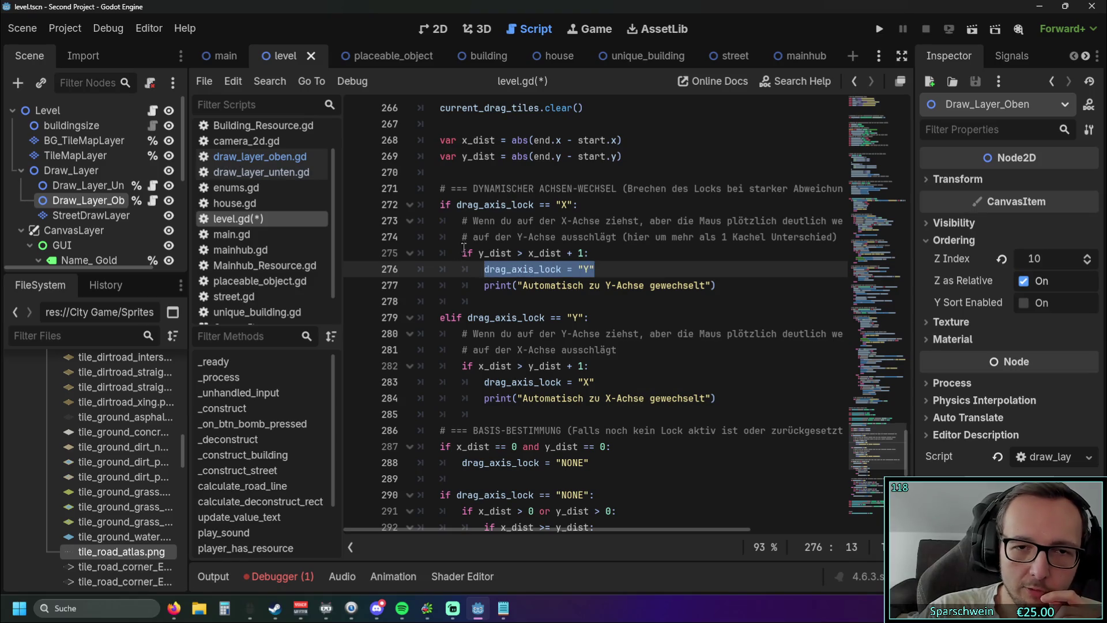
left_click(591, 287)
scroll(590, 287, "down", 1)
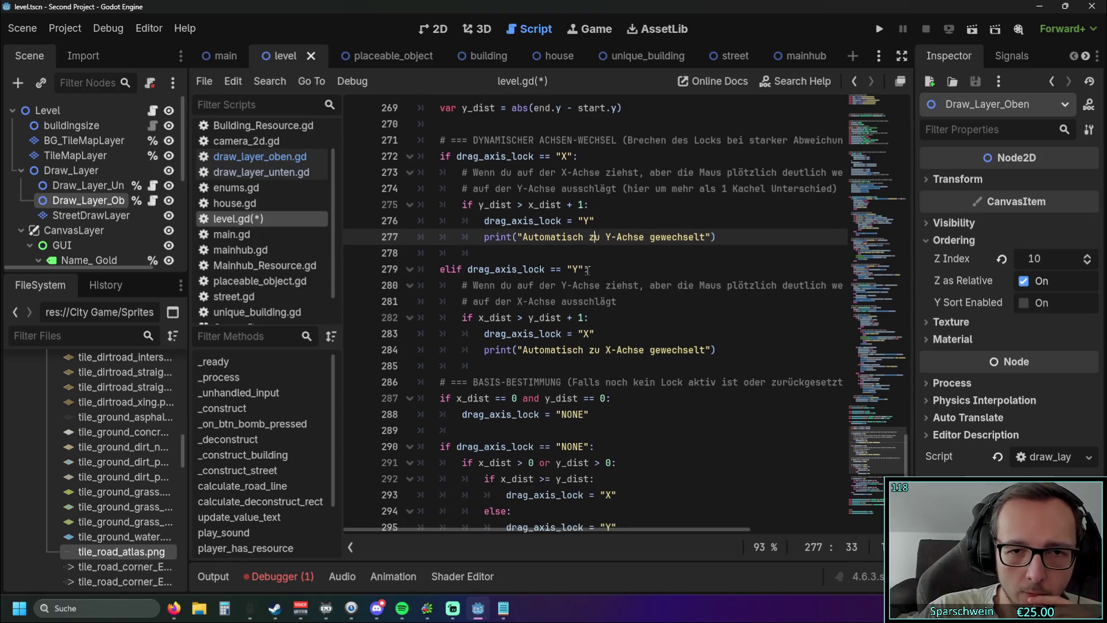
left_click_drag(586, 268, 467, 269)
left_click(574, 301)
left_click(530, 334)
left_click(584, 269)
Inspect the comment on line 281 and the end of line 282
scroll(638, 281, "down", 2)
scroll(628, 283, "up", 2)
triple_click(635, 301)
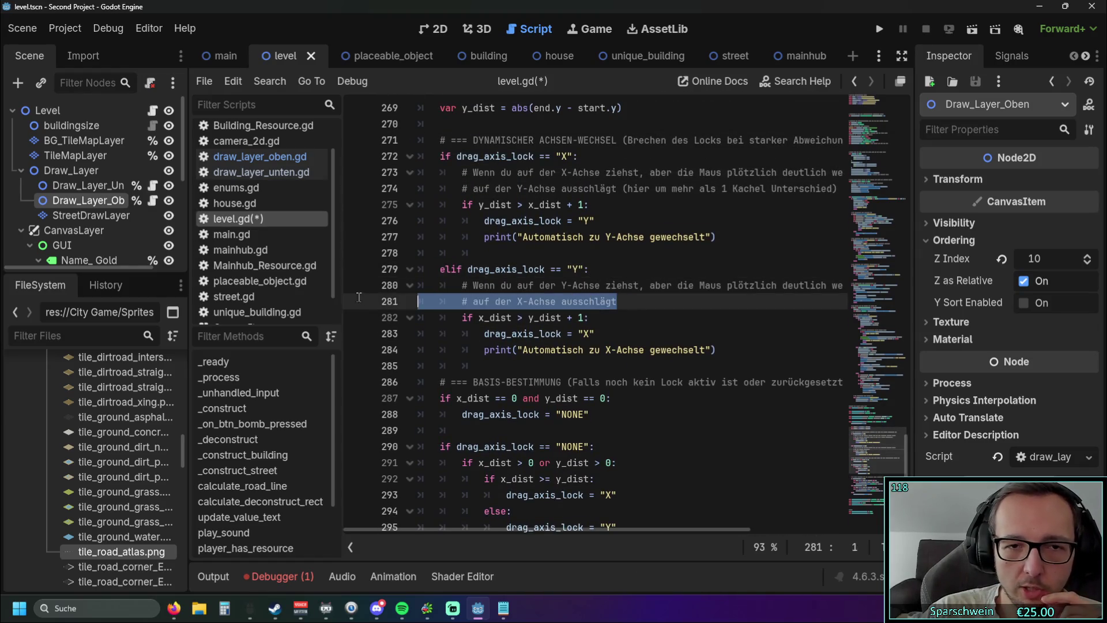
left_click(635, 317)
scroll(646, 294, "down", 1)
scroll(652, 284, "up", 1)
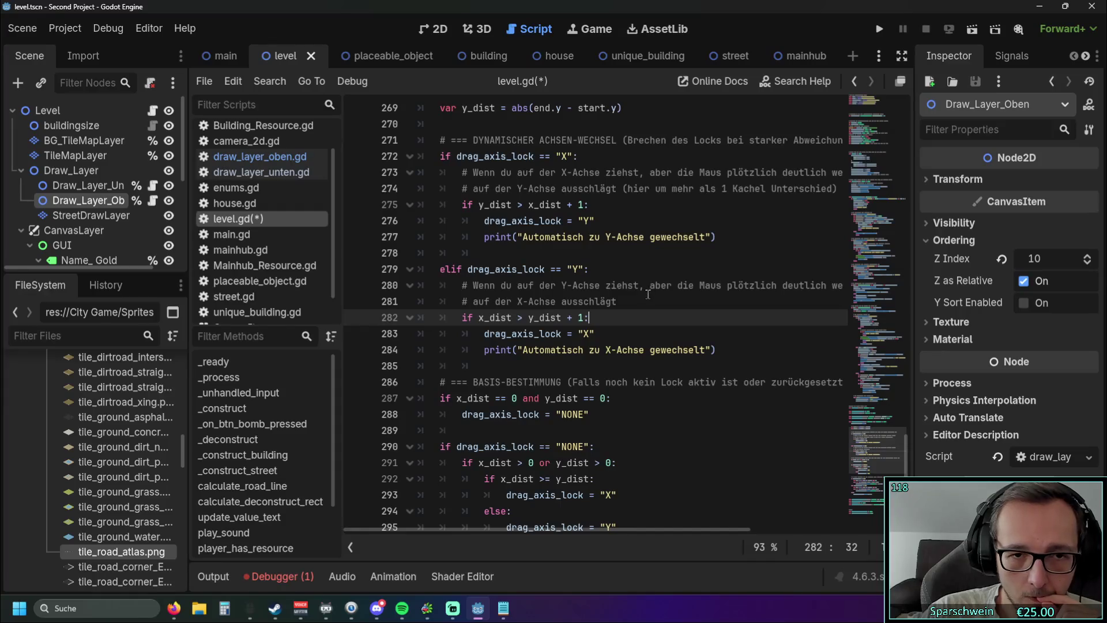
scroll(648, 294, "down", 2)
scroll(646, 296, "up", 3)
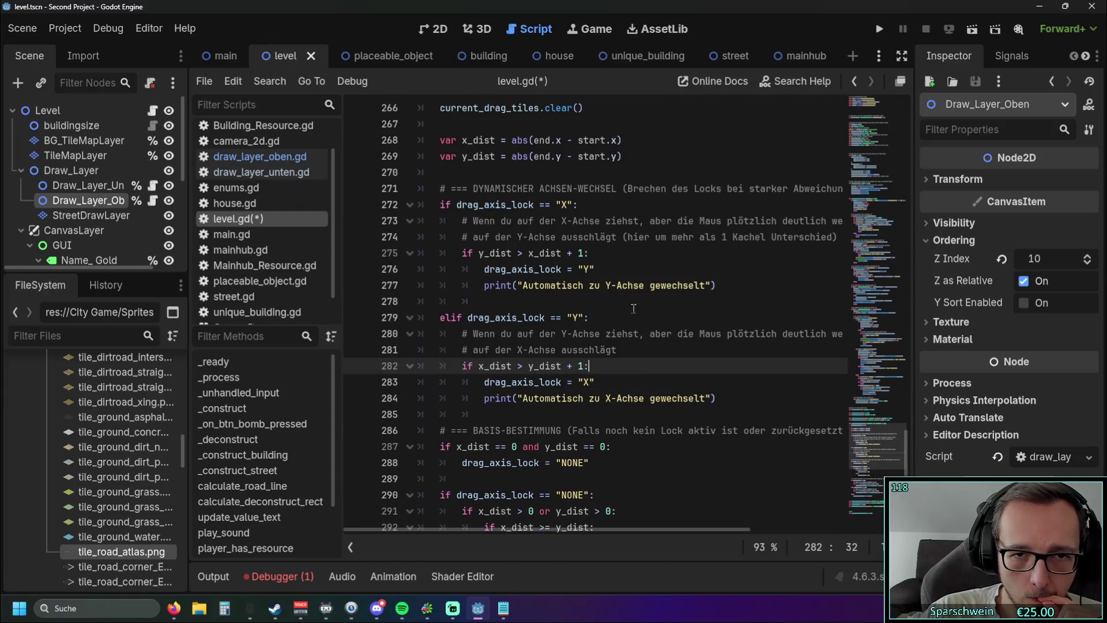
Delete the Y- and X-branch comment lines, the leftover fragment and the empty line 276
left_click_drag(627, 354, 355, 339)
key("BackSpace")
key("BackSpace")
left_click_drag(673, 236, 419, 221)
key("BackSpace")
left_click_drag(598, 224, 419, 221)
key("BackSpace")
key("BackSpace")
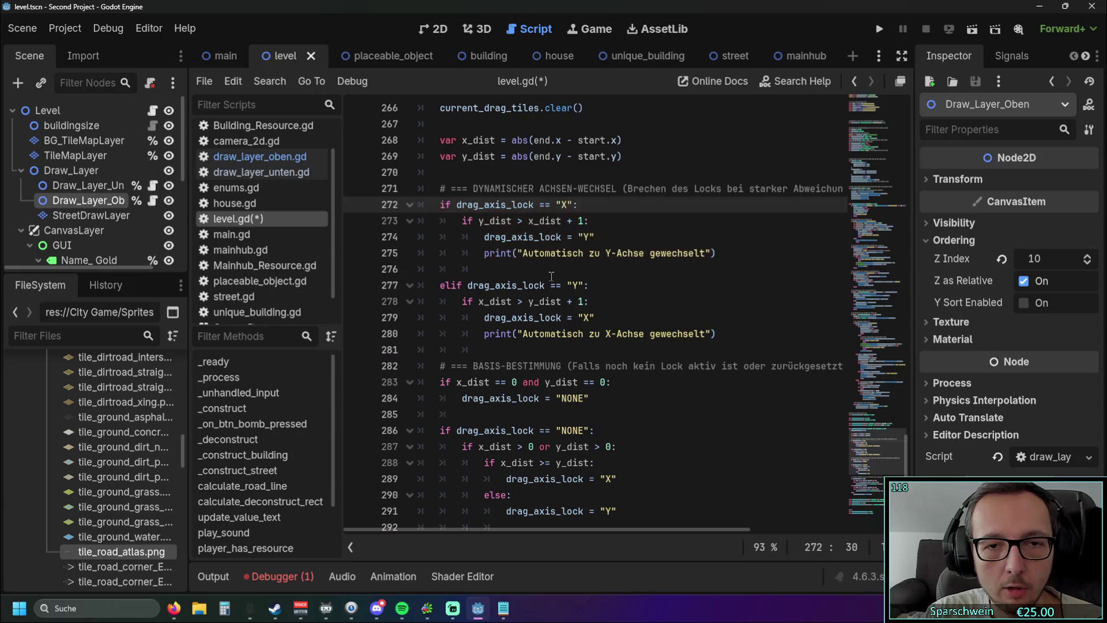
left_click(552, 274)
key("BackSpace")
key("BackSpace")
key("BackSpace")
Remove the parenthetical note from the axis-switching section header
scroll(587, 248, "up", 1)
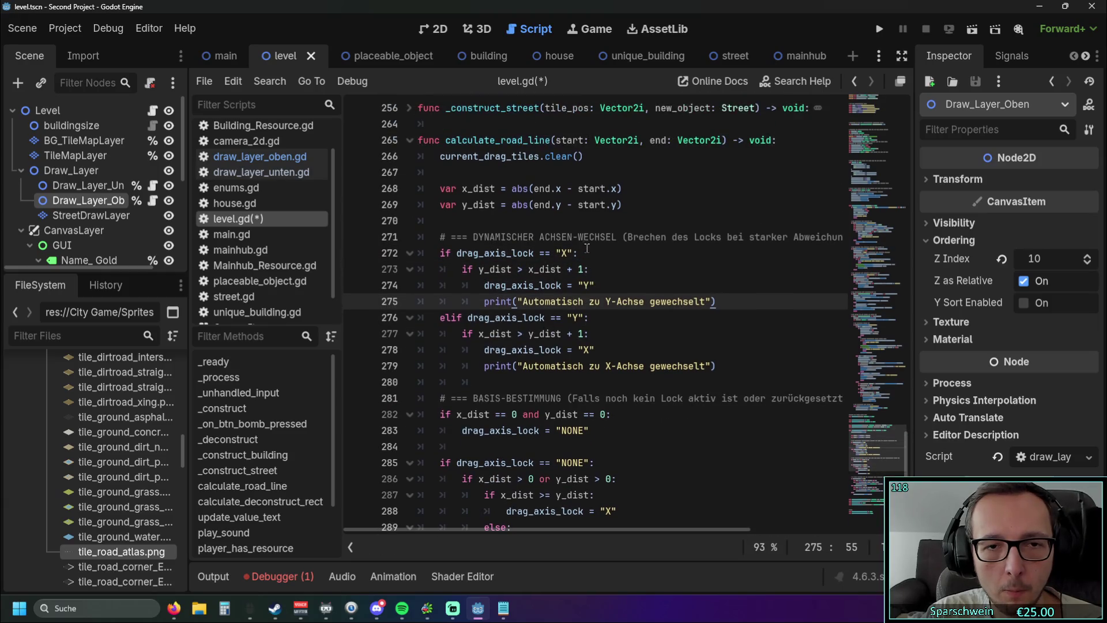
mouse_move(625, 238)
left_mouse_down()
mouse_move(819, 237)
mouse_move(805, 238)
left_mouse_up()
key("BackSpace")
left_click(589, 257)
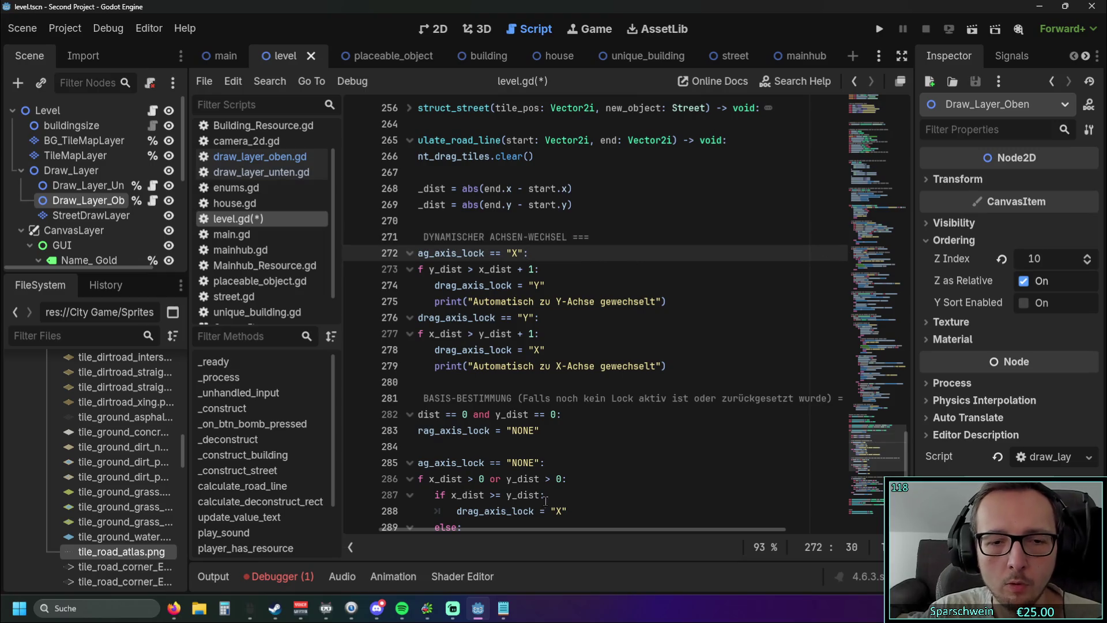
Check the block's end around lines 282–284 and launch the game again
scroll(545, 530, "left", 2)
scroll(538, 372, "down", 2)
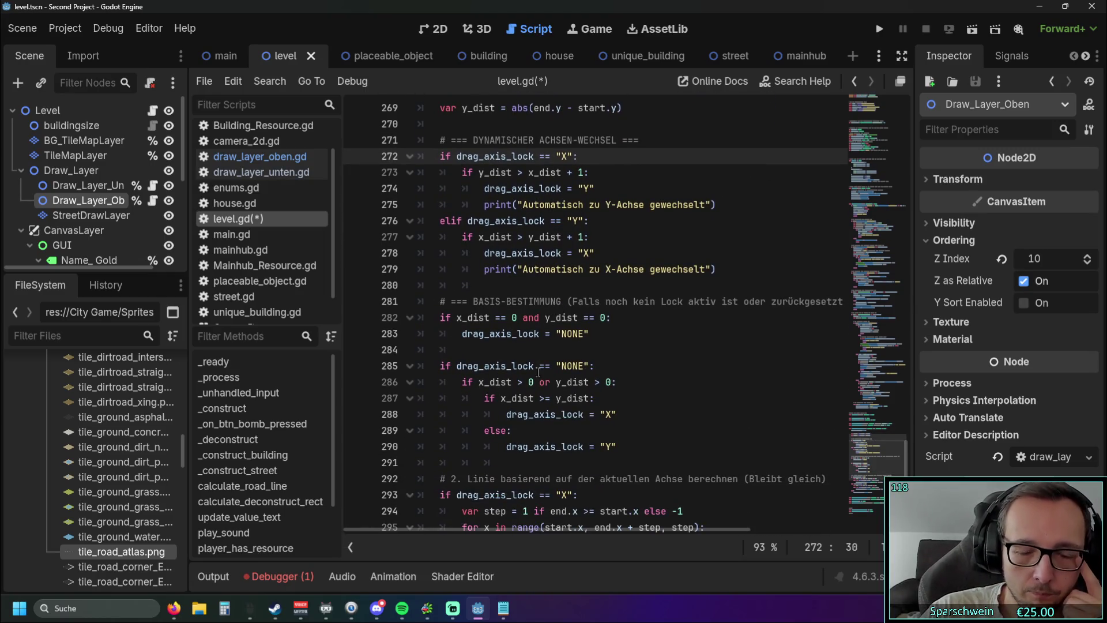
scroll(538, 372, "down", 1)
scroll(548, 366, "down", 1)
mouse_move(591, 237)
left_mouse_down()
mouse_move(439, 237)
mouse_move(418, 221)
left_mouse_up()
left_click(620, 252)
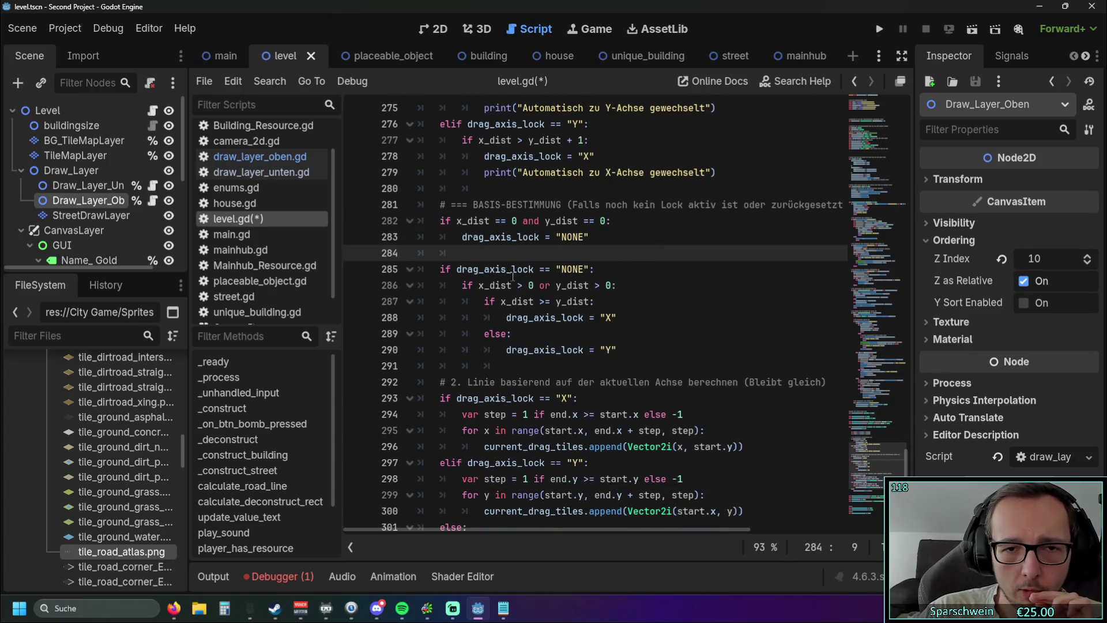
left_click(514, 221)
left_click(610, 260)
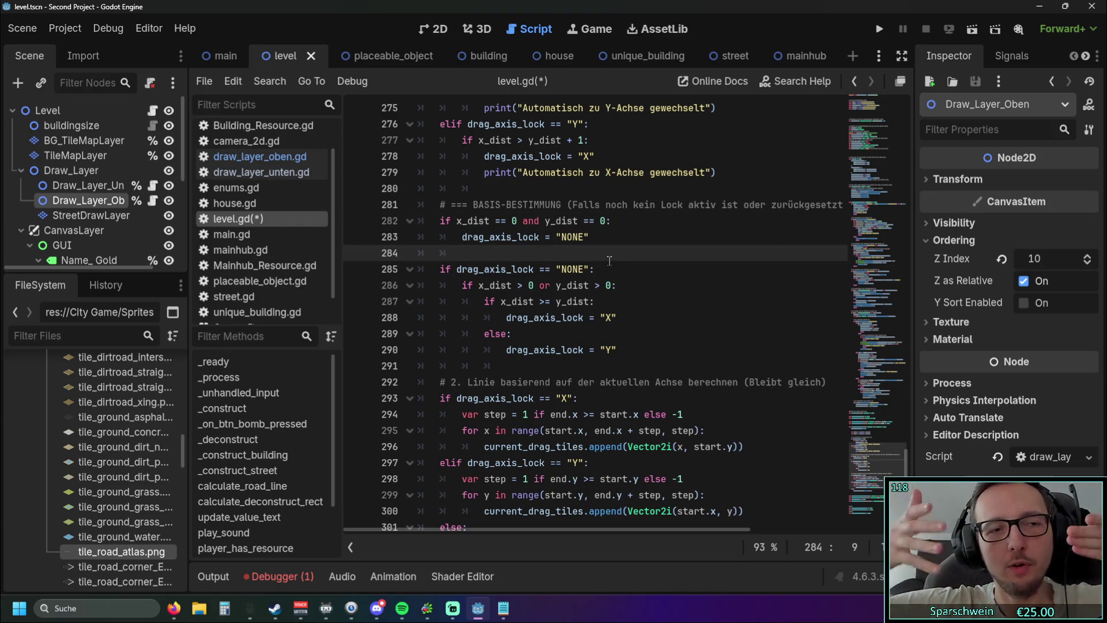
scroll(605, 252, "down", 3)
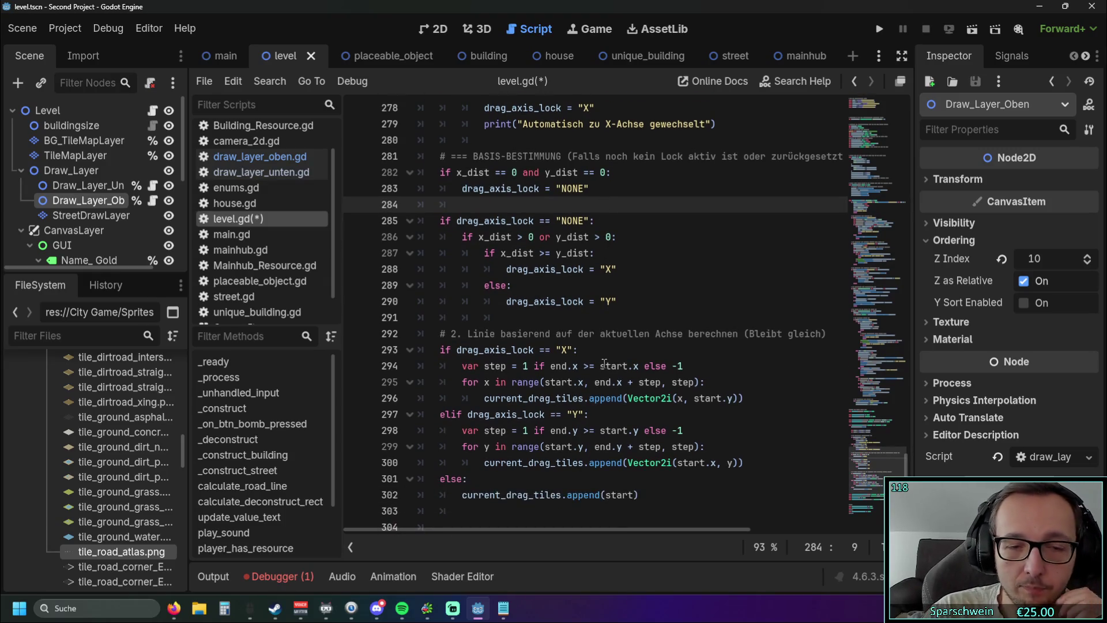
scroll(605, 252, "up", 2)
left_click(880, 29)
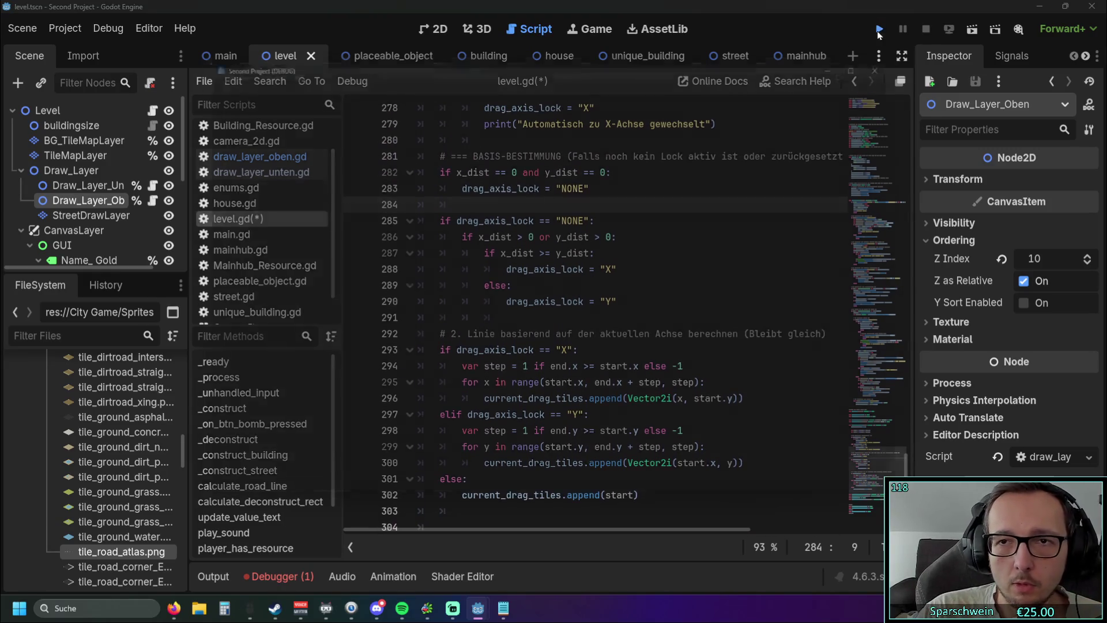
Drag a road preview across the map in the running game
scroll(575, 337, "down", 2)
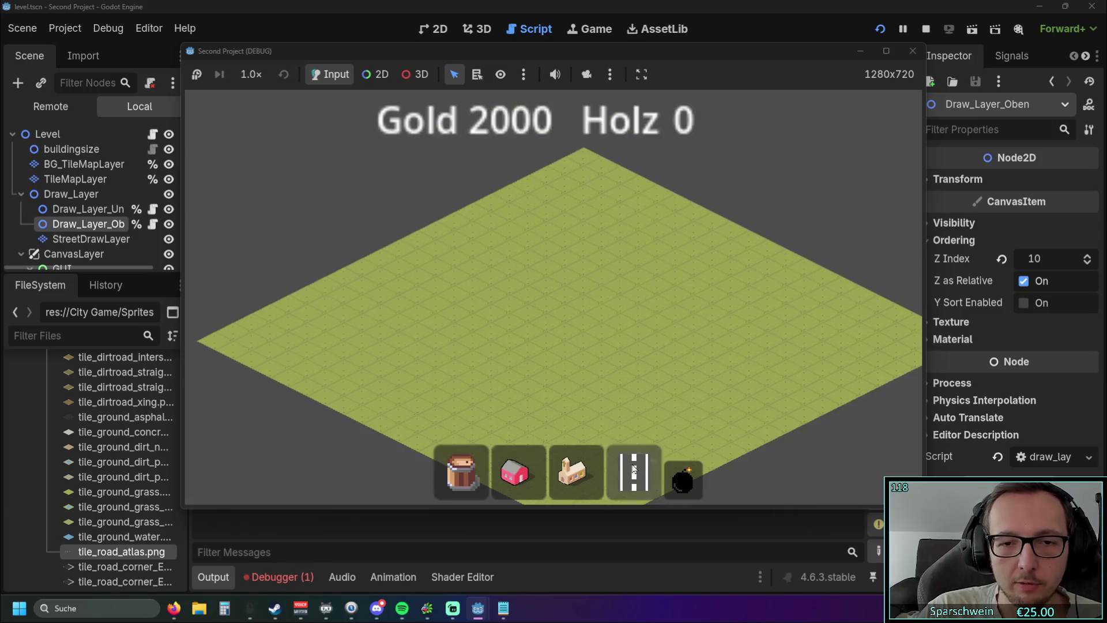
scroll(554, 351, "up", 4)
mouse_move(534, 331)
left_mouse_down()
mouse_move(715, 247)
mouse_move(729, 420)
mouse_move(772, 268)
mouse_move(796, 419)
mouse_move(771, 434)
mouse_move(793, 458)
mouse_move(358, 220)
mouse_move(580, 171)
mouse_move(564, 401)
mouse_move(369, 415)
mouse_move(562, 178)
mouse_move(357, 427)
mouse_move(790, 295)
mouse_move(347, 271)
mouse_move(372, 254)
mouse_move(354, 224)
mouse_move(737, 249)
mouse_move(727, 482)
mouse_move(744, 252)
mouse_move(716, 420)
mouse_move(719, 230)
mouse_move(700, 383)
mouse_move(700, 247)
mouse_move(741, 309)
mouse_move(590, 297)
mouse_move(486, 320)
mouse_move(721, 184)
mouse_move(668, 388)
mouse_move(465, 173)
mouse_move(623, 198)
mouse_move(452, 375)
mouse_move(392, 173)
mouse_move(289, 328)
mouse_move(256, 168)
mouse_move(724, 358)
mouse_move(710, 323)
mouse_move(703, 221)
mouse_move(650, 244)
mouse_move(690, 226)
left_mouse_up()
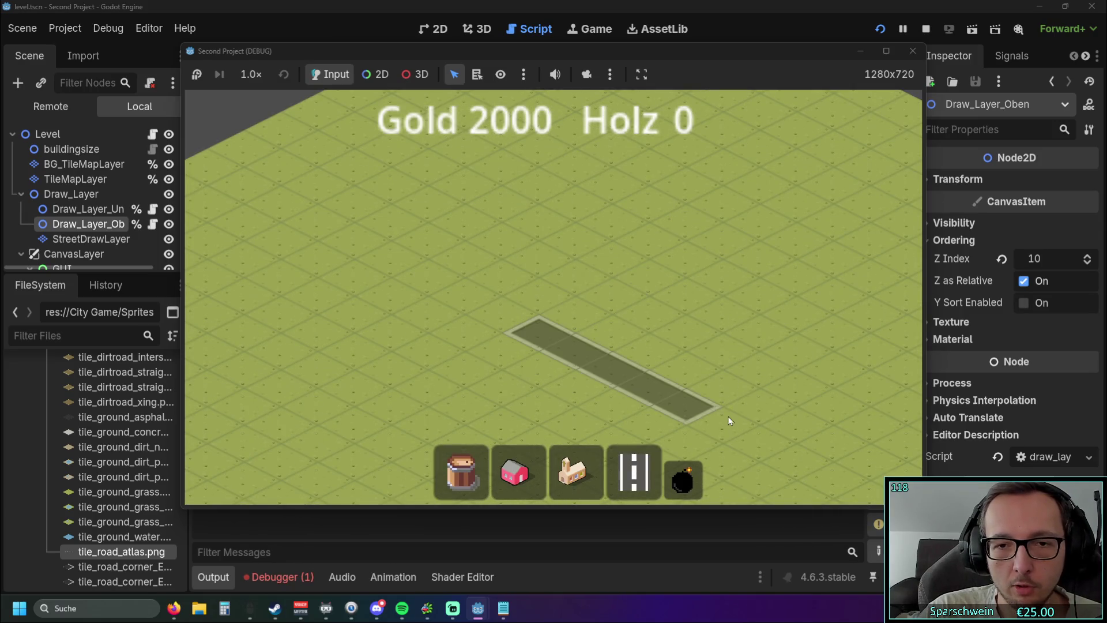
scroll(741, 310, "down", 2)
scroll(656, 304, "up", 3)
scroll(710, 239, "down", 2)
scroll(710, 239, "up", 2)
scroll(709, 321, "down", 1)
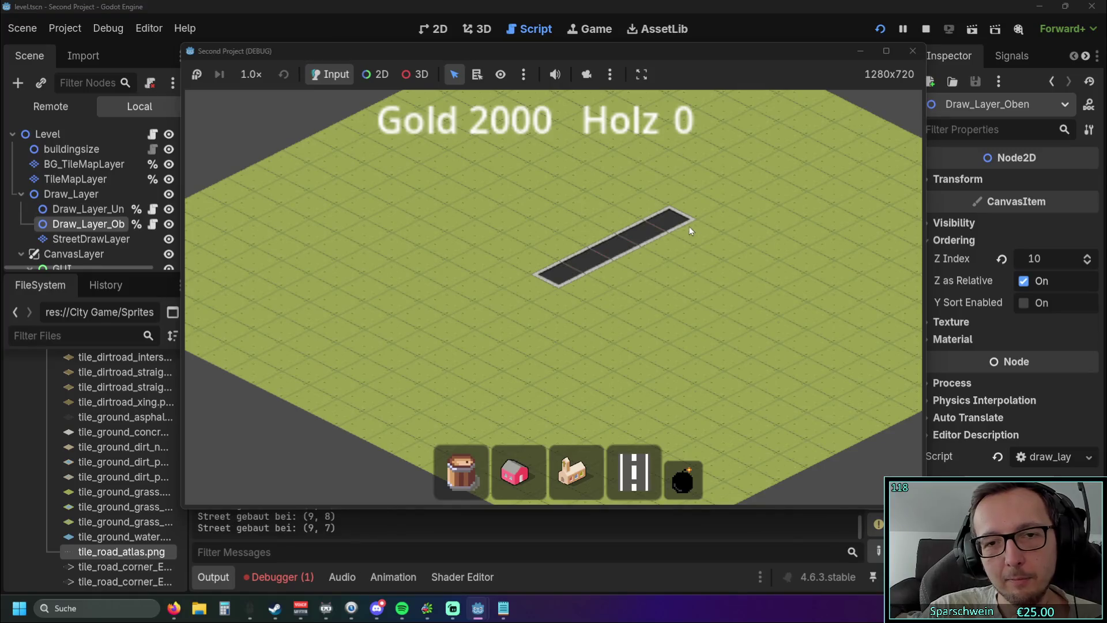
scroll(555, 282, "up", 1)
Build several road strips beside and crossing the first road
left_click_drag(432, 230, 679, 370)
mouse_move(685, 216)
left_mouse_down()
mouse_move(601, 256)
mouse_move(428, 261)
mouse_move(358, 178)
mouse_move(352, 329)
left_mouse_up()
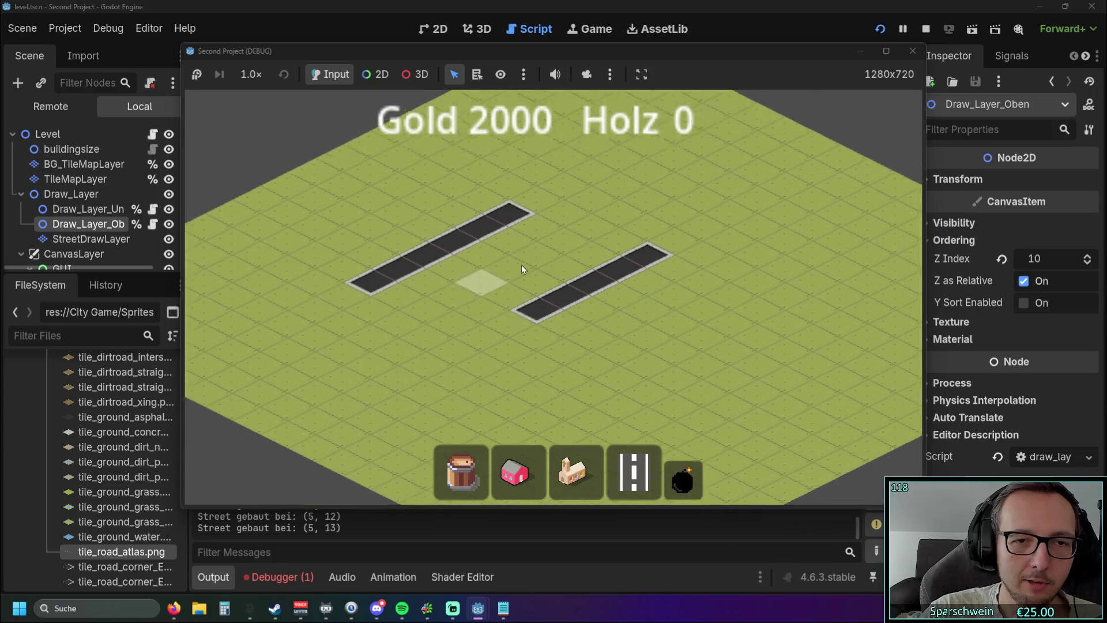
mouse_move(583, 398)
left_mouse_down()
mouse_move(655, 306)
mouse_move(493, 286)
mouse_move(632, 343)
mouse_move(541, 340)
left_mouse_up()
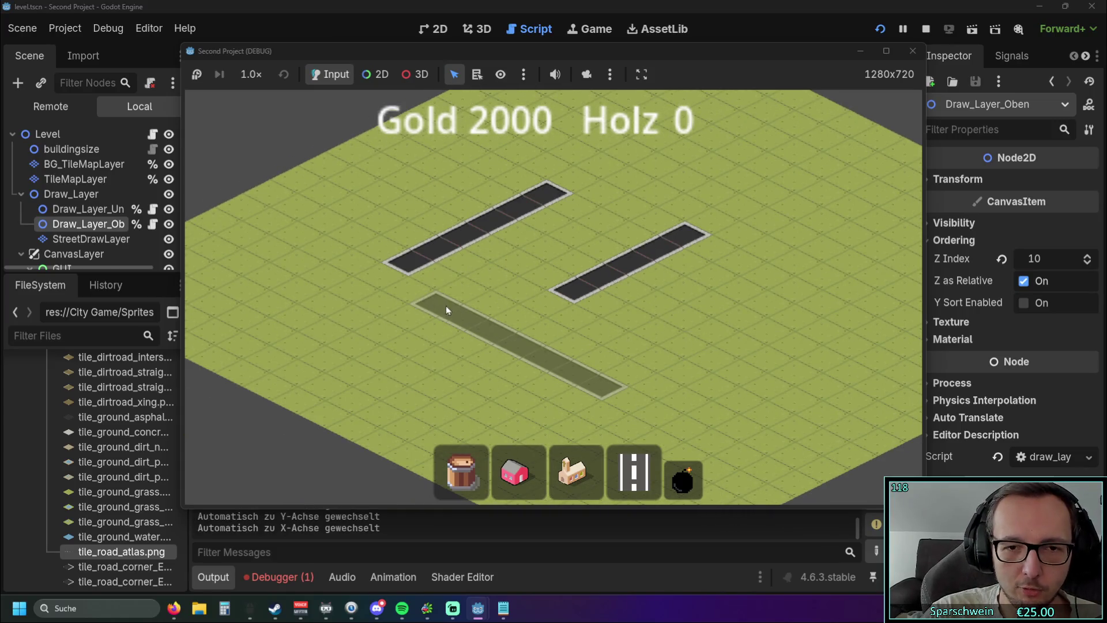
left_click_drag(447, 311, 447, 310)
left_click_drag(487, 391, 639, 317)
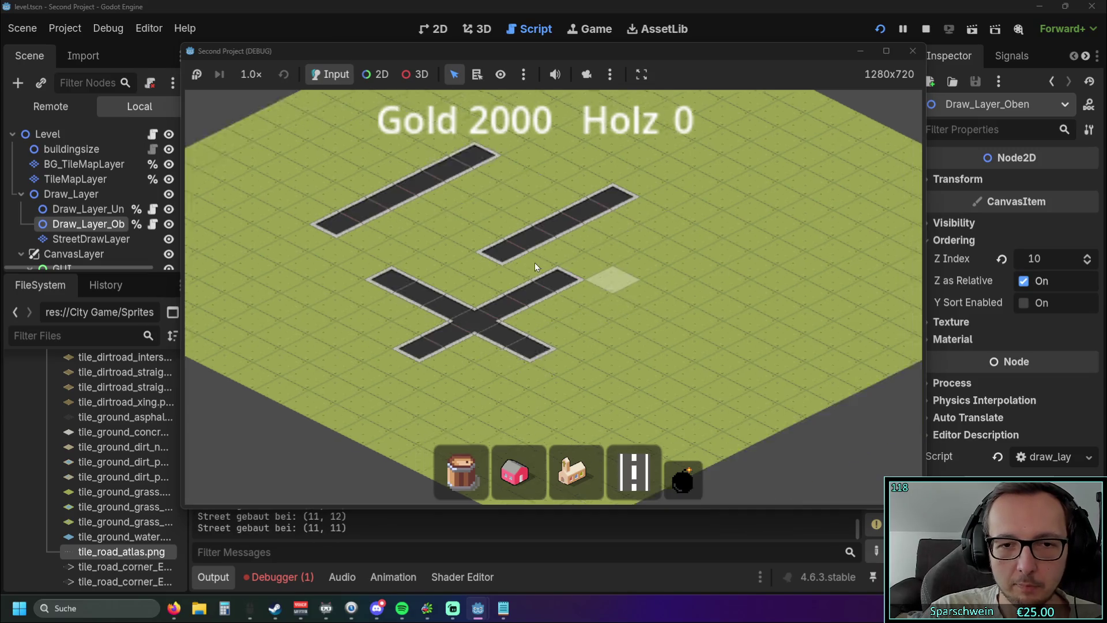
left_click_drag(476, 246, 588, 309)
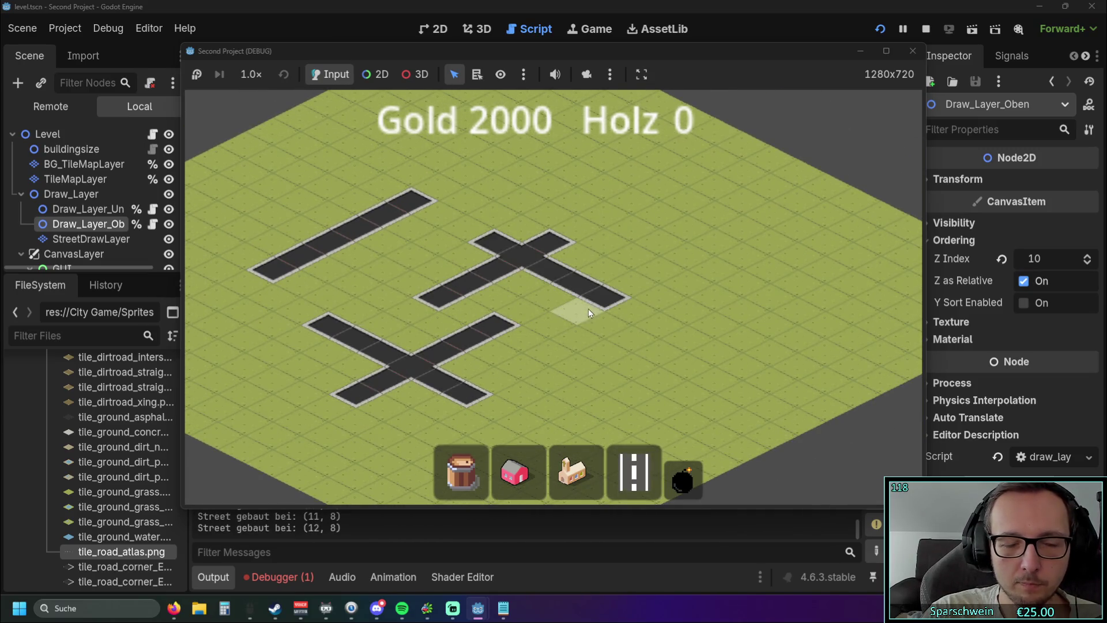
scroll(588, 309, "down", 2)
Demolish all the roads with the bomb tool and leave demolition mode
left_click(683, 478)
mouse_move(579, 352)
left_mouse_down()
mouse_move(534, 236)
mouse_move(632, 289)
left_mouse_up()
right_click(630, 323)
scroll(627, 303, "up", 3)
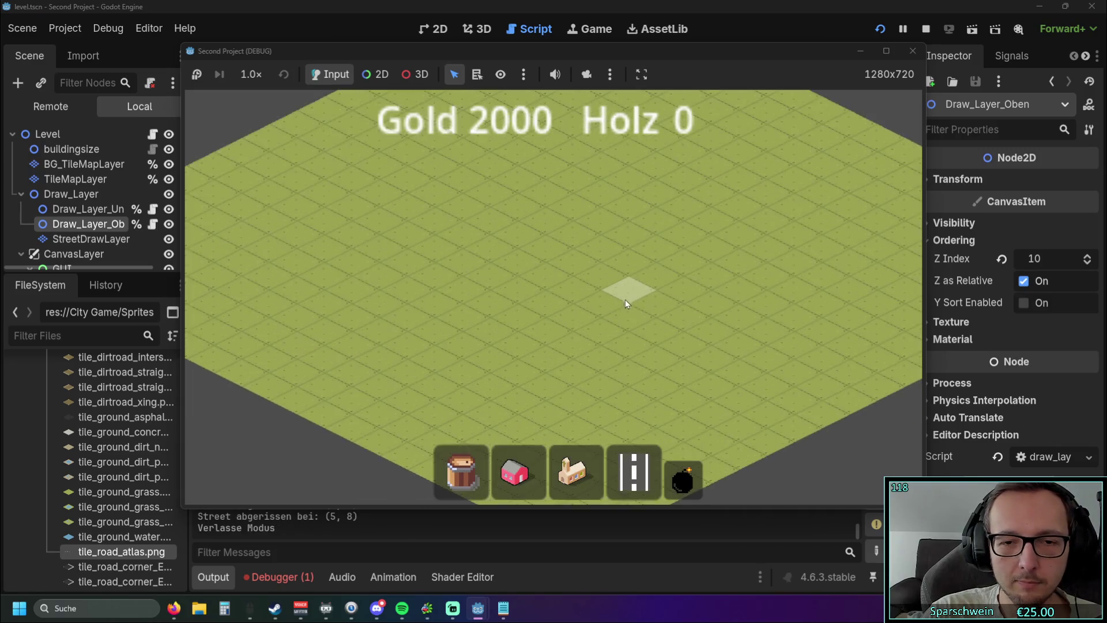
scroll(625, 299, "down", 3)
Lay a diagonal road extended toward the upper right, then demolish it
left_click(634, 473)
left_click_drag(487, 350, 654, 272)
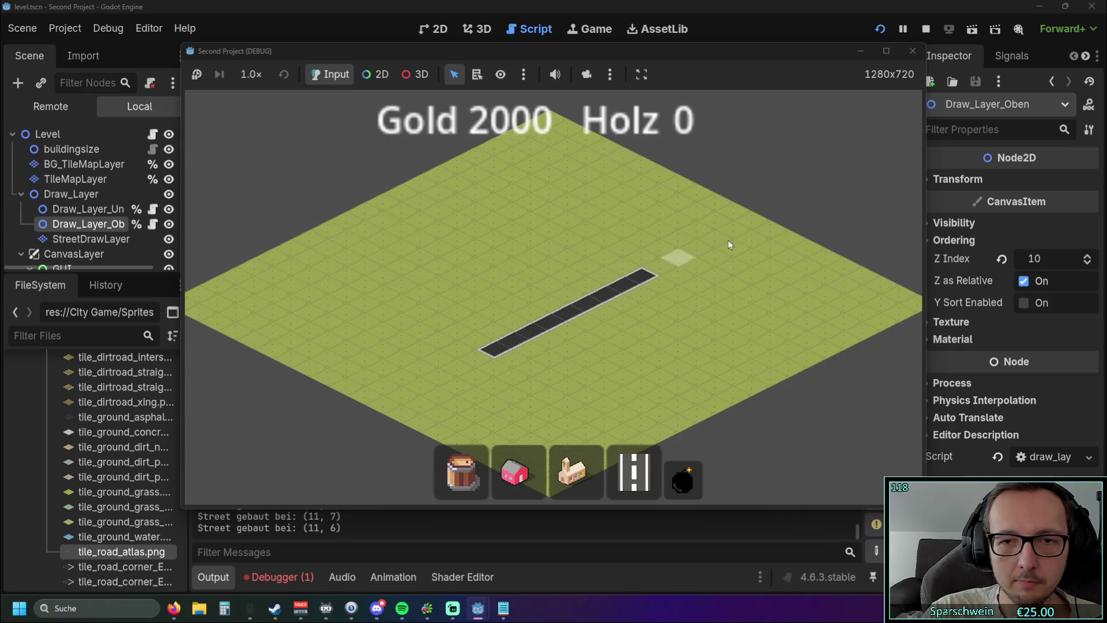
key("Right")
key("Up")
left_click_drag(596, 310, 787, 202)
left_click(683, 478)
left_click_drag(479, 424, 749, 169)
right_click(615, 295)
scroll(615, 295, "up", 2)
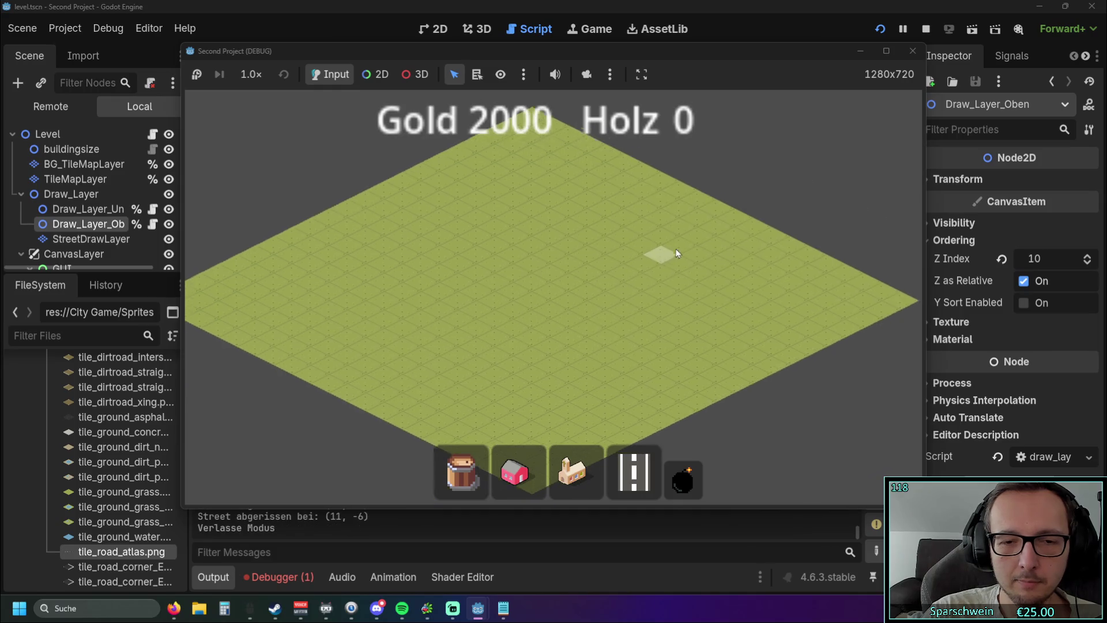
Build a new network of crossing and parallel roads
left_click(635, 473)
scroll(499, 330, "down", 2)
left_click_drag(498, 341, 596, 283)
left_click_drag(566, 344, 479, 286)
left_click(586, 321)
left_click_drag(634, 335, 499, 278)
left_click_drag(469, 317, 562, 271)
left_click_drag(554, 226, 659, 270)
left_click_drag(604, 212, 507, 266)
Demolish the whole road network
left_click(683, 478)
left_click_drag(553, 371, 596, 264)
scroll(582, 262, "up", 2)
Build another set of crossing and parallel roads
left_click(634, 471)
left_click_drag(660, 240, 666, 233)
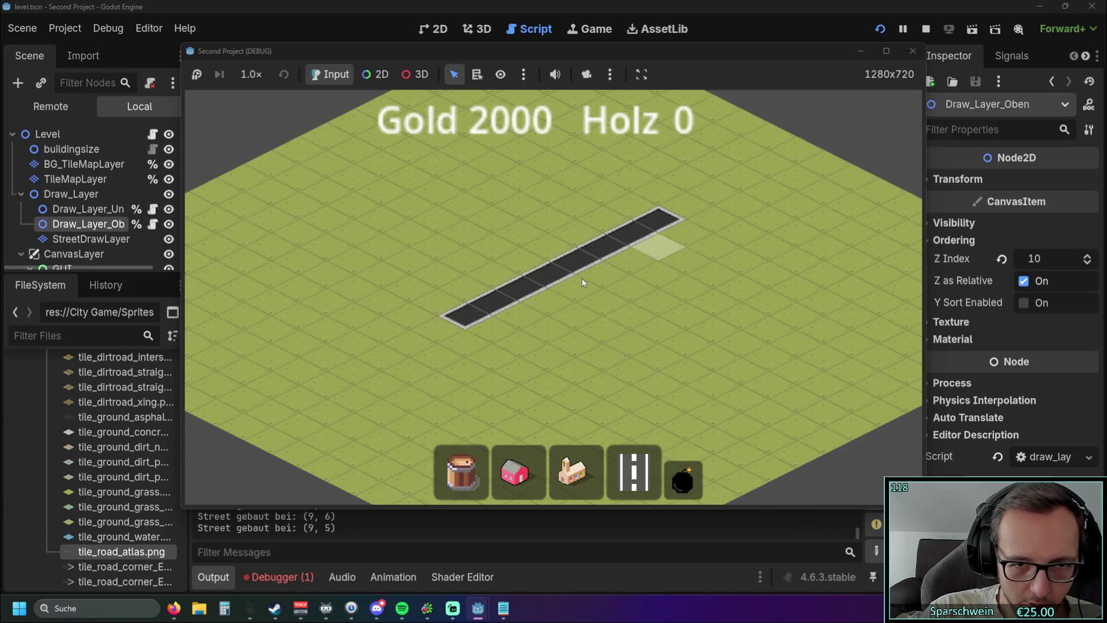
left_click(624, 340)
left_click(540, 354)
left_click(673, 286)
left_click_drag(647, 271, 542, 199)
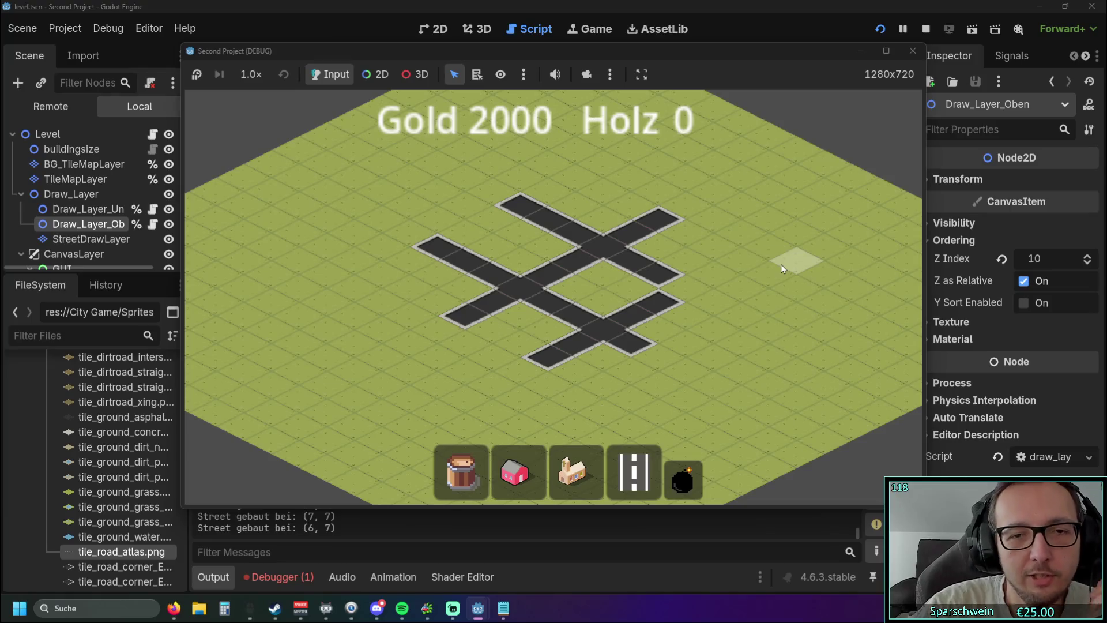
Pan the map and preview a road that switches axis automatically, then cancel it
left_click(635, 470)
left_click_drag(421, 271, 589, 199)
key("a")
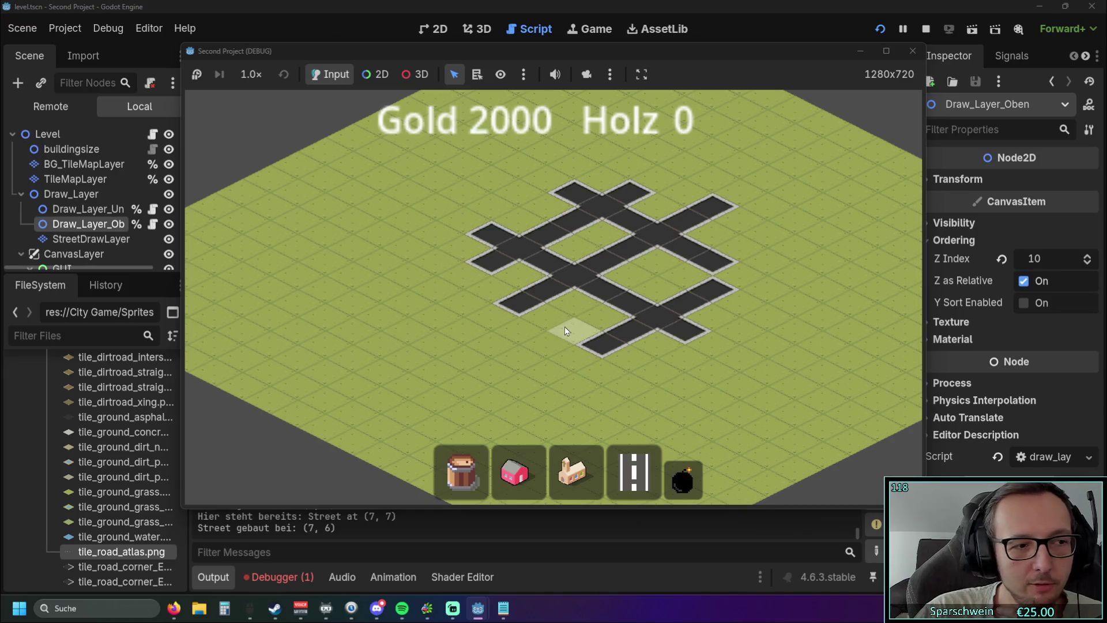
mouse_move(521, 320)
left_mouse_down()
mouse_move(500, 293)
mouse_move(482, 320)
left_mouse_up()
key("a")
mouse_move(431, 346)
left_mouse_down()
mouse_move(380, 274)
mouse_move(507, 286)
left_mouse_up()
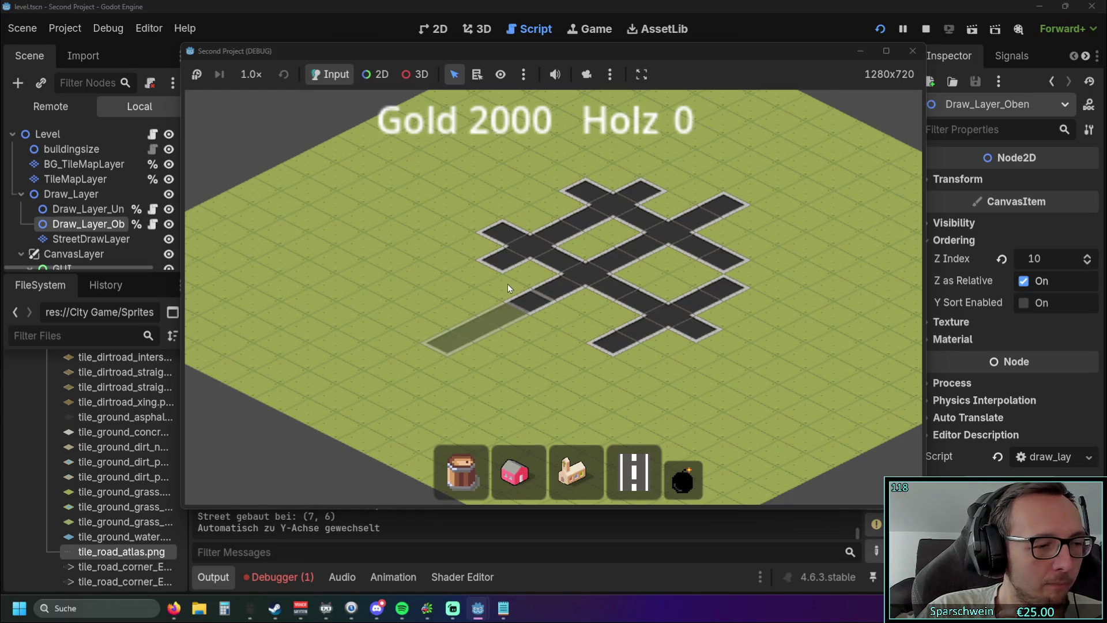
right_click(508, 284)
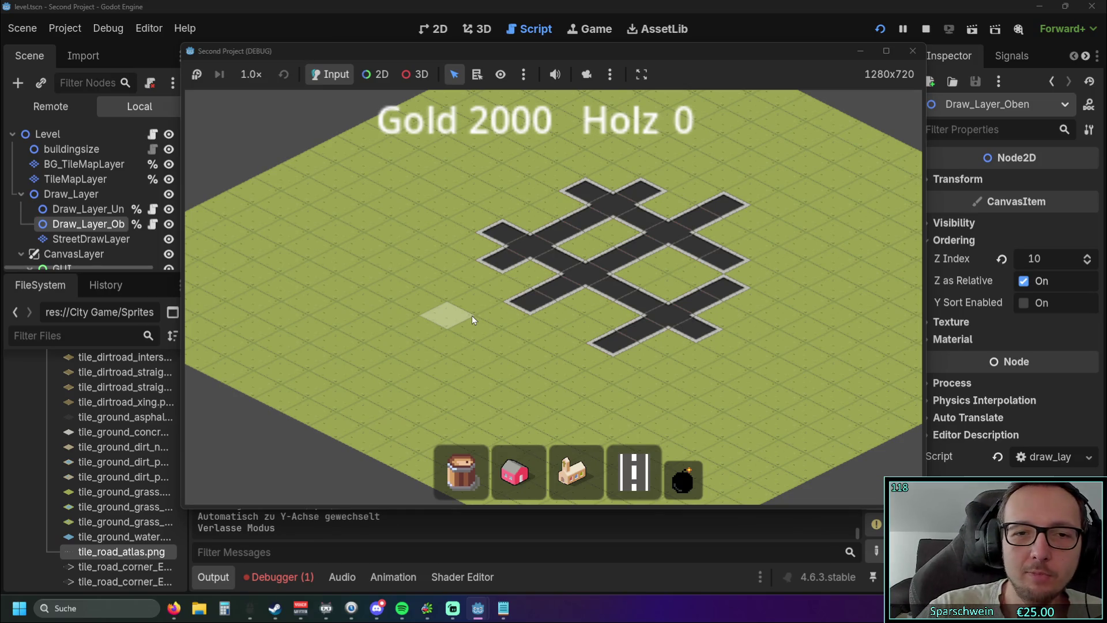
Demolish all remaining roads so the map is empty
left_click(633, 483)
left_click(683, 479)
left_click_drag(661, 160, 661, 162)
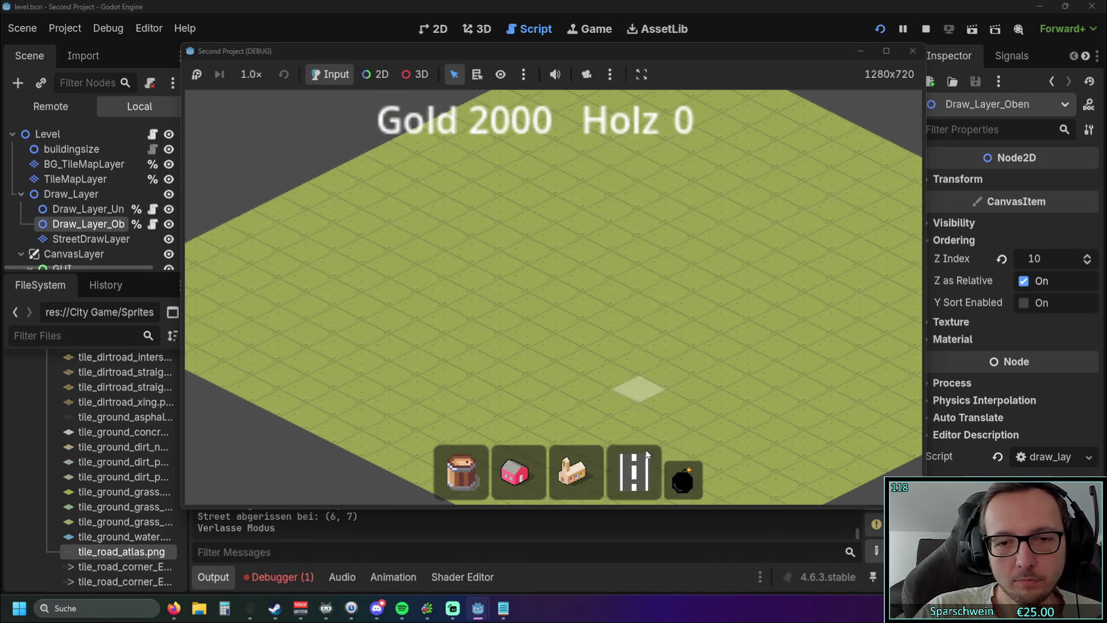
Preview a diagonal road, vary its length, and cancel without building
left_click(632, 479)
mouse_move(503, 337)
left_mouse_down()
mouse_move(759, 237)
mouse_move(804, 335)
mouse_move(607, 321)
mouse_move(487, 372)
mouse_move(576, 300)
mouse_move(708, 237)
left_mouse_up()
mouse_move(859, 324)
left_mouse_down()
mouse_move(503, 337)
mouse_move(709, 260)
left_mouse_up()
right_click(709, 259)
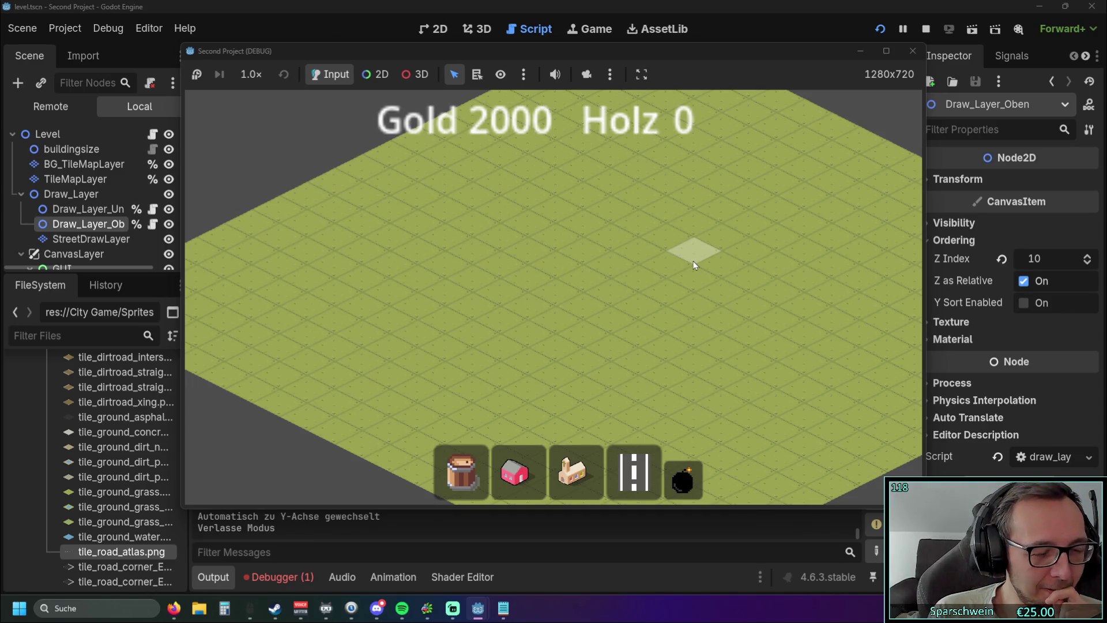
Test the road preview's automatic switch to the Y axis, then cancel it
left_click(635, 473)
mouse_move(544, 324)
left_mouse_down()
mouse_move(662, 250)
mouse_move(679, 419)
mouse_move(694, 247)
mouse_move(678, 404)
mouse_move(694, 375)
mouse_move(691, 394)
mouse_move(681, 318)
mouse_move(711, 269)
mouse_move(686, 379)
mouse_move(694, 282)
mouse_move(604, 400)
mouse_move(543, 282)
mouse_move(640, 277)
mouse_move(695, 239)
mouse_move(695, 251)
left_mouse_up()
right_click(696, 251)
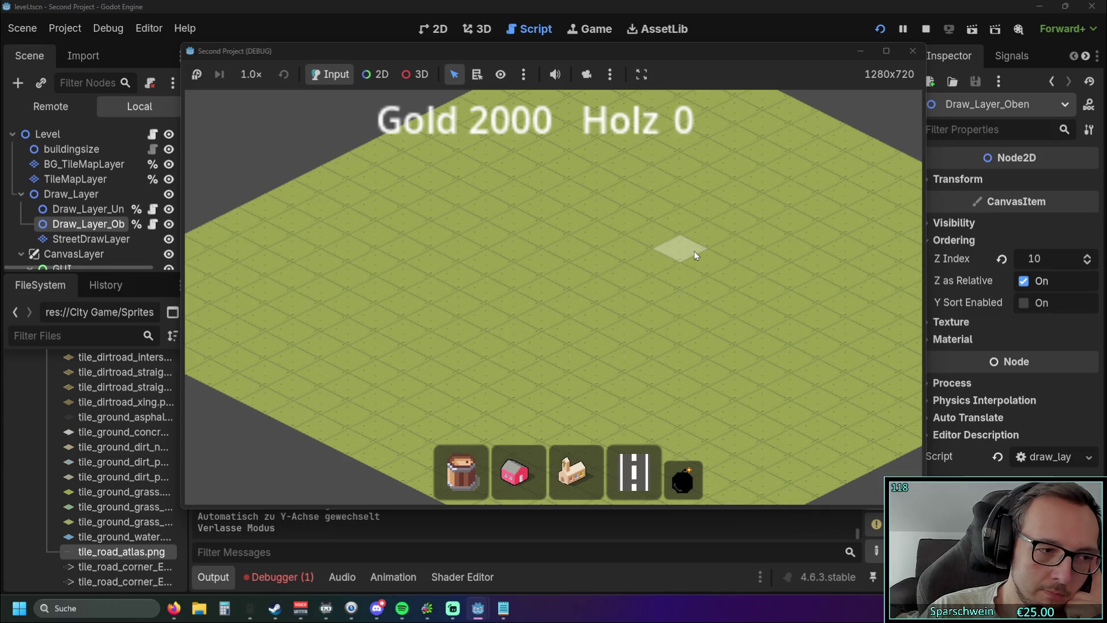
mouse_move(601, 280)
left_mouse_down()
mouse_move(601, 268)
mouse_move(589, 307)
mouse_move(574, 311)
left_mouse_up()
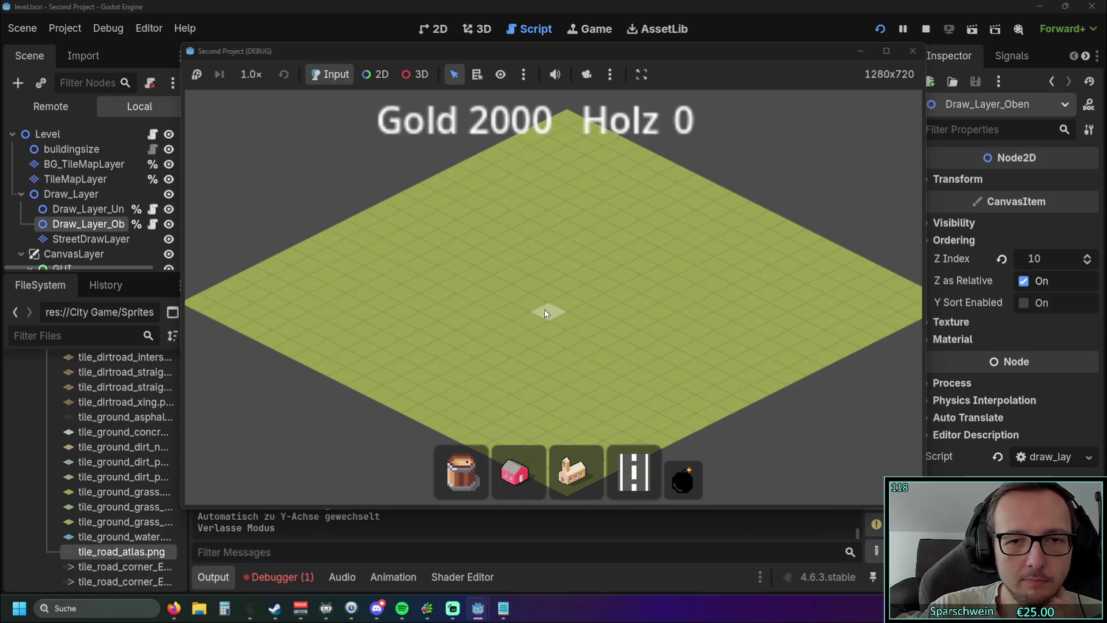
Place a diagonal row of red houses on the map
left_click(513, 478)
left_click(508, 312)
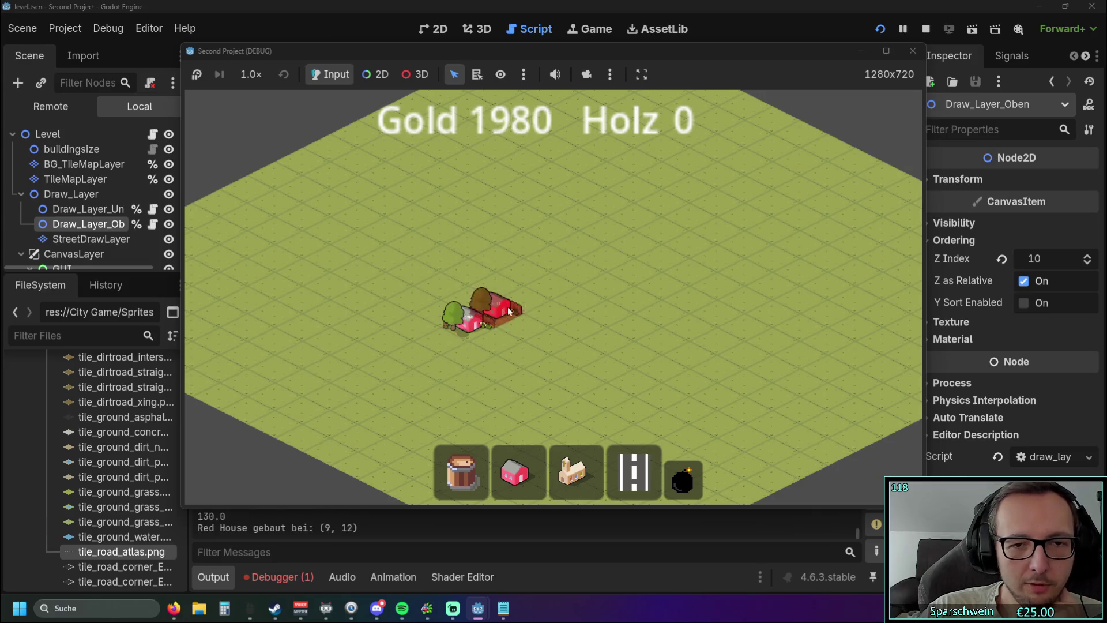
left_click_drag(509, 311, 571, 264)
Build a road beside the houses, collect their gold, then bomb the road away
left_click(617, 250)
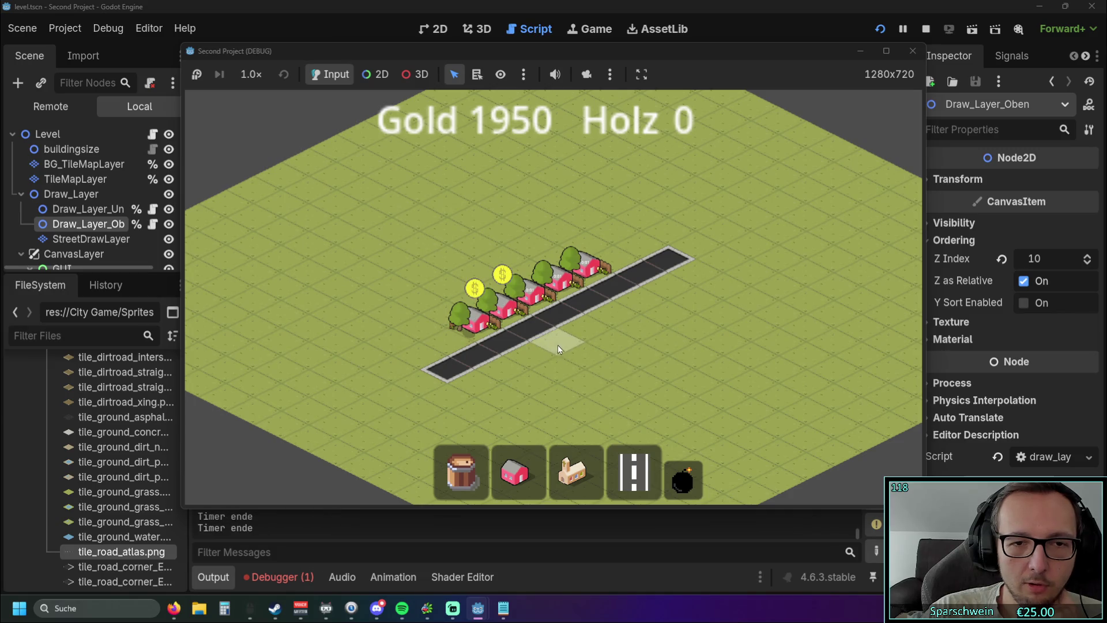
left_click(580, 287)
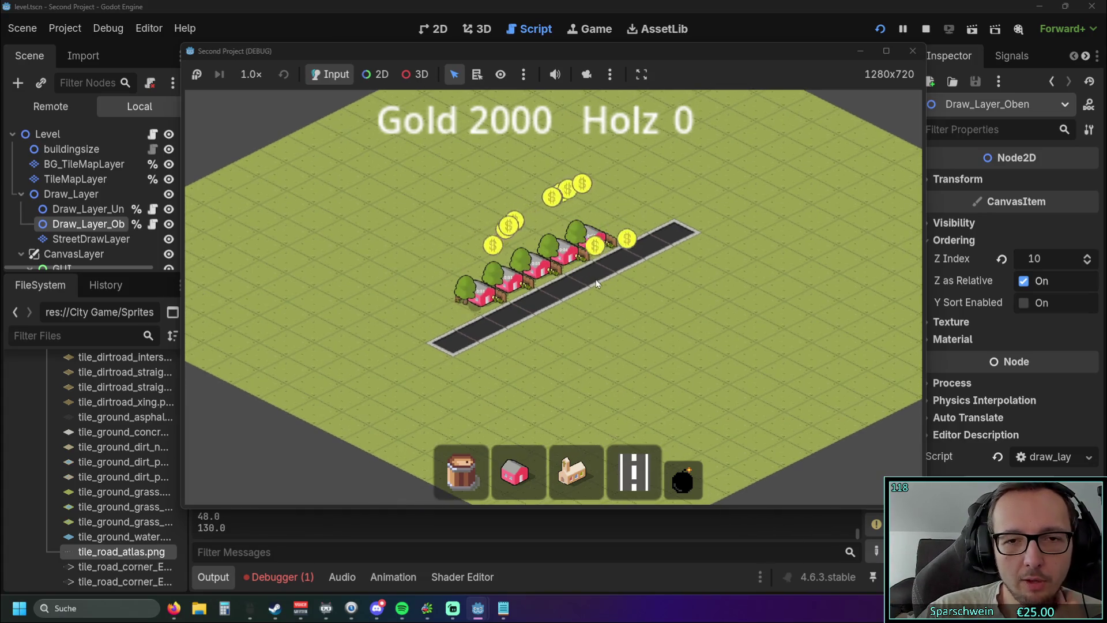
left_click(683, 479)
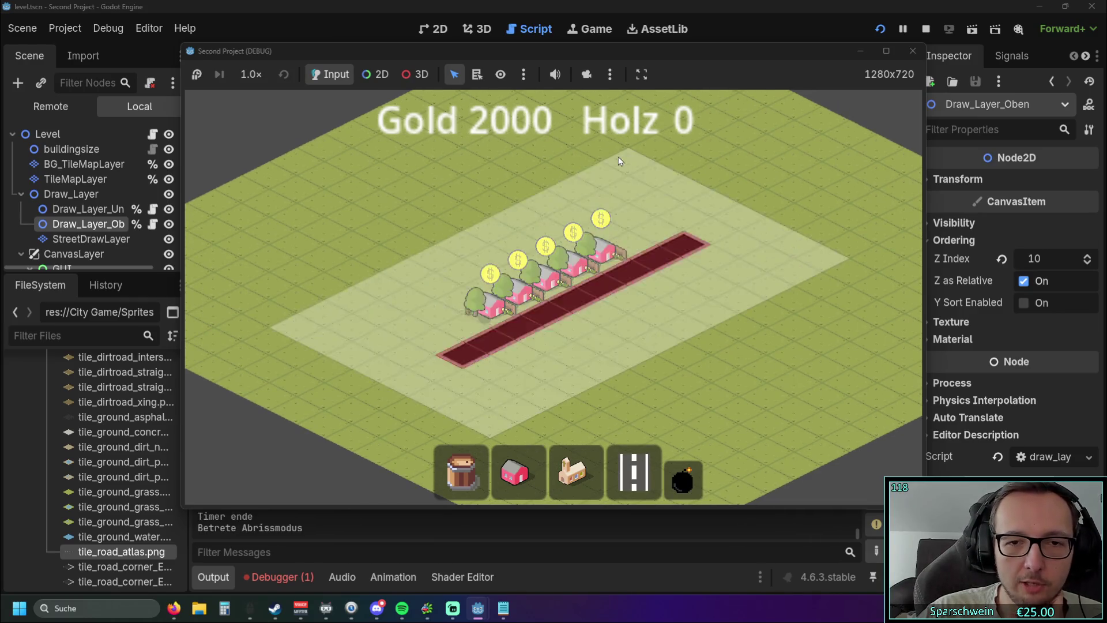
left_click(600, 289)
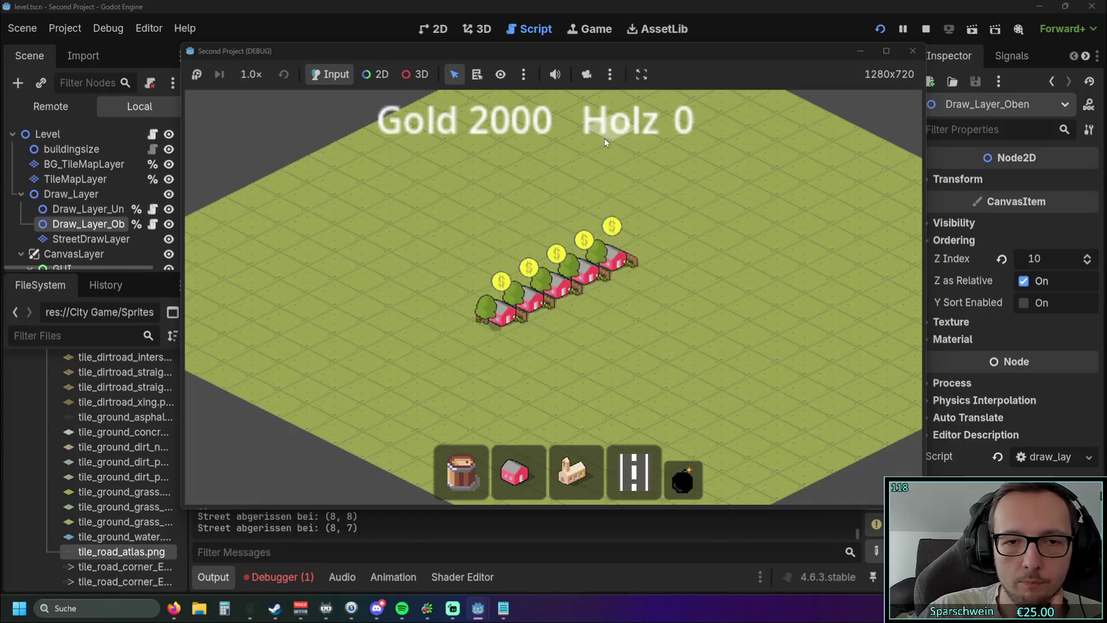
Preview another road near the houses, then close the running game
left_click(634, 473)
left_click_drag(416, 341, 627, 220)
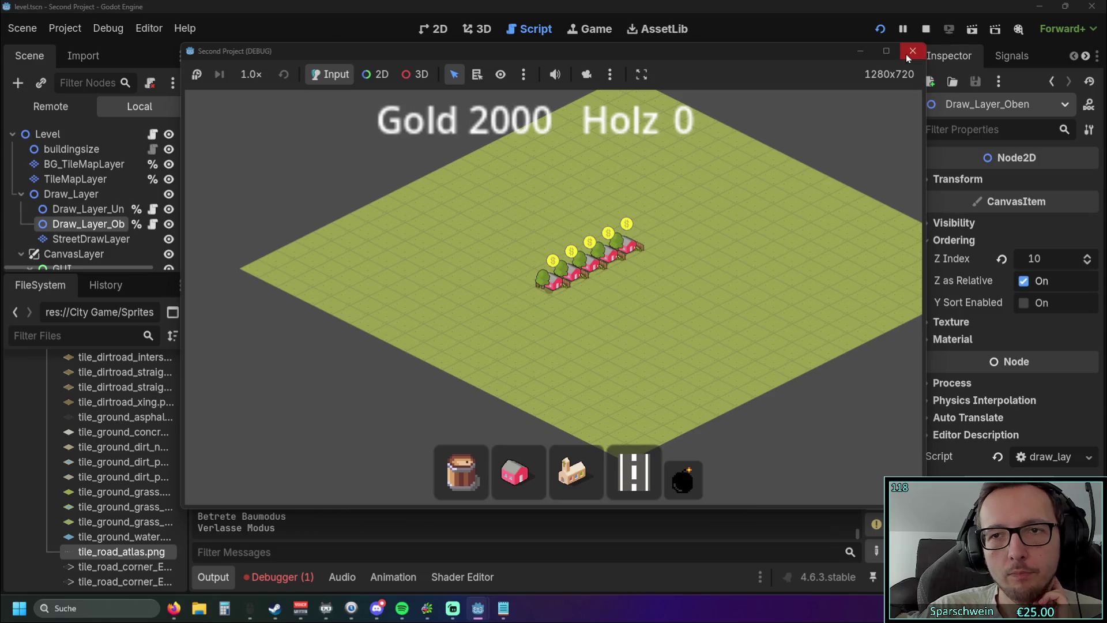
left_click(911, 51)
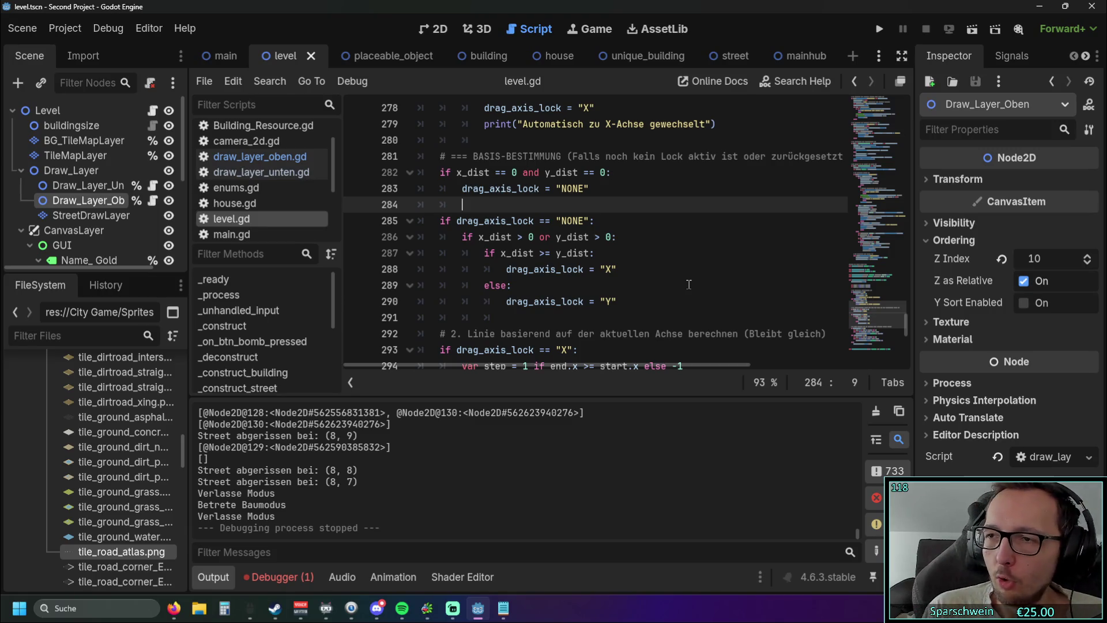
Scroll through the drag_axis_lock code in level.gd and run the project again
scroll(702, 256, "down", 5)
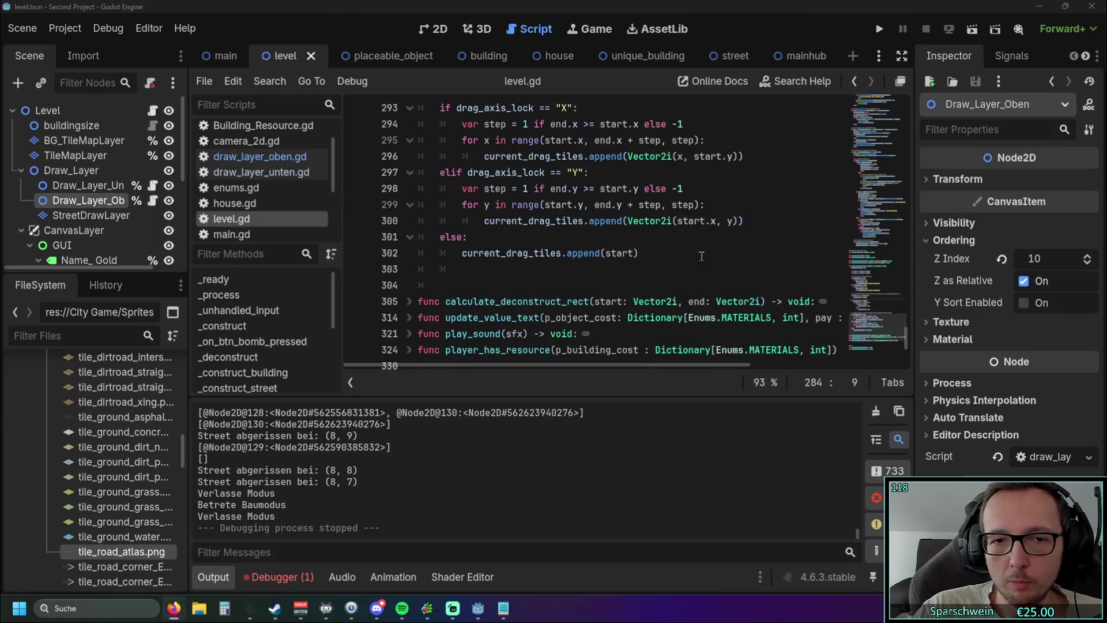
left_click(877, 30)
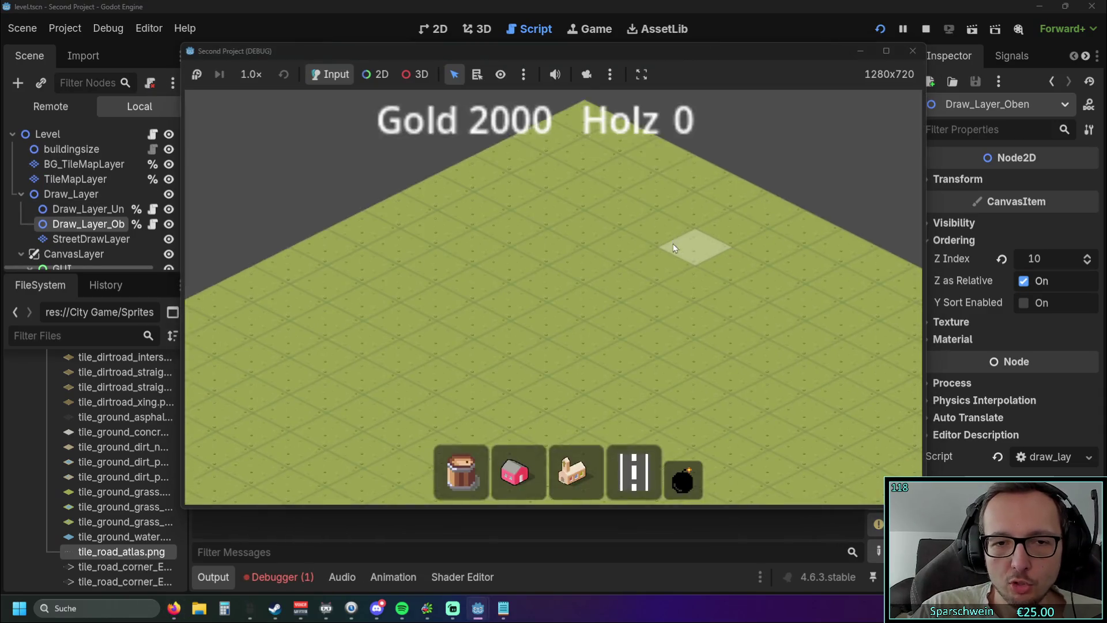
Lay a diagonal road, demolish it with the bomb, and close the game window
mouse_move(461, 339)
left_mouse_down()
mouse_move(681, 225)
mouse_move(454, 370)
mouse_move(452, 384)
mouse_move(267, 260)
mouse_move(633, 236)
mouse_move(369, 421)
mouse_move(607, 362)
mouse_move(376, 305)
mouse_move(574, 311)
mouse_move(646, 416)
left_mouse_up()
left_click(683, 479)
mouse_move(546, 408)
left_mouse_down()
mouse_move(559, 306)
mouse_move(549, 216)
mouse_move(545, 258)
left_mouse_up()
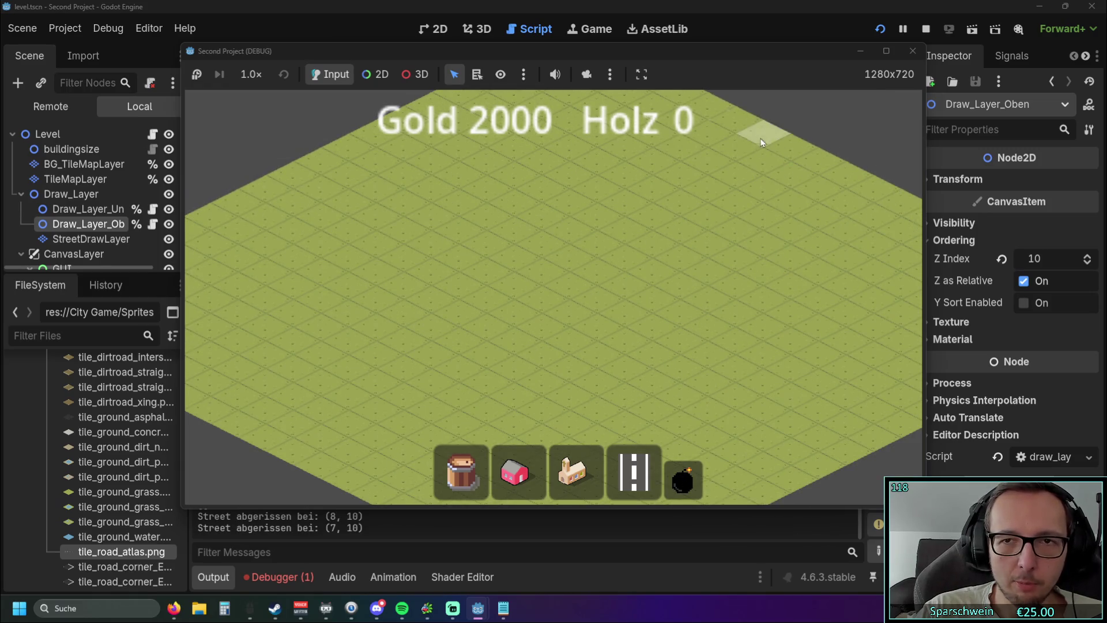
left_click(911, 51)
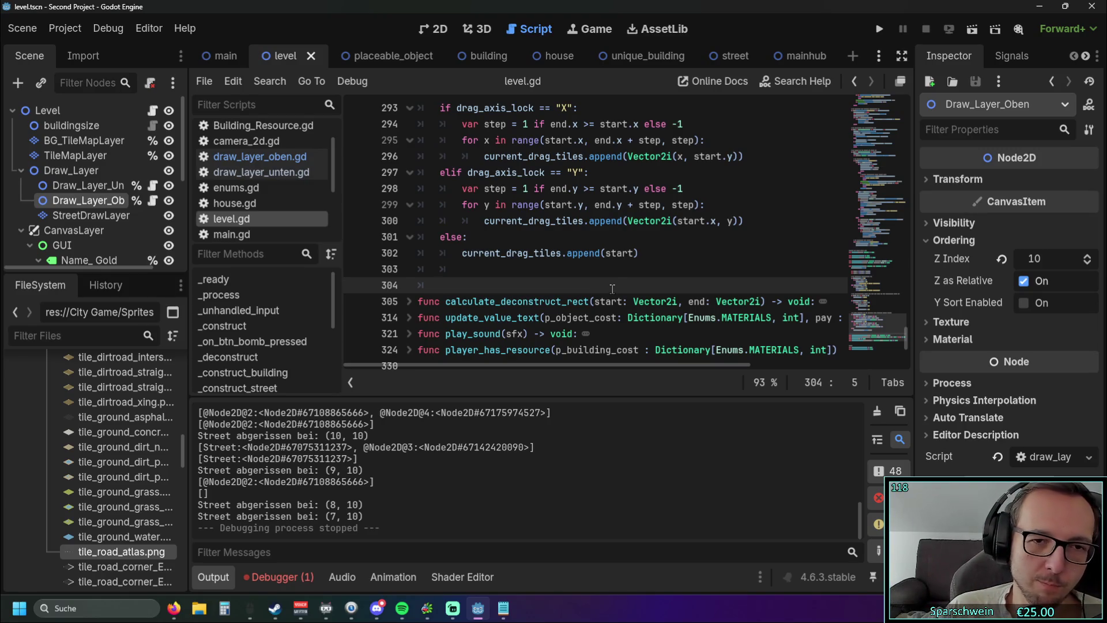
Switch between the street and unique_building scene tabs, ending on street
scroll(613, 288, "up", 5)
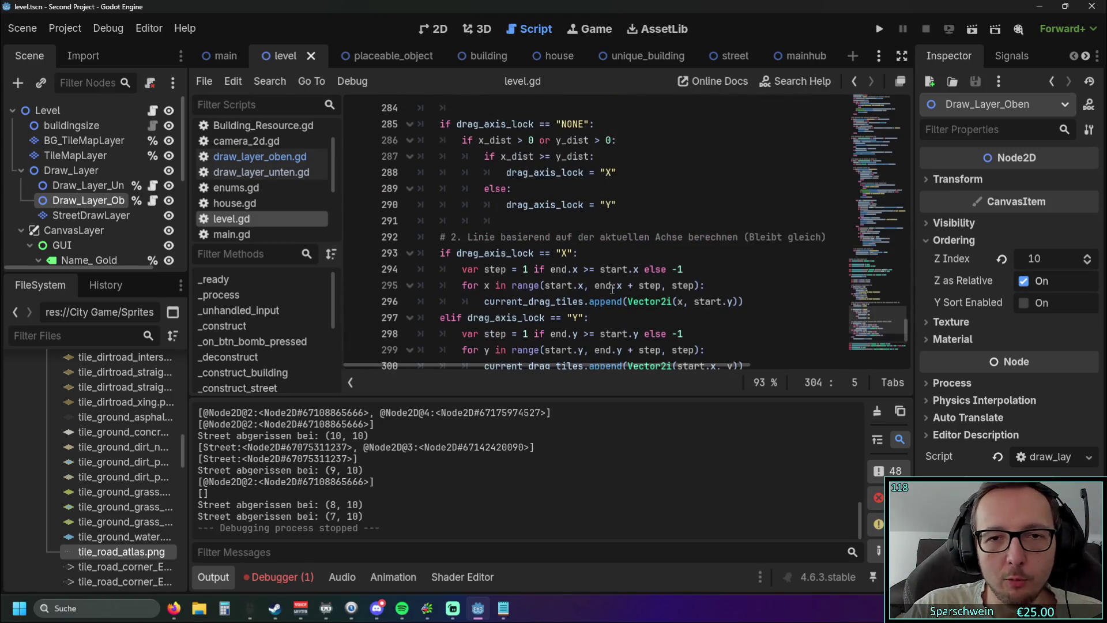
scroll(605, 277, "down", 10)
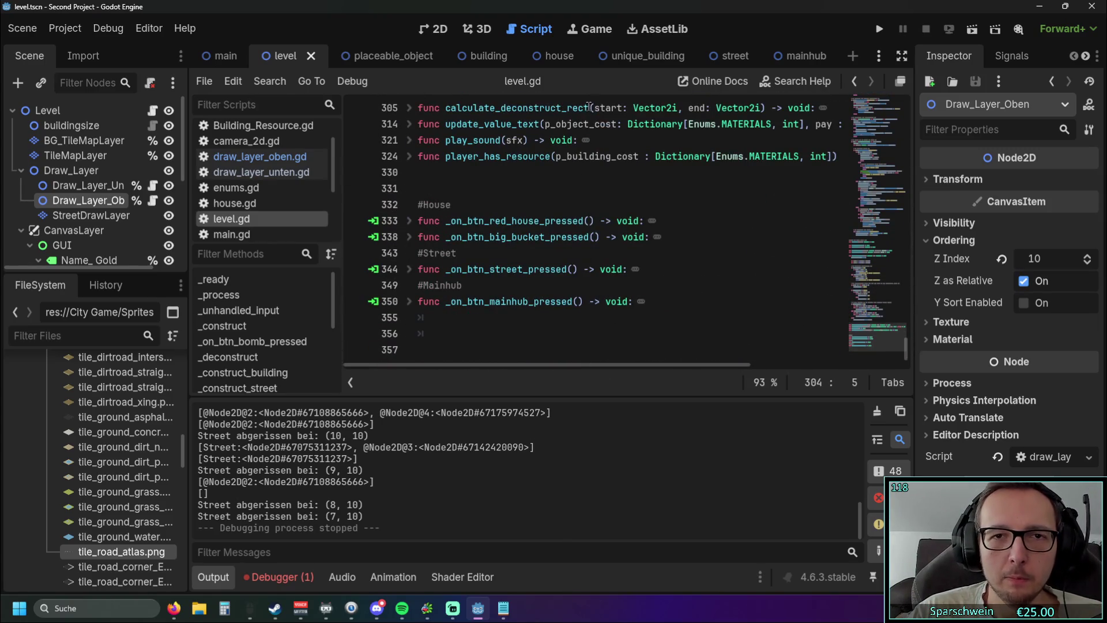
scroll(589, 106, "up", 2)
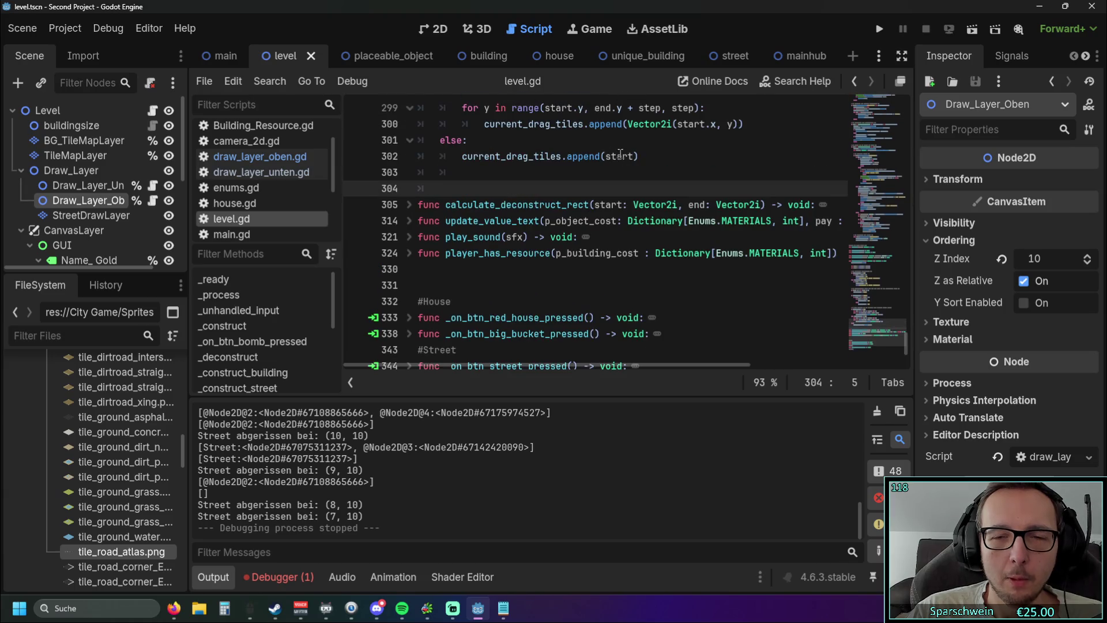
left_click(714, 58)
left_click(628, 56)
left_click(715, 56)
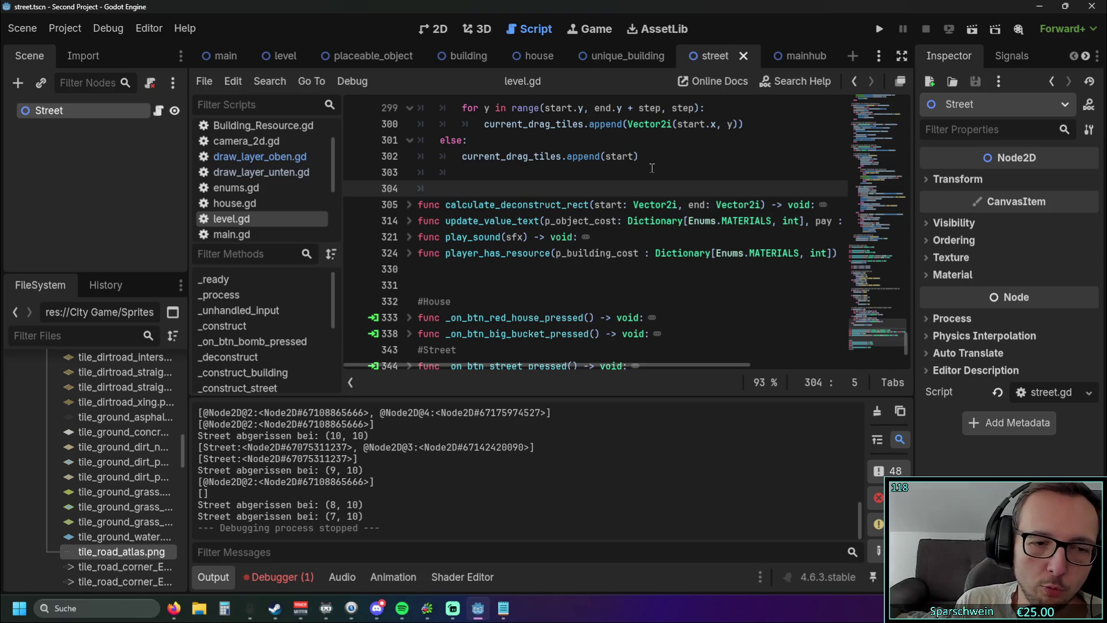
Open street.gd from the script list in the code editor
scroll(260, 210, "down", 3)
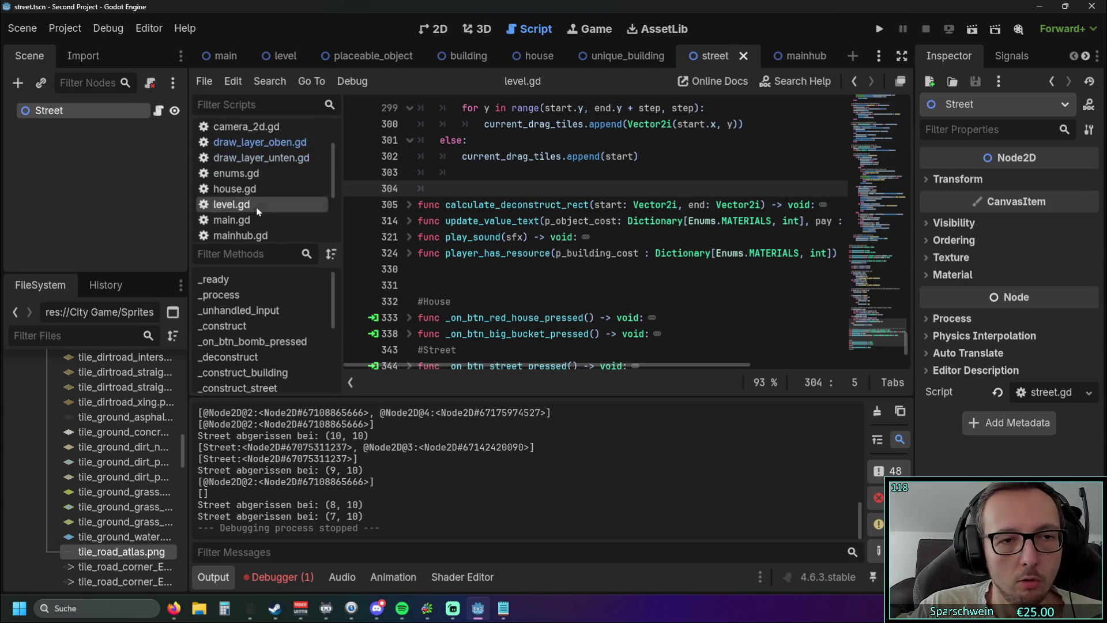
scroll(260, 211, "up", 2)
scroll(259, 207, "down", 4)
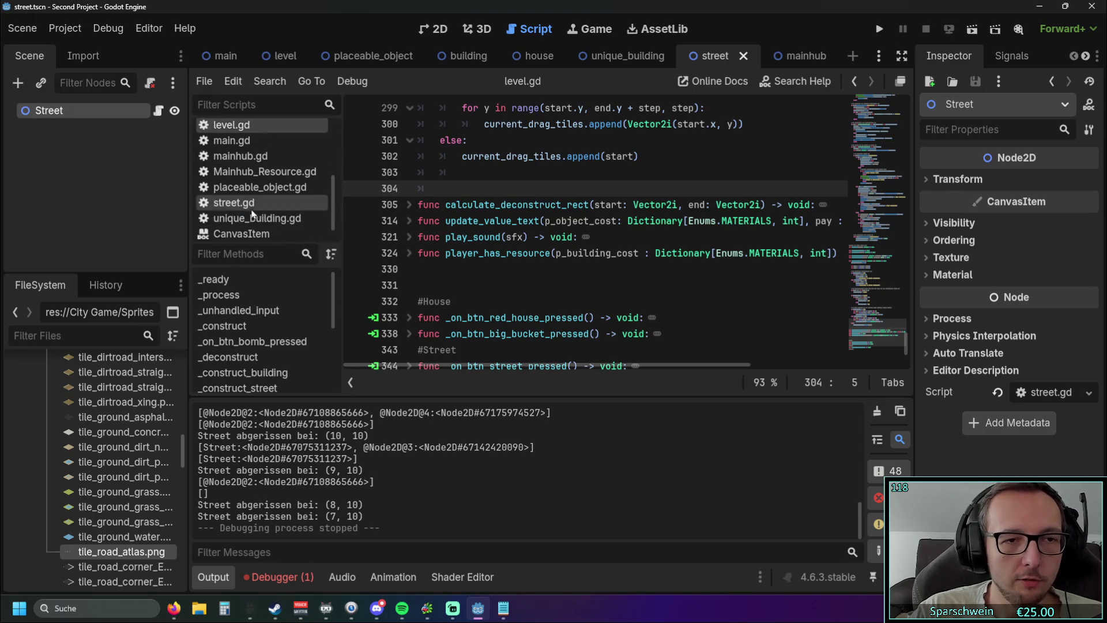
left_click(249, 192)
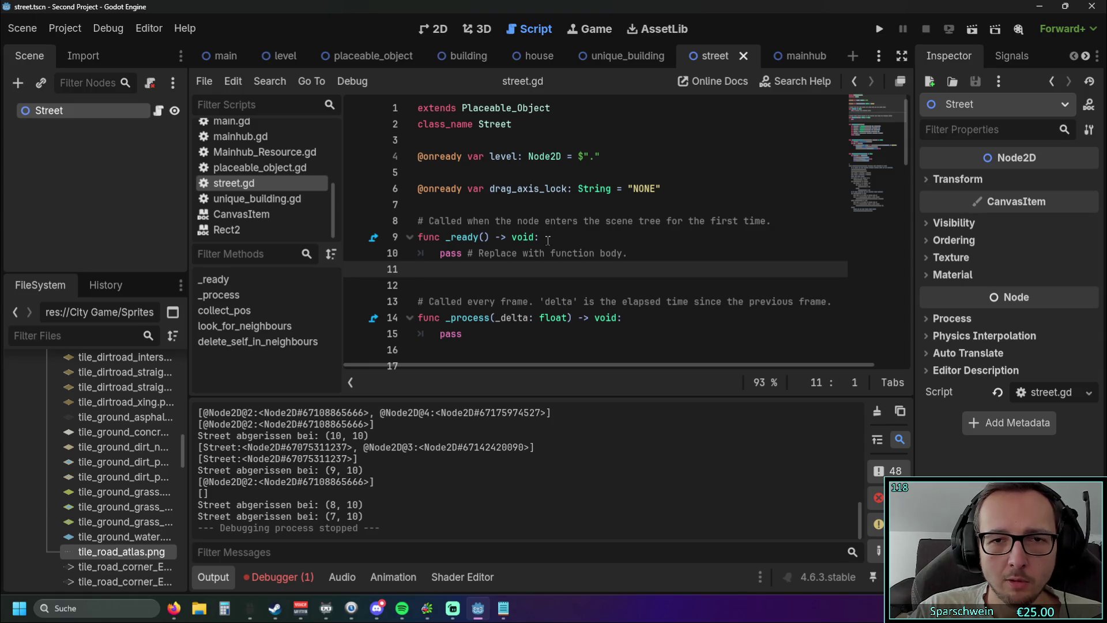
Collapse the Output panel and delete the commented-out calculate_road_line block
scroll(549, 241, "down", 9)
scroll(548, 244, "down", 8)
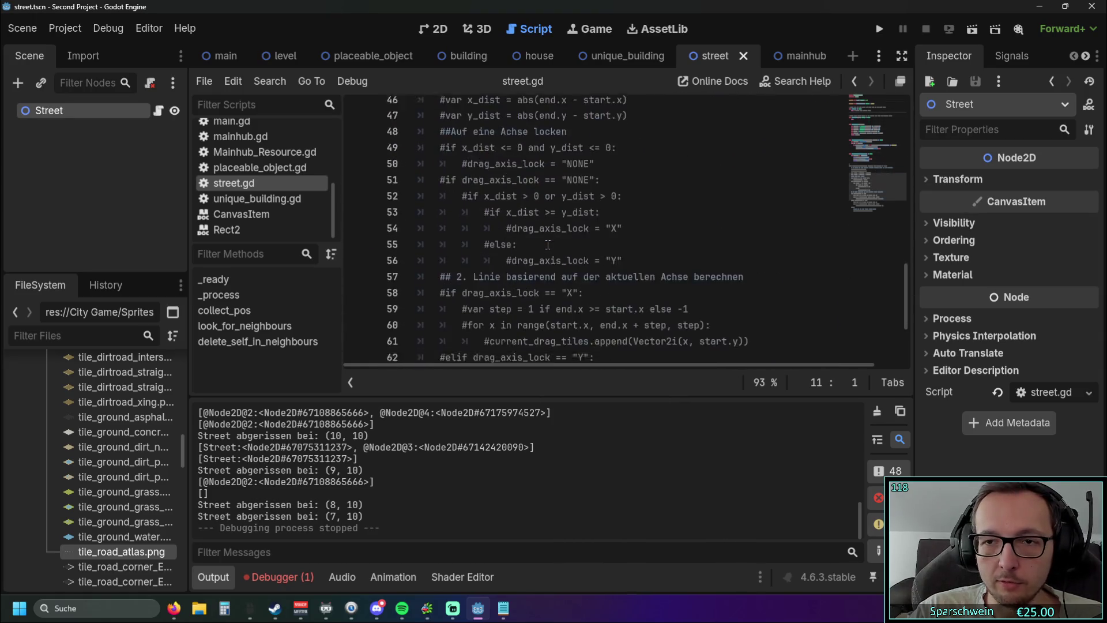
scroll(546, 250, "down", 1)
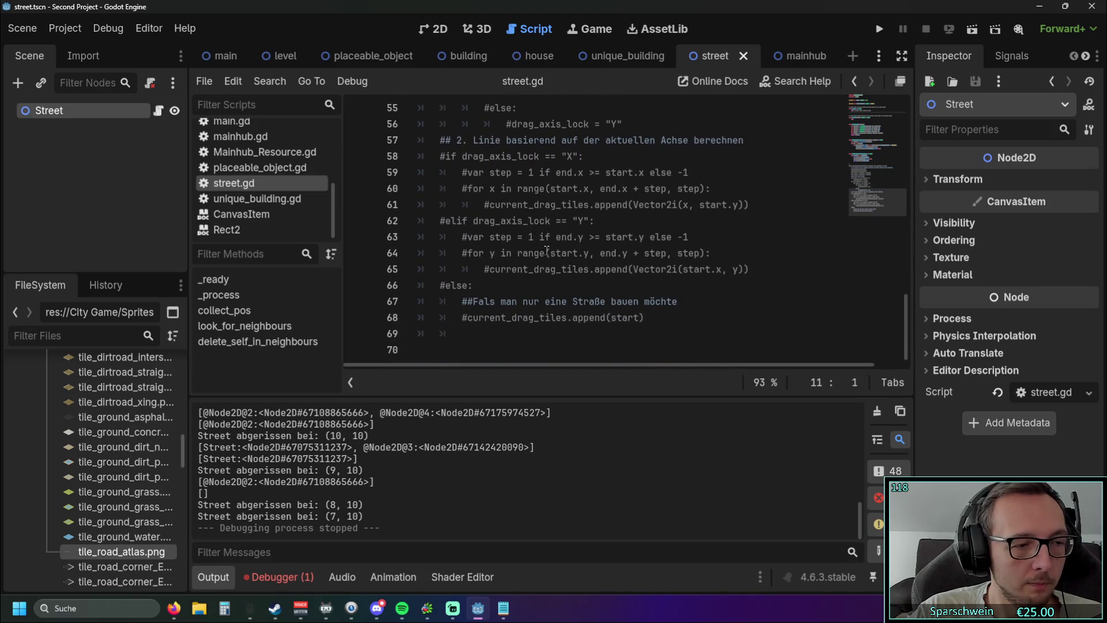
scroll(547, 250, "up", 18)
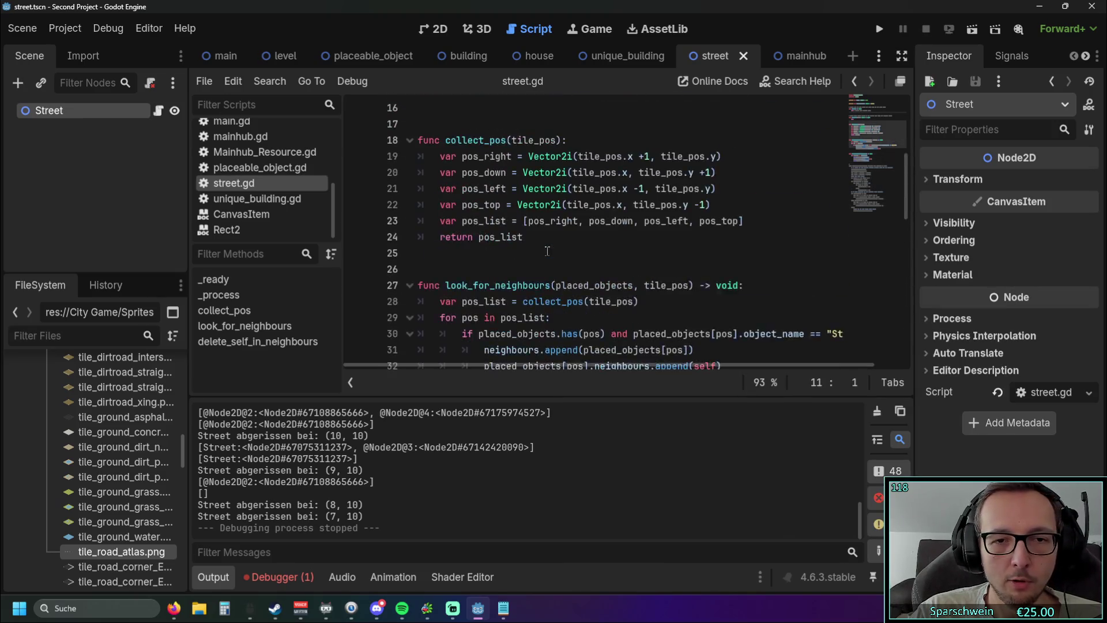
scroll(617, 242, "down", 12)
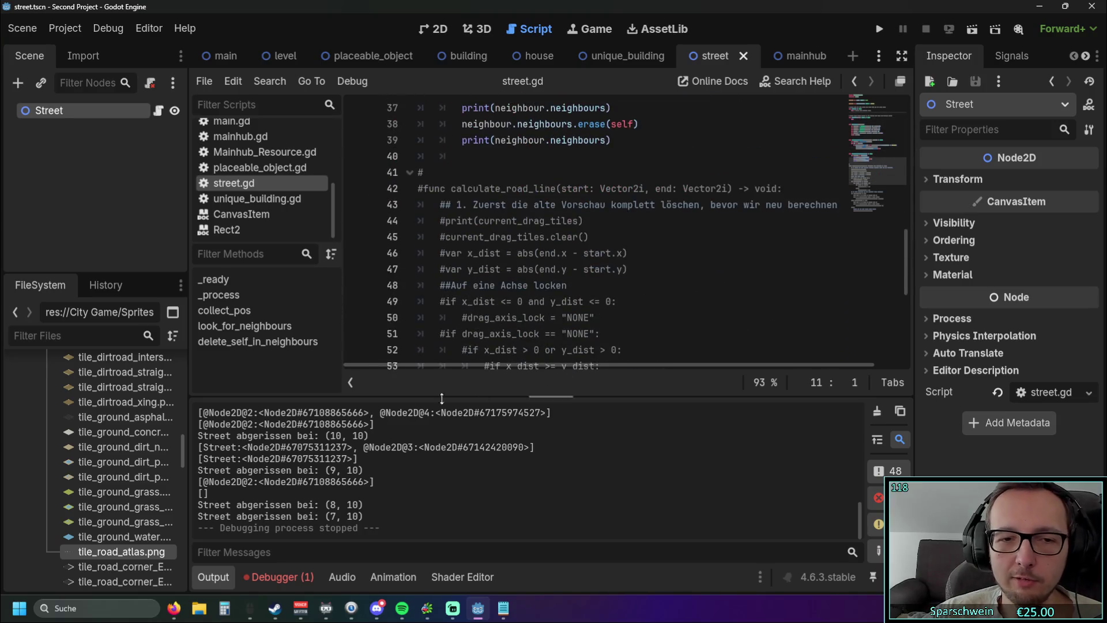
left_click(214, 577)
scroll(577, 289, "down", 1)
left_click_drag(634, 508, 416, 206)
key("BackSpace")
key("BackSpace")
key("BackSpace")
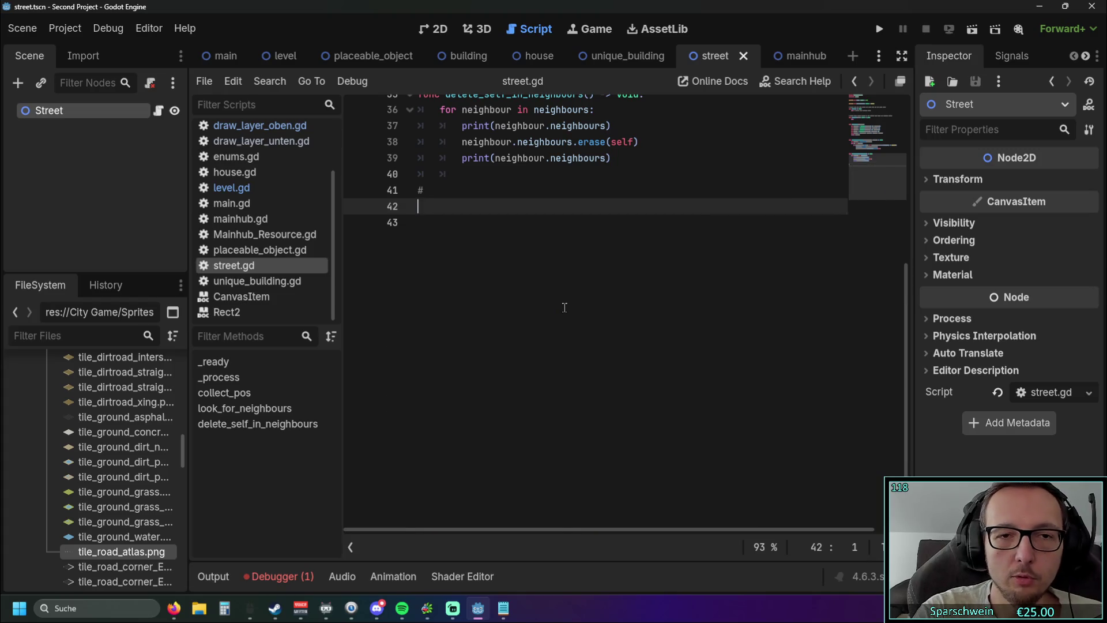
scroll(565, 308, "up", 12)
left_click(615, 207)
left_click_drag(615, 207, 341, 186)
key("BackSpace")
key("BackSpace")
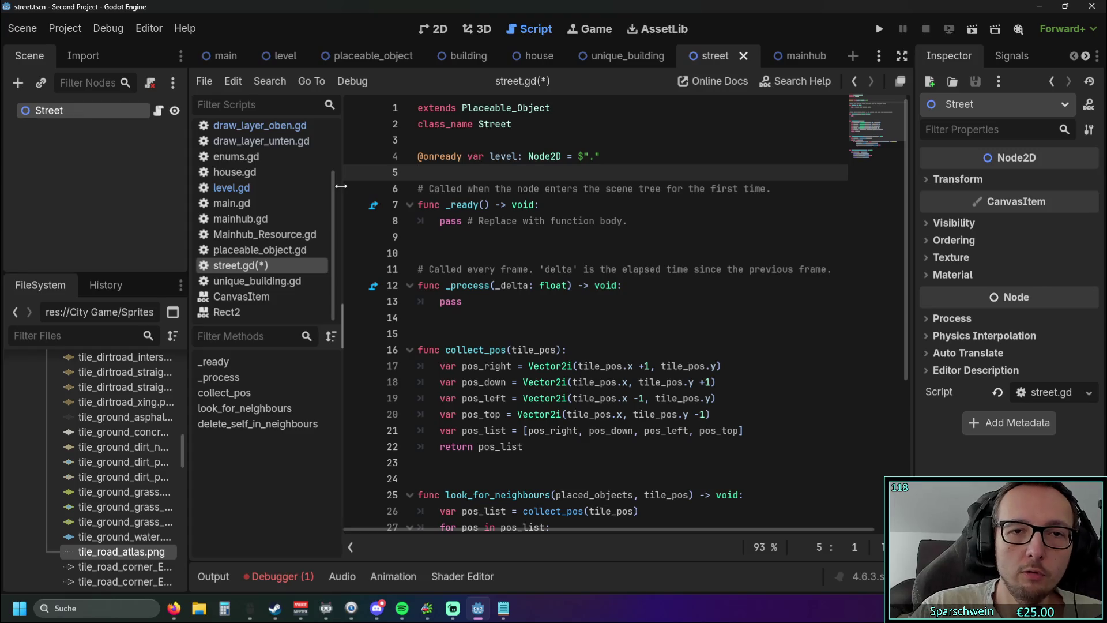
scroll(622, 261, "down", 4)
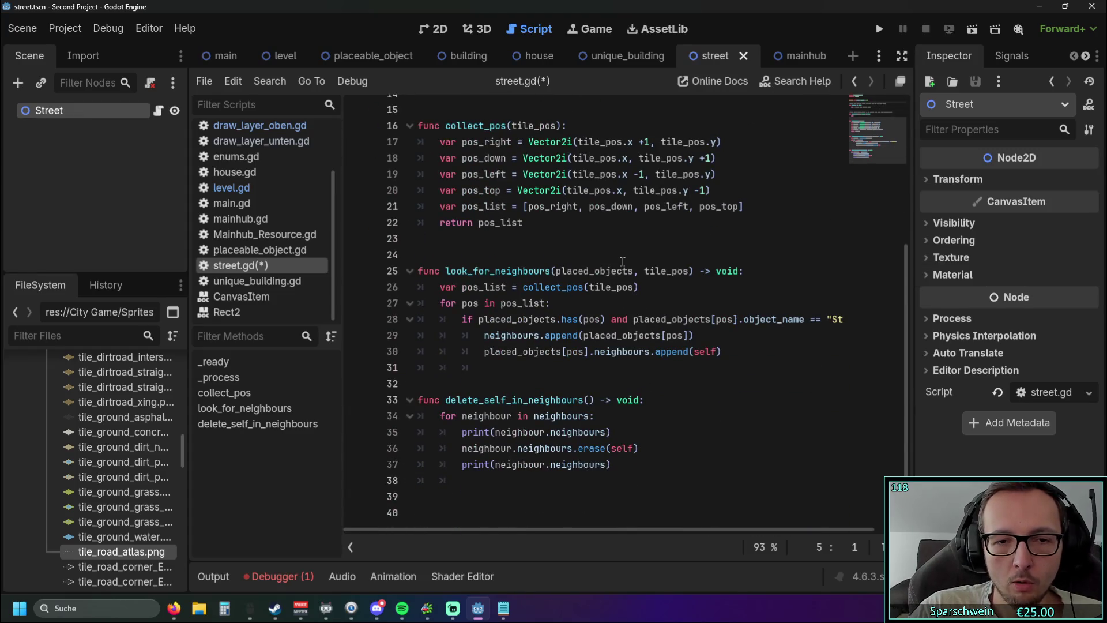
scroll(623, 261, "up", 4)
left_click_drag(605, 156, 398, 157)
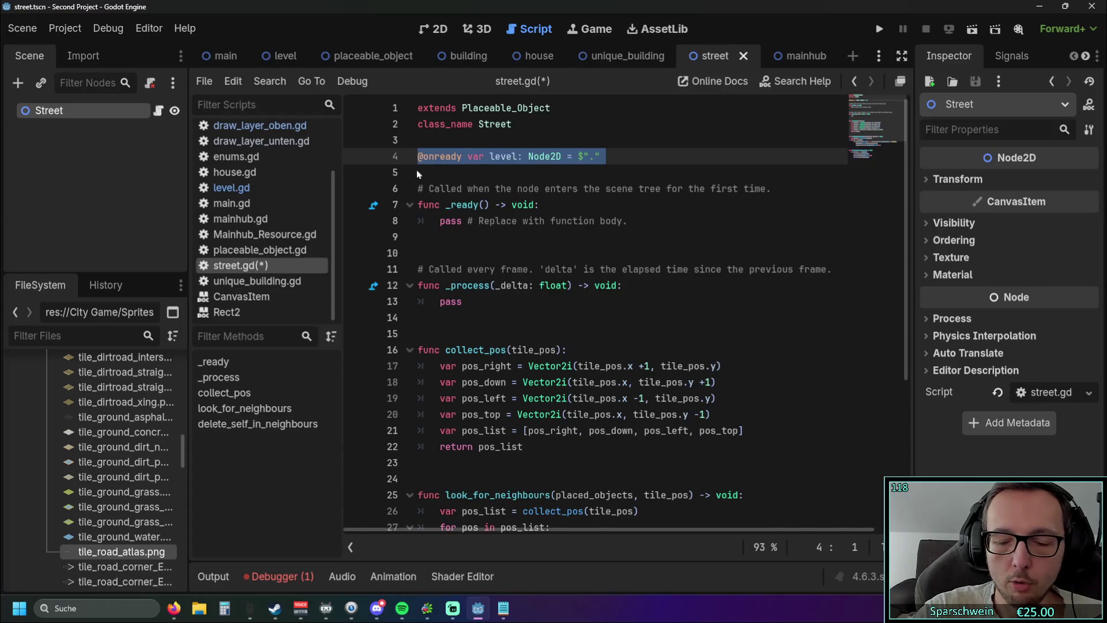
key("Delete")
key("Delete")
key("Delete")
Review collect_pos and the delete_self_in_neighbours function, selecting it briefly
left_click(682, 334)
scroll(671, 314, "down", 4)
left_click(767, 433)
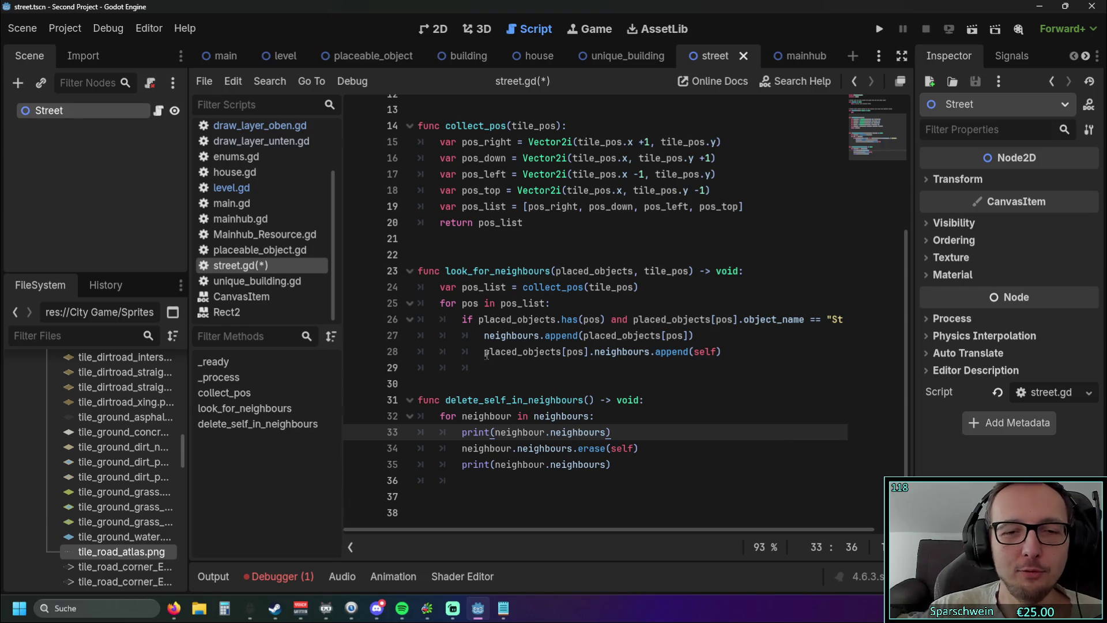
mouse_move(629, 465)
left_mouse_down()
mouse_move(444, 398)
mouse_move(414, 399)
left_mouse_up()
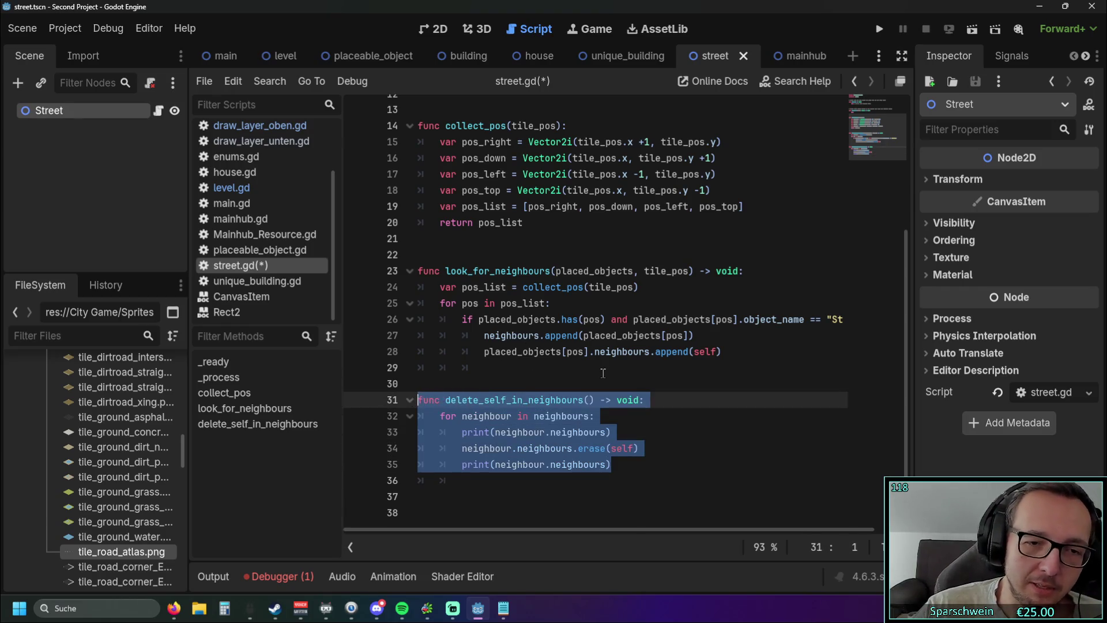
left_click(605, 372)
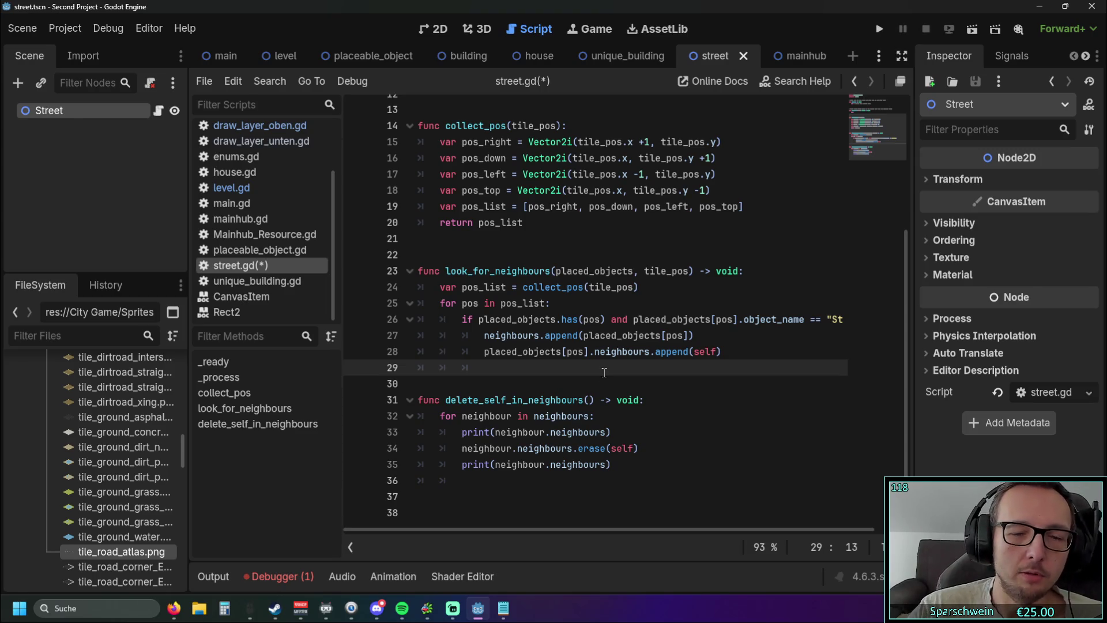
Insert a blank line below class_name Street
scroll(580, 349, "up", 4)
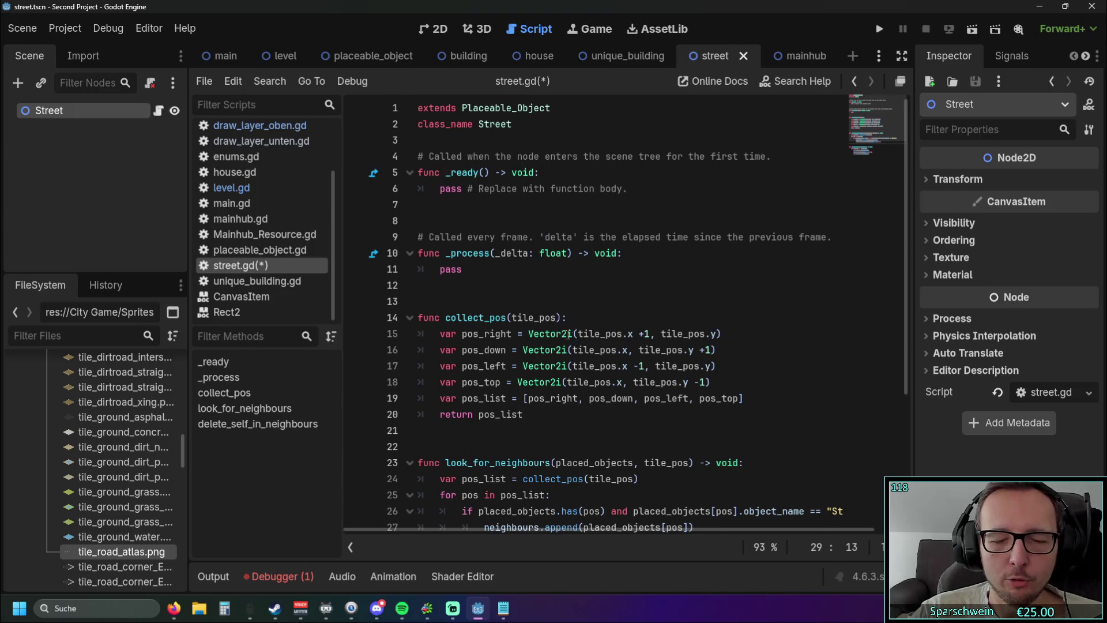
left_click(456, 147)
key("Return")
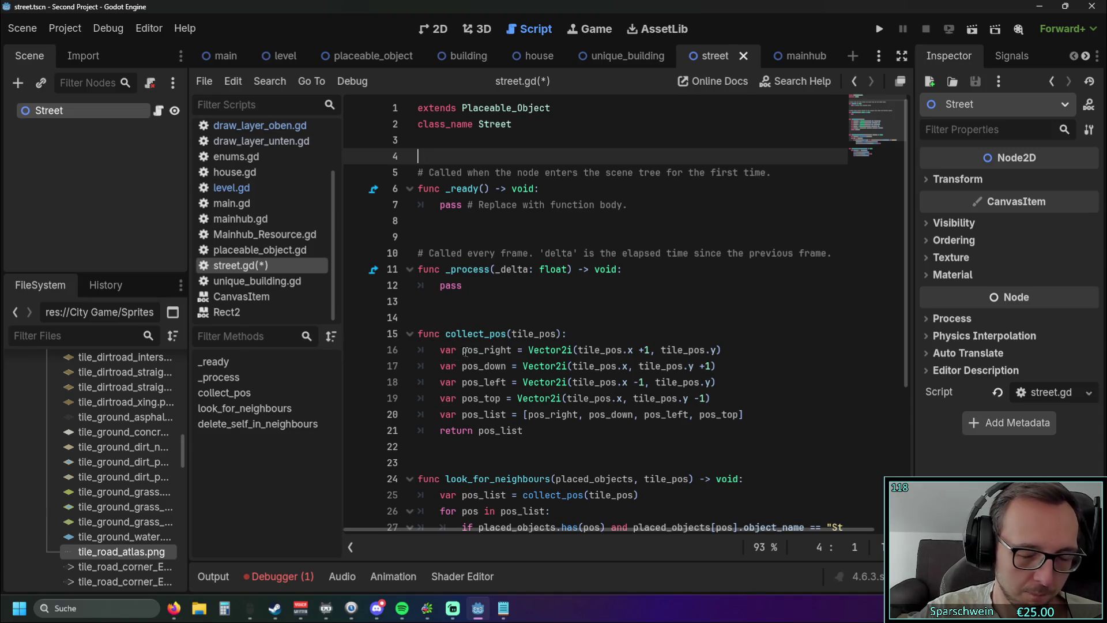
scroll(572, 335, "down", 3)
scroll(572, 335, "up", 3)
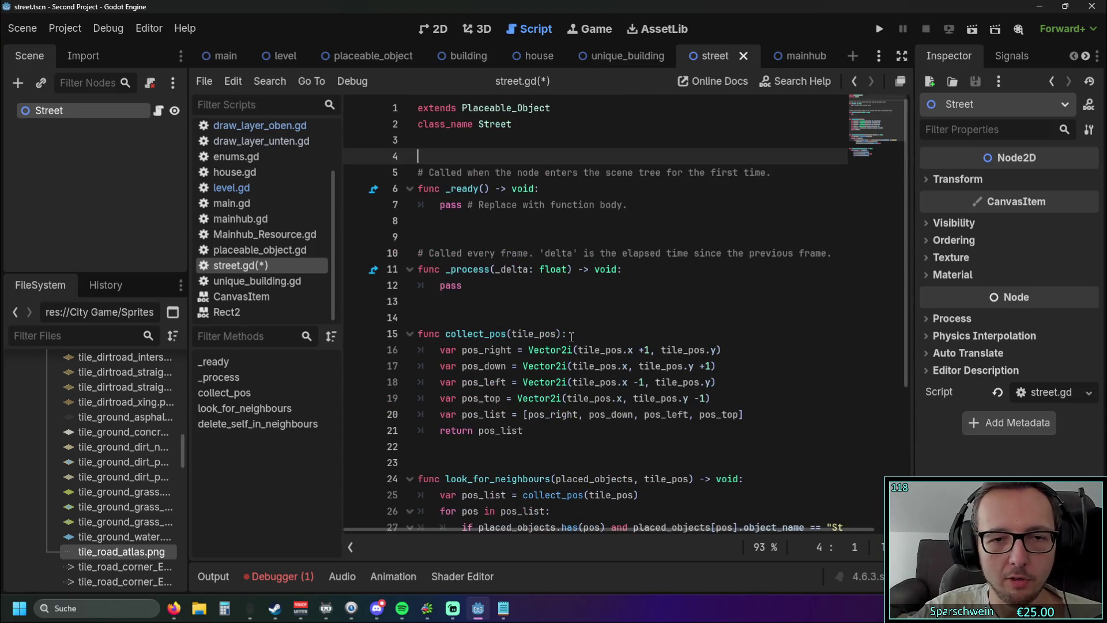
scroll(571, 335, "down", 5)
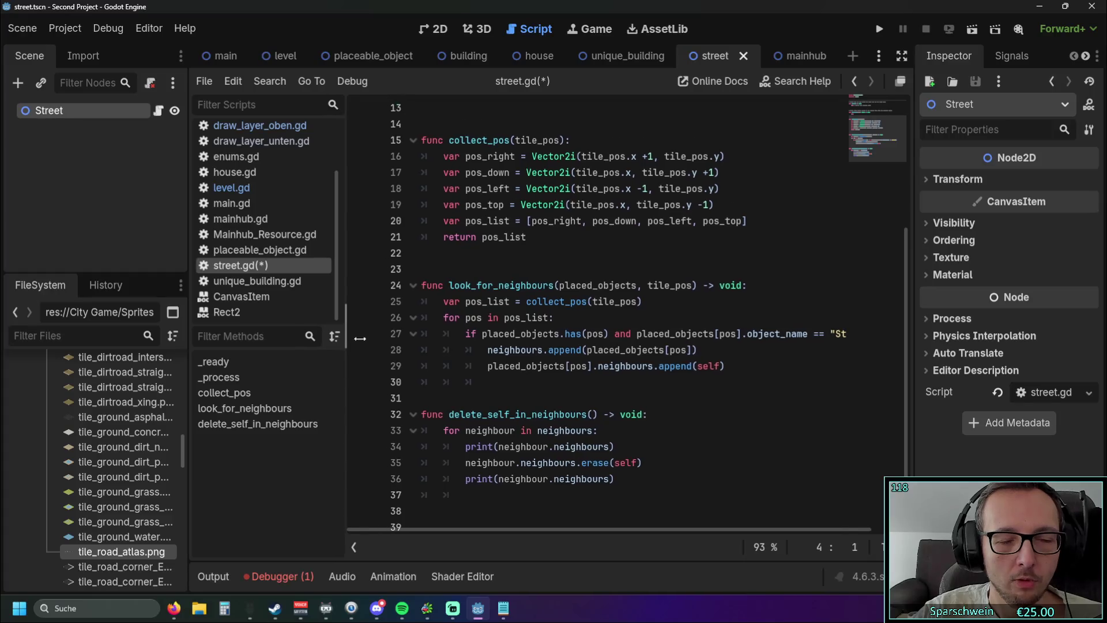
left_click_drag(348, 345, 372, 344)
Open Code/Resource/Building_Resource.gd from the FileSystem dock
scroll(140, 436, "up", 5)
scroll(140, 437, "up", 10)
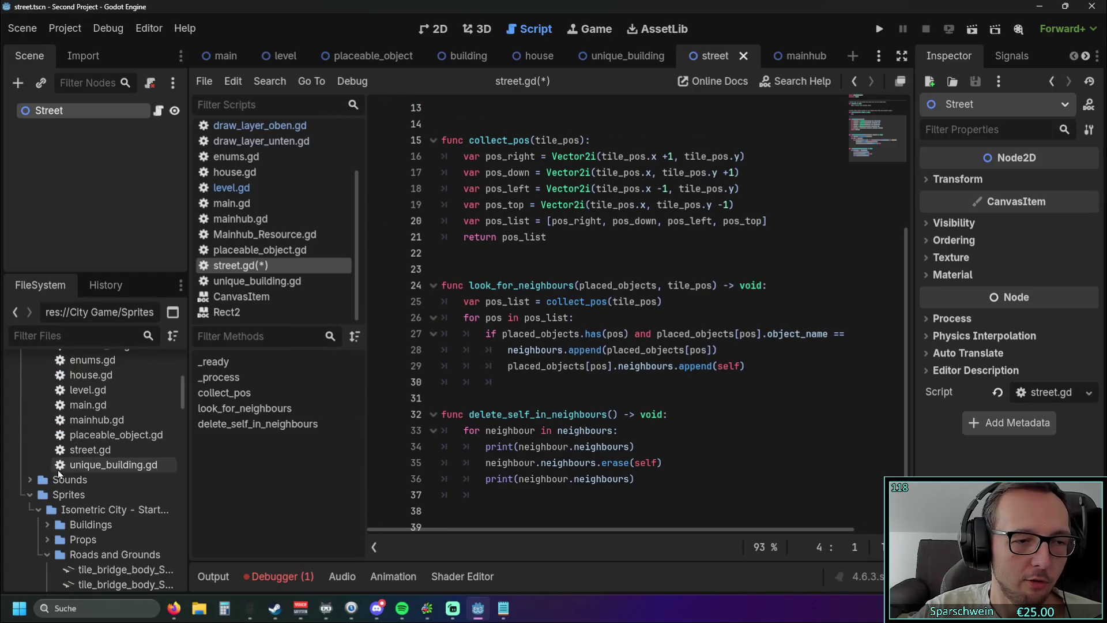
scroll(98, 468, "up", 5)
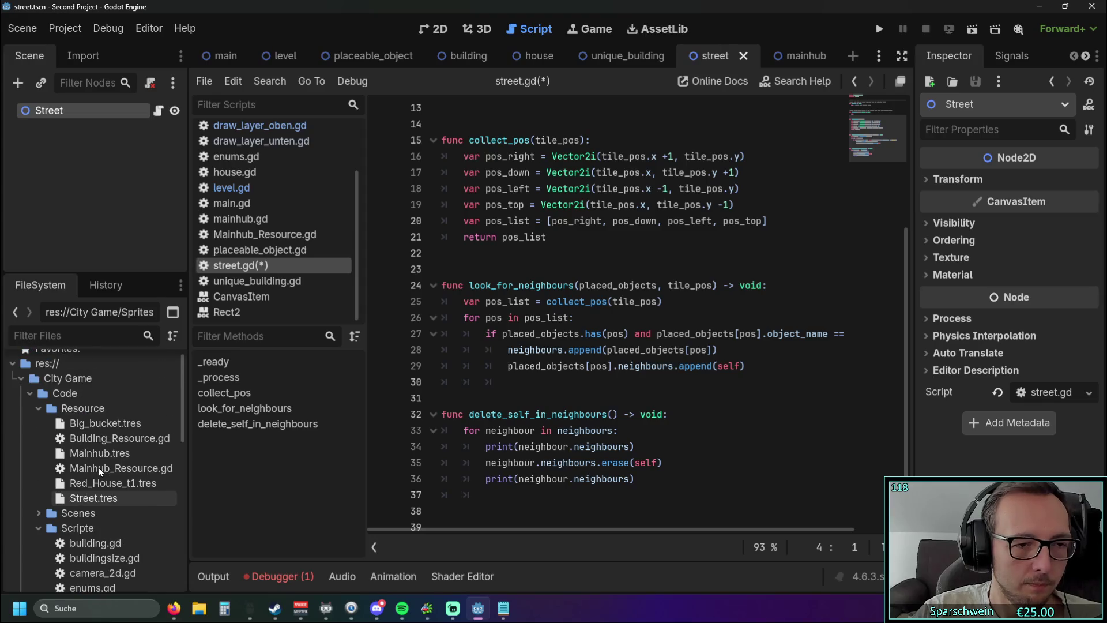
double_click(108, 442)
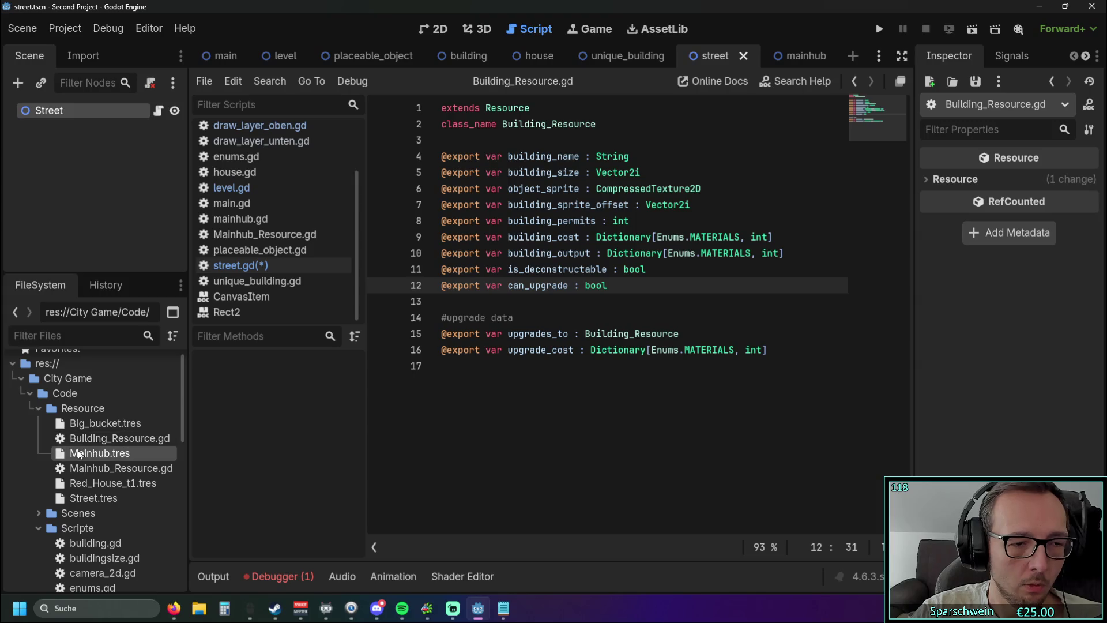
double_click(94, 441)
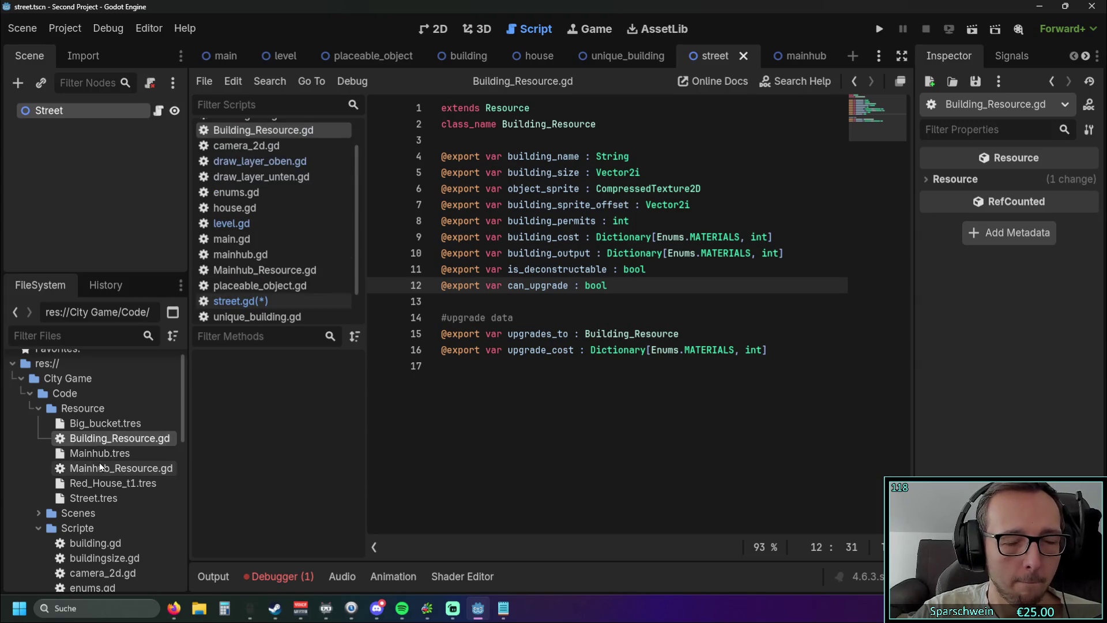
Inspect Mainhub.tres properties (Gold 100 cost), then reselect Building_Resource.gd
left_click(98, 453)
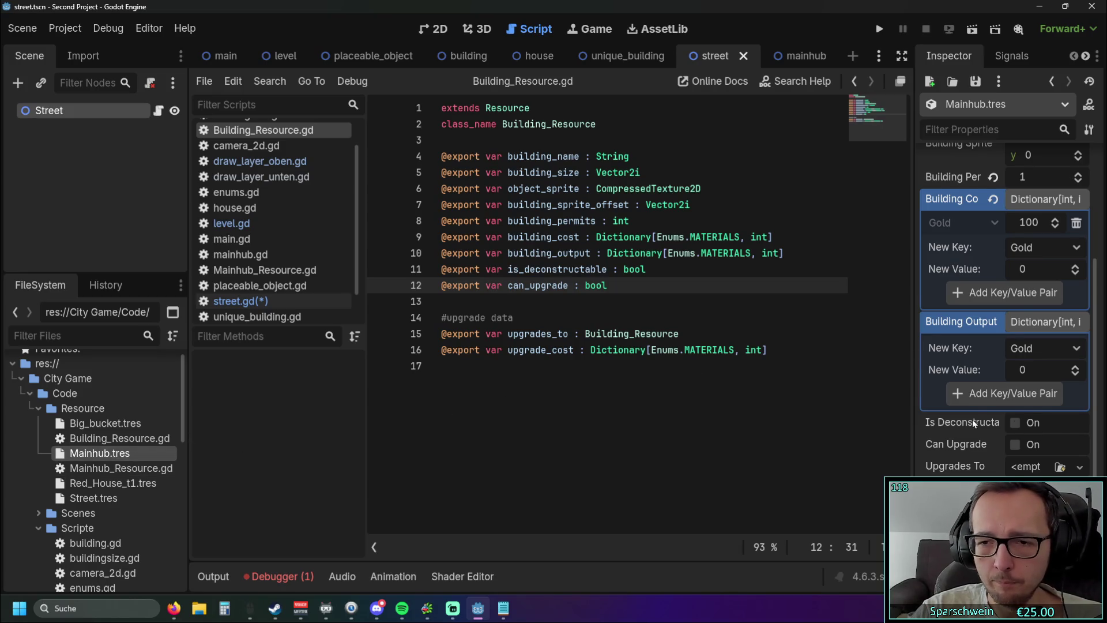
scroll(957, 423, "down", 2)
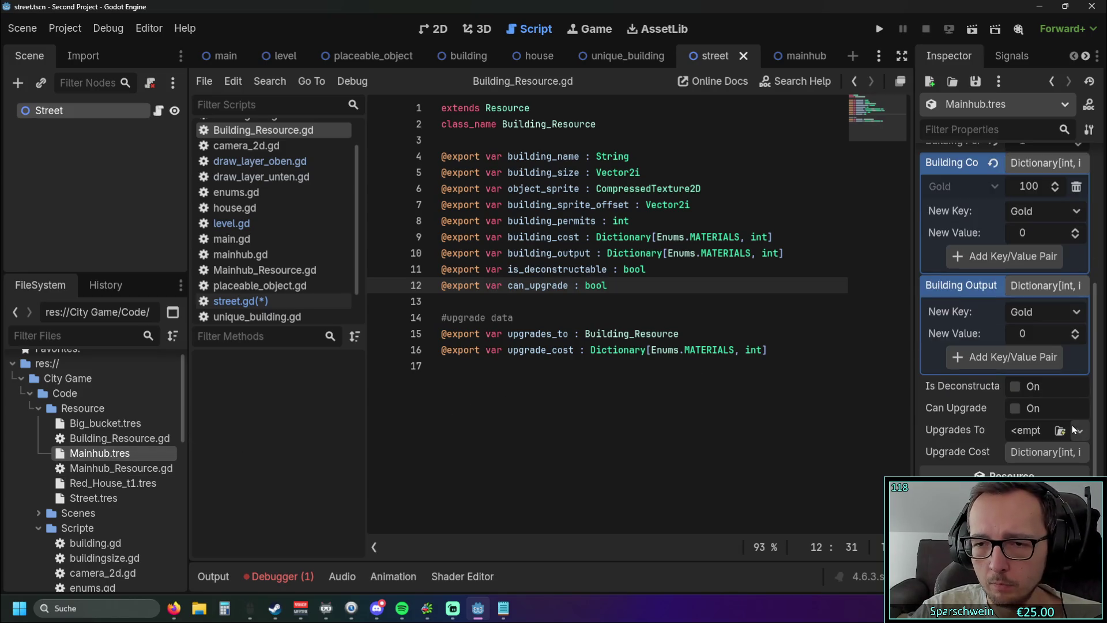
left_click(114, 438)
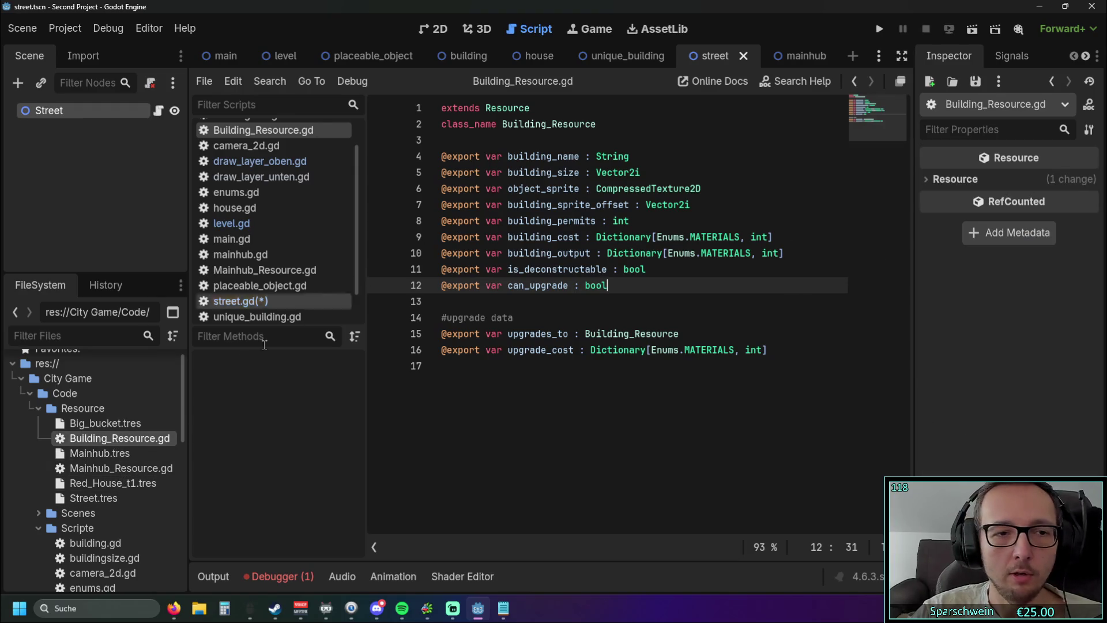
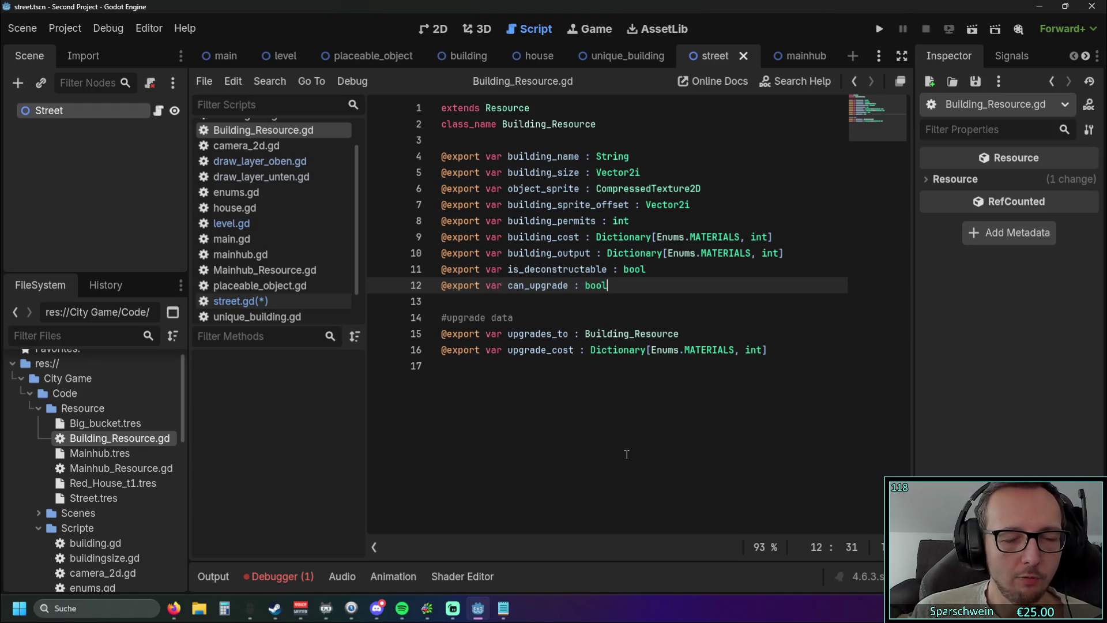
Run the game, place a church, drag a diagonal street, then stop it
left_click(879, 28)
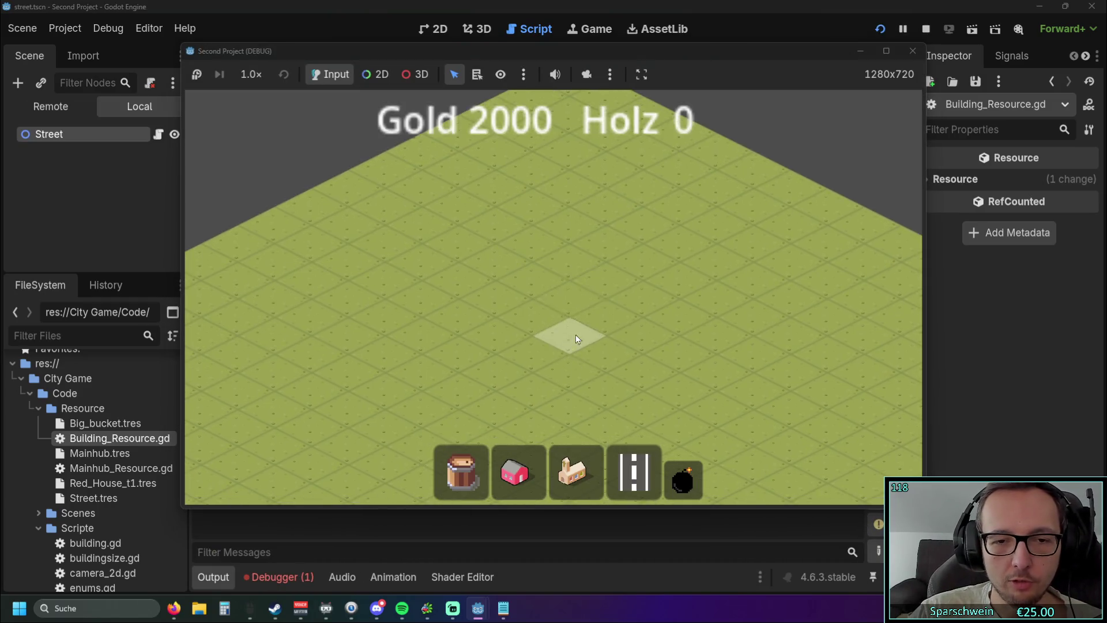
left_click(574, 472)
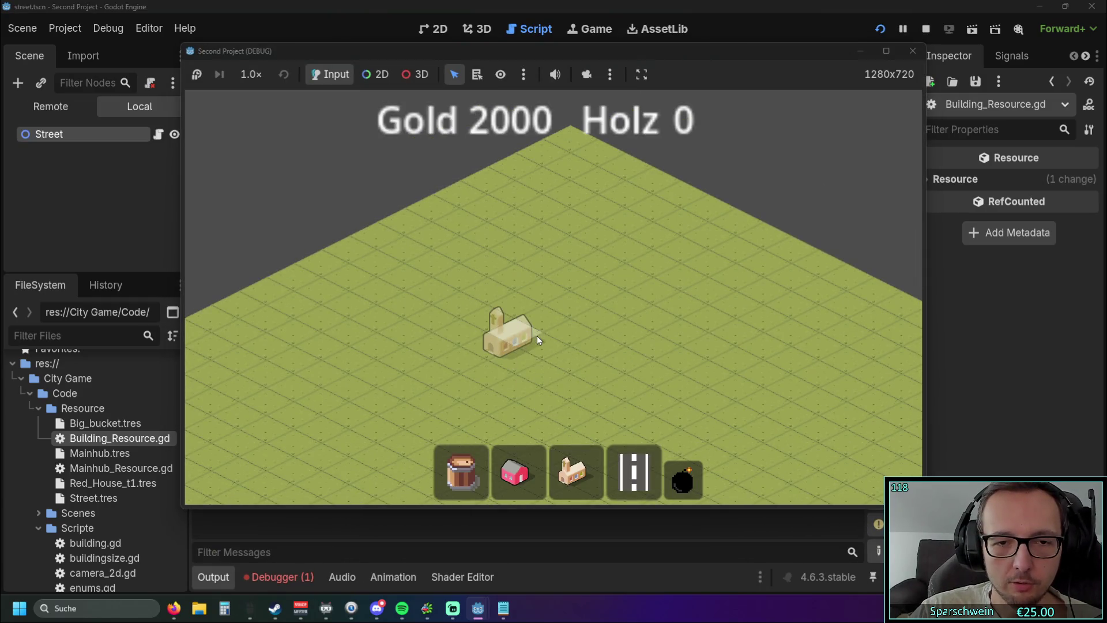
left_click(537, 335)
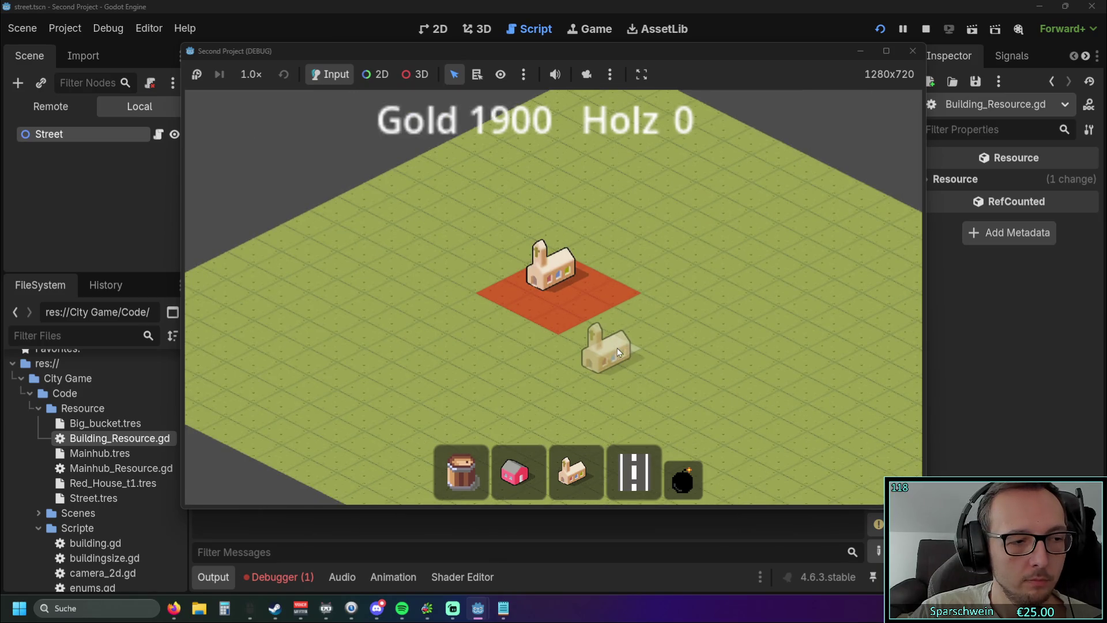
right_click(617, 346)
left_click_drag(542, 359, 622, 361)
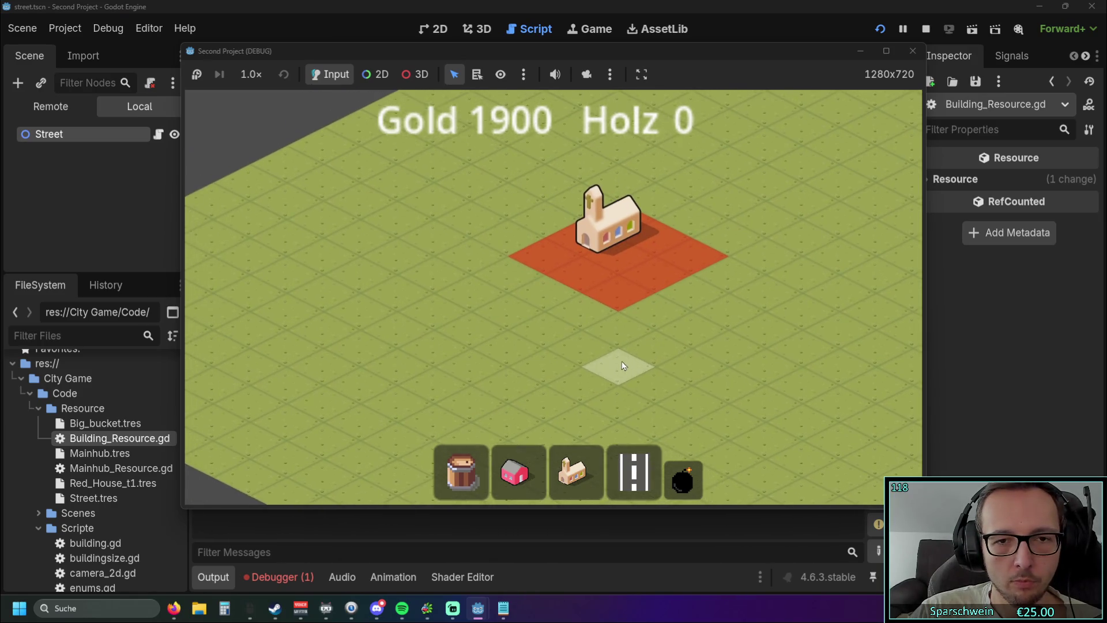
left_click_drag(379, 196, 735, 402)
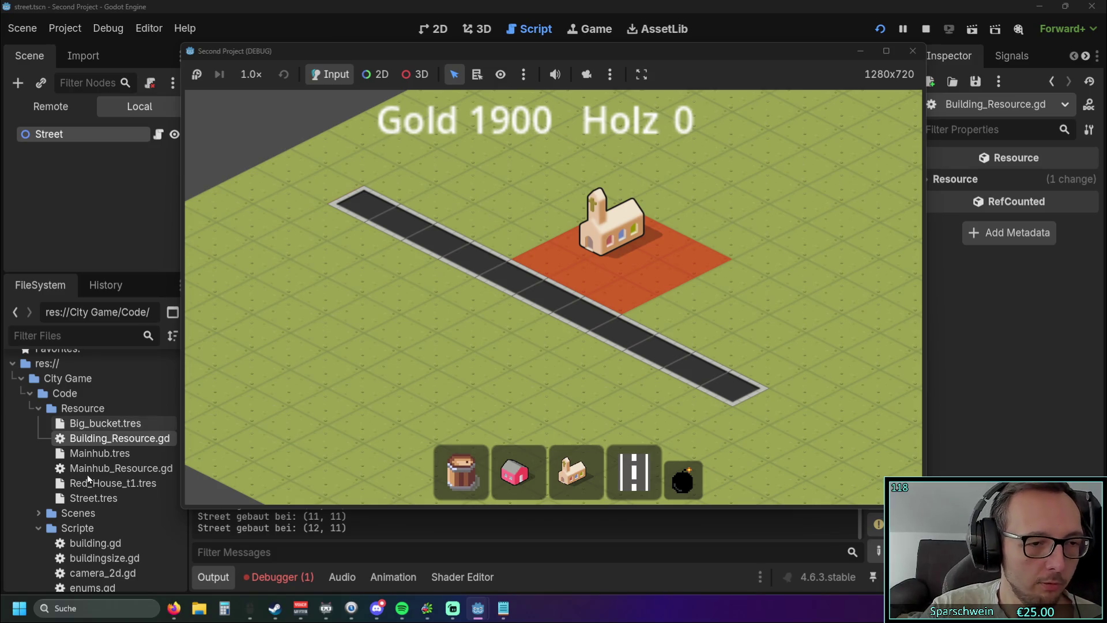
left_click(895, 53)
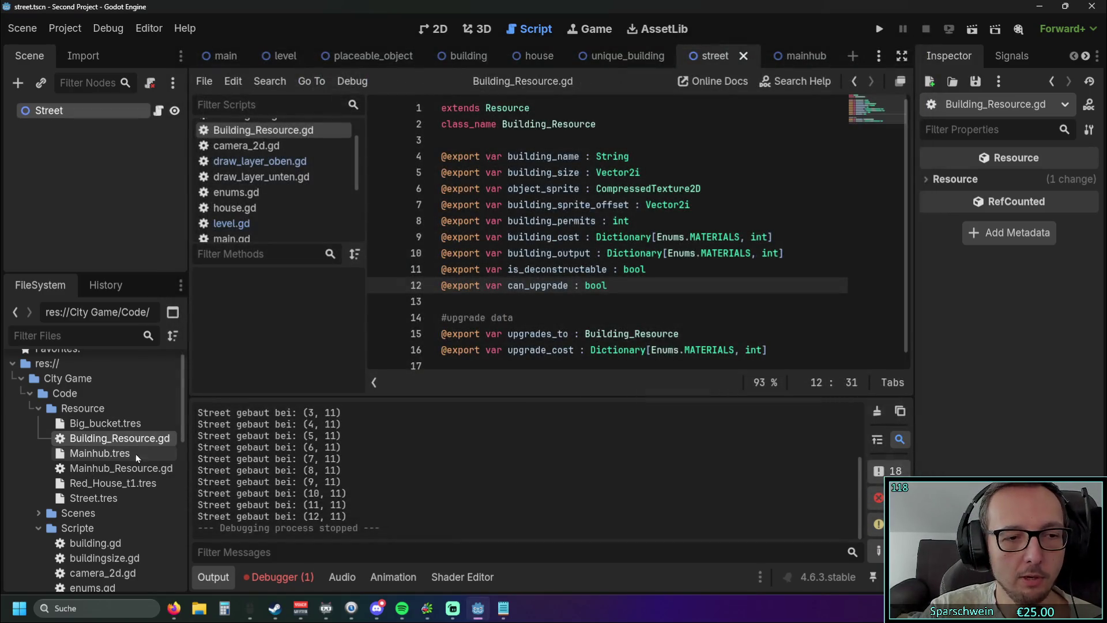
Open Mainhub_Resource.gd and Building_Resource.gd, then relaunch the game
double_click(112, 468)
left_click(100, 453)
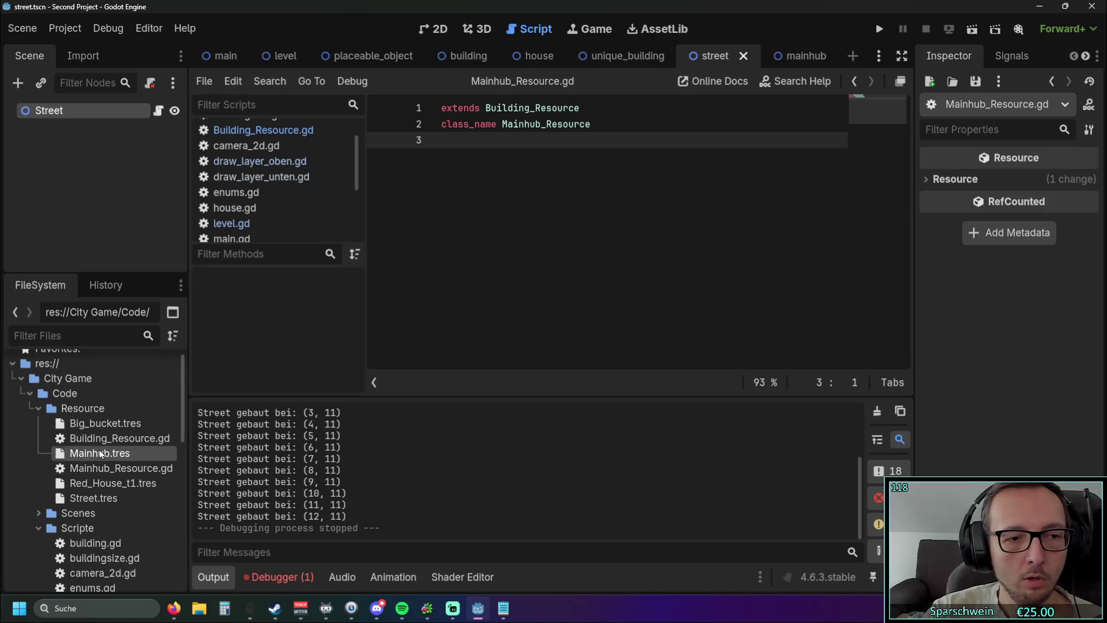
left_click(98, 469)
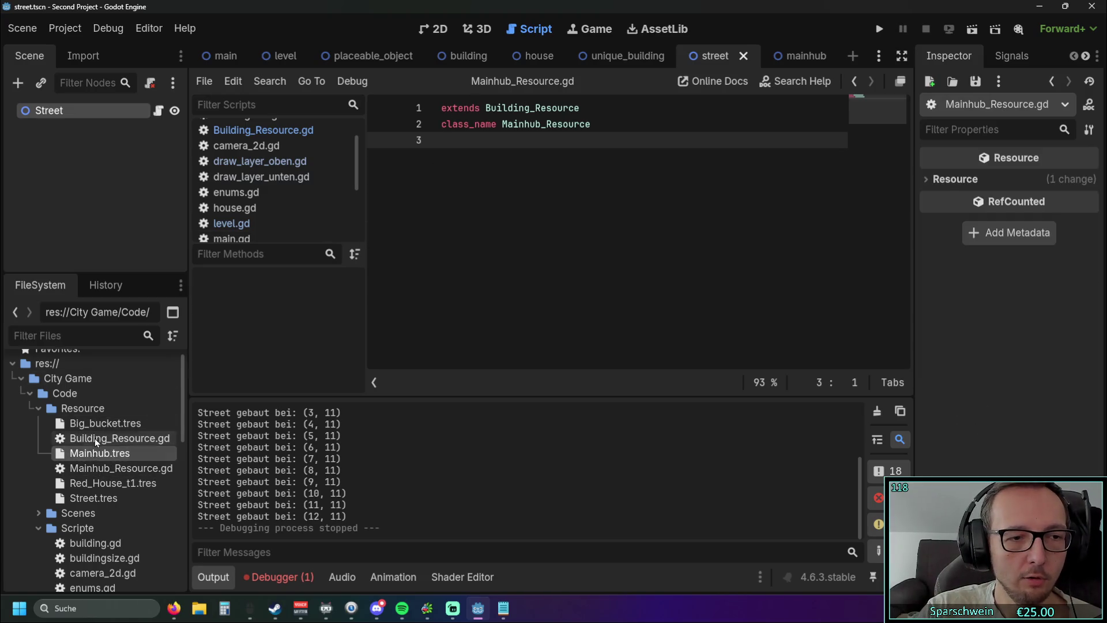
double_click(94, 438)
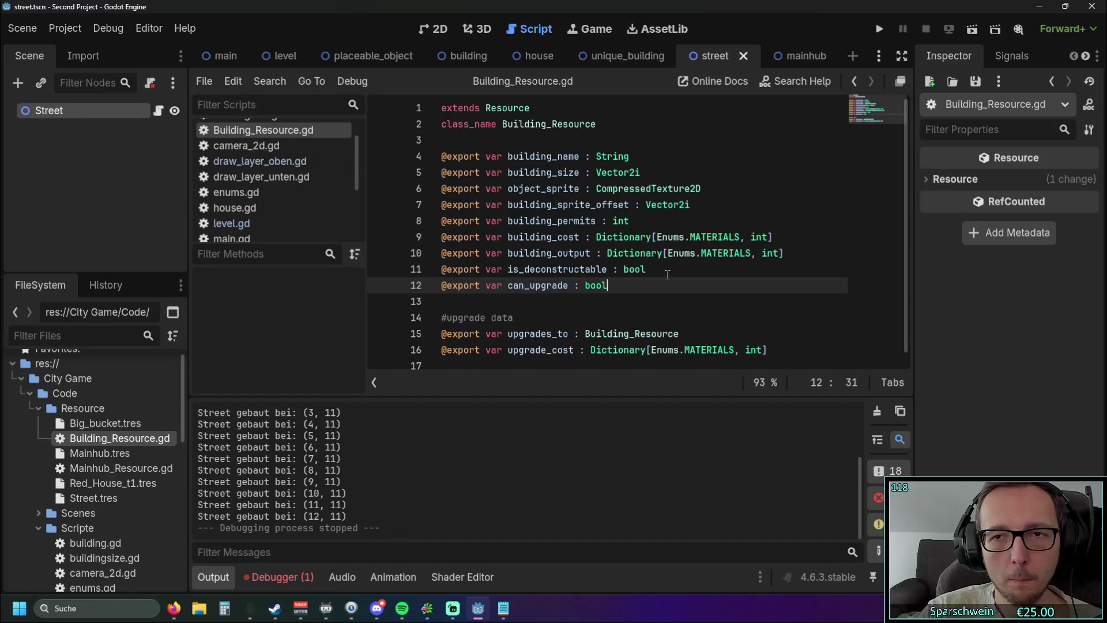
left_click(879, 29)
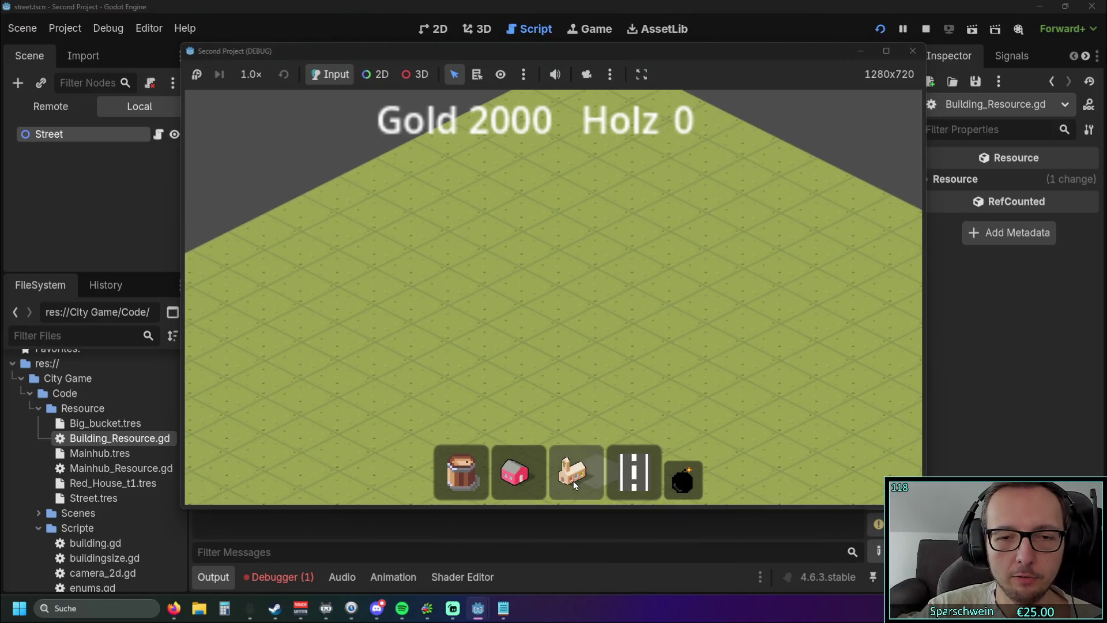
Place a church and build a street along row 10 up to (12, 10), then stop the game
left_click(574, 481)
left_click(555, 304)
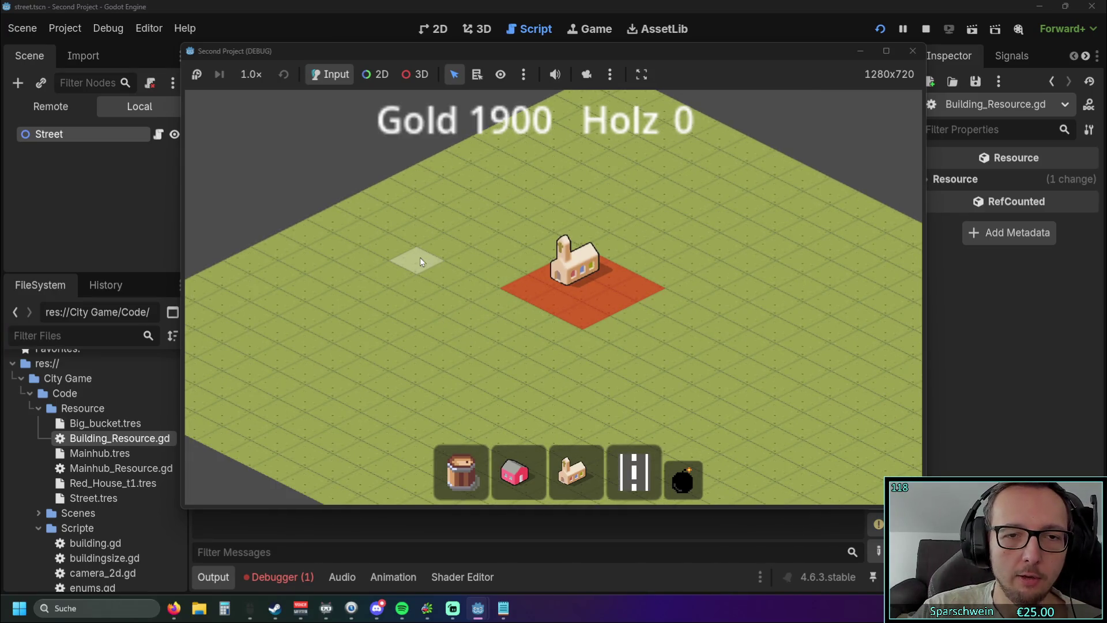
left_click_drag(420, 257, 595, 348)
left_click_drag(651, 380, 652, 380)
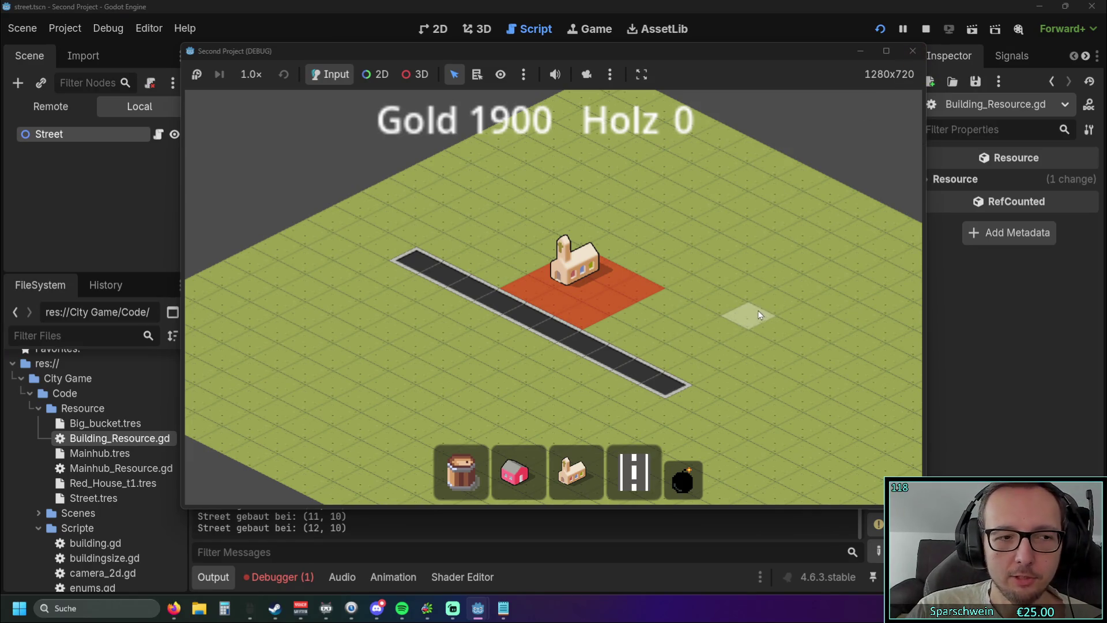
scroll(759, 306, "down", 1)
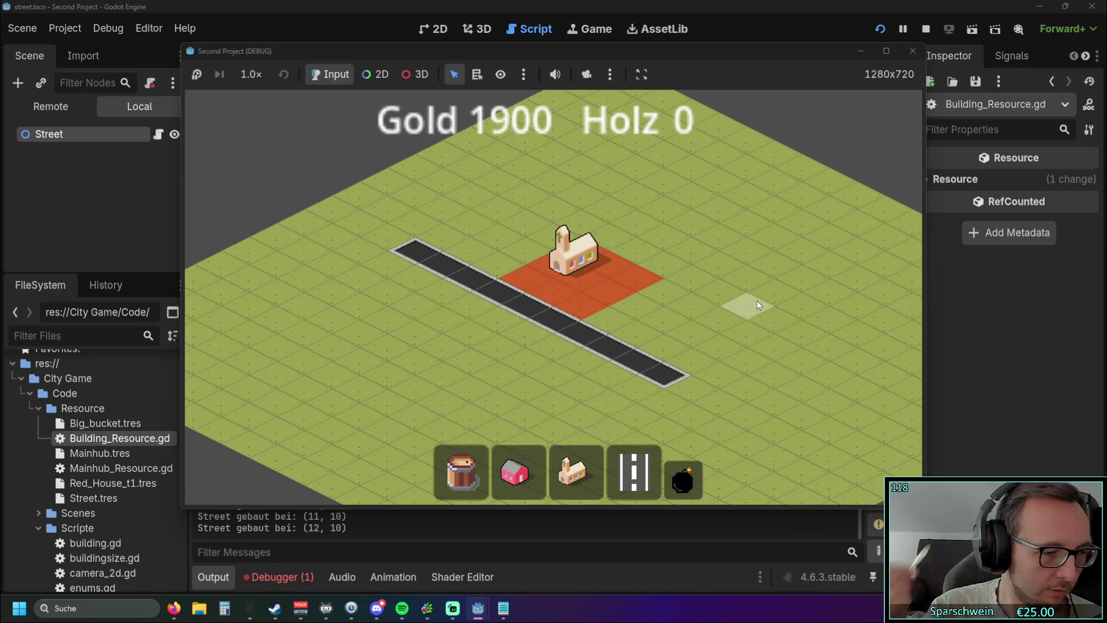
left_click(912, 51)
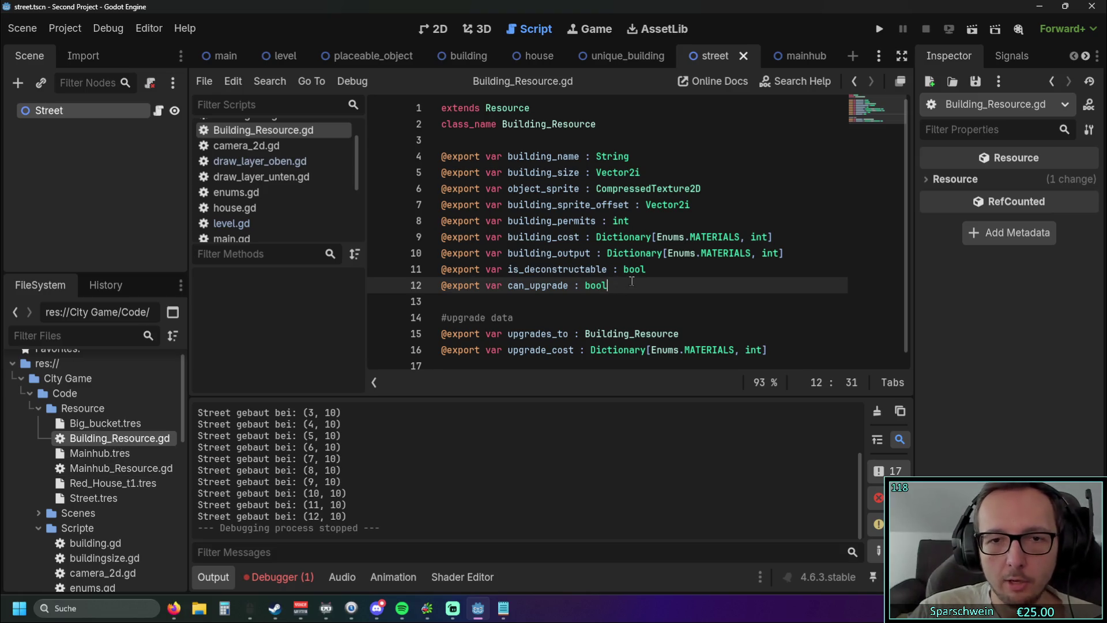
key("Return")
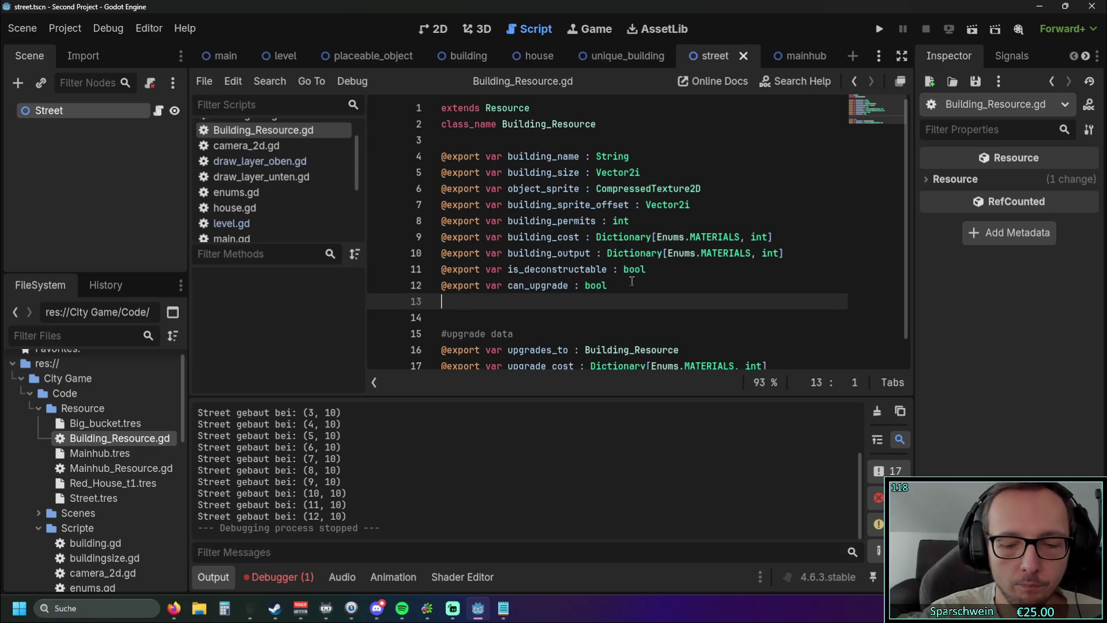
type("@export ")
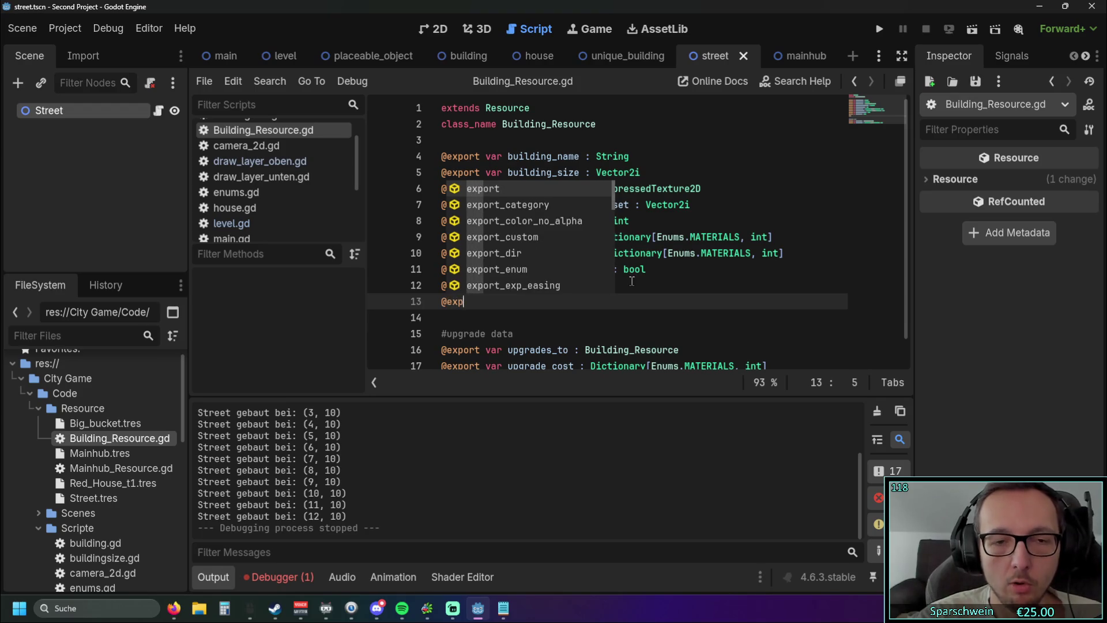
type("var")
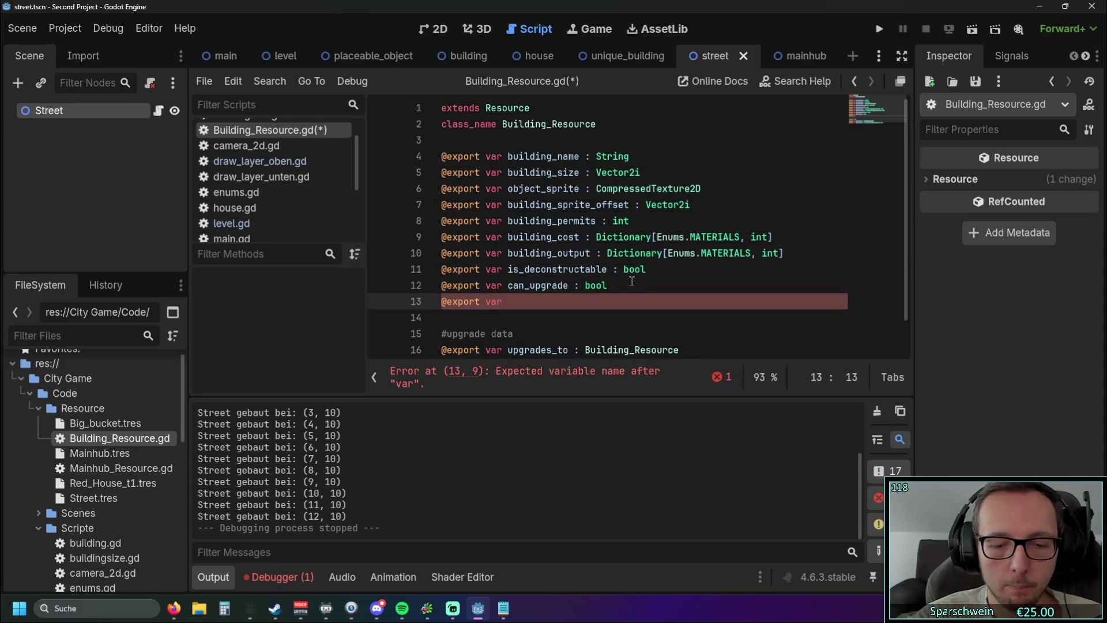
type("_powerd")
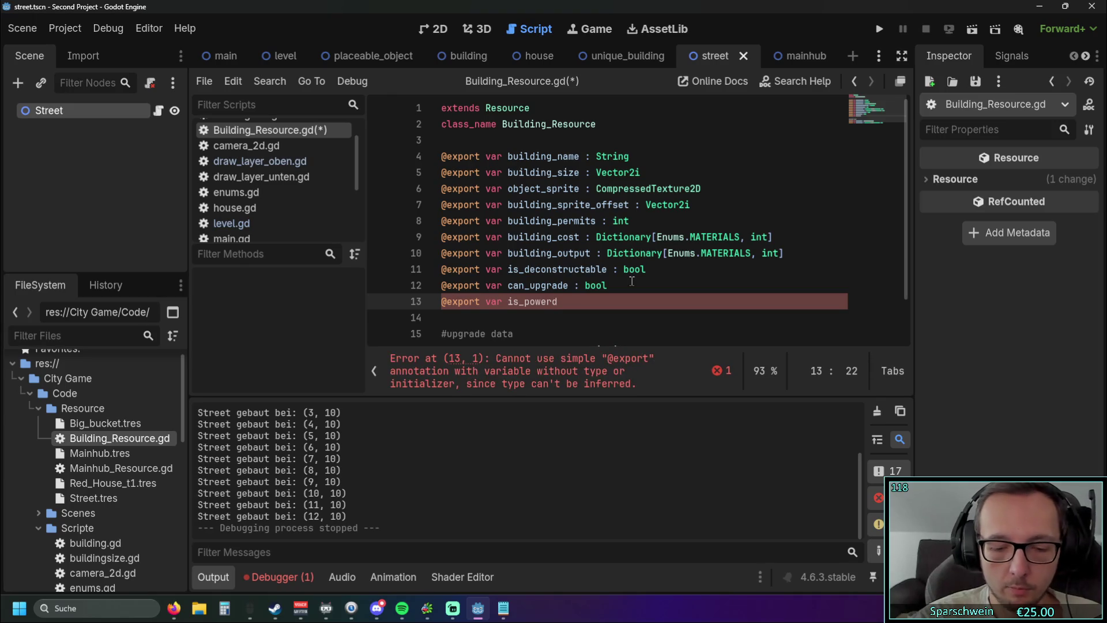
key("BackSpace")
type(": bo")
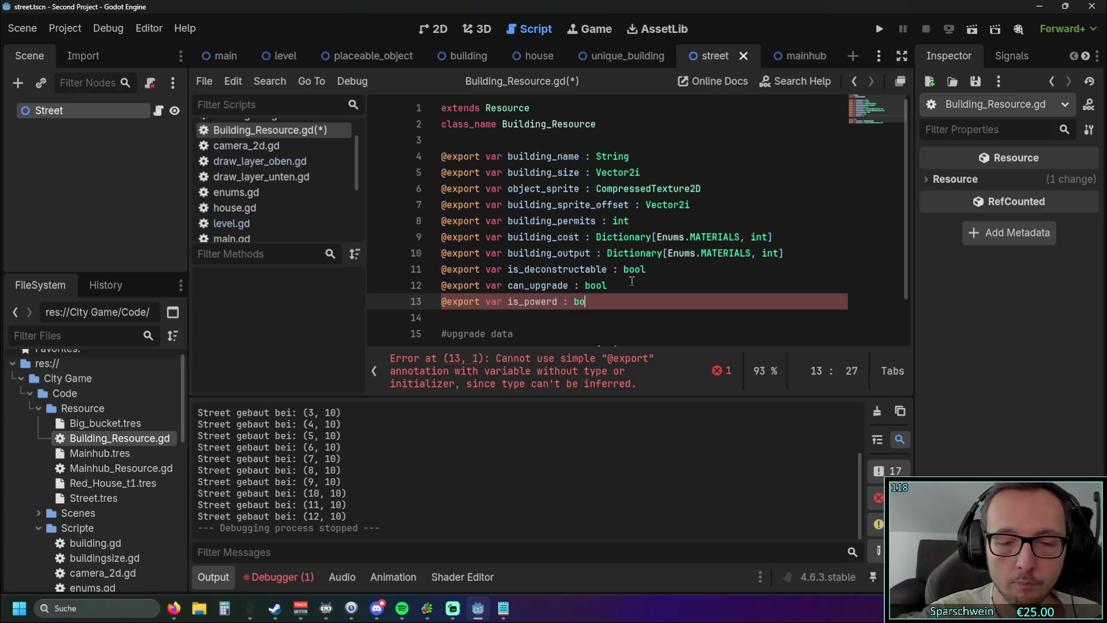
type("ol")
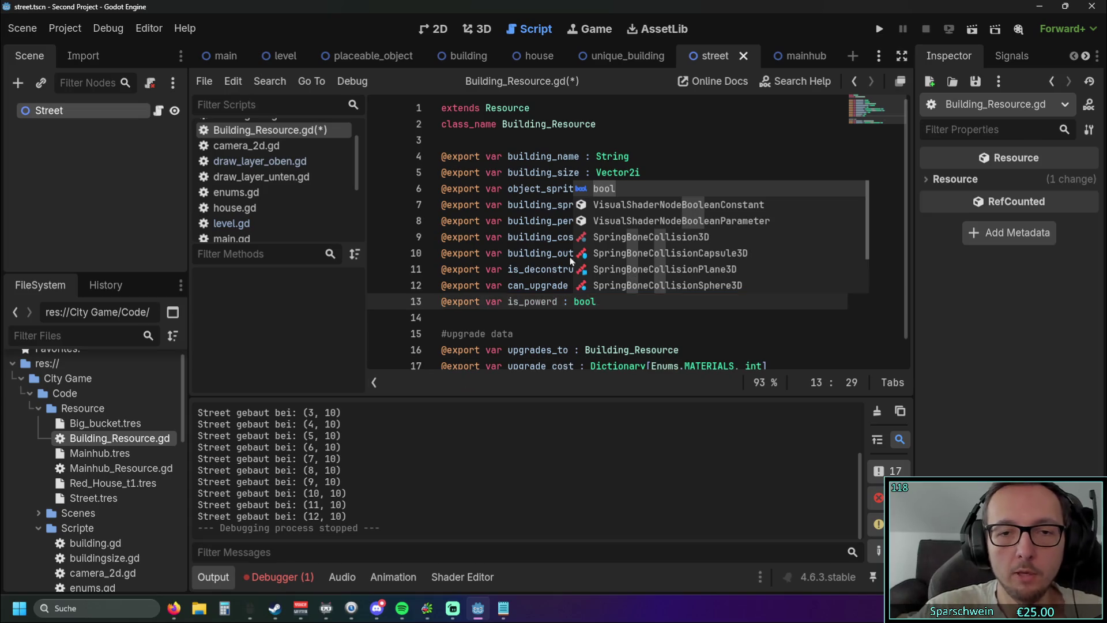
left_click(507, 237)
left_click(589, 319)
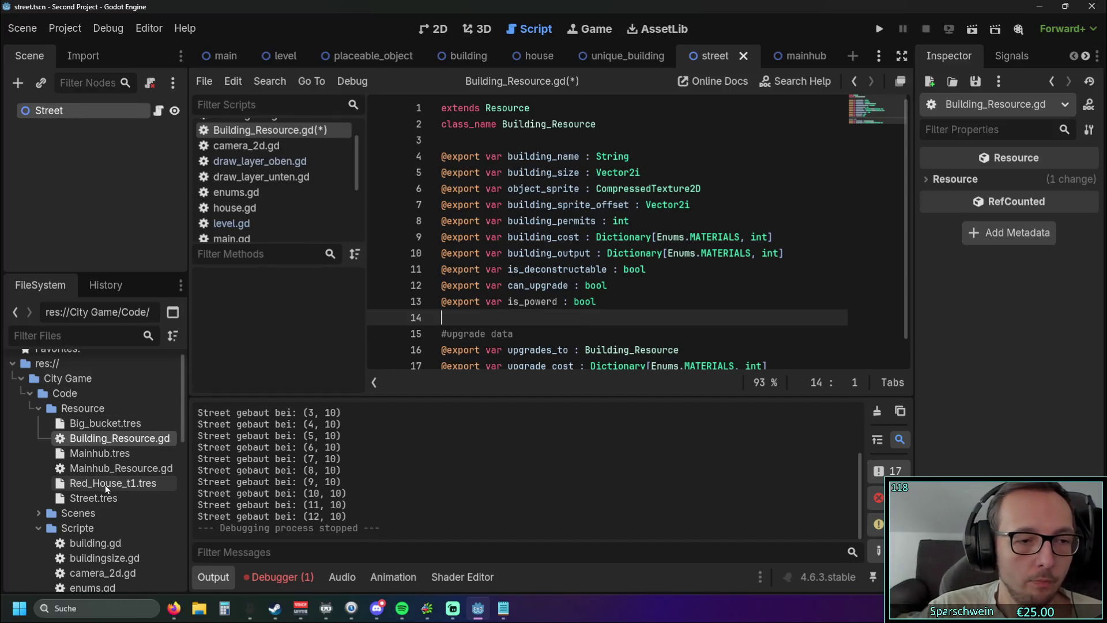
left_click(101, 500)
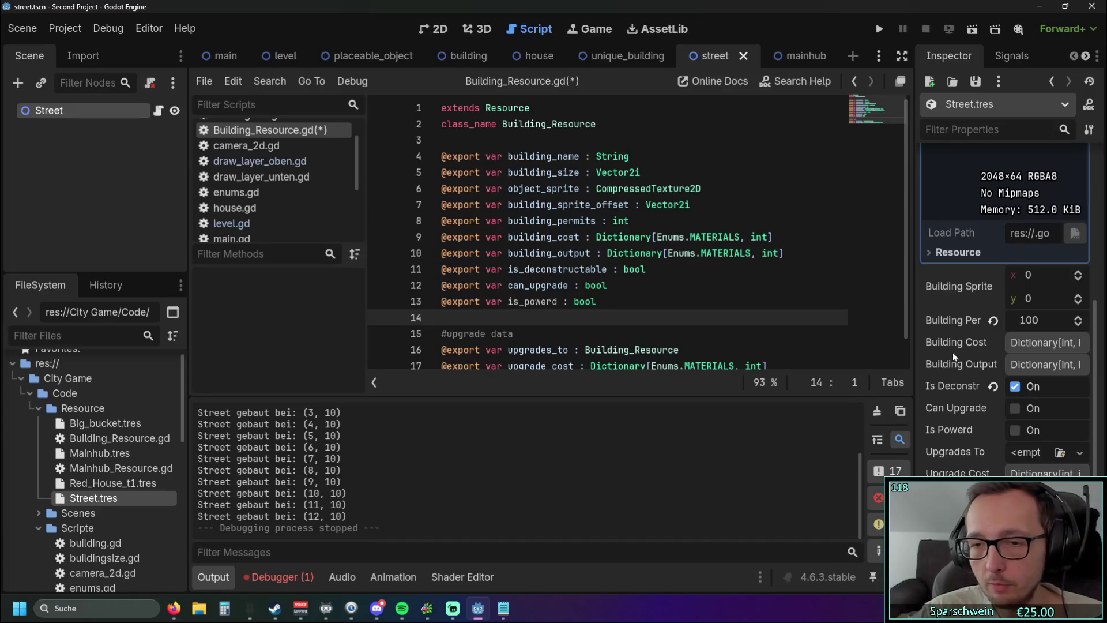
Tick Is Powerd on Street.tres and move the is_powerd declaration below is_deconstructable
left_click(1015, 430)
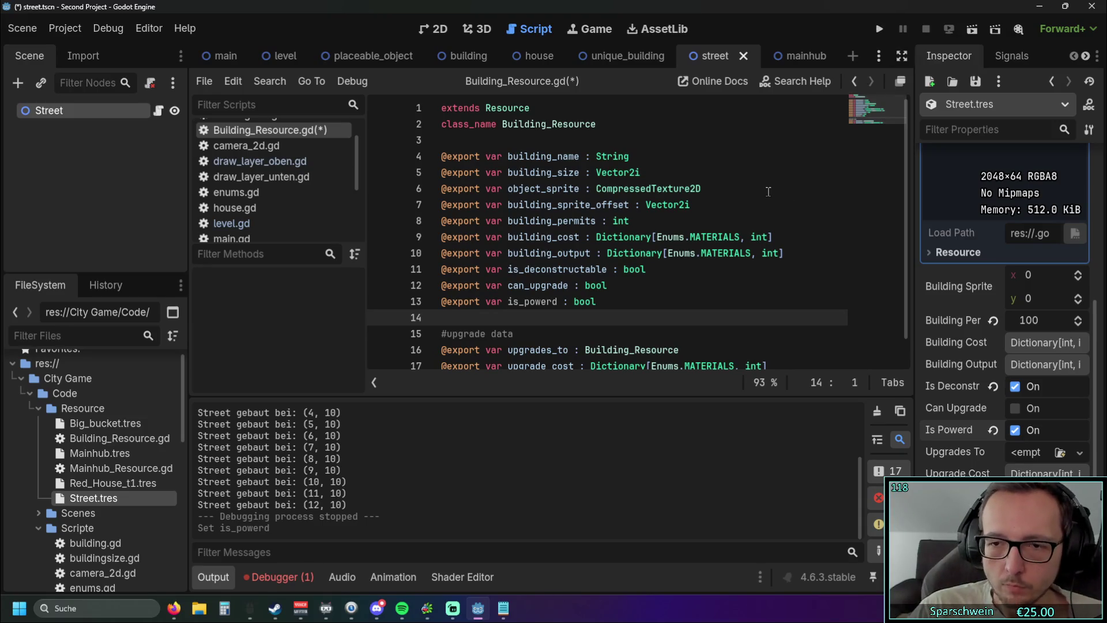
scroll(748, 199, "down", 1)
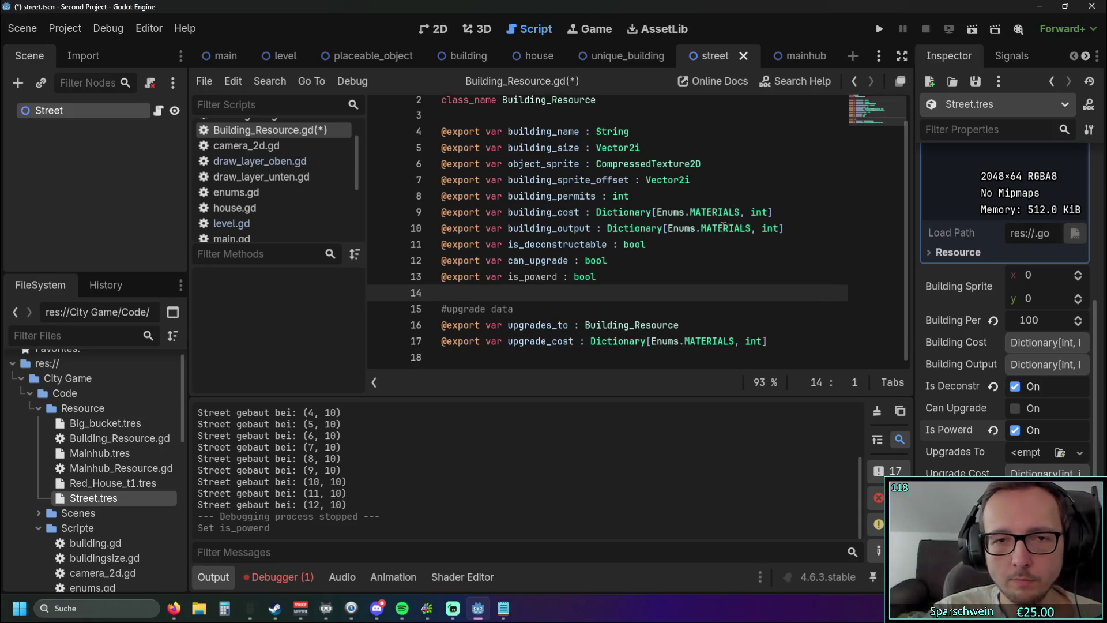
left_click_drag(656, 277, 392, 280)
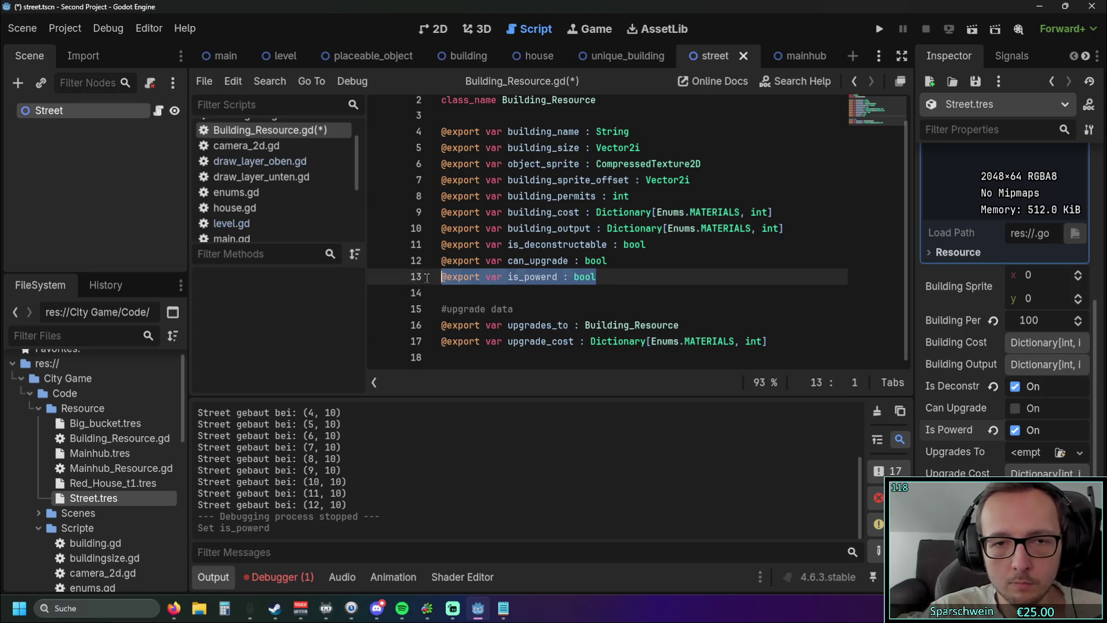
key("ctrl+x")
left_click(665, 244)
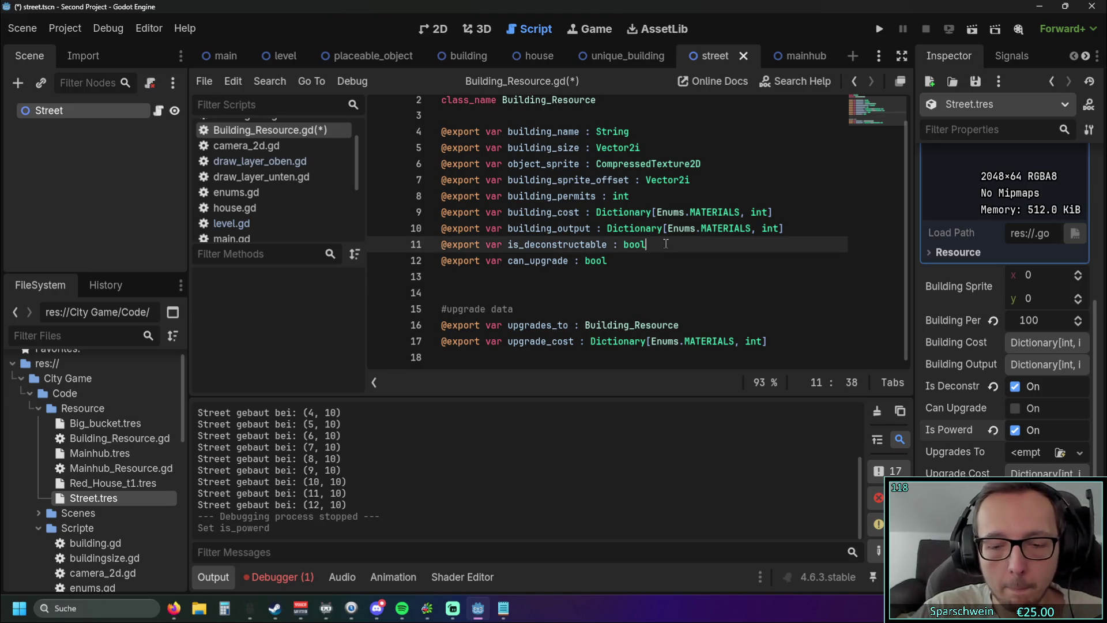
key("Return")
key("ctrl+v")
left_click(510, 309)
Reselect Street.tres and switch its Is Powerd property back off
left_click(99, 482)
left_click(97, 498)
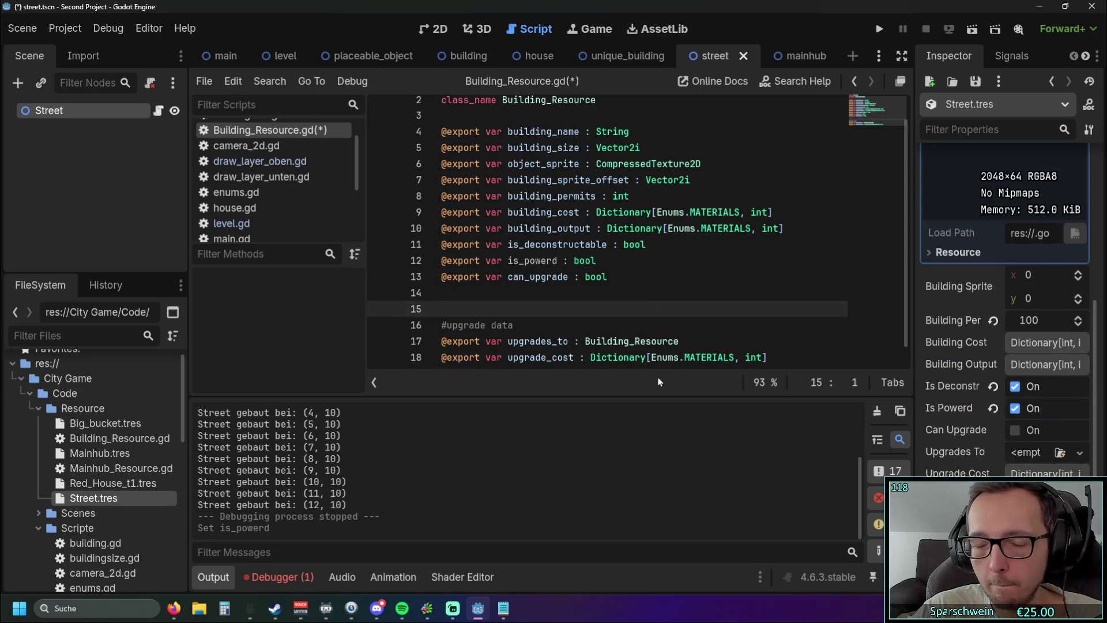
scroll(626, 328, "up", 1)
scroll(624, 327, "down", 1)
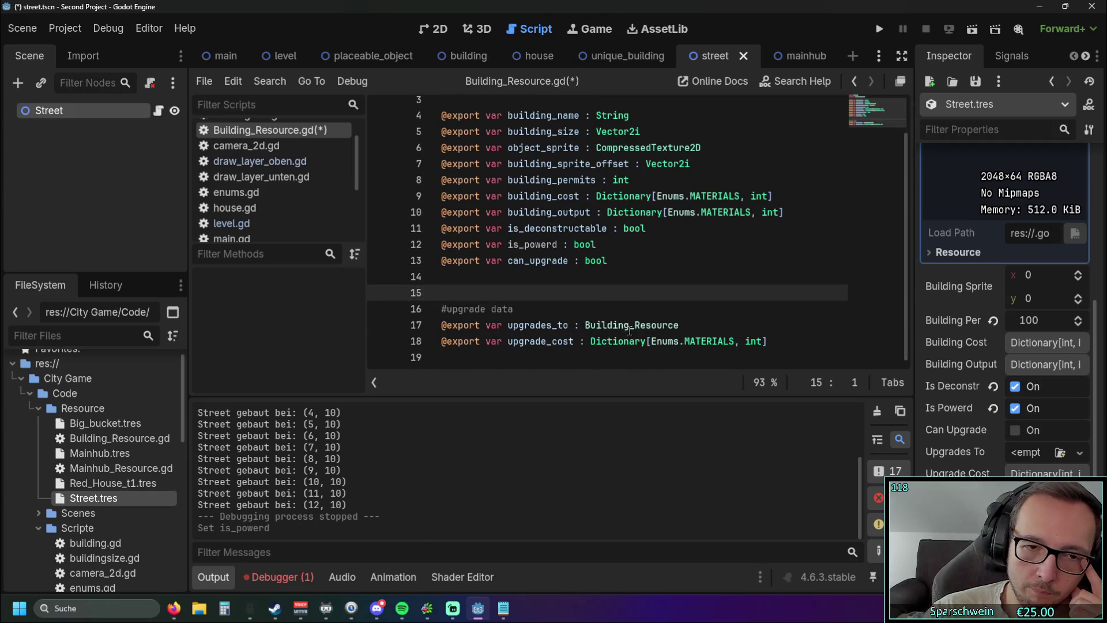
scroll(622, 298, "up", 1)
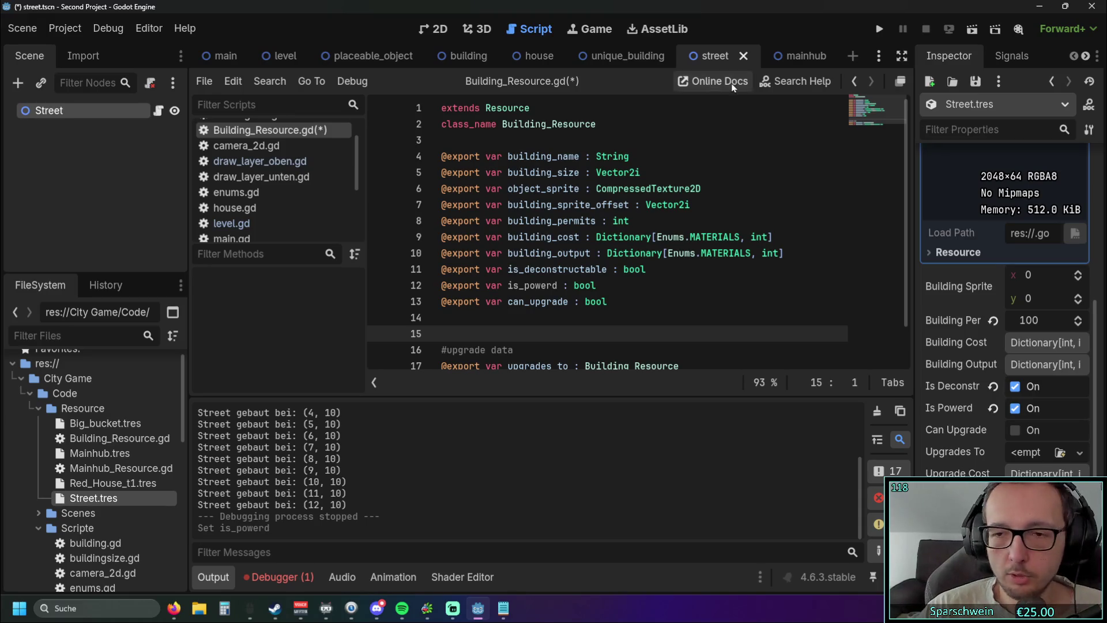
left_click(1036, 410)
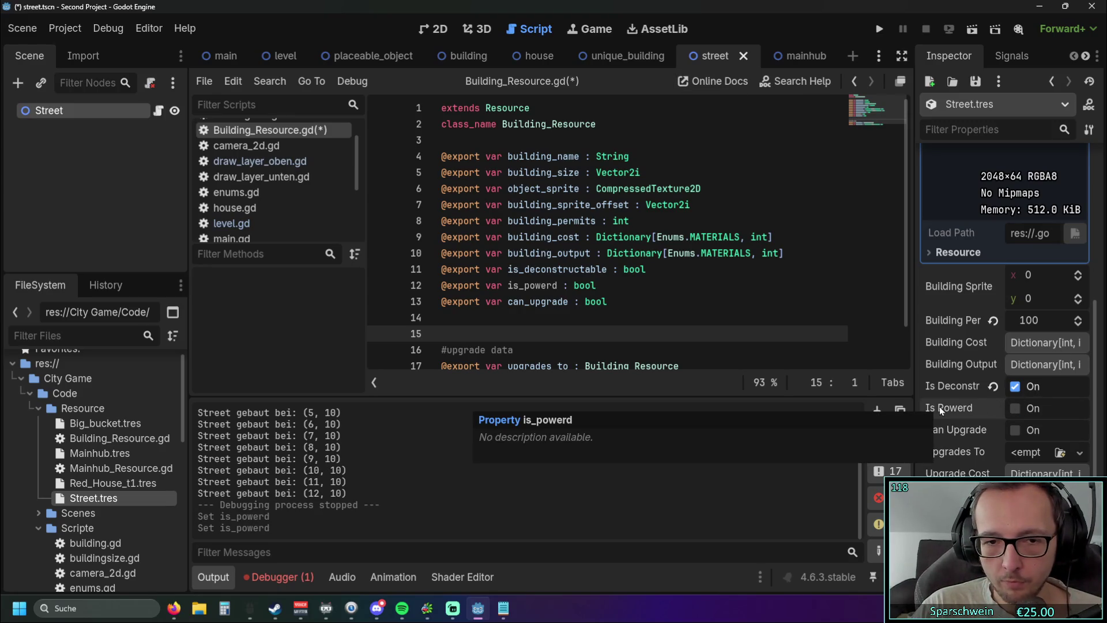
left_click(945, 403)
mouse_move(578, 286)
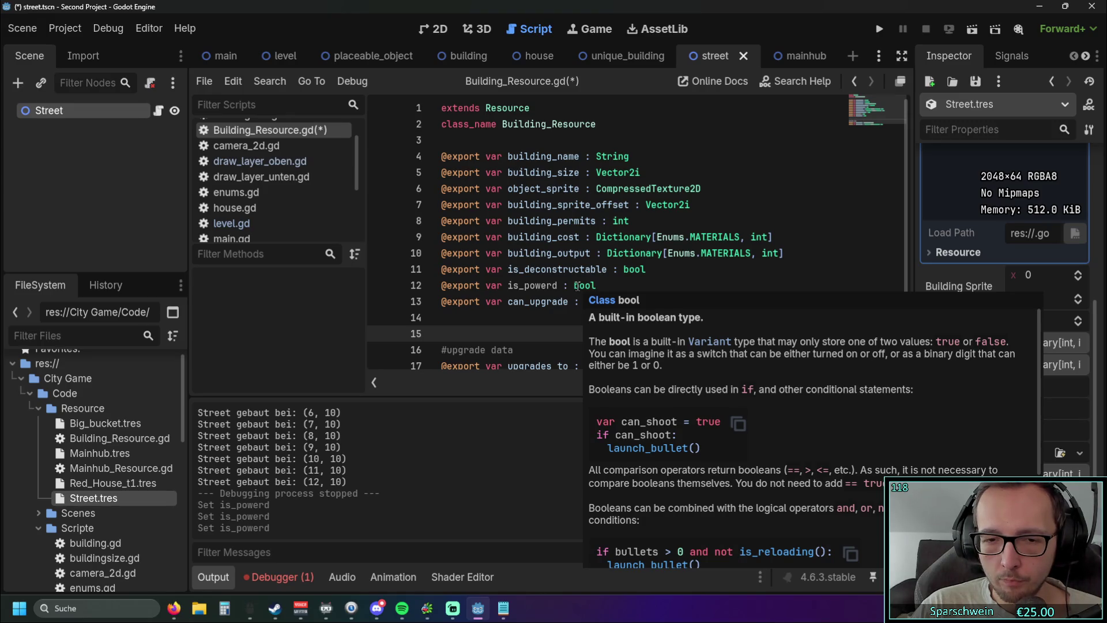
scroll(605, 189, "down", 1)
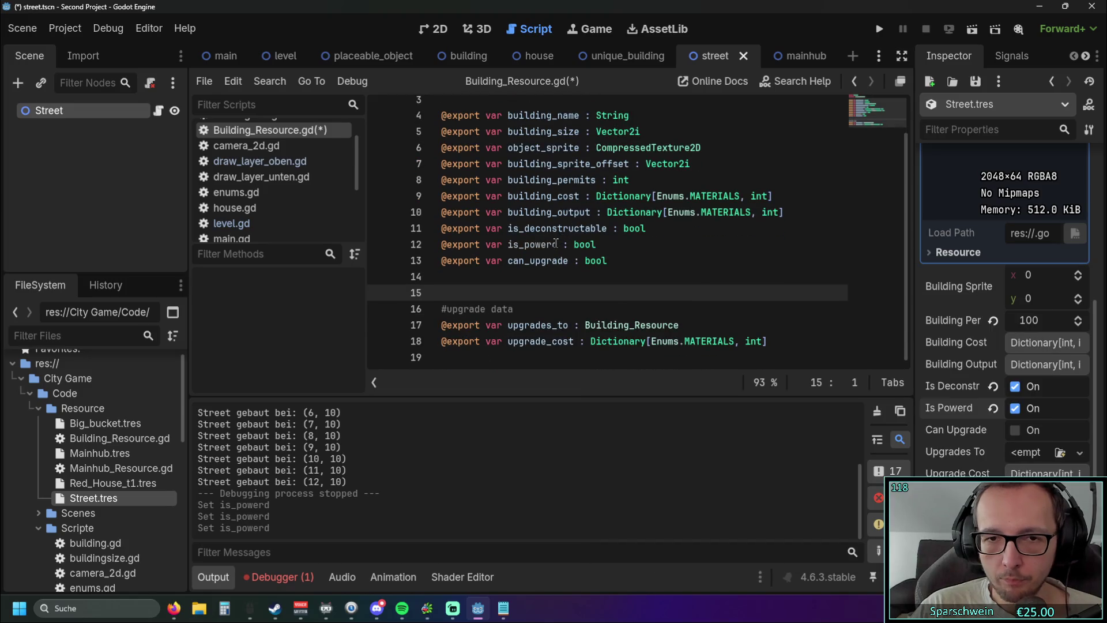
mouse_move(582, 243)
scroll(699, 307, "down", 4)
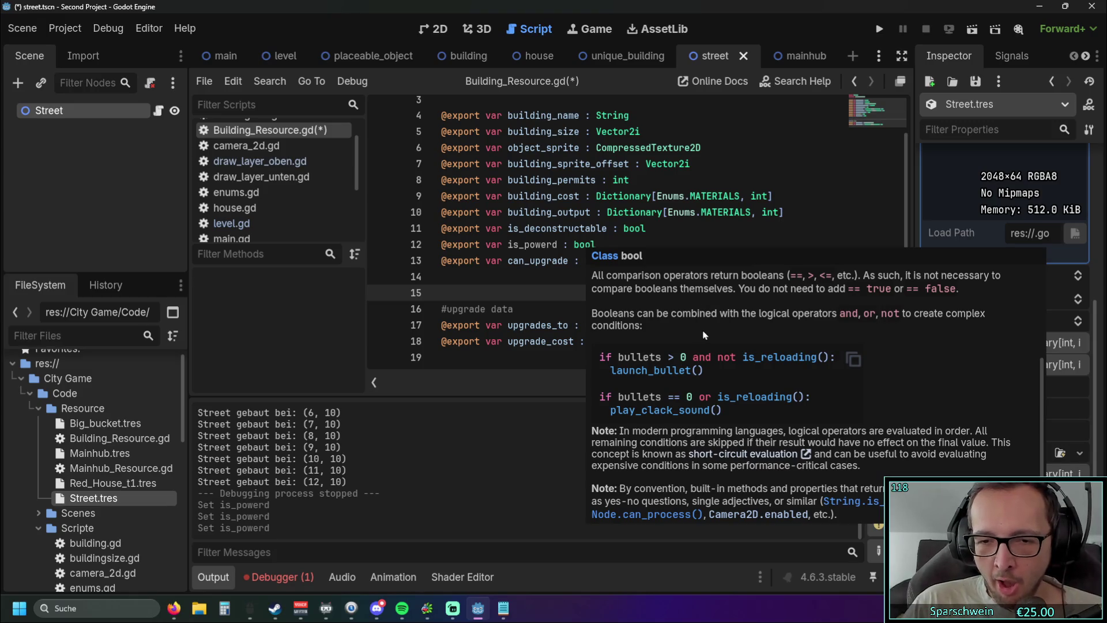
scroll(704, 326, "up", 2)
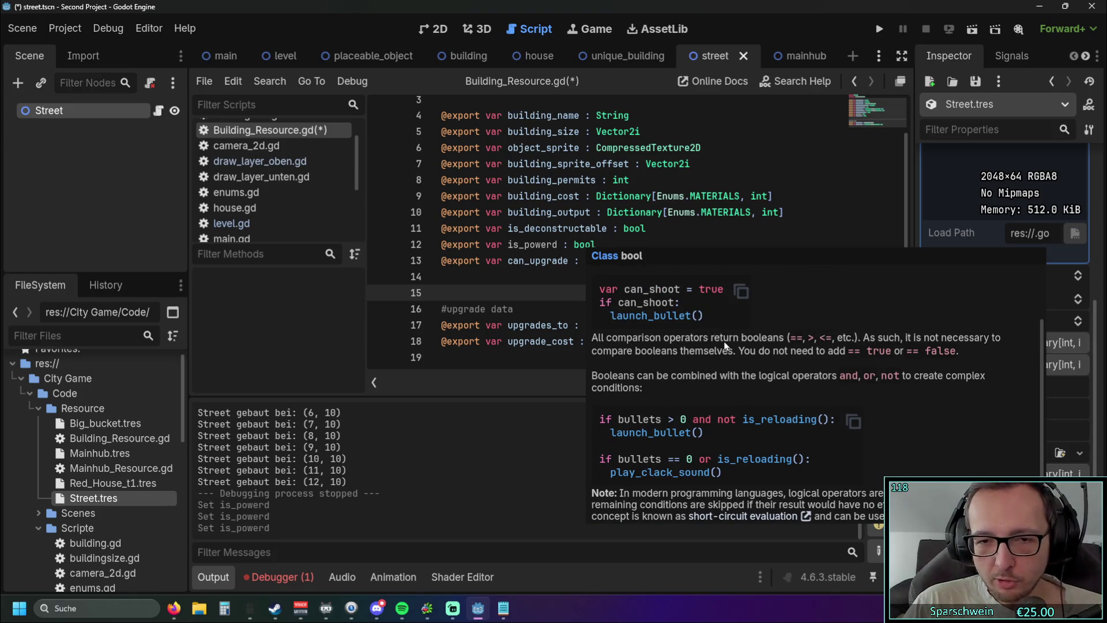
scroll(712, 337, "up", 1)
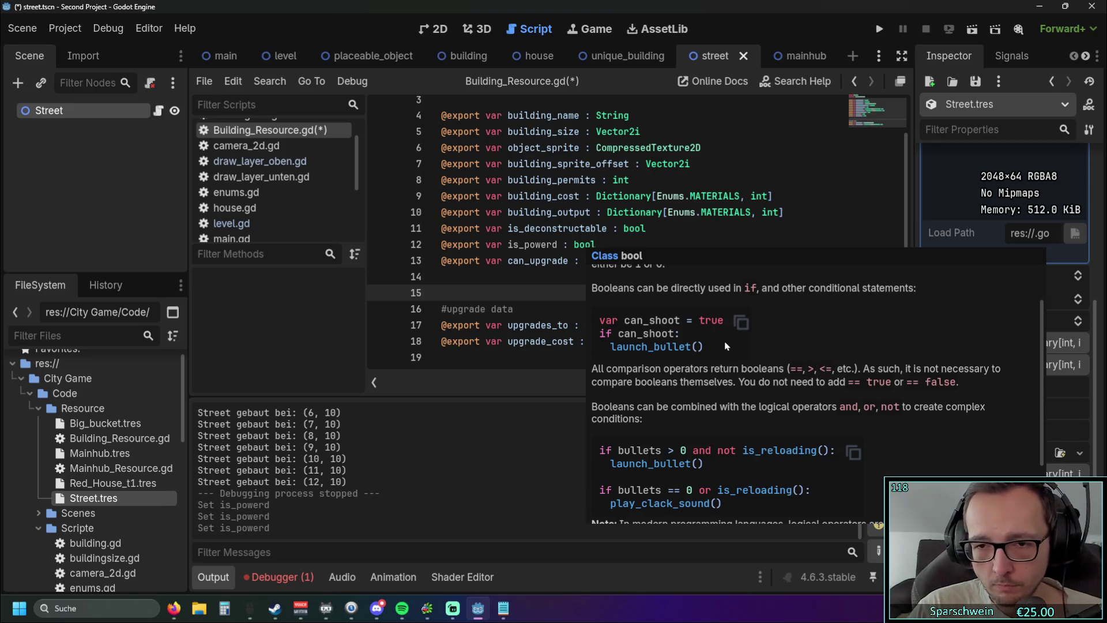
scroll(730, 355, "up", 1)
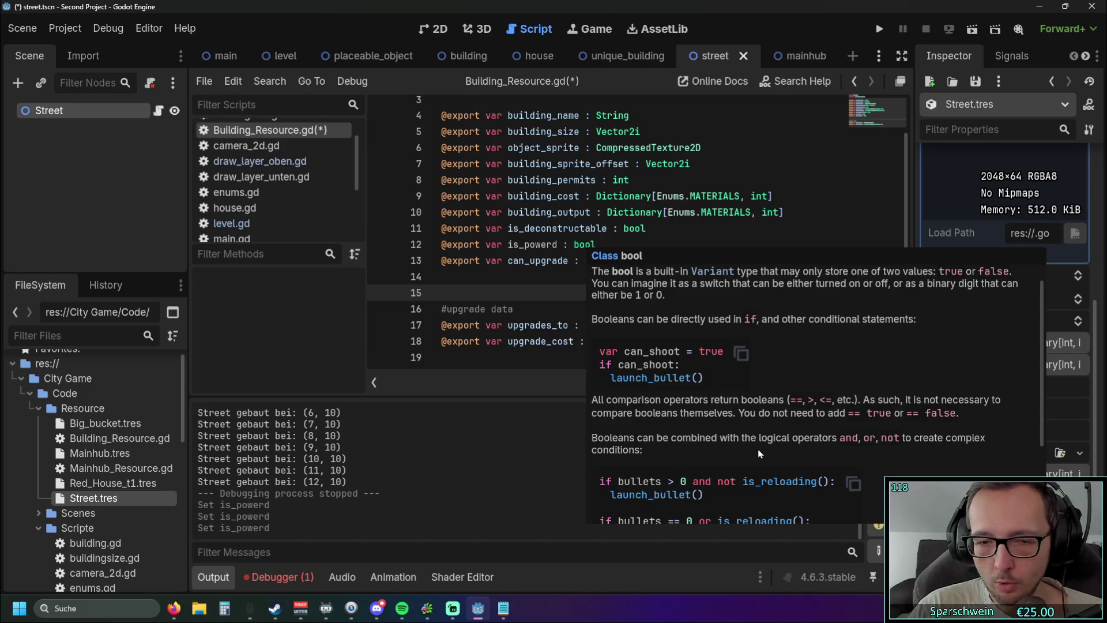
scroll(759, 453, "up", 1)
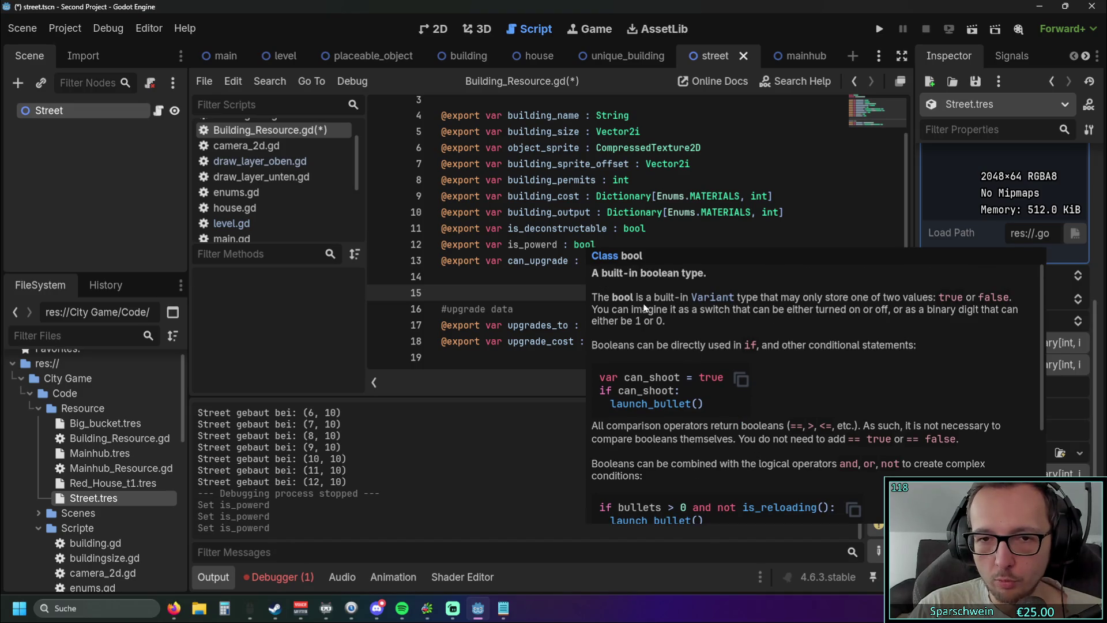
left_click(558, 275)
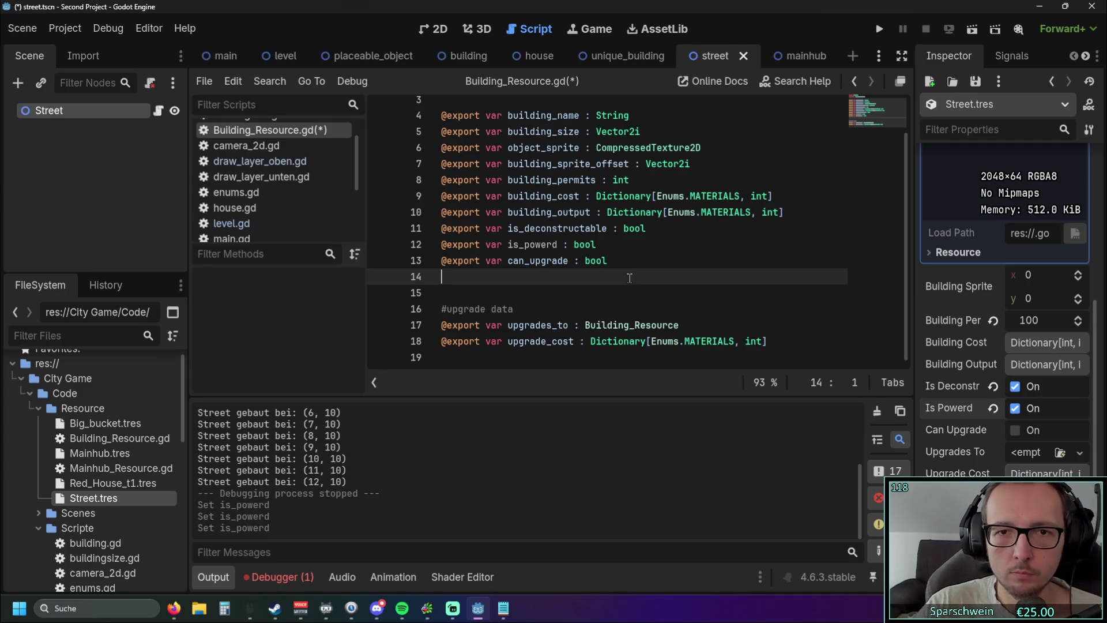
scroll(624, 268, "up", 3)
scroll(624, 276, "down", 3)
scroll(623, 276, "up", 2)
scroll(624, 277, "down", 2)
left_click(609, 245)
left_click(607, 299)
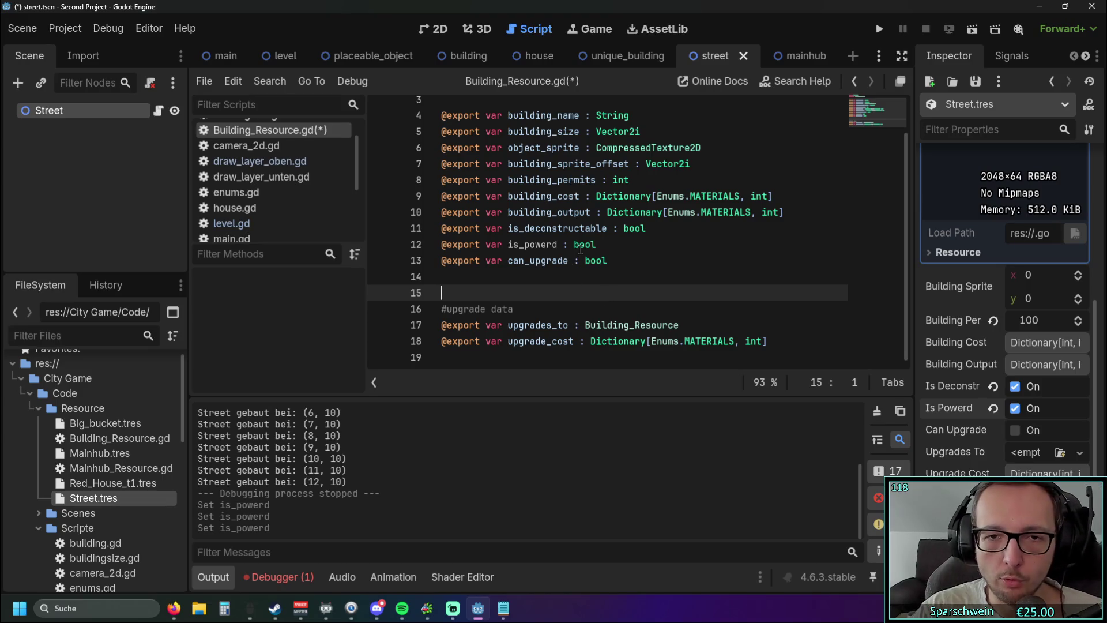
mouse_move(581, 248)
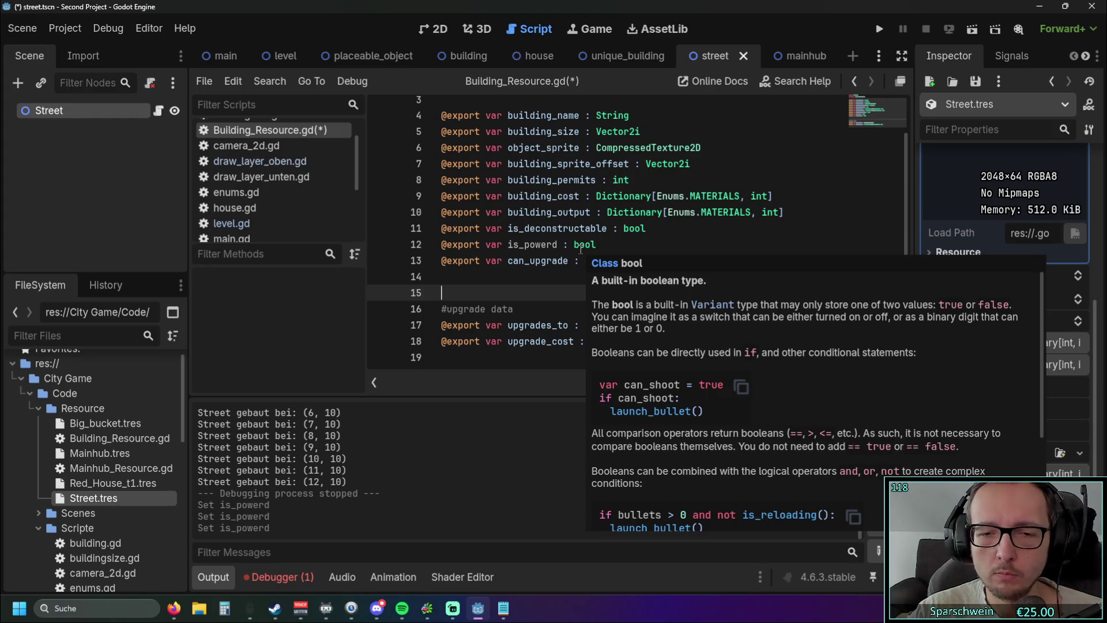
left_click(504, 283)
scroll(509, 284, "up", 1)
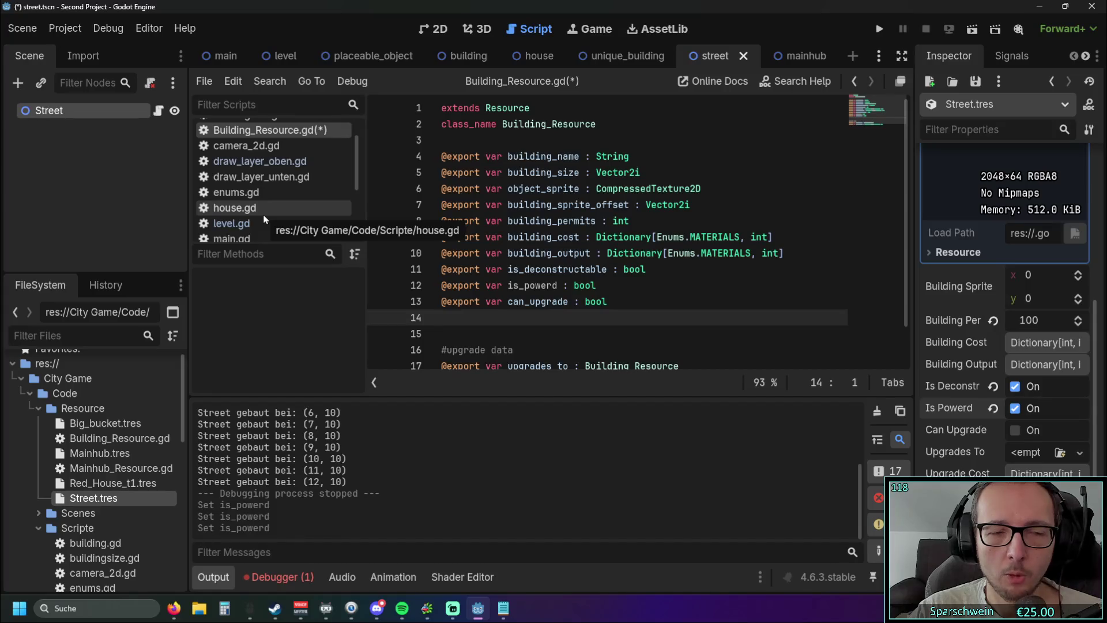
Browse street.gd and draw_layer_oben.gd, ending on draw_layer_unten.gd at color_hover_effect_weiß
scroll(271, 215, "down", 5)
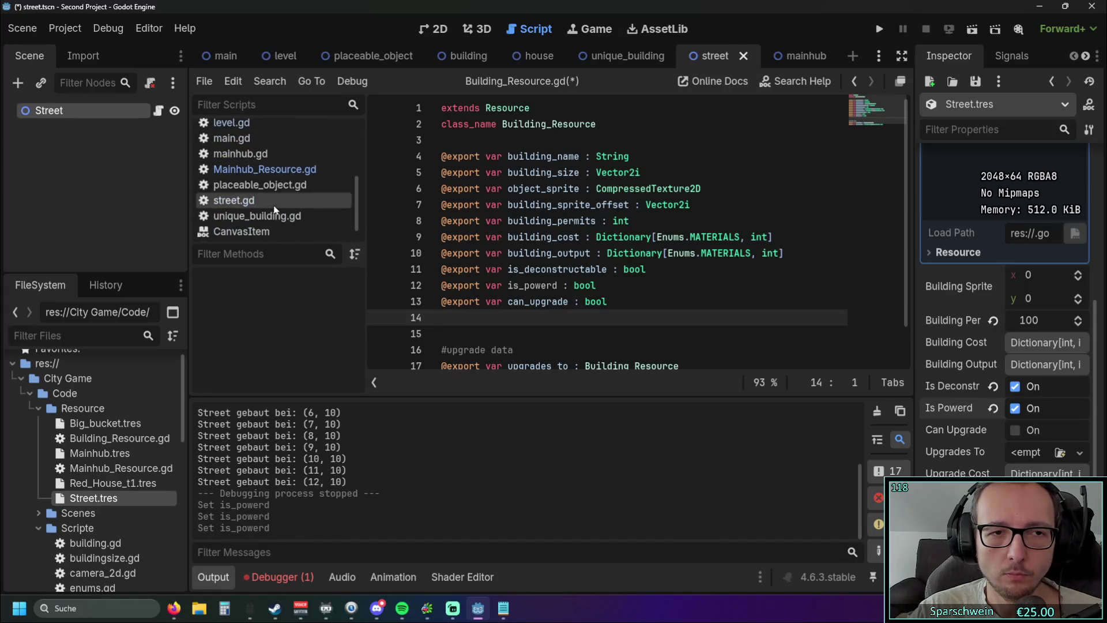
left_click(275, 206)
left_click_drag(367, 240, 394, 240)
scroll(296, 200, "up", 5)
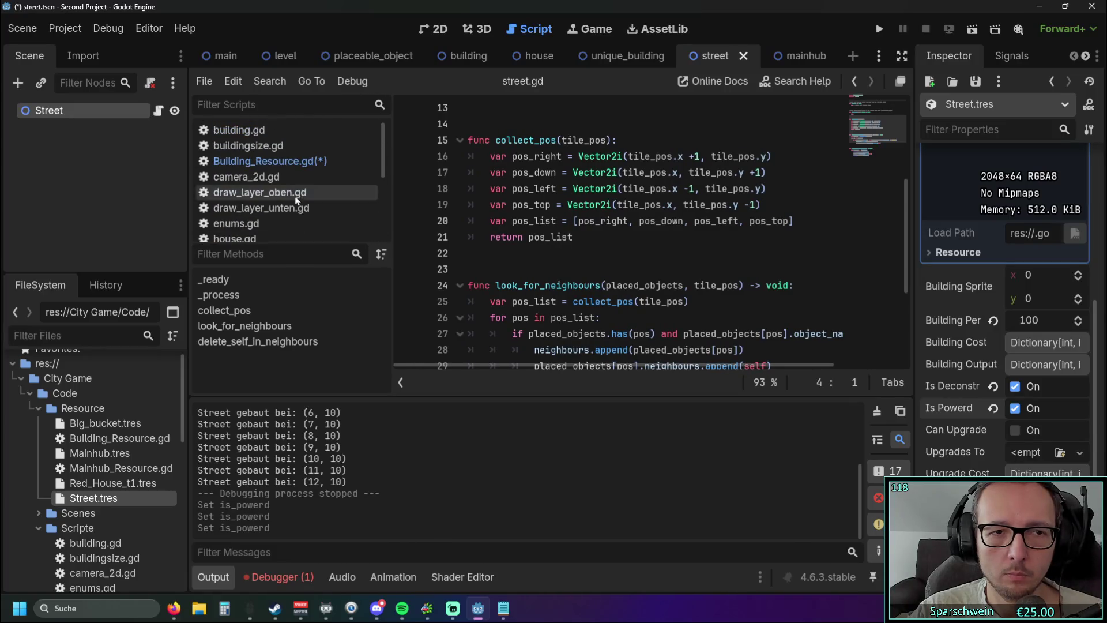
left_click(295, 194)
scroll(622, 281, "down", 20)
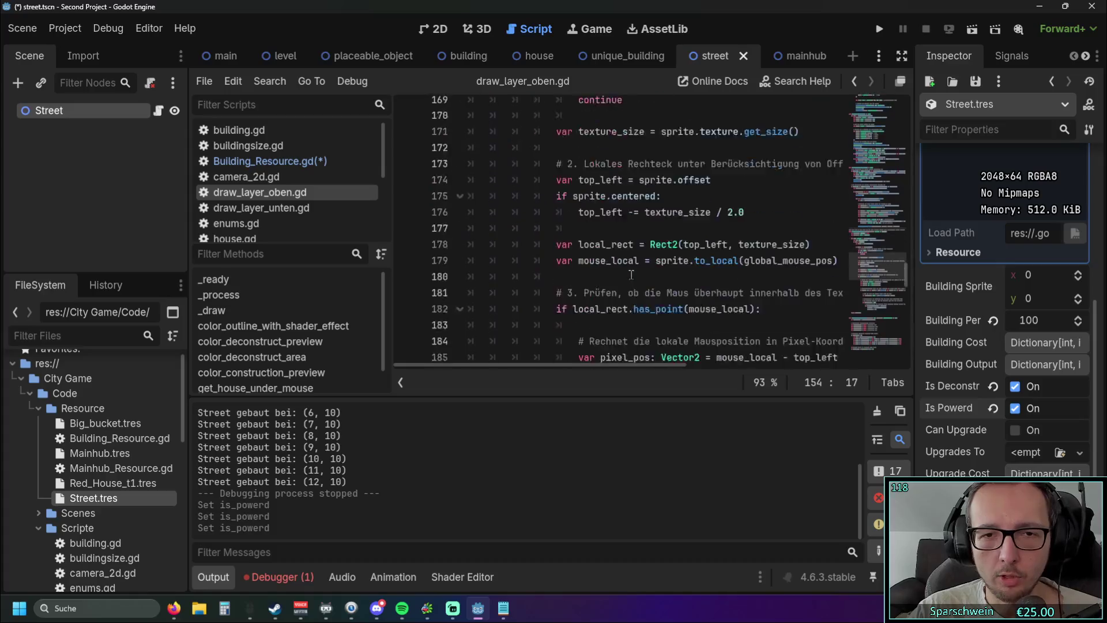
left_click(313, 206)
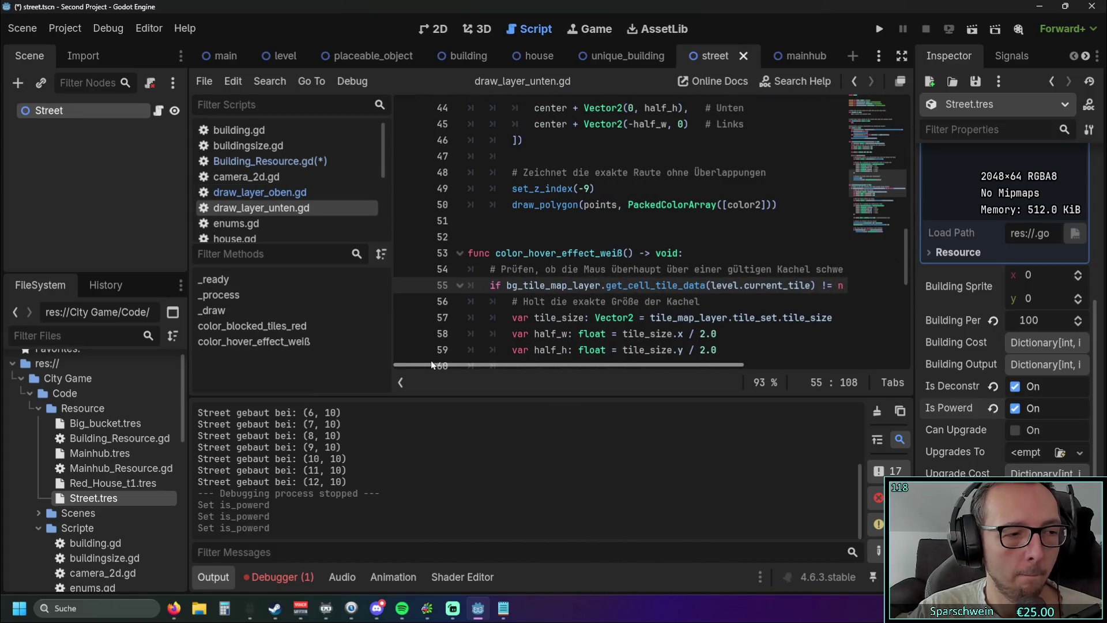
mouse_move(431, 363)
left_mouse_down()
mouse_move(572, 365)
mouse_move(441, 365)
left_mouse_up()
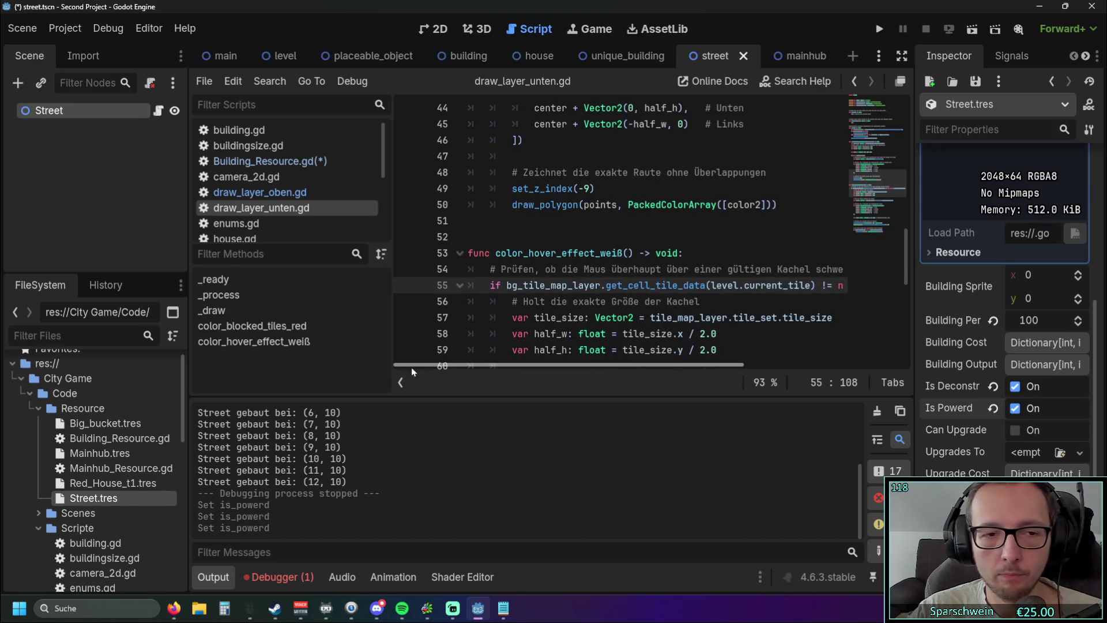
Fix the typo so Building_Resource.gd declares is_powered instead of is_powerd
double_click(105, 441)
left_click(584, 285)
type("export var is_powered : bool")
left_click(576, 333)
Turn on Is Powered for the Street.tres resource
left_click(93, 499)
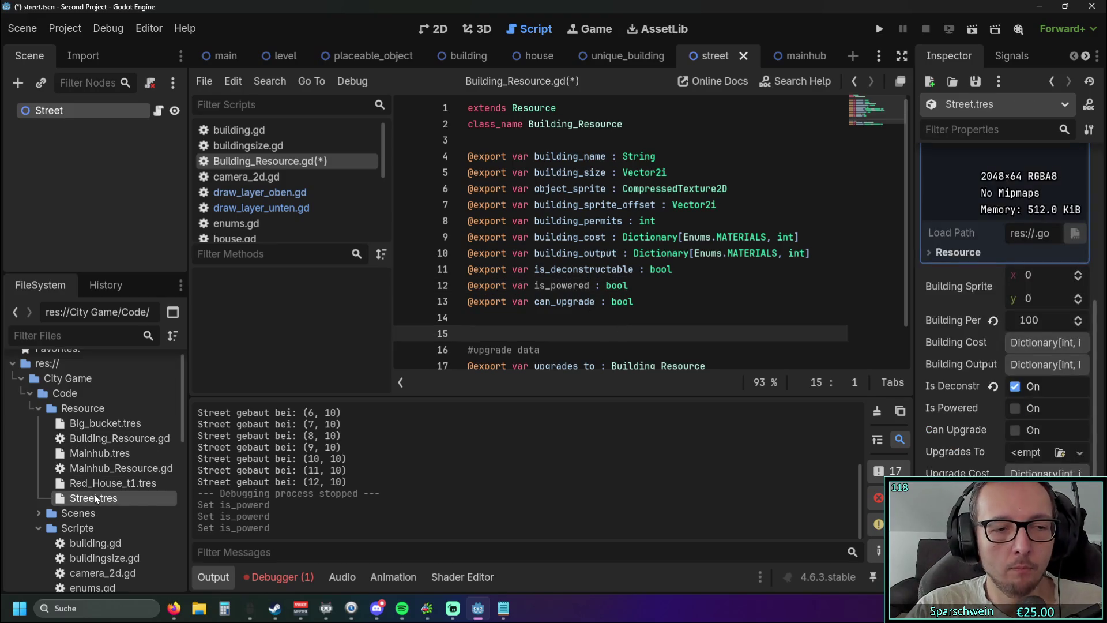
left_click(1015, 410)
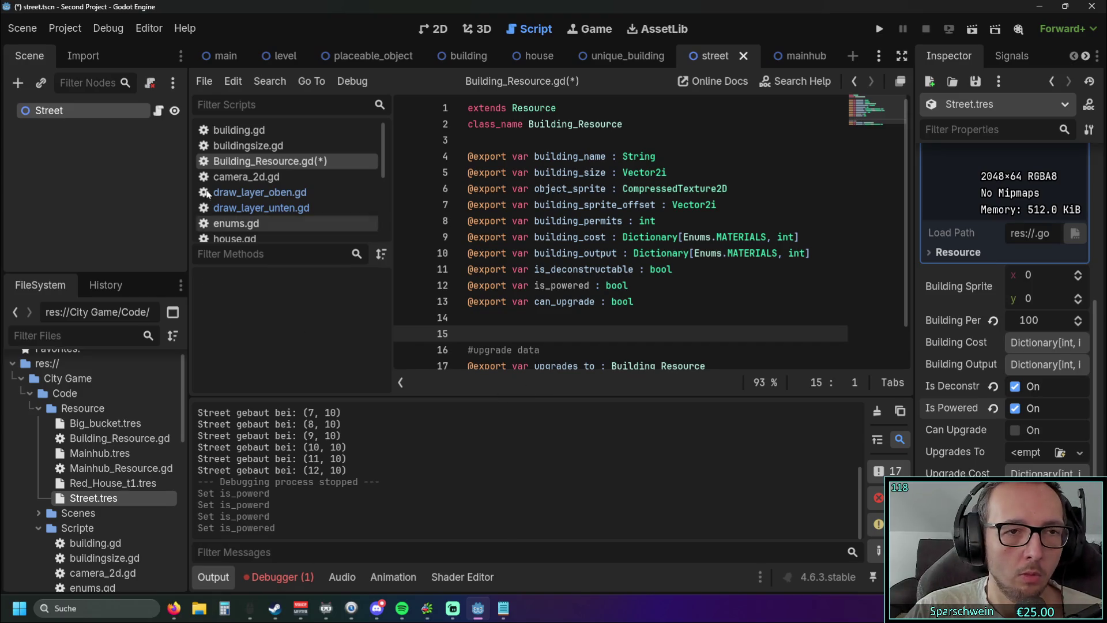
left_click(256, 208)
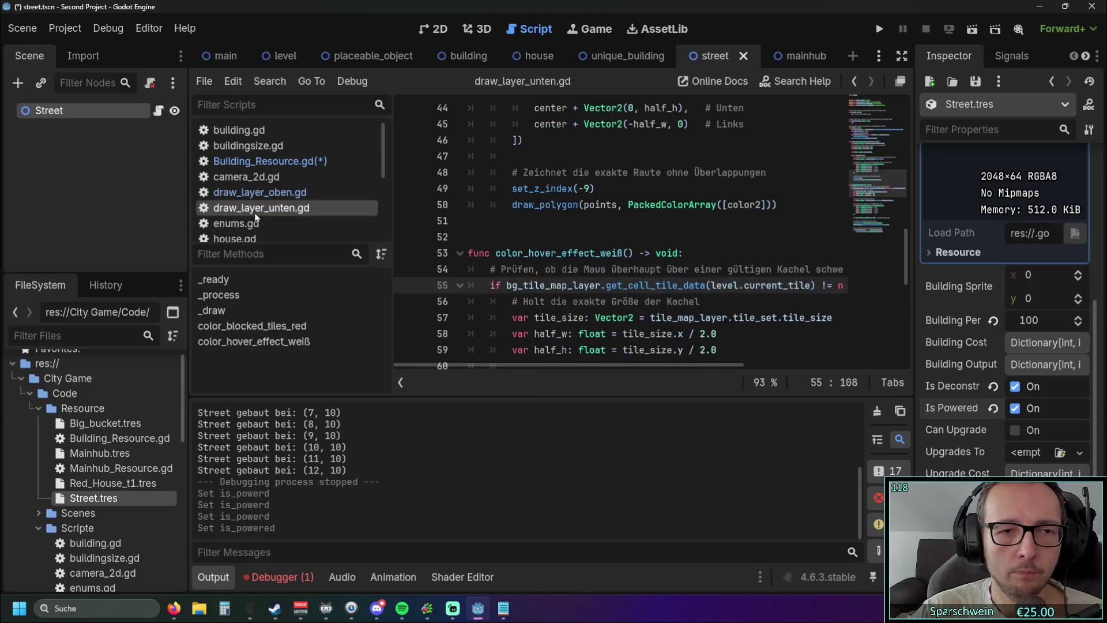
Copy color_blocked_tiles_red (lines 28–50) from draw_layer_unten.gd, then go to draw_layer_oben.gd's last line 260
scroll(502, 284, "down", 7)
scroll(502, 284, "up", 12)
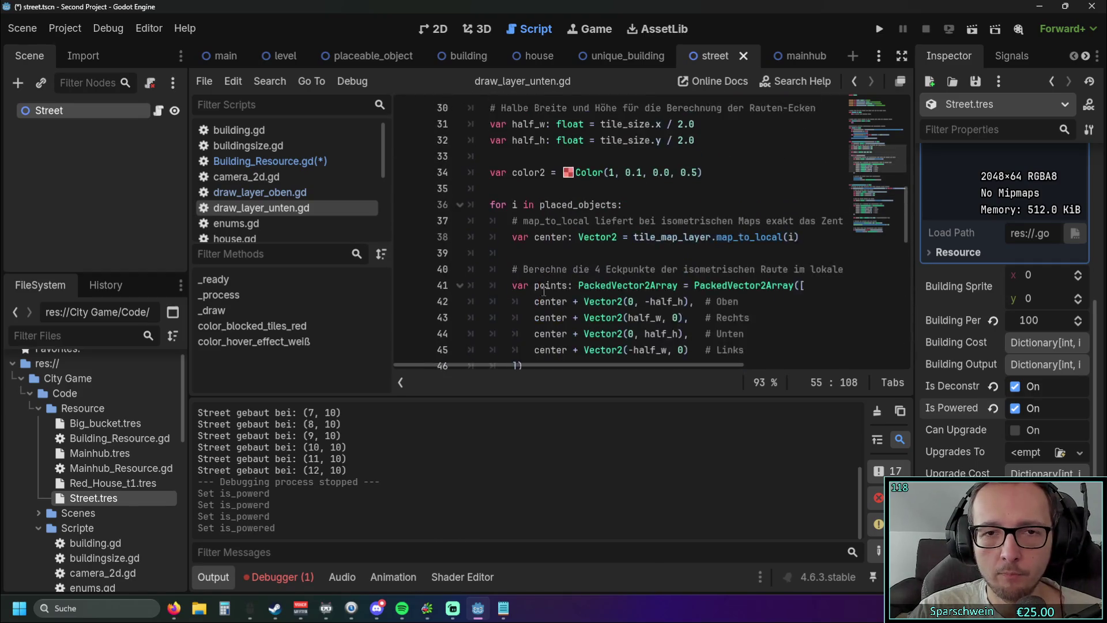
scroll(544, 292, "up", 3)
scroll(544, 291, "down", 5)
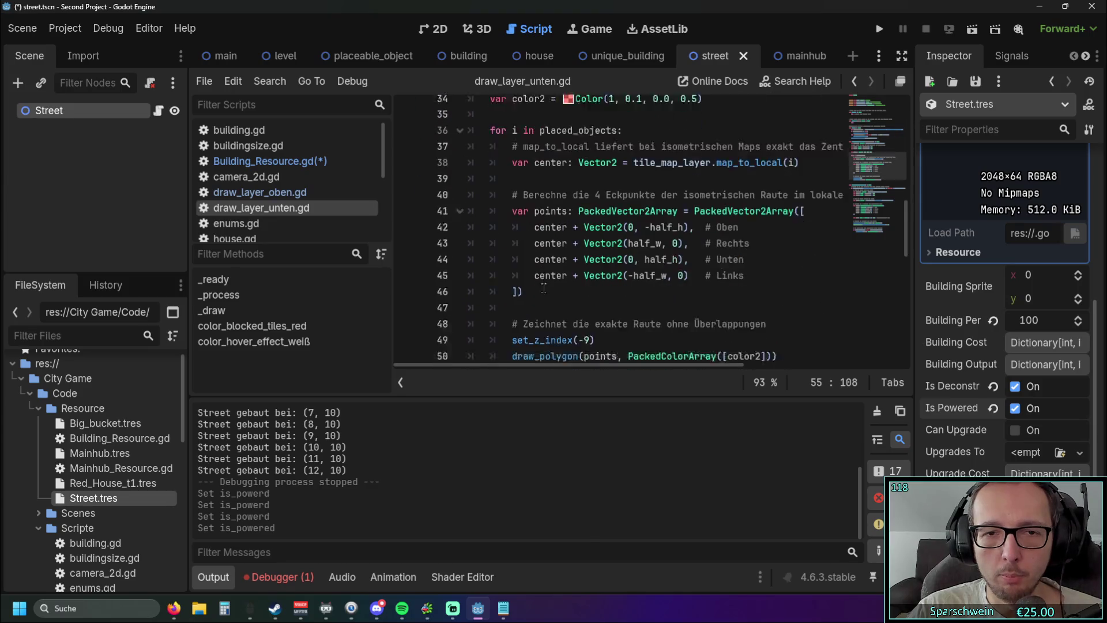
mouse_move(792, 329)
left_mouse_down()
mouse_move(542, 316)
mouse_move(539, 254)
mouse_move(539, 271)
left_mouse_up()
mouse_move(525, 275)
left_mouse_down()
mouse_move(522, 289)
mouse_move(439, 173)
left_mouse_up()
key("ctrl+c")
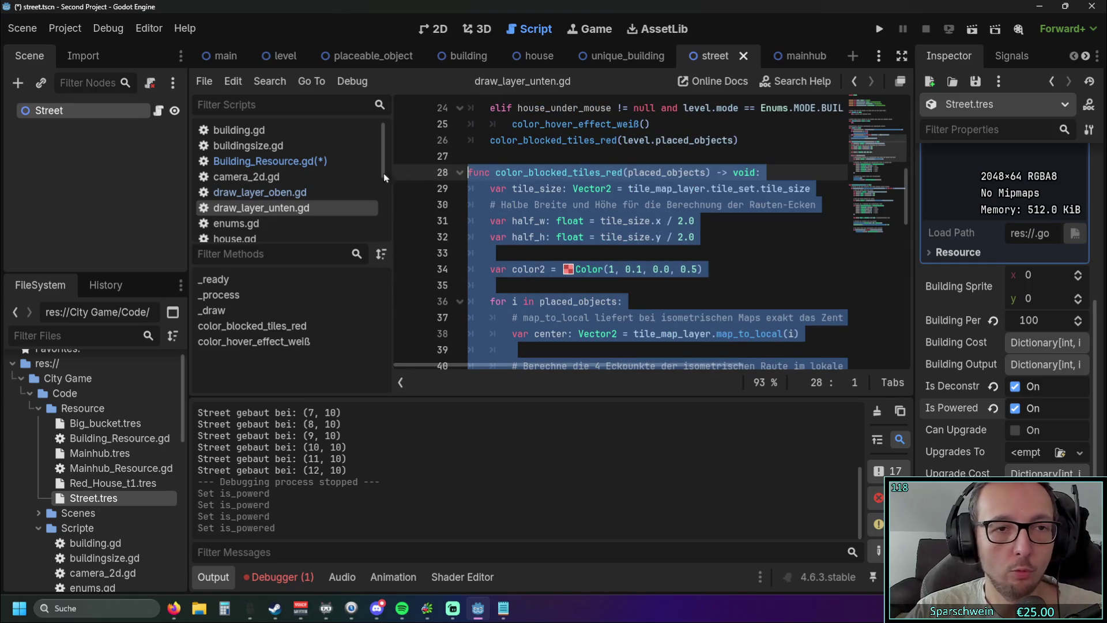
left_click(259, 192)
left_click(574, 350)
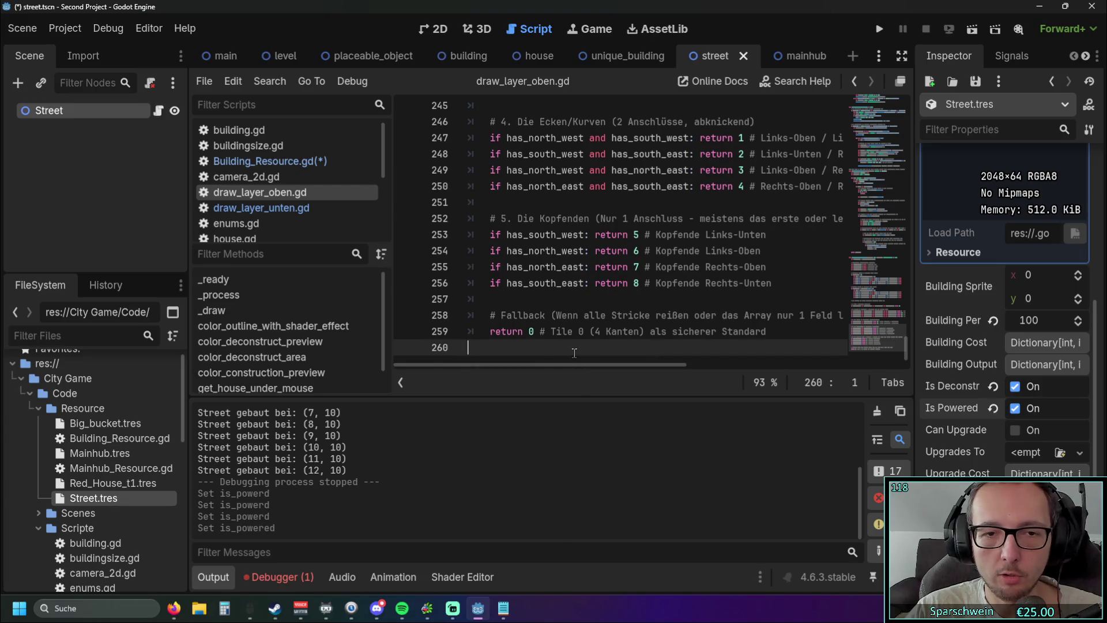
key("ctrl+v")
scroll(565, 334, "up", 5)
scroll(548, 288, "down", 3)
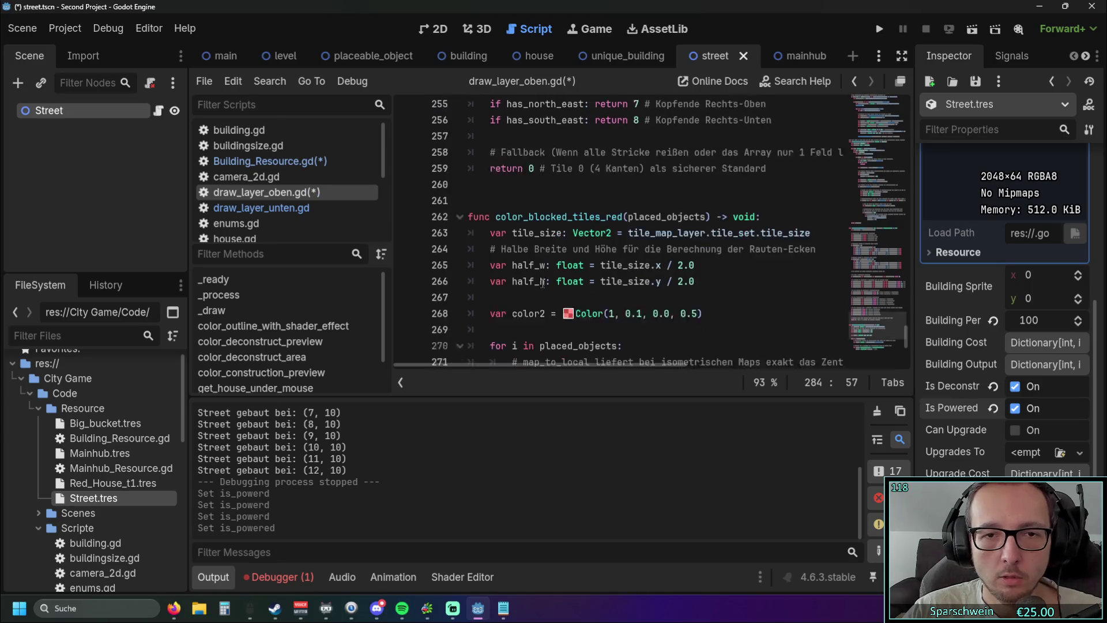
mouse_move(537, 368)
left_mouse_down()
mouse_move(556, 366)
mouse_move(520, 371)
left_mouse_up()
scroll(626, 308, "down", 2)
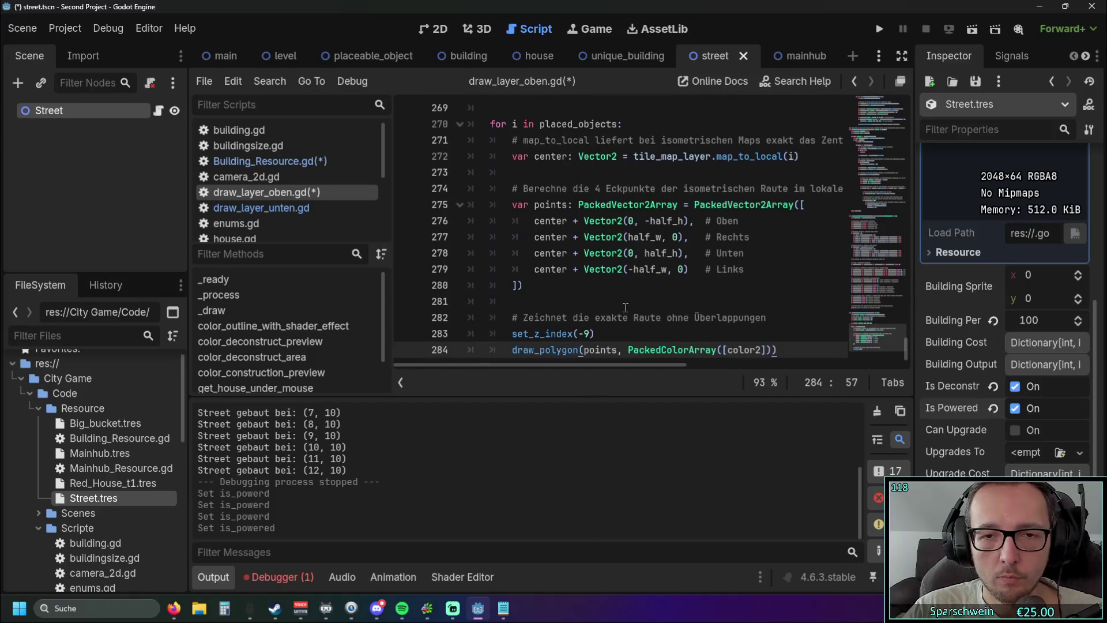
scroll(634, 289, "up", 5)
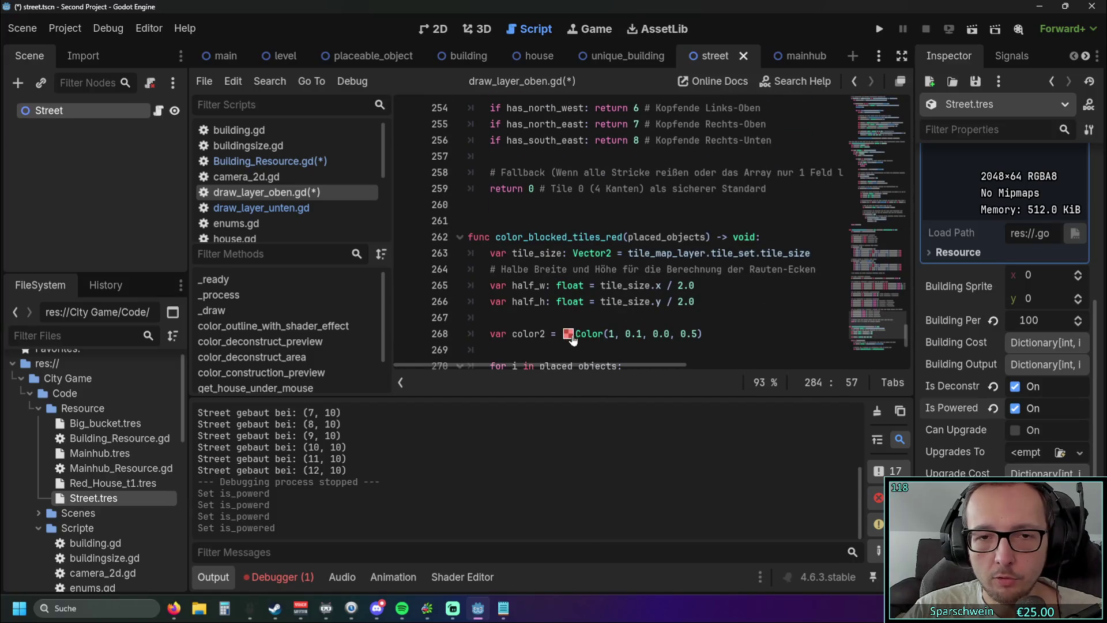
left_click(569, 334)
mouse_move(735, 177)
left_mouse_down()
mouse_move(646, 188)
mouse_move(606, 163)
left_mouse_up()
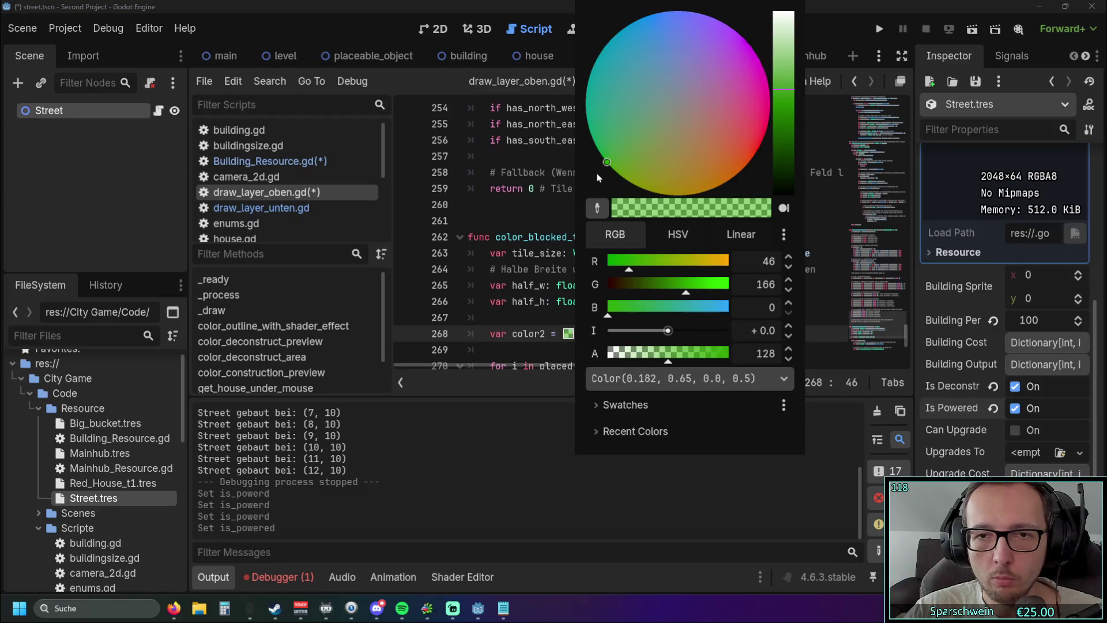
left_click(479, 461)
scroll(692, 295, "down", 3)
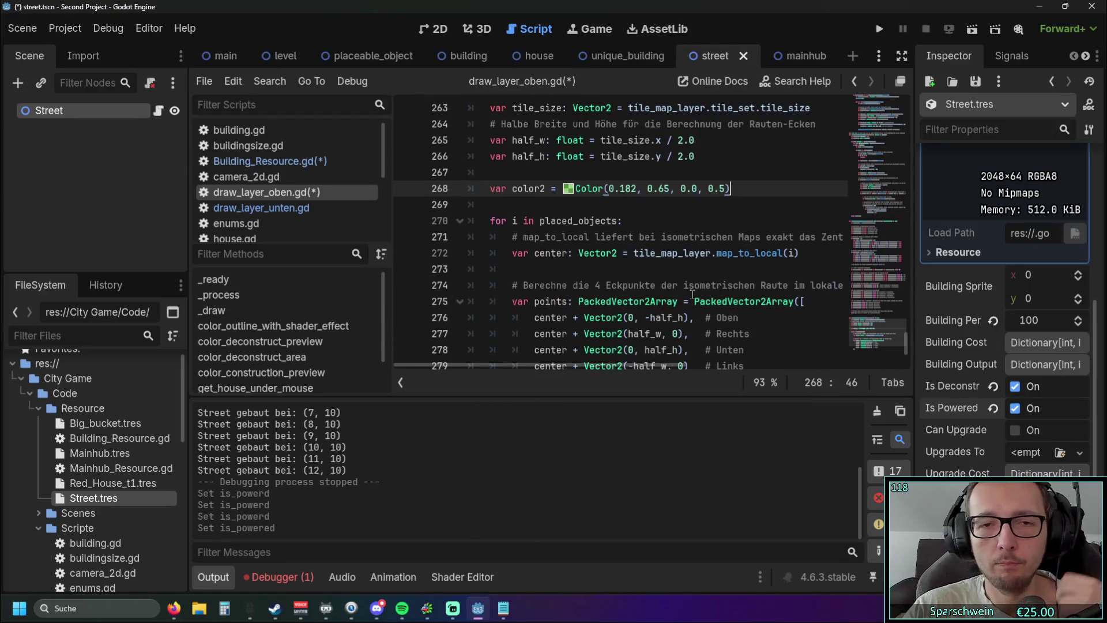
scroll(692, 294, "down", 2)
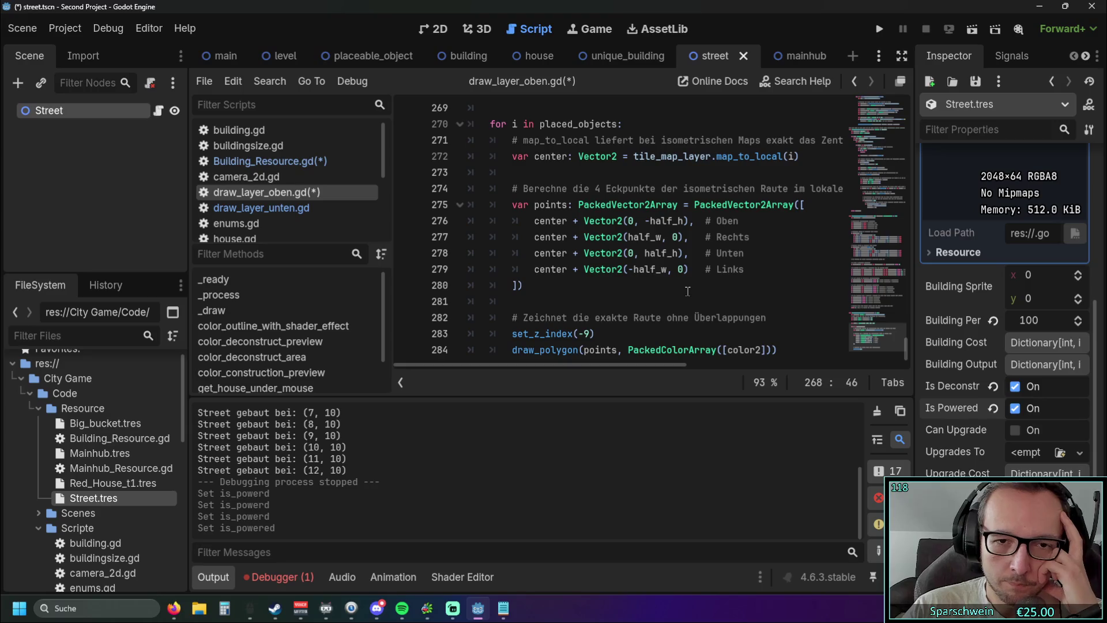
left_click_drag(579, 334, 588, 333)
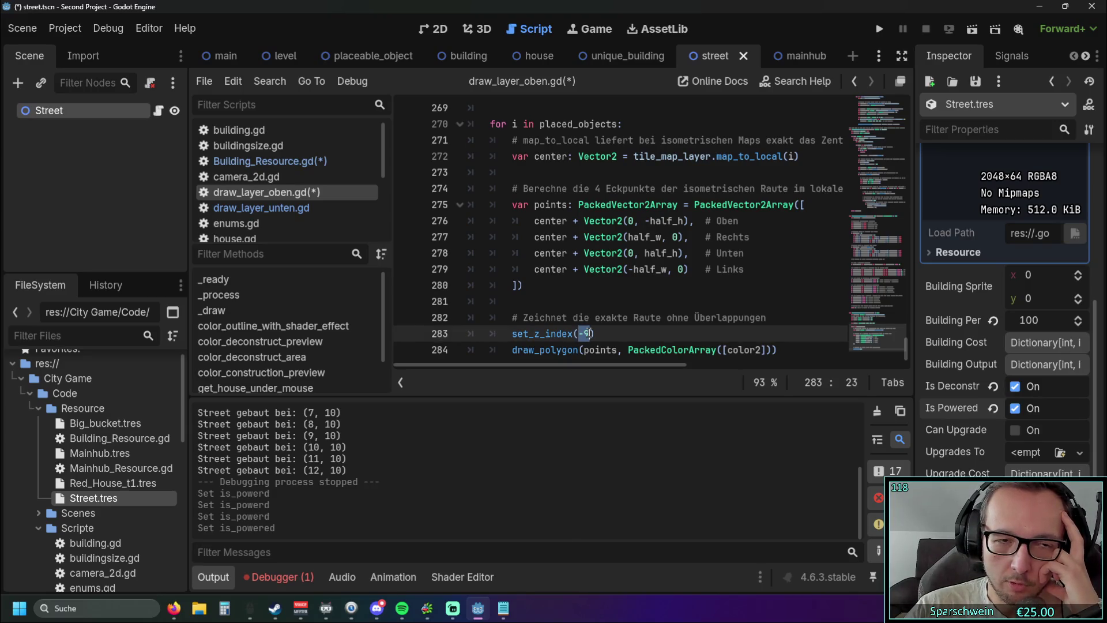
type("+5")
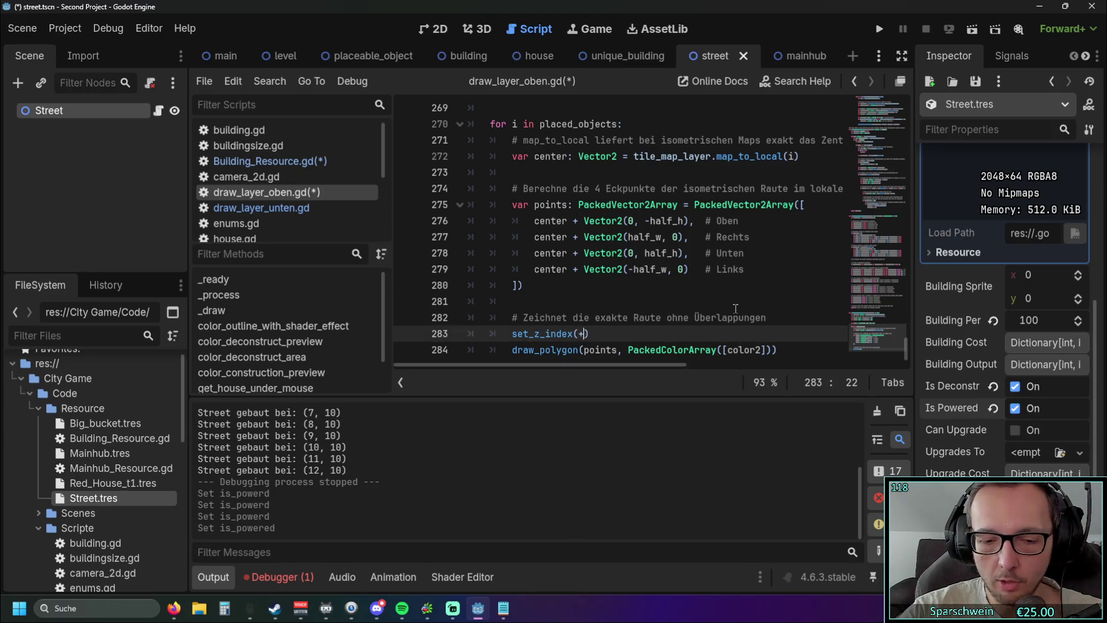
key("BackSpace")
left_click(708, 291)
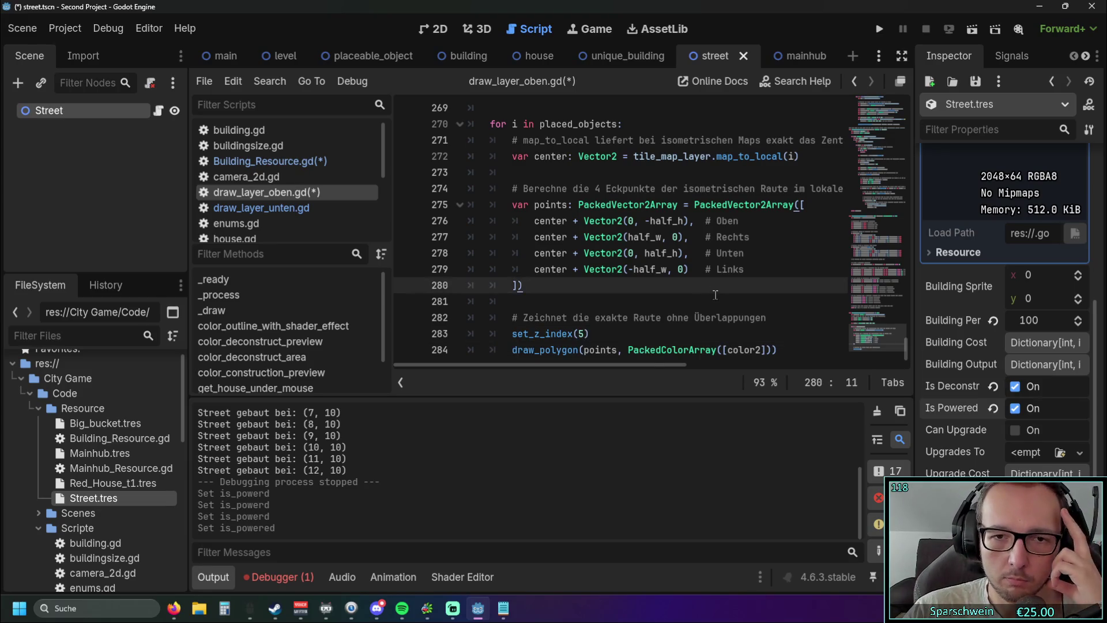
scroll(712, 297, "up", 2)
scroll(712, 297, "up", 3)
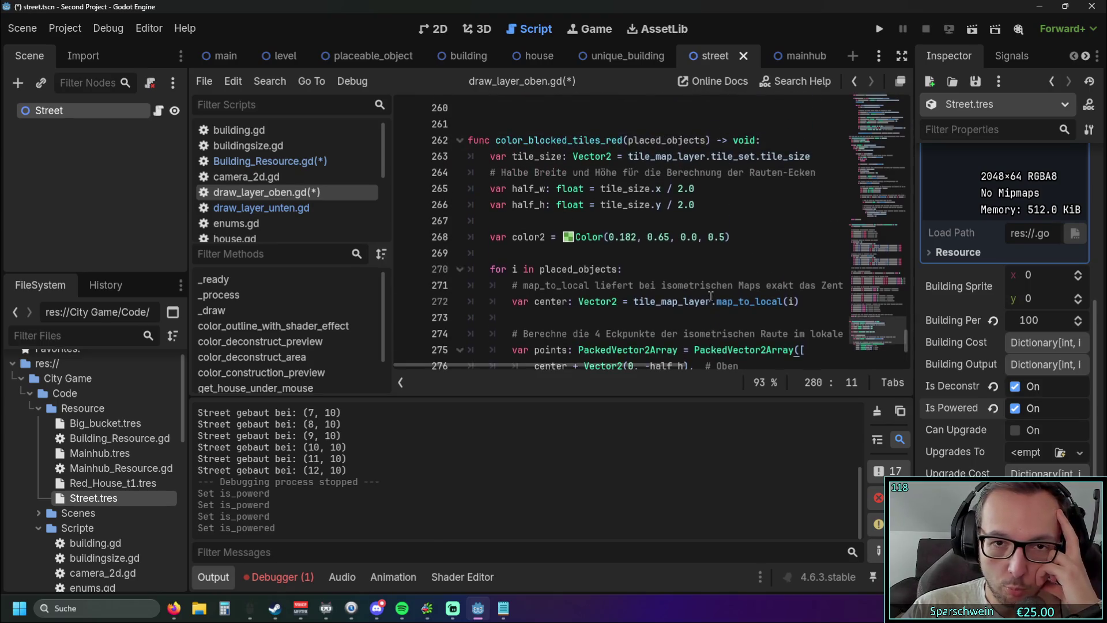
Replace blocked_tiles_red on line 262 with powered_streets_green, naming the function color_powered_streets_green
scroll(688, 297, "up", 1)
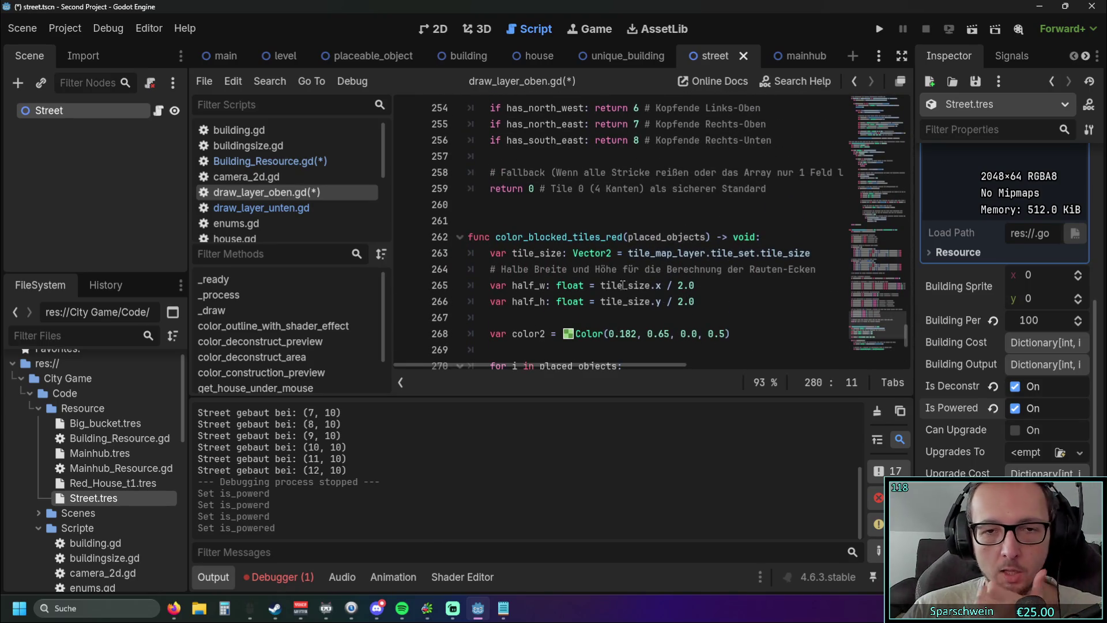
left_click_drag(529, 237, 625, 239)
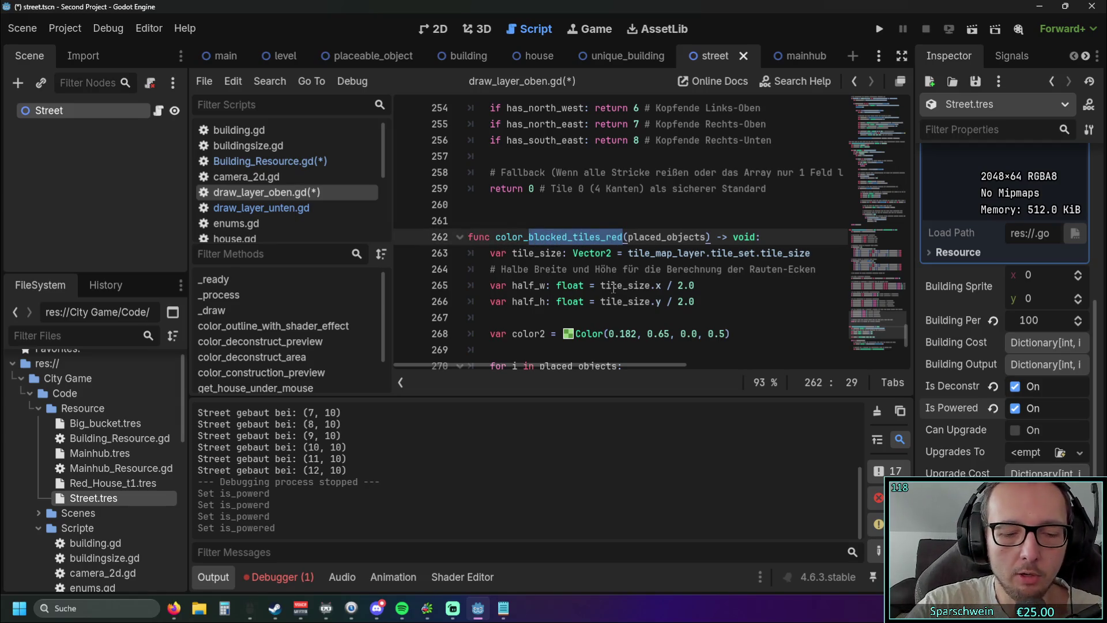
type("power")
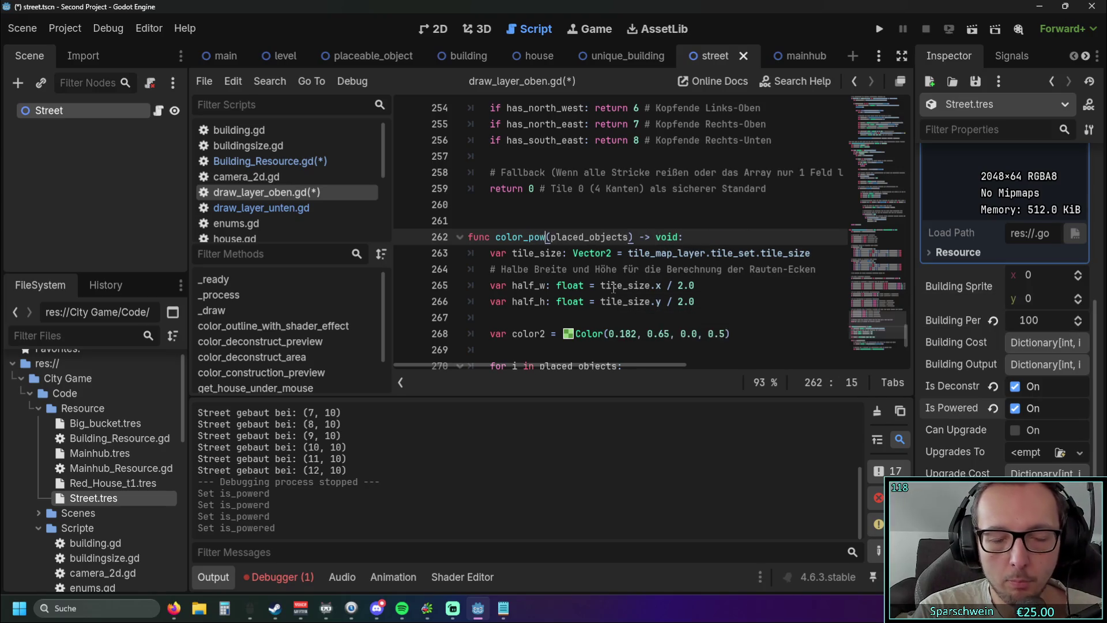
type("ed")
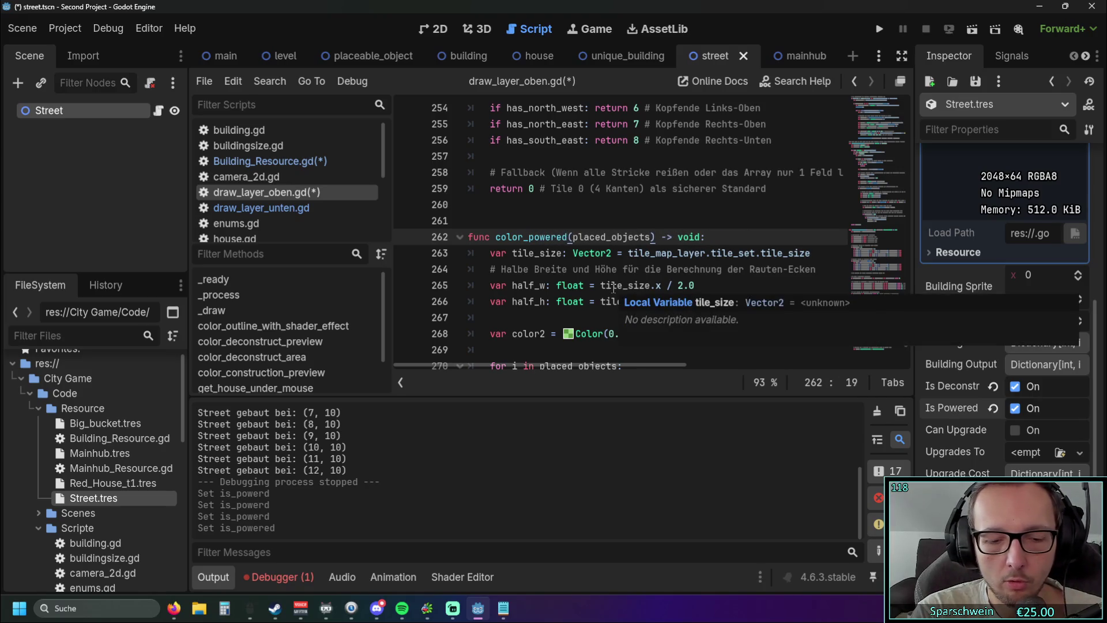
type("_streets")
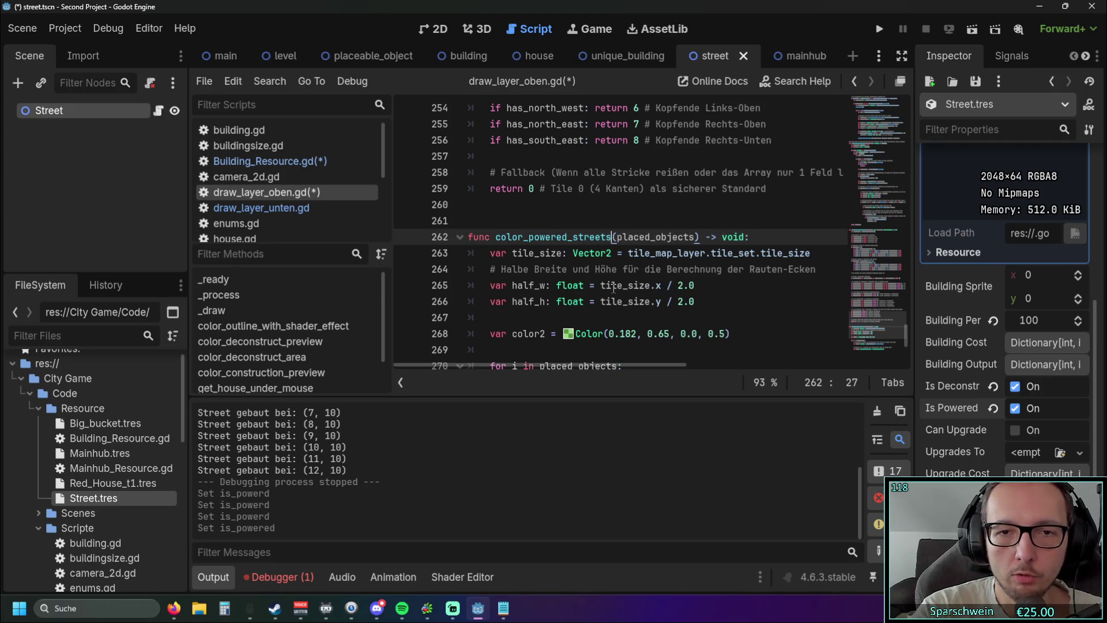
type("_green")
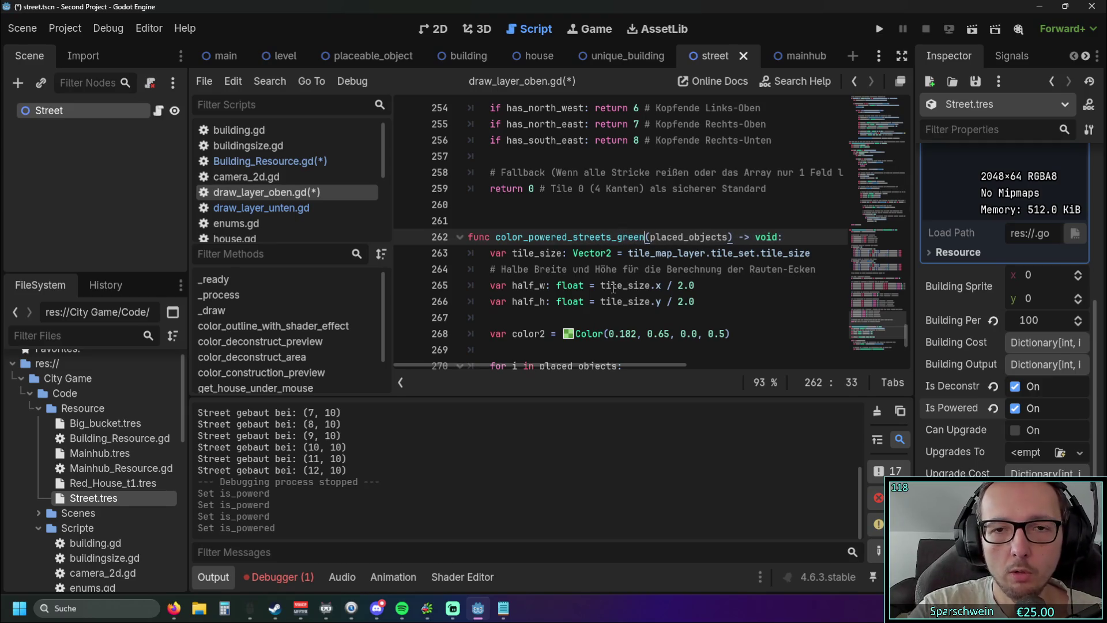
key("Down")
key("Down")
key("Down")
key("End")
mouse_move(573, 365)
left_mouse_down()
mouse_move(590, 364)
mouse_move(566, 367)
left_mouse_up()
scroll(695, 268, "down", 1)
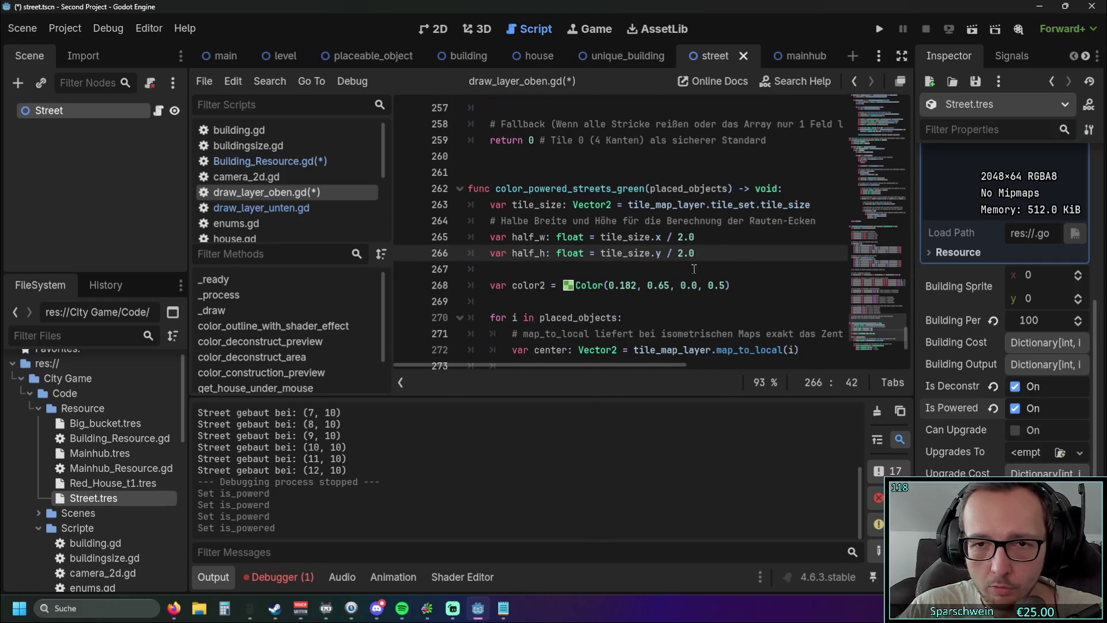
scroll(758, 211, "down", 1)
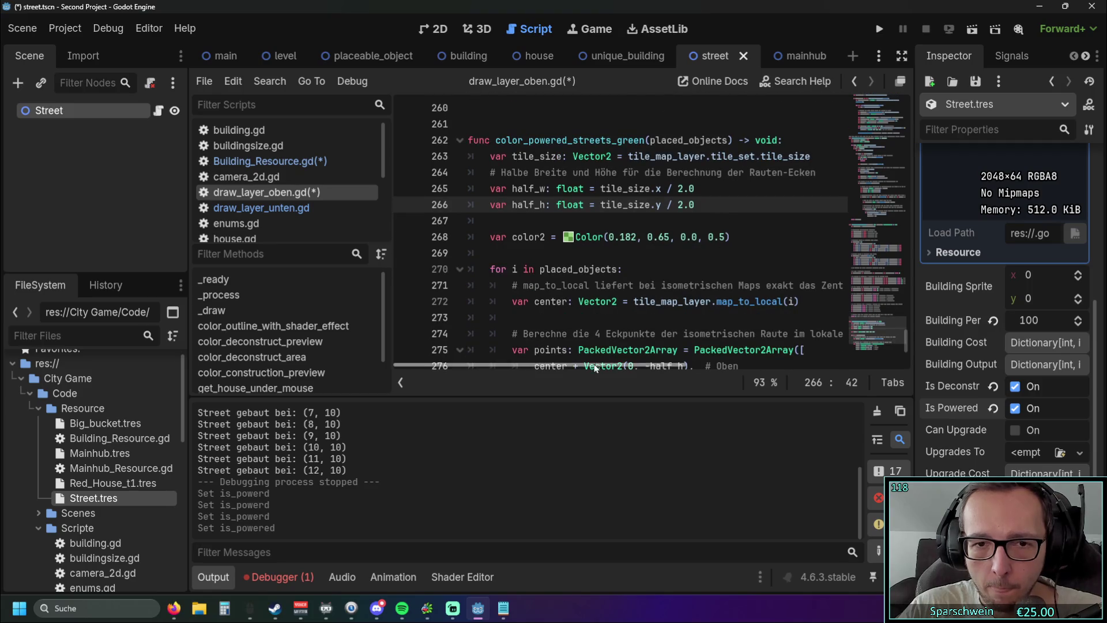
scroll(583, 342, "down", 1)
mouse_move(531, 363)
left_mouse_down()
mouse_move(548, 363)
mouse_move(495, 364)
left_mouse_up()
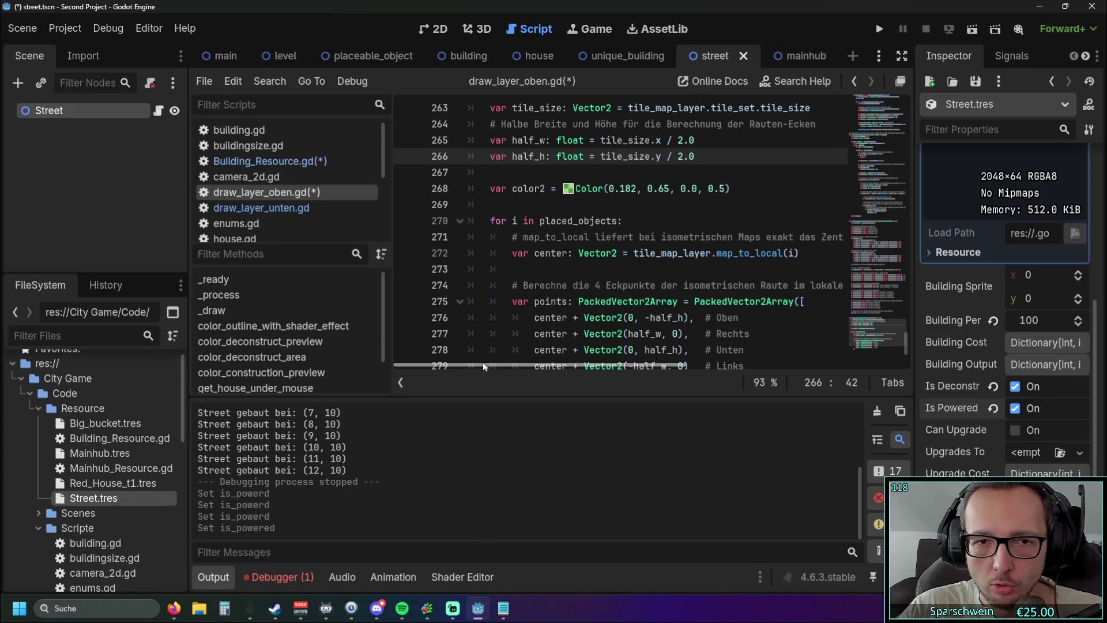
left_click(618, 221)
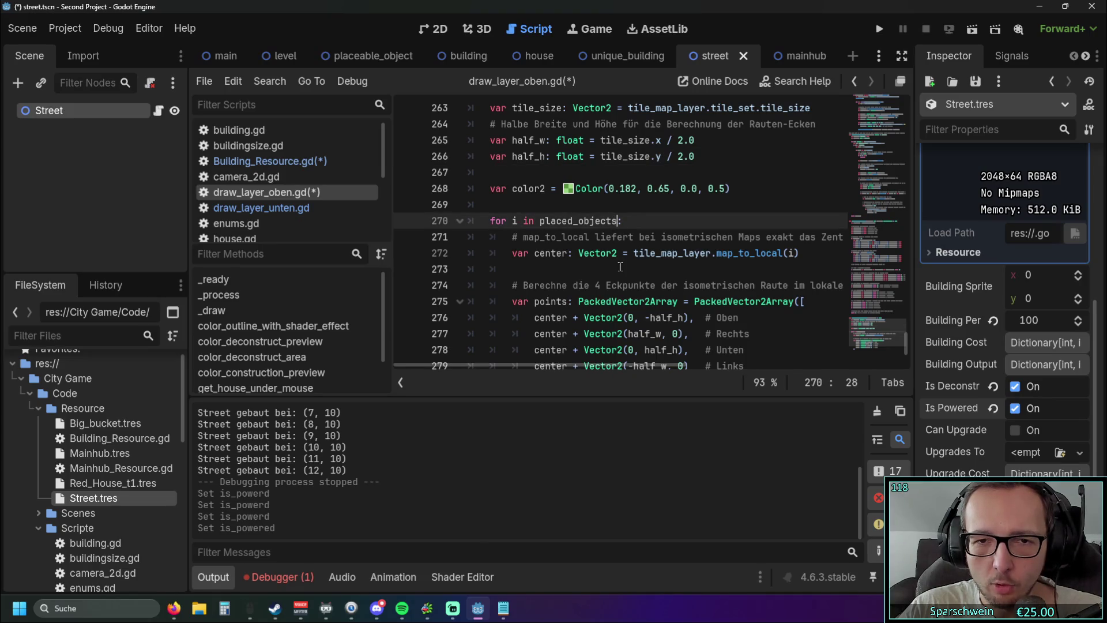
scroll(643, 306, "down", 1)
scroll(614, 326, "up", 1)
scroll(546, 357, "down", 2)
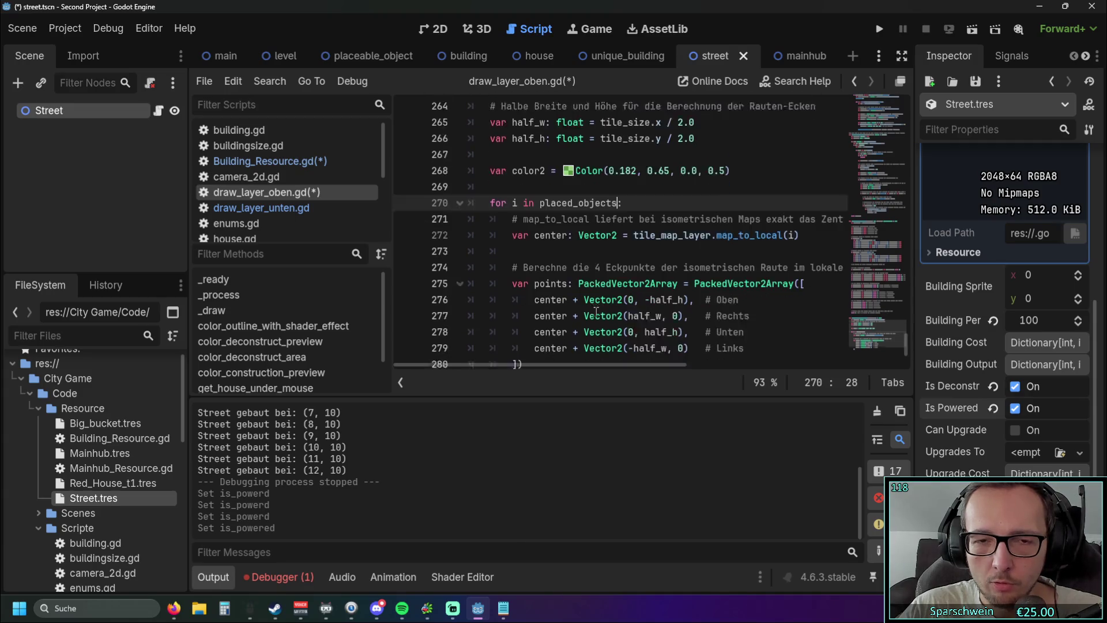
scroll(596, 311, "up", 3)
scroll(596, 311, "down", 1)
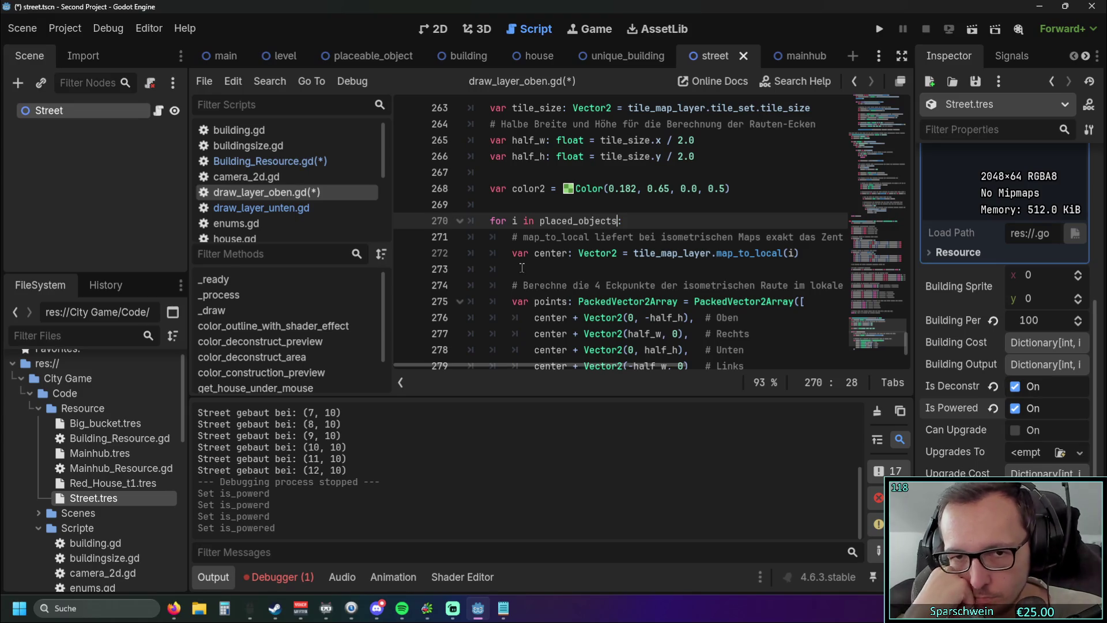
scroll(522, 268, "down", 2)
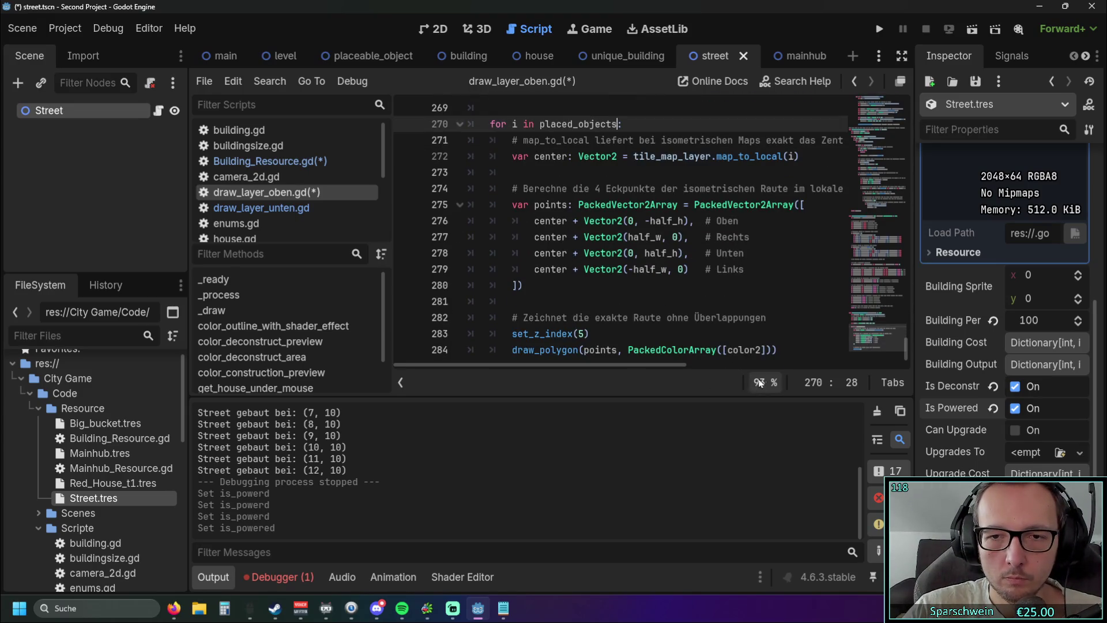
Try [tile] and [i] indexing on placed_objects in the loop header, then remove it again
left_click(783, 348)
mouse_move(783, 348)
left_mouse_down()
mouse_move(364, 163)
mouse_move(380, 146)
left_mouse_up()
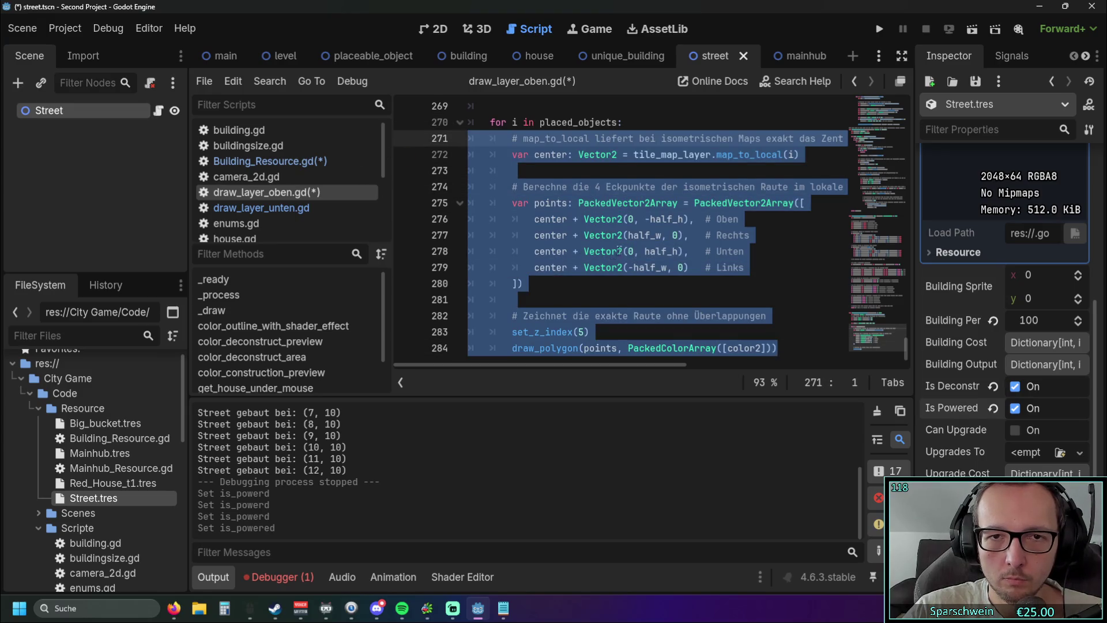
scroll(620, 250, "up", 1)
left_click(645, 167)
key("Return")
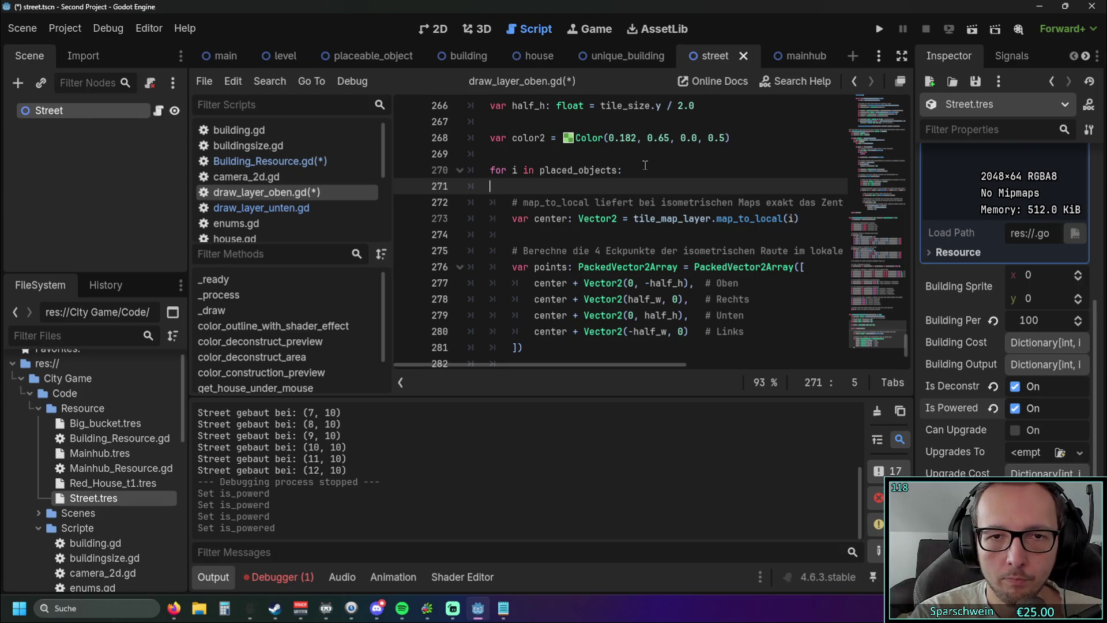
key("ctrl+z")
type("[")
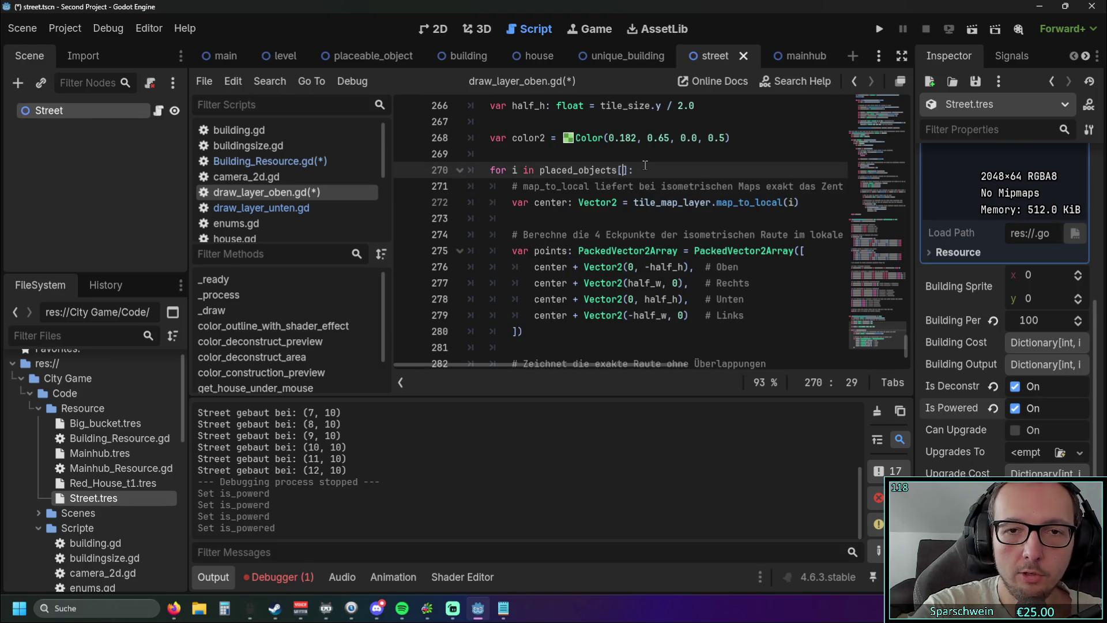
type("tile")
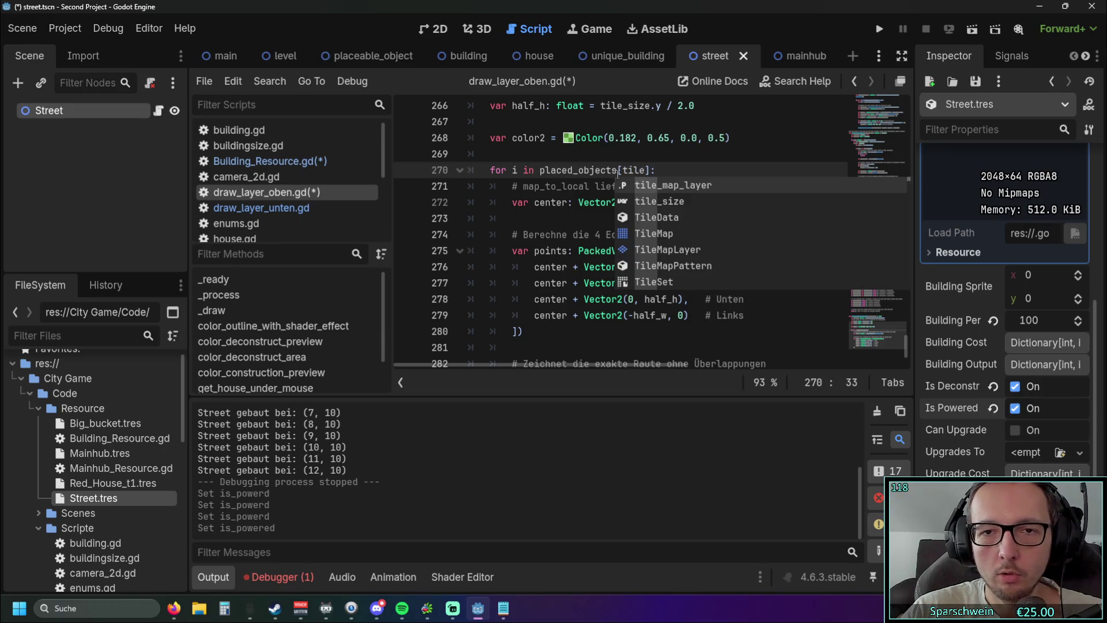
scroll(592, 203, "up", 2)
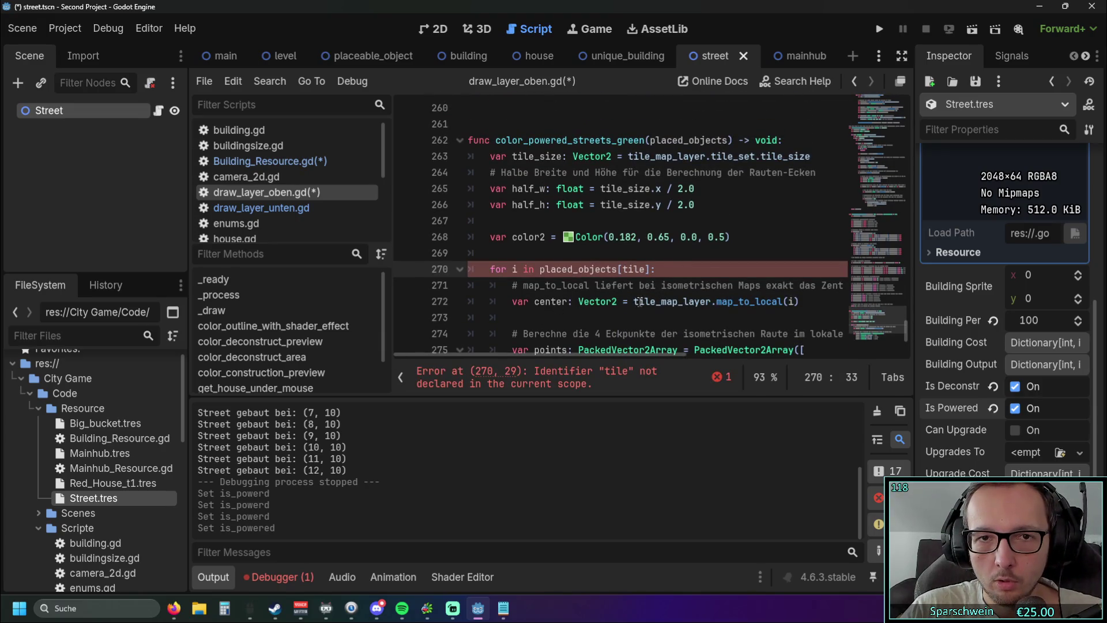
scroll(702, 269, "down", 1)
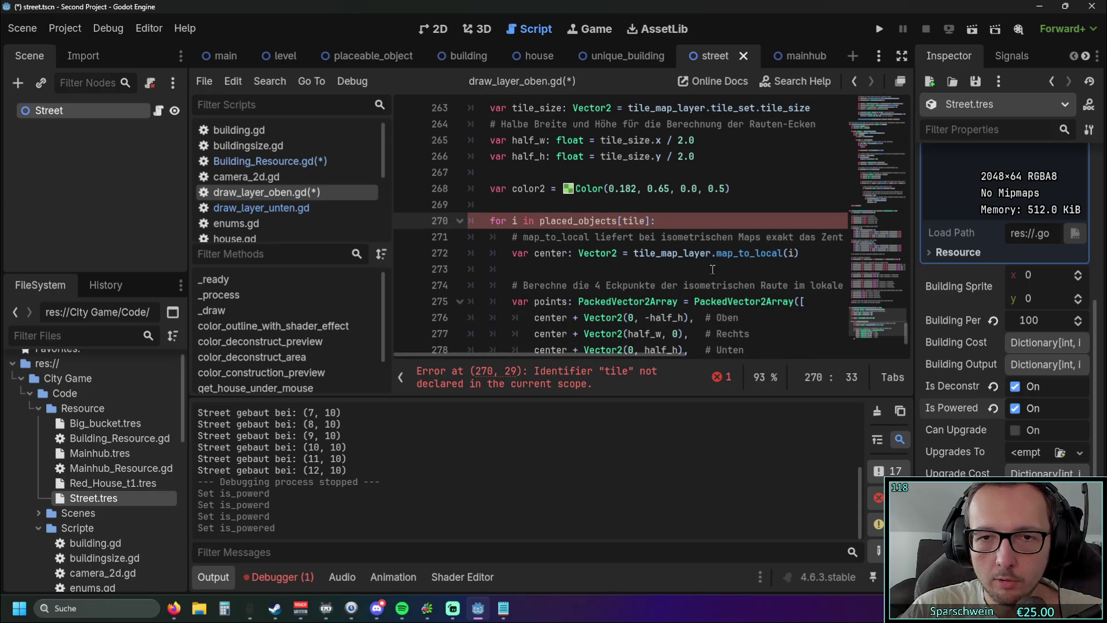
key("BackSpace")
key("BackSpace")
key("BackSpace")
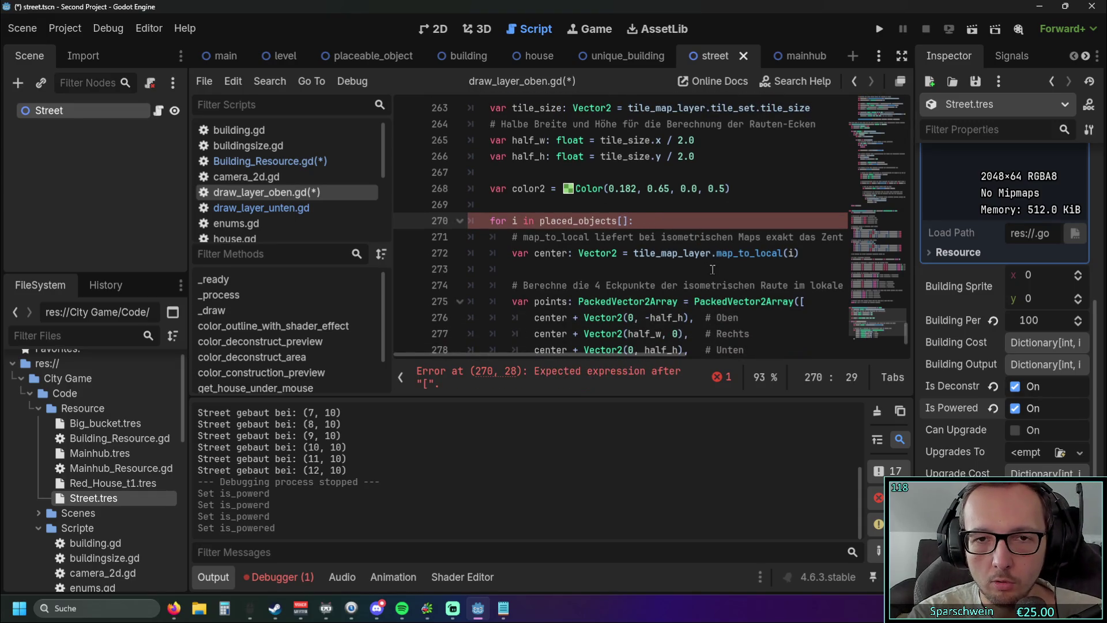
key("BackSpace")
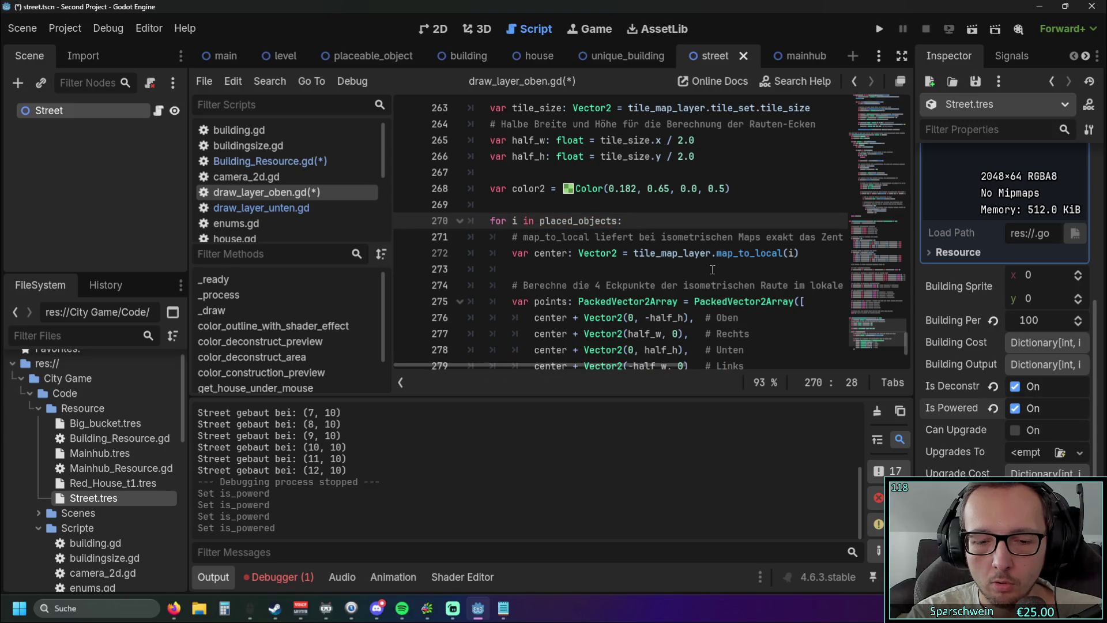
type("[i")
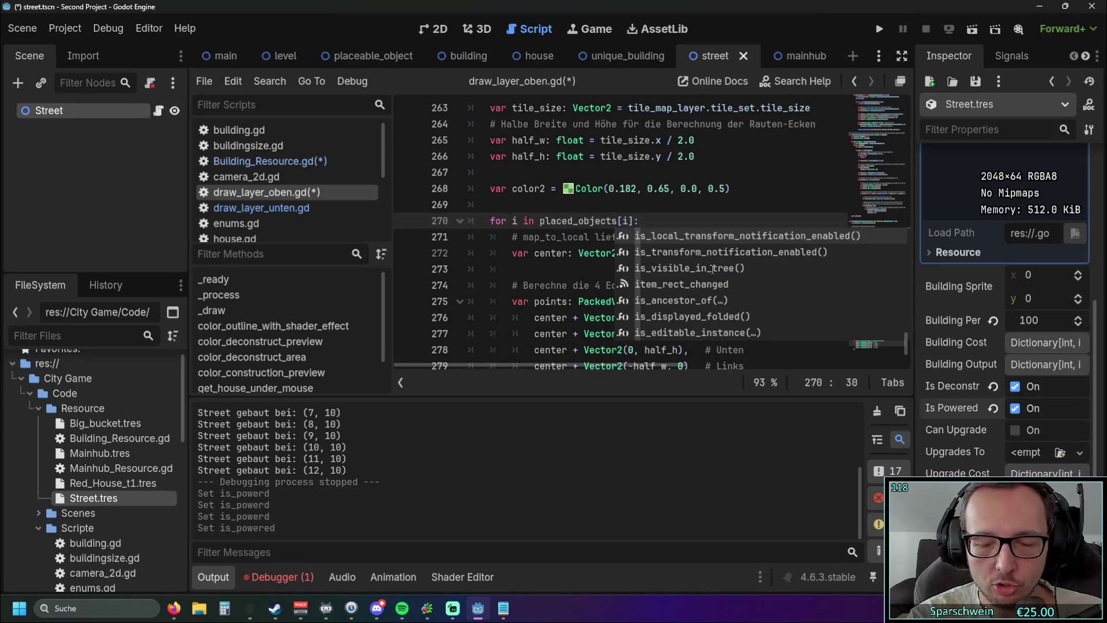
type("]")
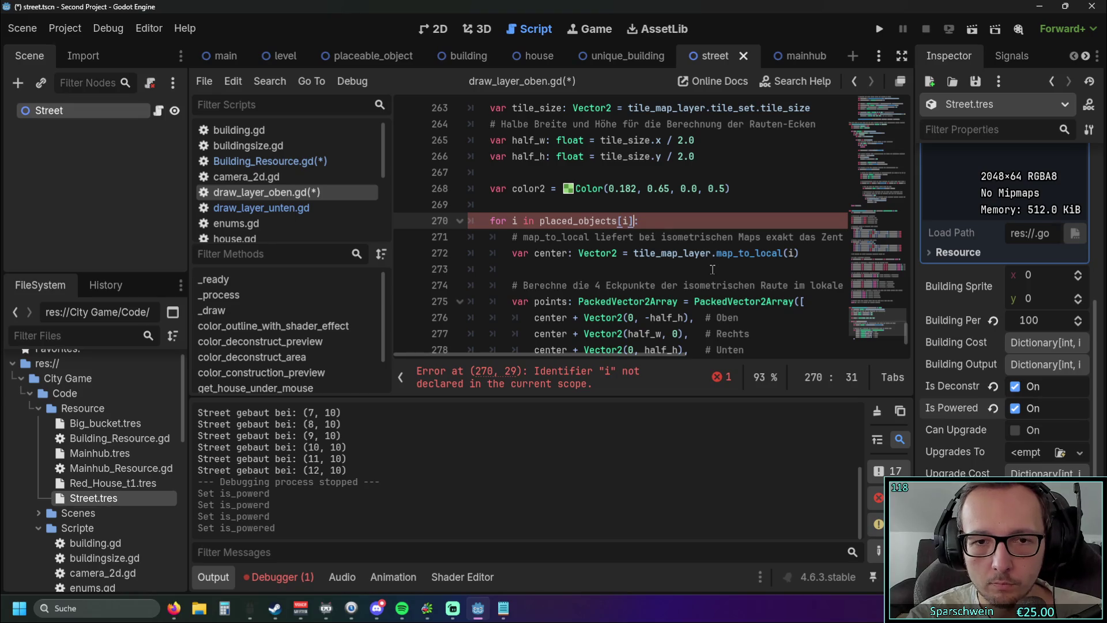
key("BackSpace")
key("BackSpace")
key("BackSpace")
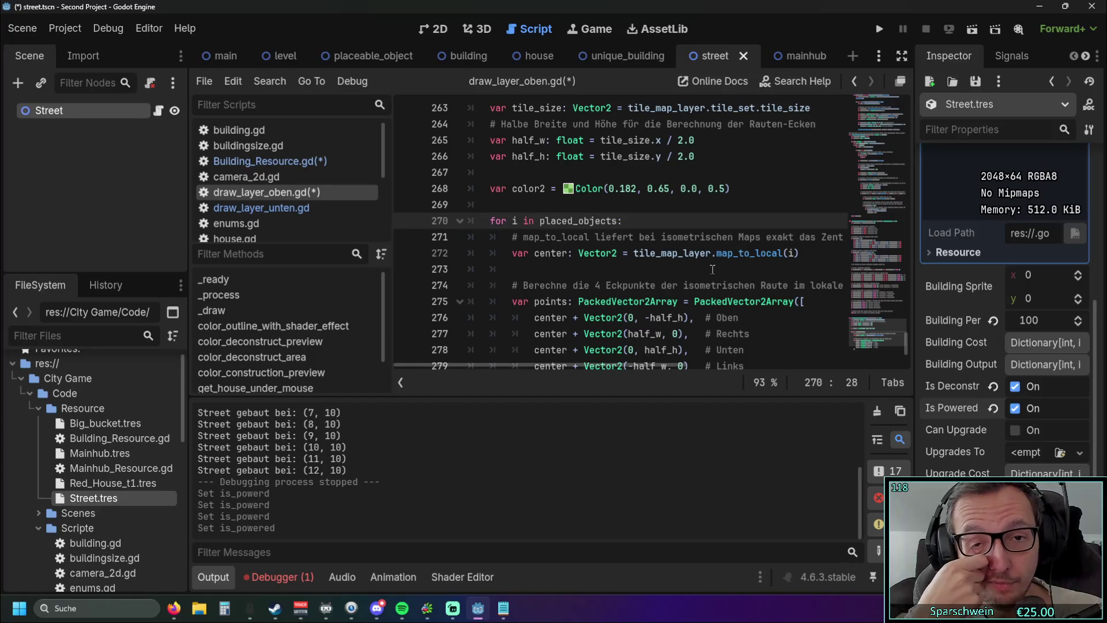
Restore the loop header's colon and start a print("hi") line inside the loop
type(":")
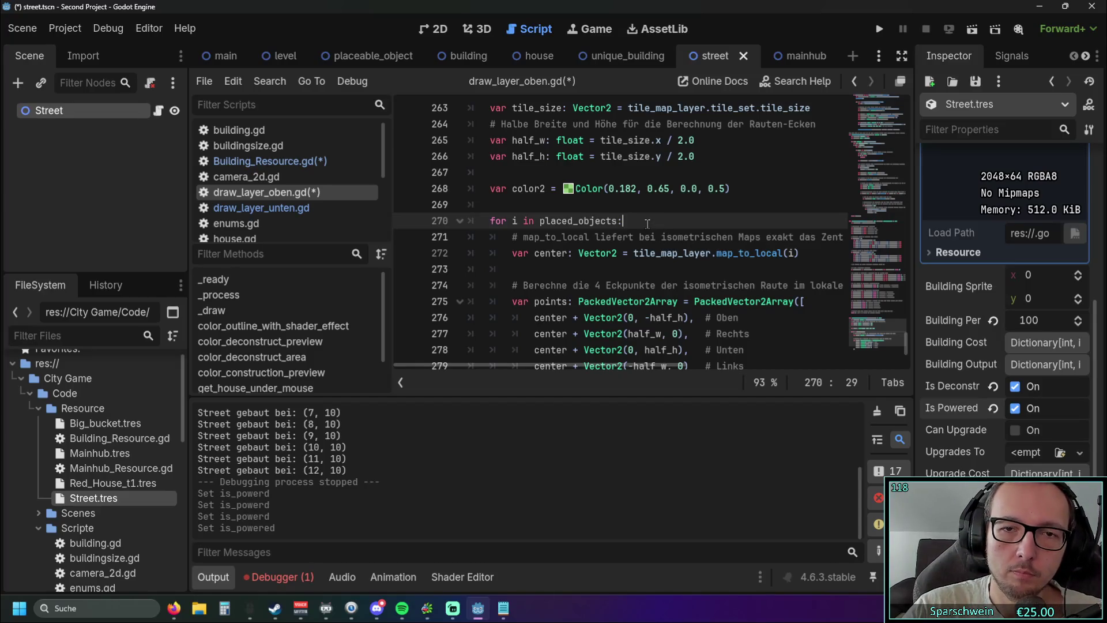
key("Return")
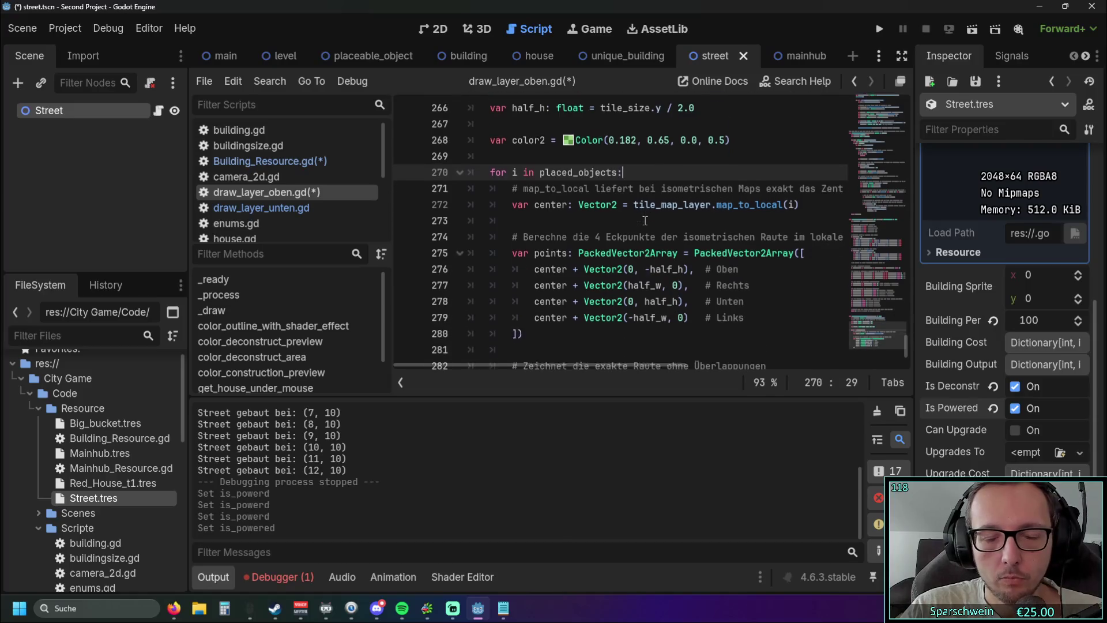
type("print(")
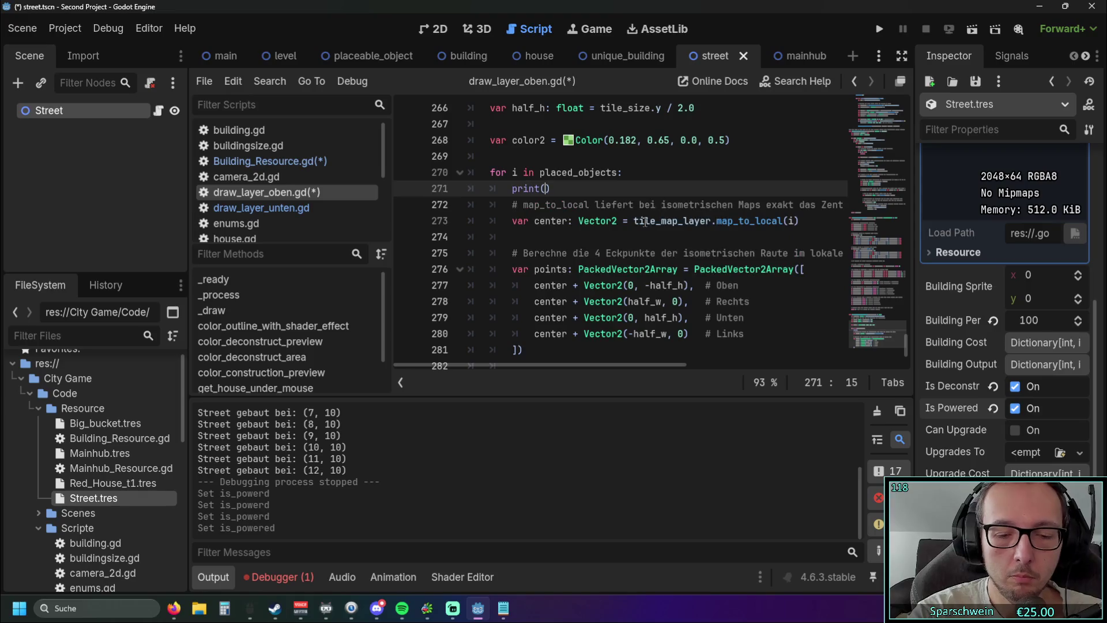
type("\"")
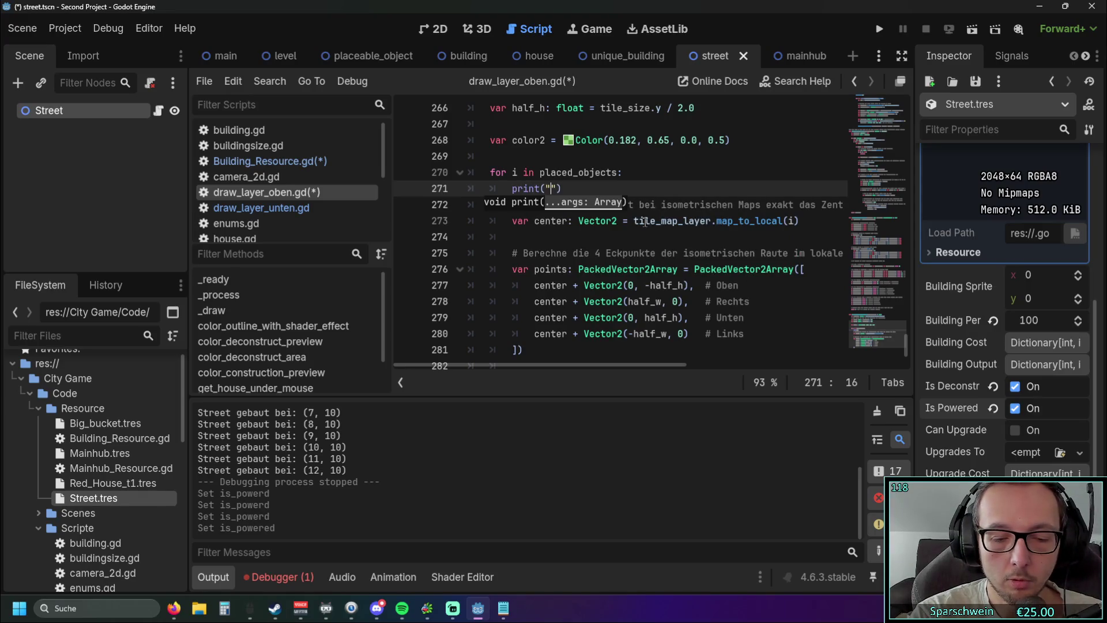
type("hi")
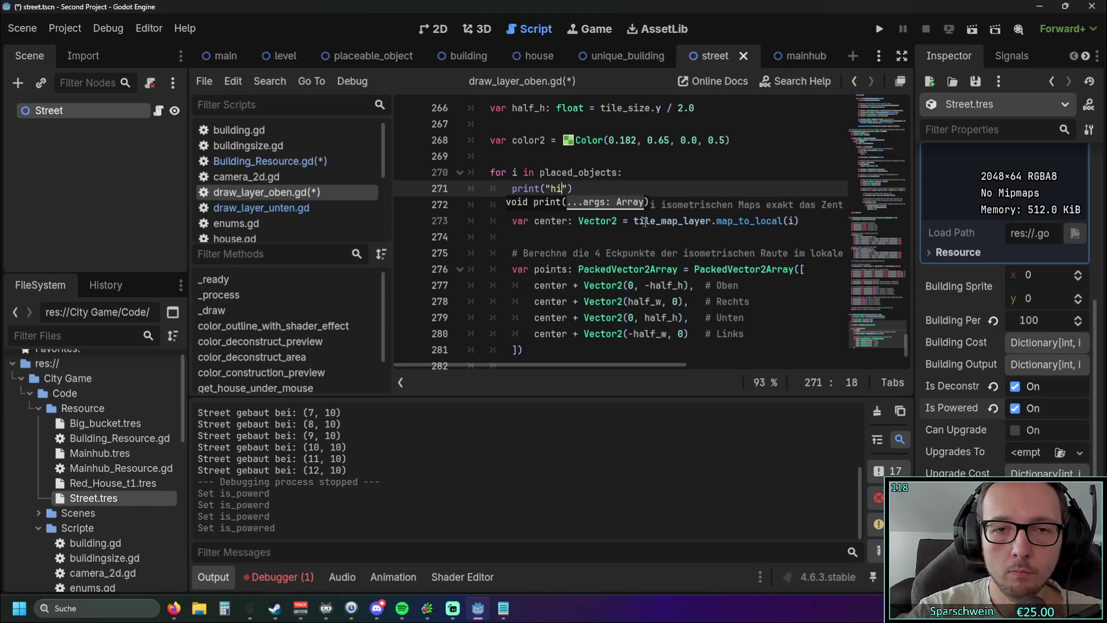
Run the game, place one Red House at (3, 6), and exit build mode
left_click(879, 28)
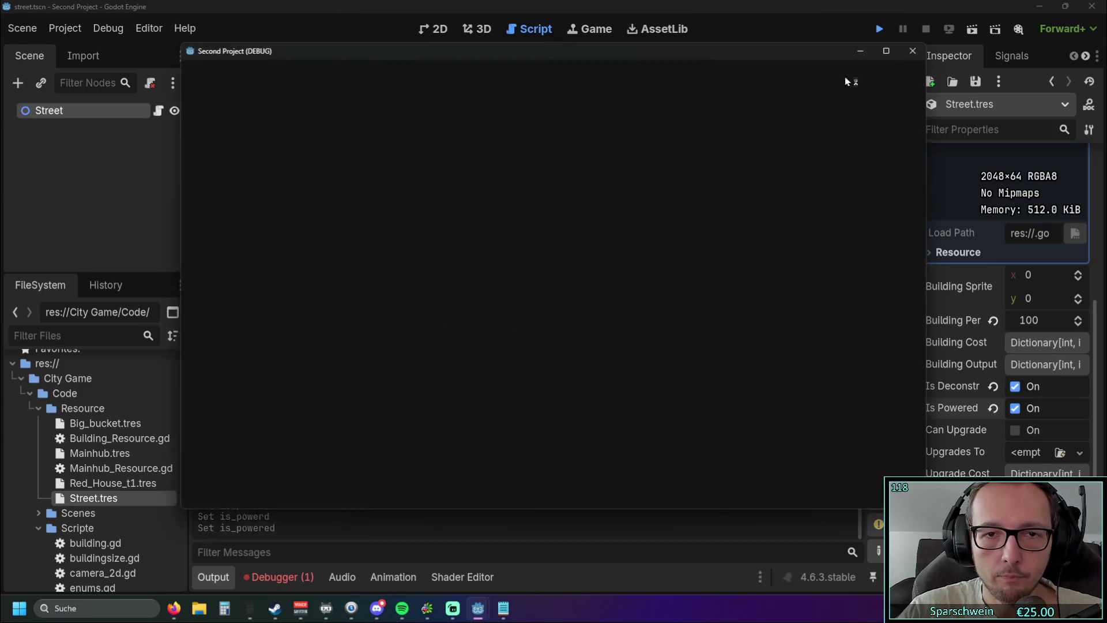
left_click(739, 467)
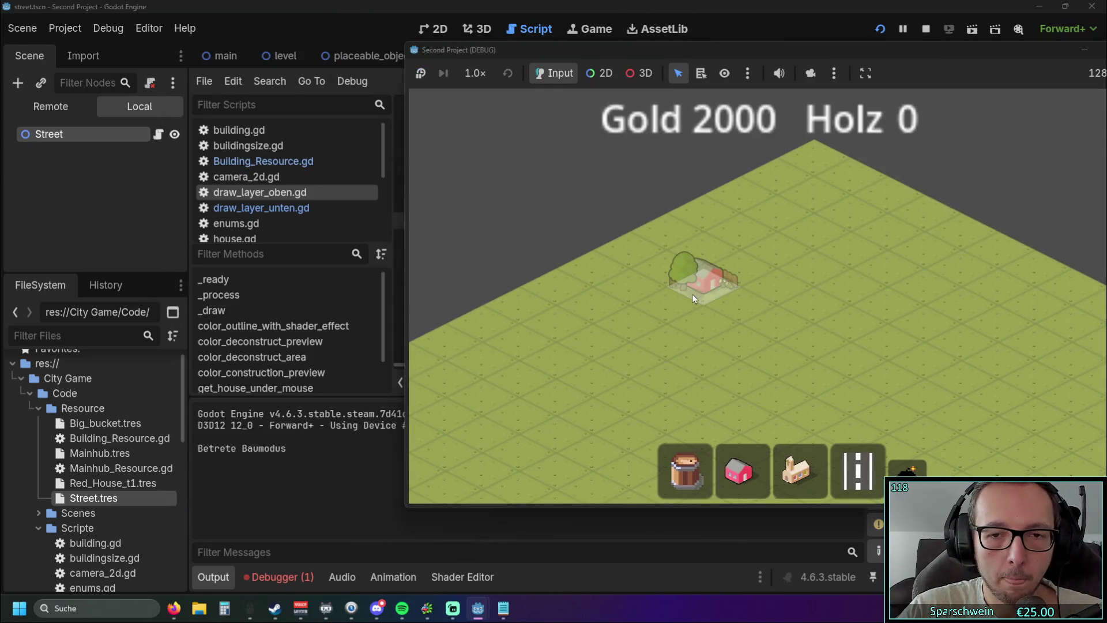
left_click(697, 317)
right_click(767, 353)
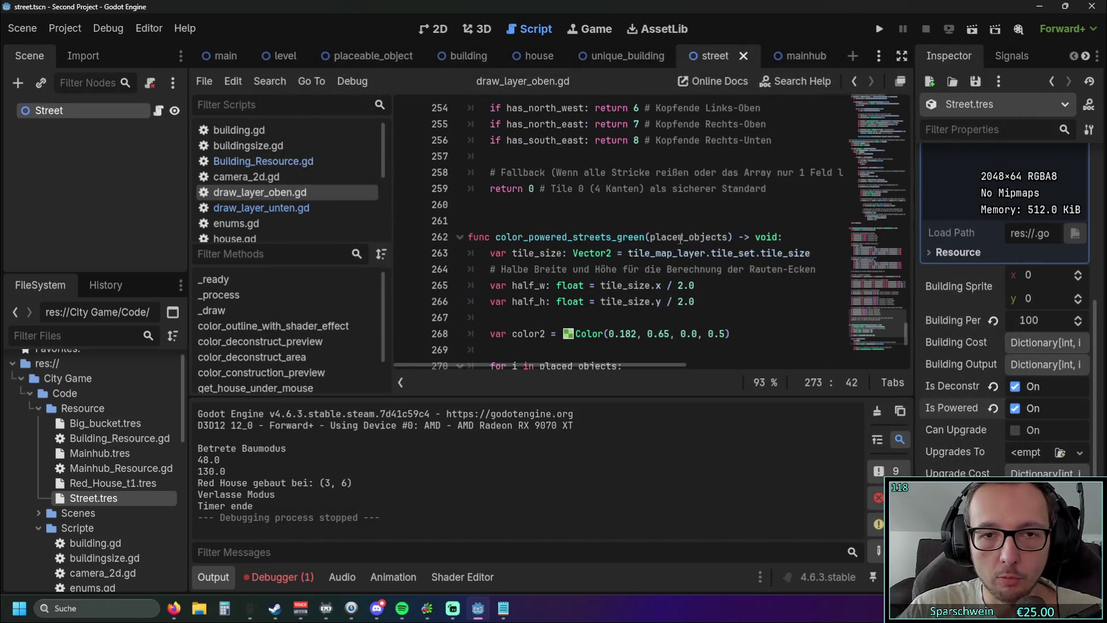
Add an argument-less color_powered_streets_green() call after color_deconstruct_area() in _draw
scroll(680, 238, "up", 5)
scroll(577, 220, "down", 6)
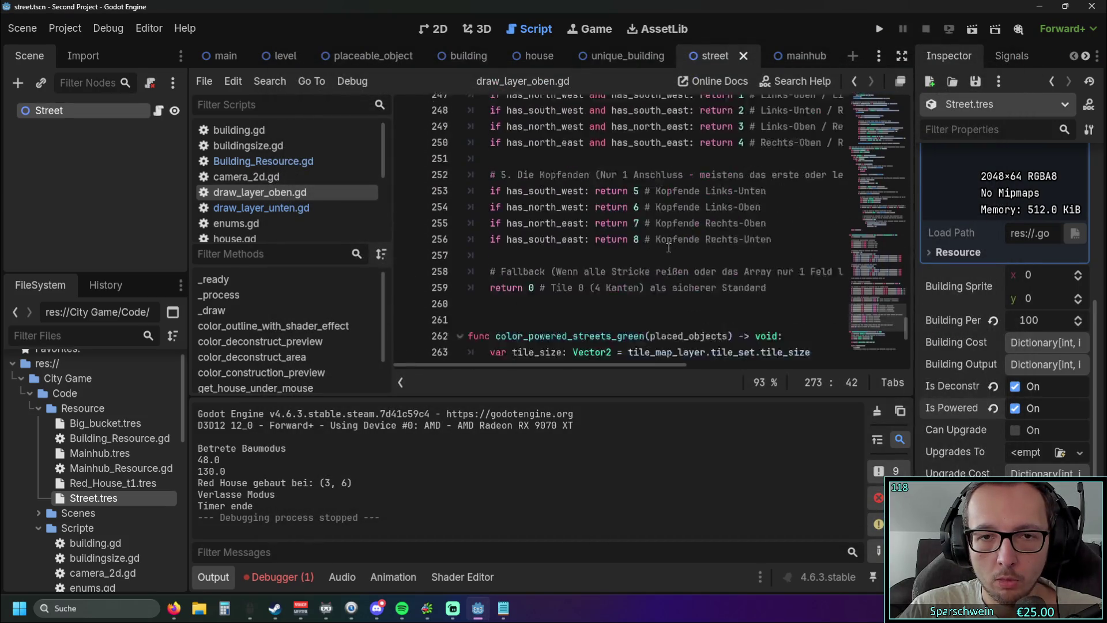
left_click_drag(495, 188, 645, 188)
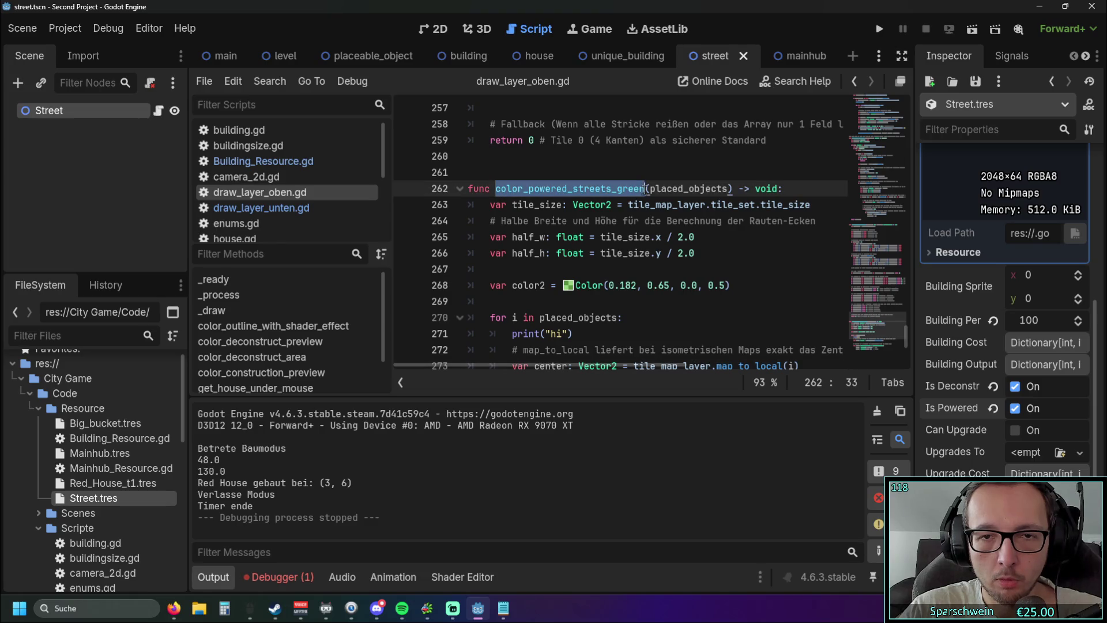
scroll(658, 219, "up", 20)
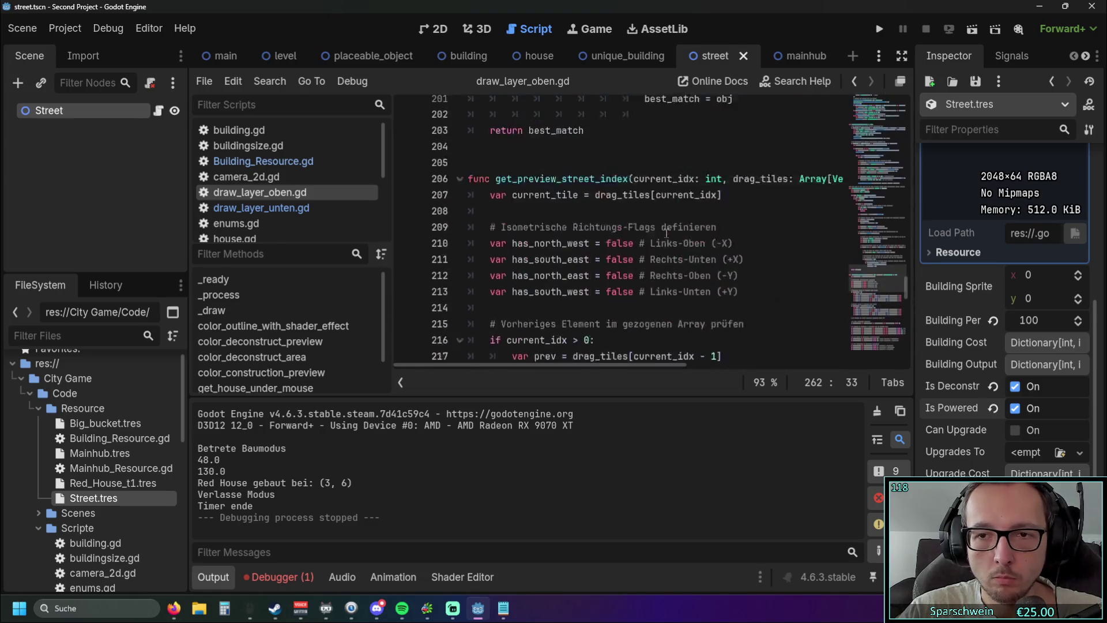
scroll(660, 229, "up", 20)
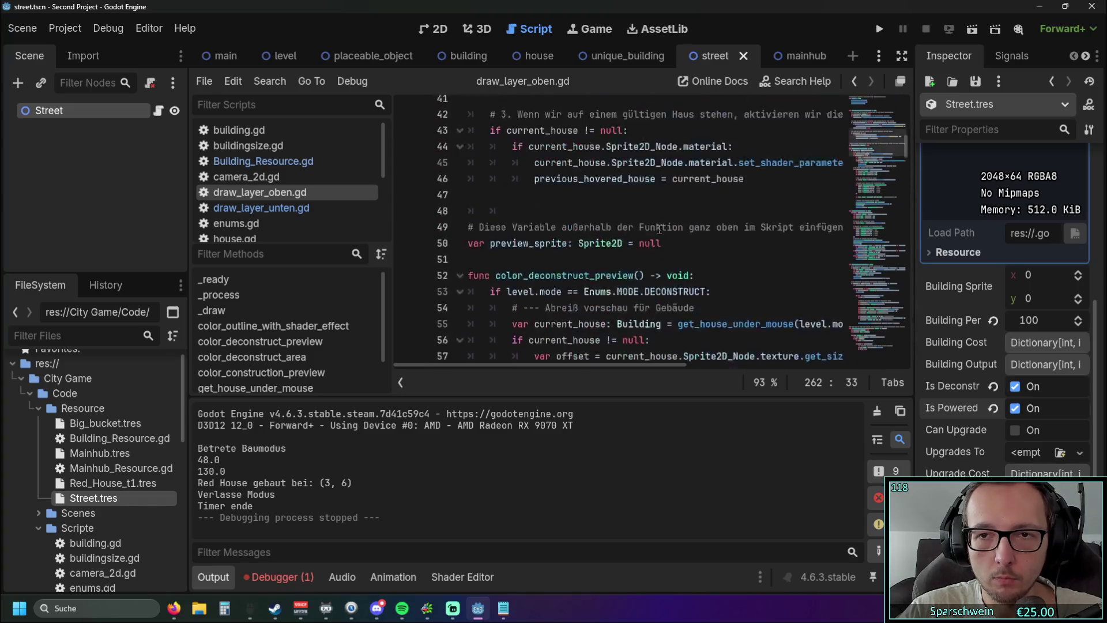
scroll(659, 230, "up", 6)
left_click(628, 253)
key("Return")
type("color_powered_streets_green")
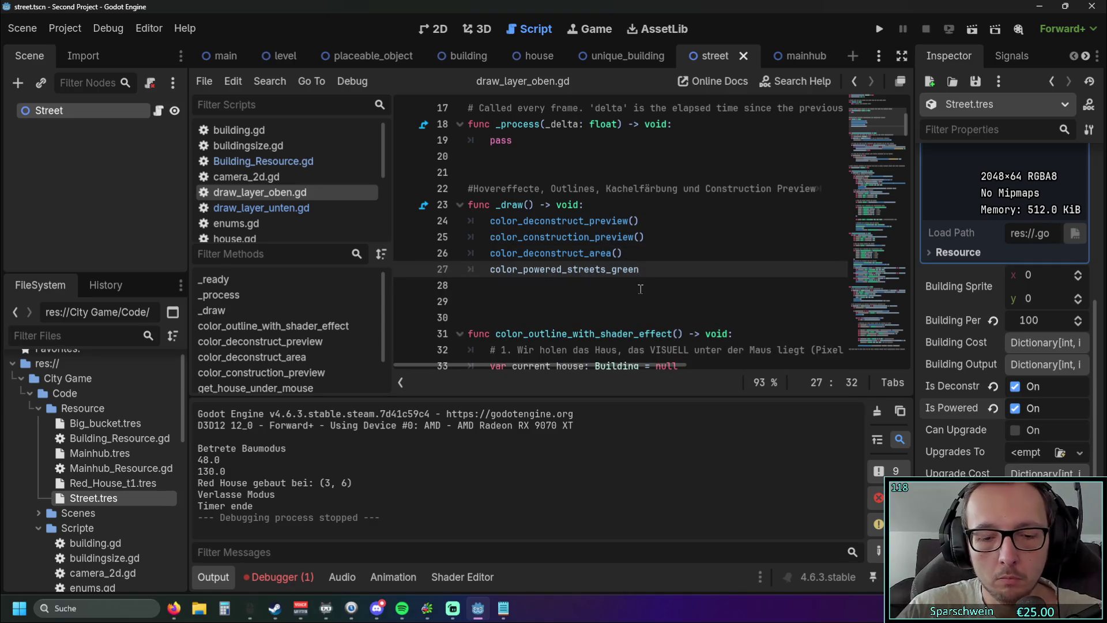
type("()")
key("Return")
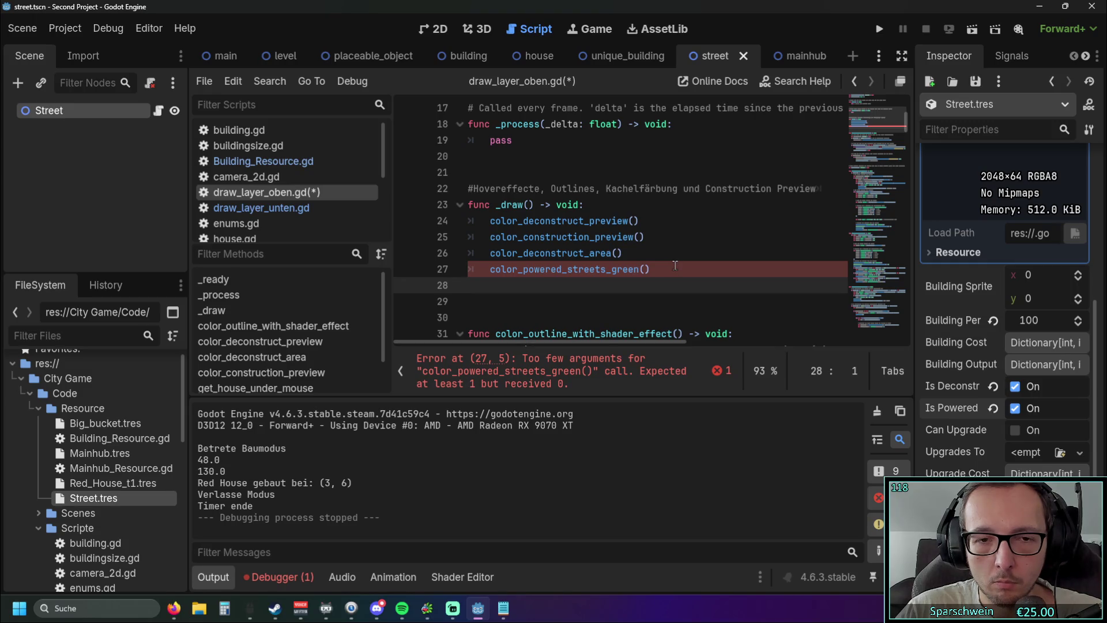
Delete the call that raised the too-few-arguments error and view draw_layer_unten.gd for reference
left_click_drag(664, 267, 439, 271)
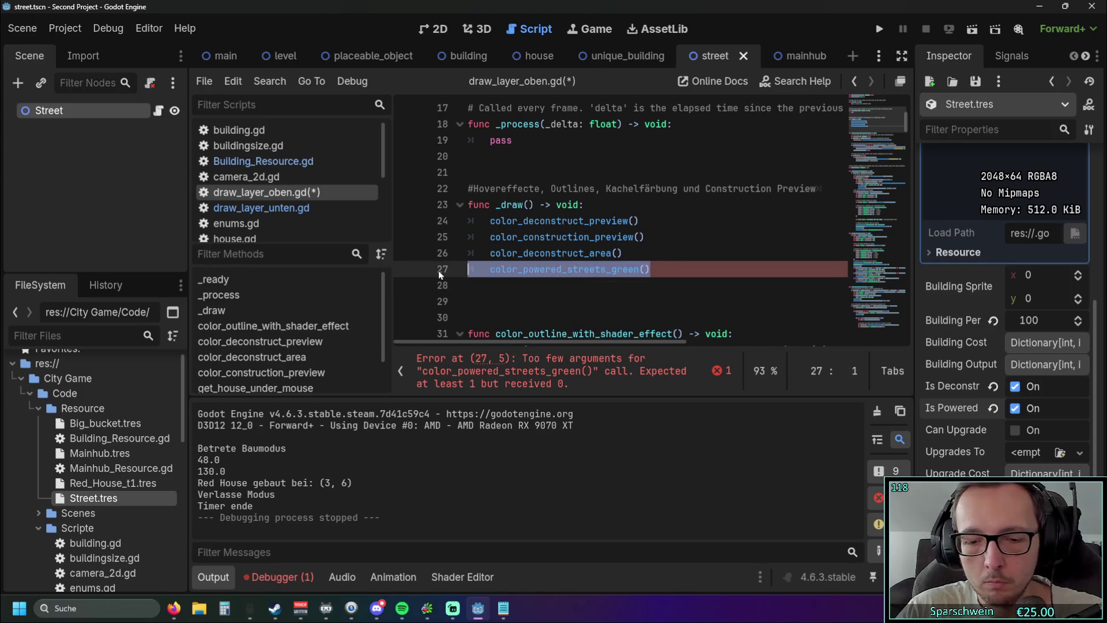
key("BackSpace")
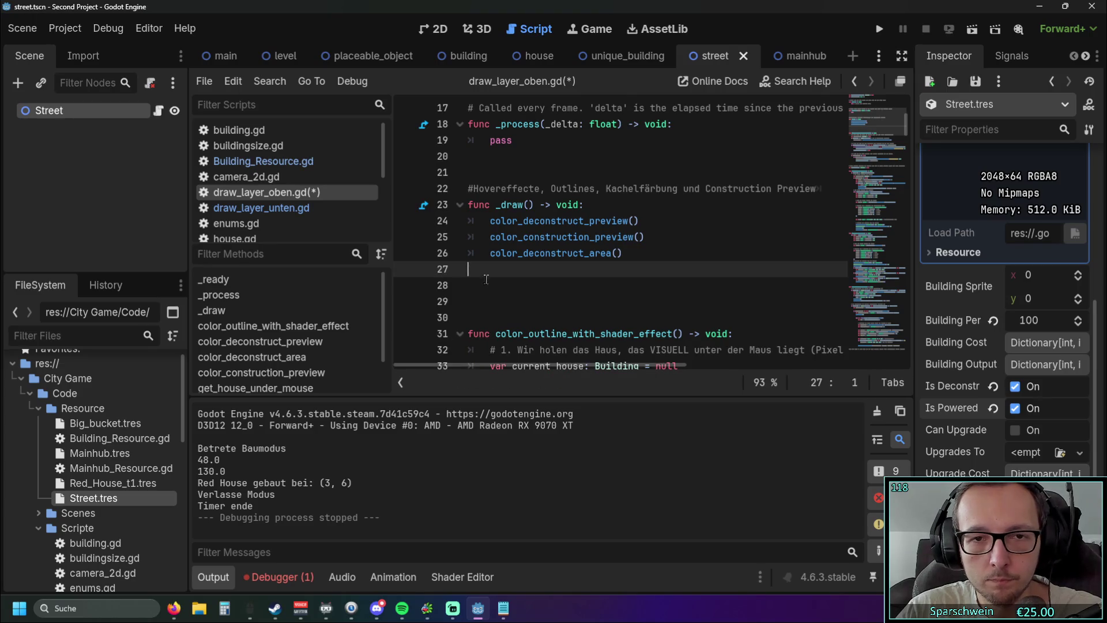
key("BackSpace")
left_click(300, 208)
scroll(671, 240, "up", 8)
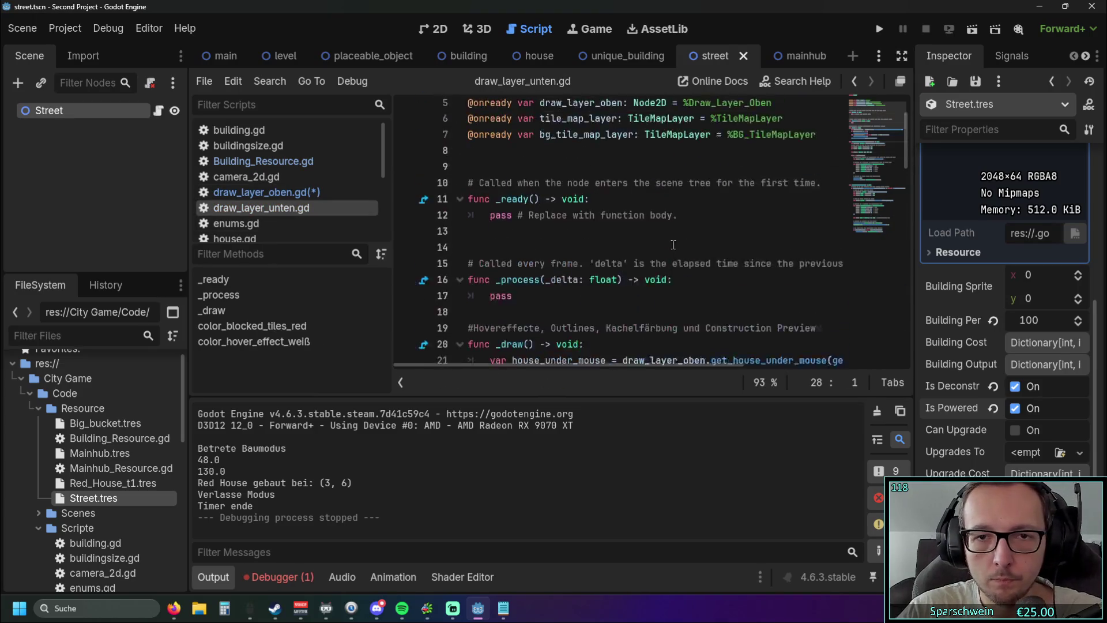
Back in draw_layer_oben.gd, add color_powered_streets_green(level.placed_objects) as line 27 of _draw
scroll(671, 240, "down", 3)
scroll(670, 240, "down", 3)
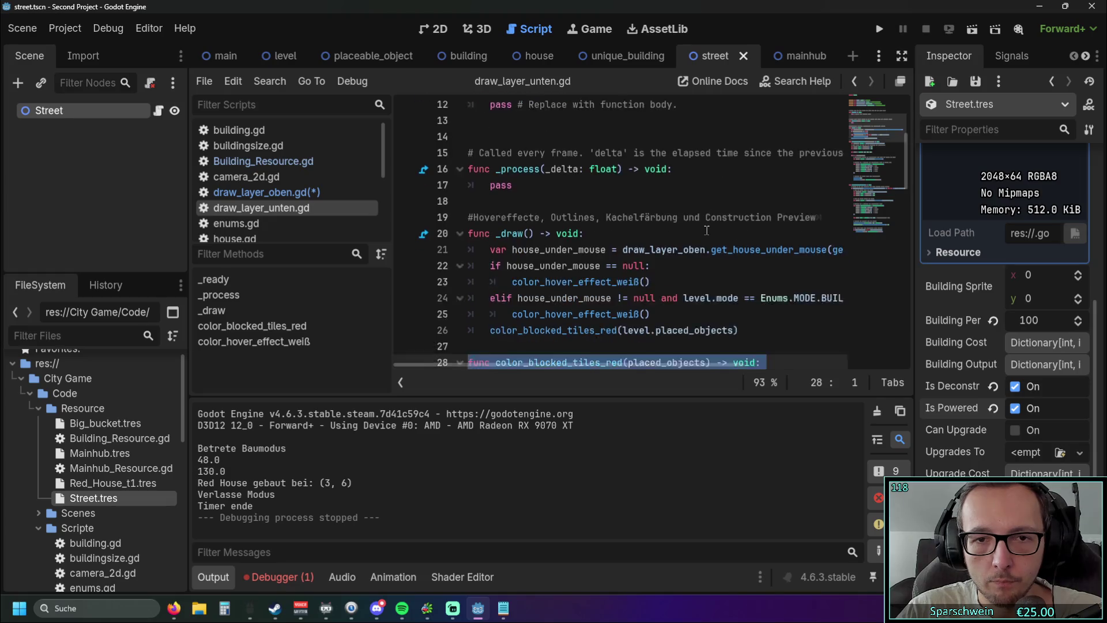
scroll(711, 226, "up", 2)
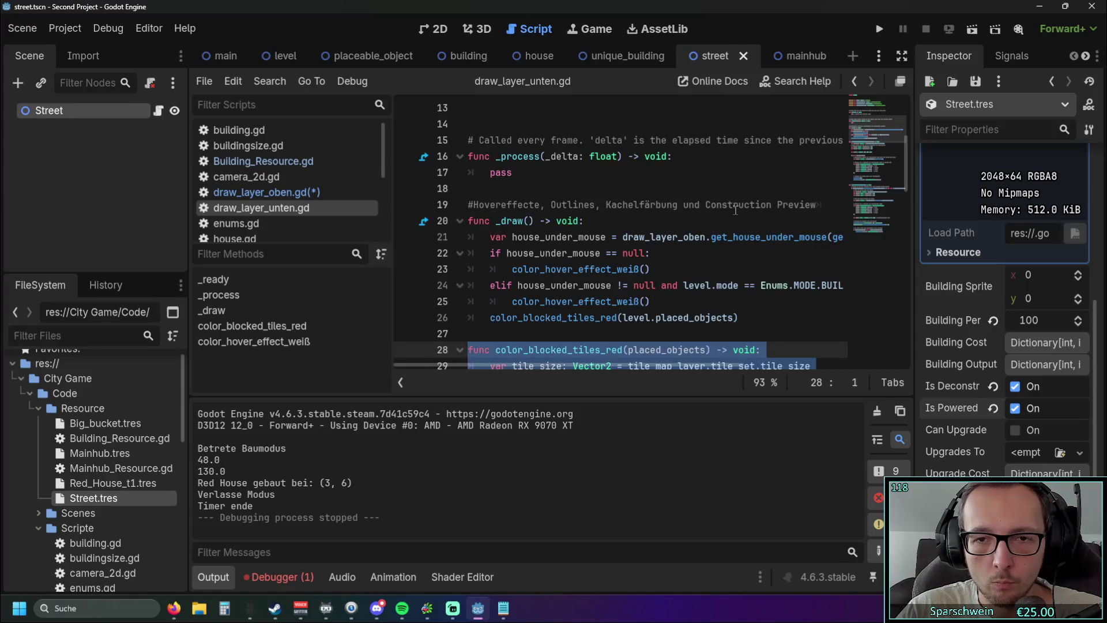
scroll(663, 277, "down", 1)
mouse_move(579, 363)
left_mouse_down()
mouse_move(701, 365)
mouse_move(541, 365)
left_mouse_up()
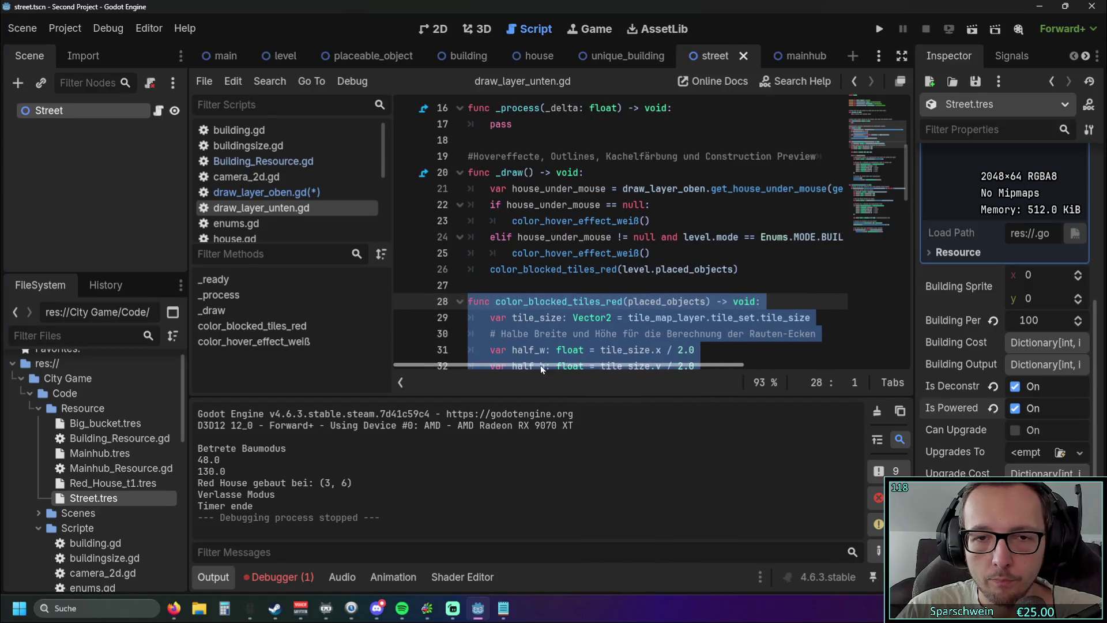
left_click(280, 201)
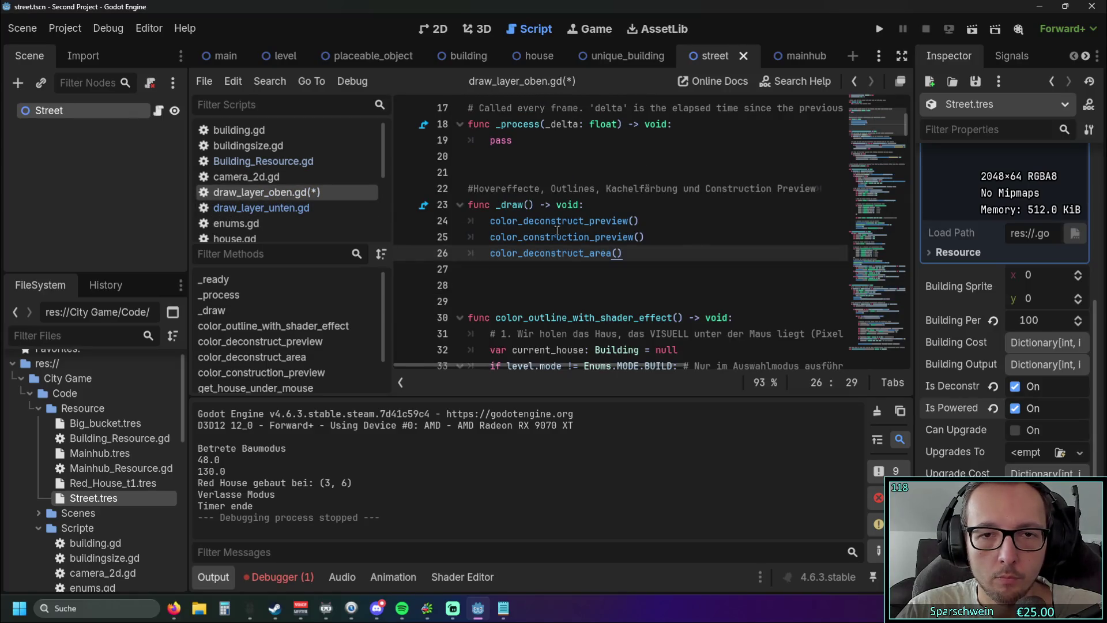
key("Return")
type("color_powered_streets_green")
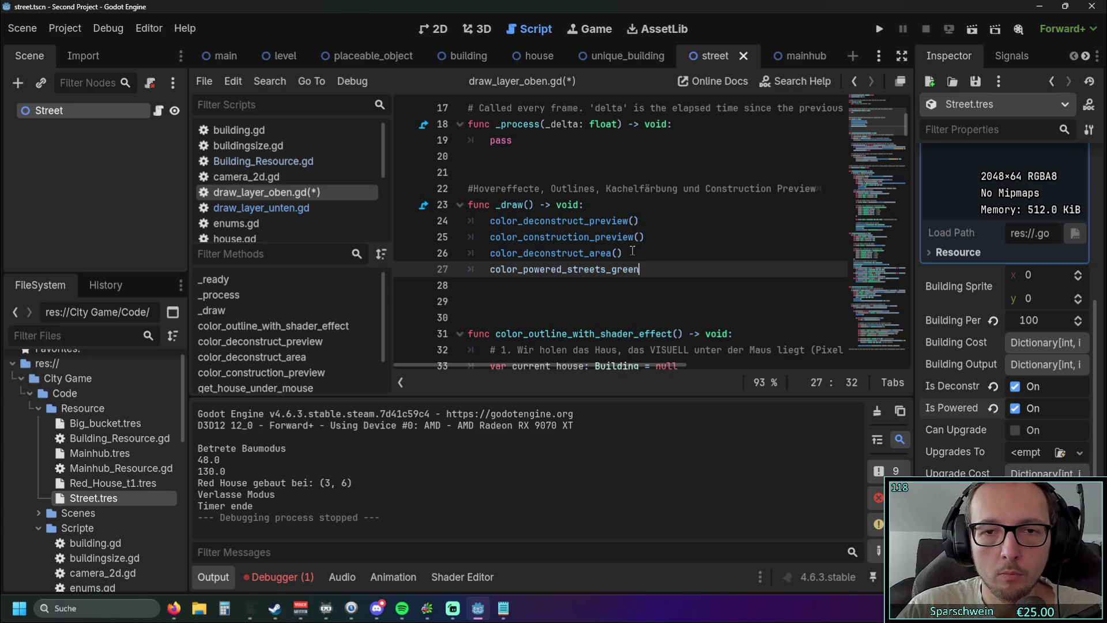
type("(level.")
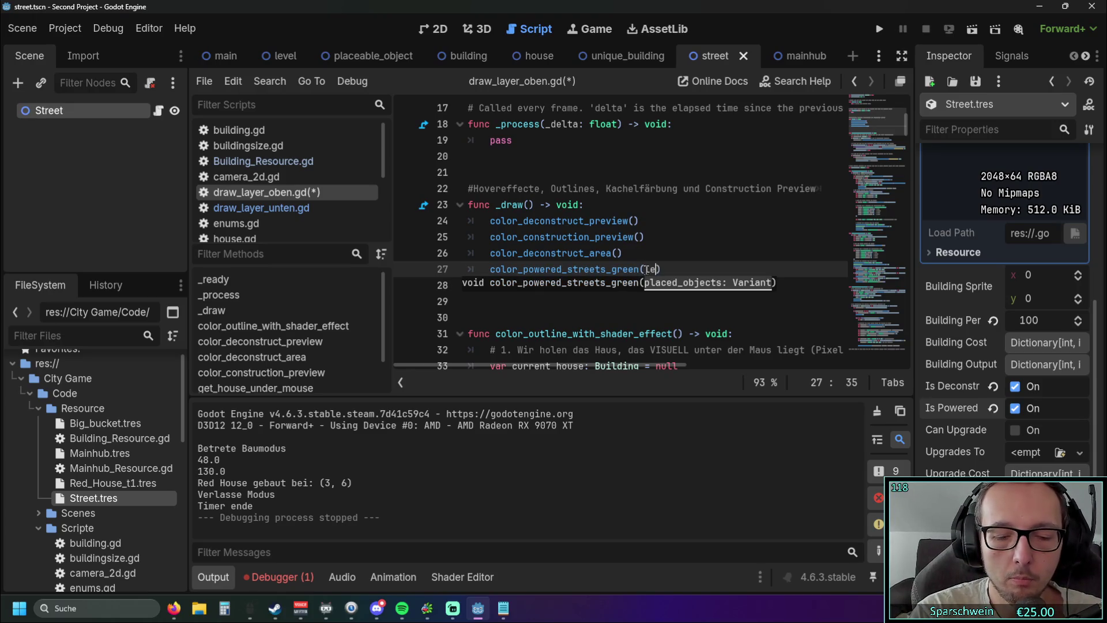
type("placed")
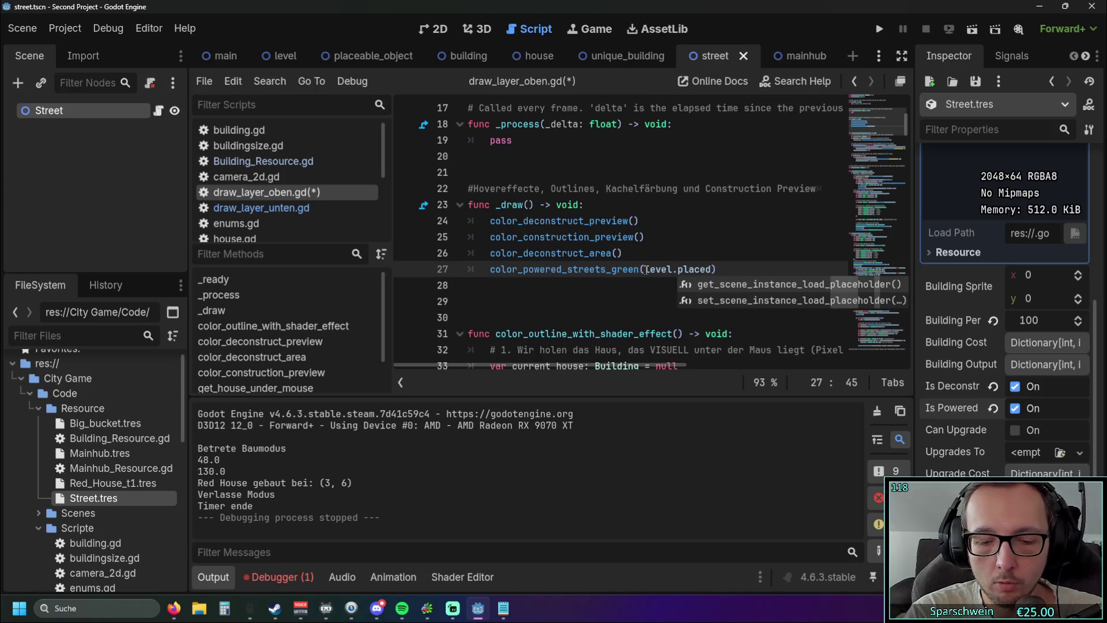
type("_objects")
Run the project (F5) to test the new call
left_click(654, 311)
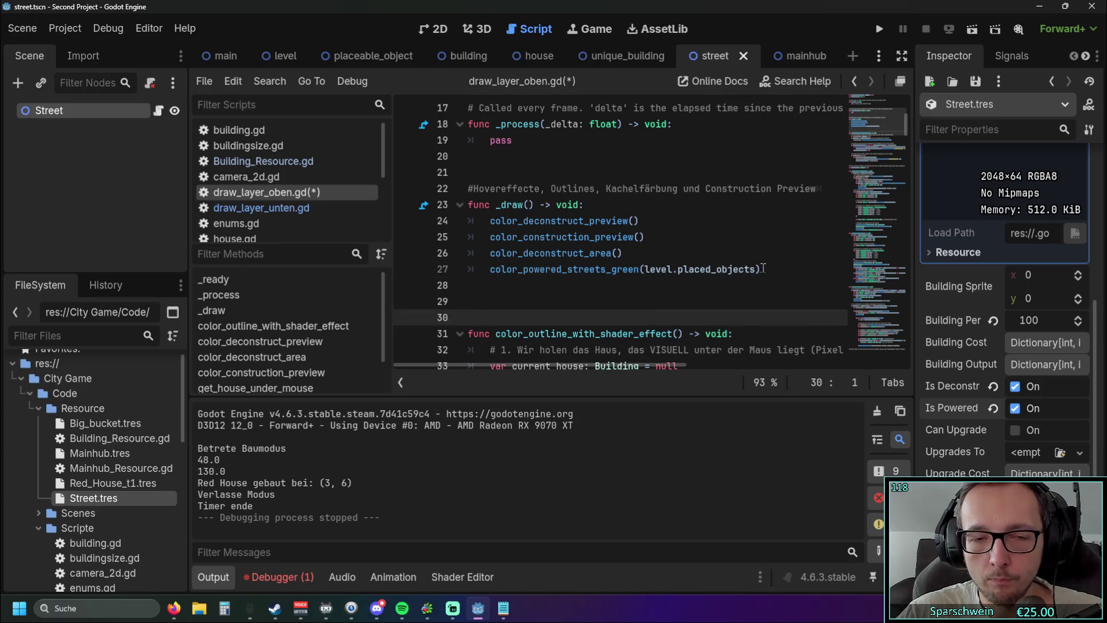
scroll(654, 312, "down", 15)
left_click(879, 28)
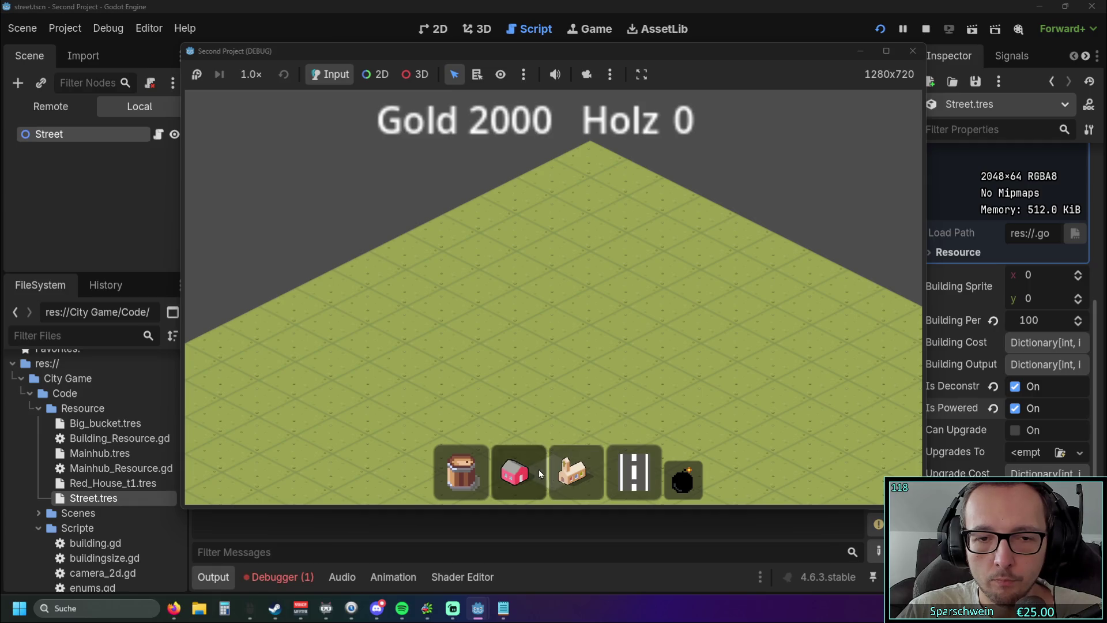
Place four houses in a 2x2 cluster in the running game to check the green tiles
left_click(539, 470)
left_click(536, 313)
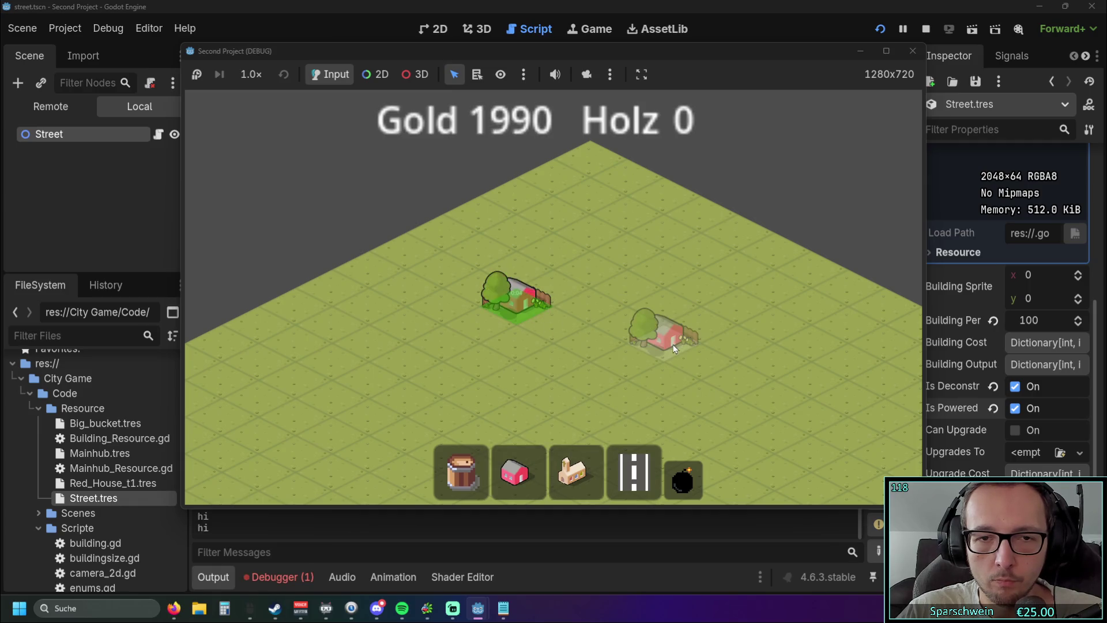
scroll(673, 344, "up", 2)
left_click(482, 243)
left_click(452, 316)
left_click(604, 333)
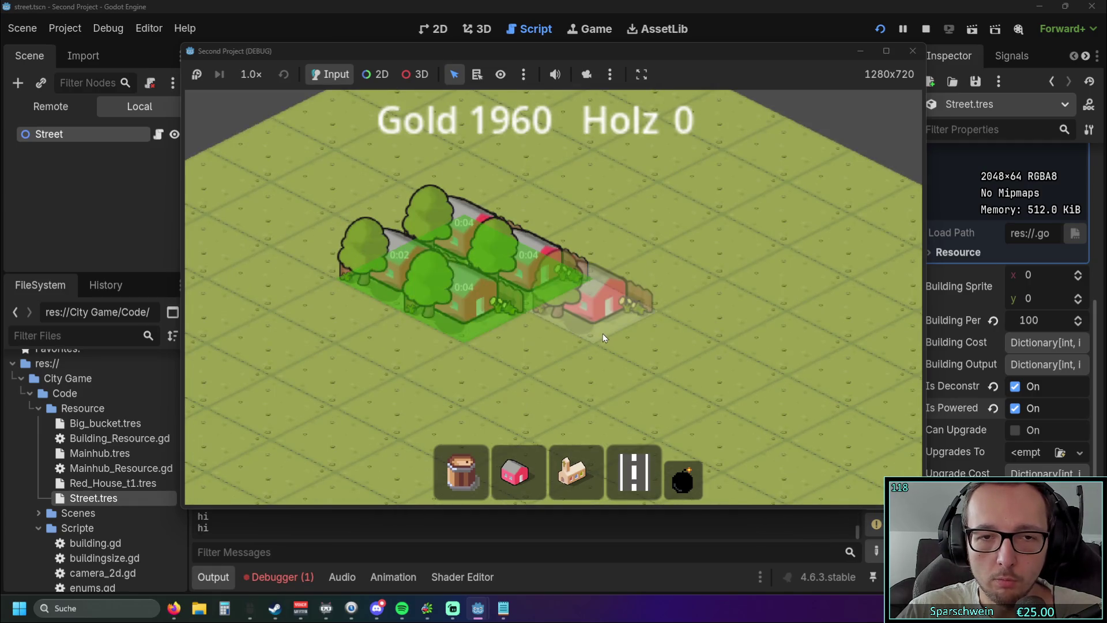
scroll(601, 333, "down", 2)
scroll(815, 132, "up", 1)
Close the game window and return the caret to the end of line 27
left_click(912, 51)
scroll(669, 239, "up", 4)
scroll(669, 240, "up", 10)
scroll(669, 241, "down", 5)
scroll(669, 243, "down", 1)
left_click(768, 237)
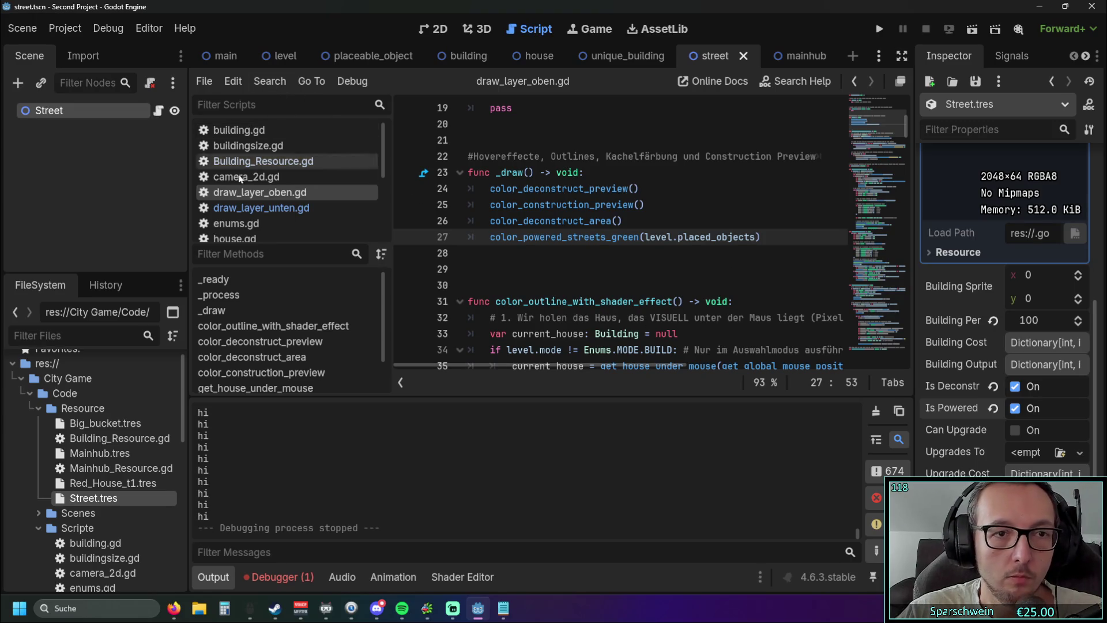
Scroll through level.gd's build and deconstruct input handling code
scroll(241, 185, "down", 2)
mouse_move(906, 338)
left_mouse_down()
mouse_move(906, 256)
mouse_move(906, 348)
mouse_move(916, 110)
mouse_move(911, 136)
left_mouse_up()
scroll(845, 157, "down", 7)
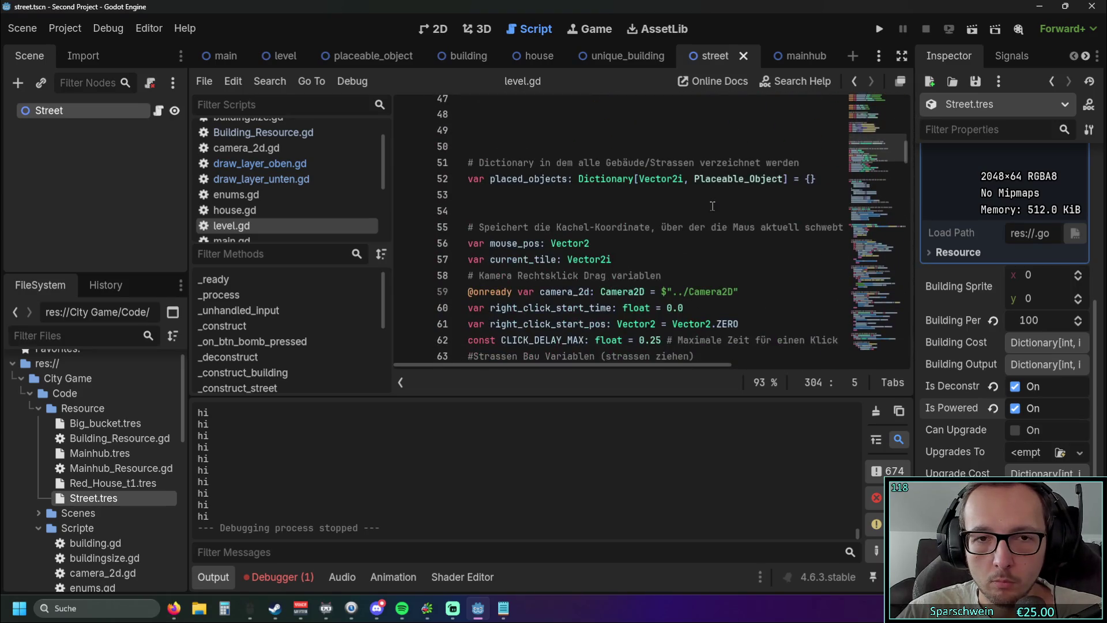
scroll(713, 206, "down", 2)
scroll(712, 205, "up", 7)
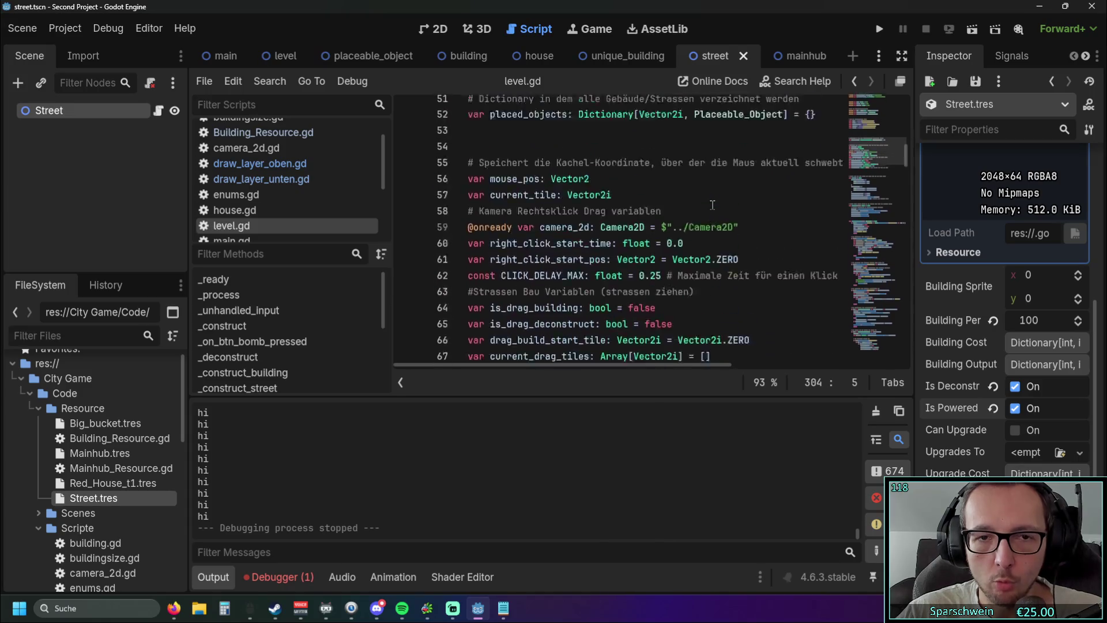
scroll(709, 205, "up", 3)
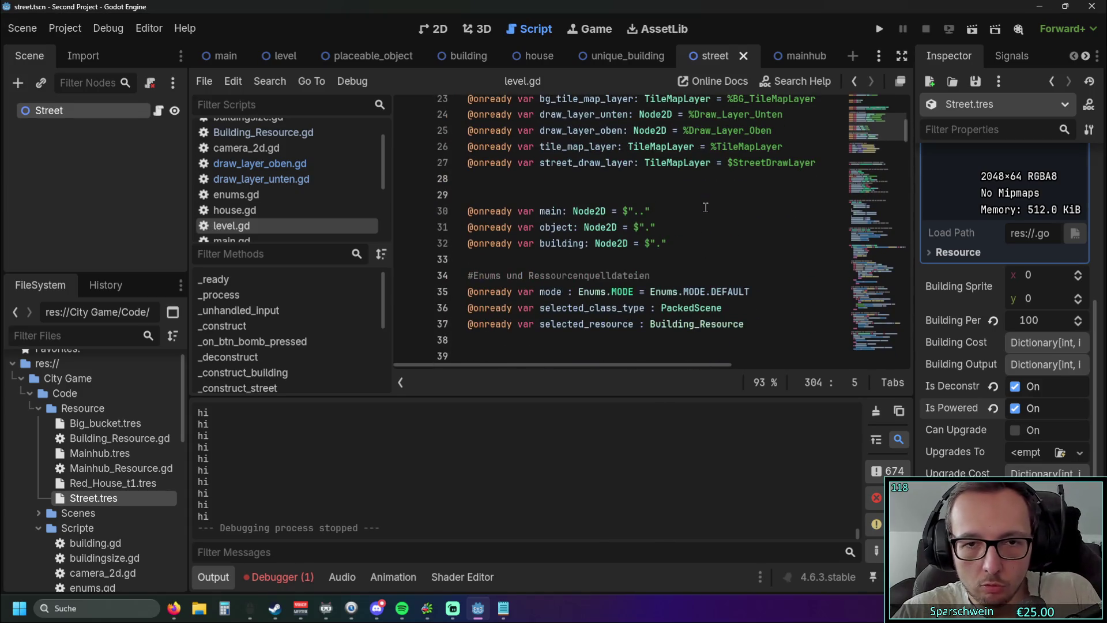
scroll(618, 237, "up", 5)
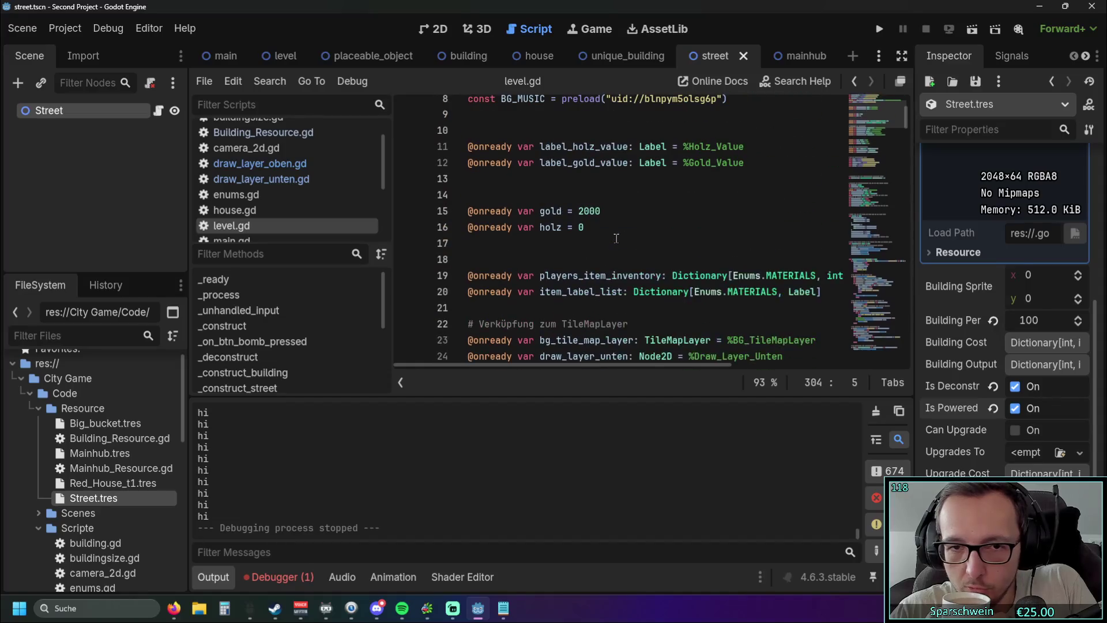
scroll(653, 191, "up", 3)
scroll(656, 196, "down", 20)
scroll(657, 203, "down", 9)
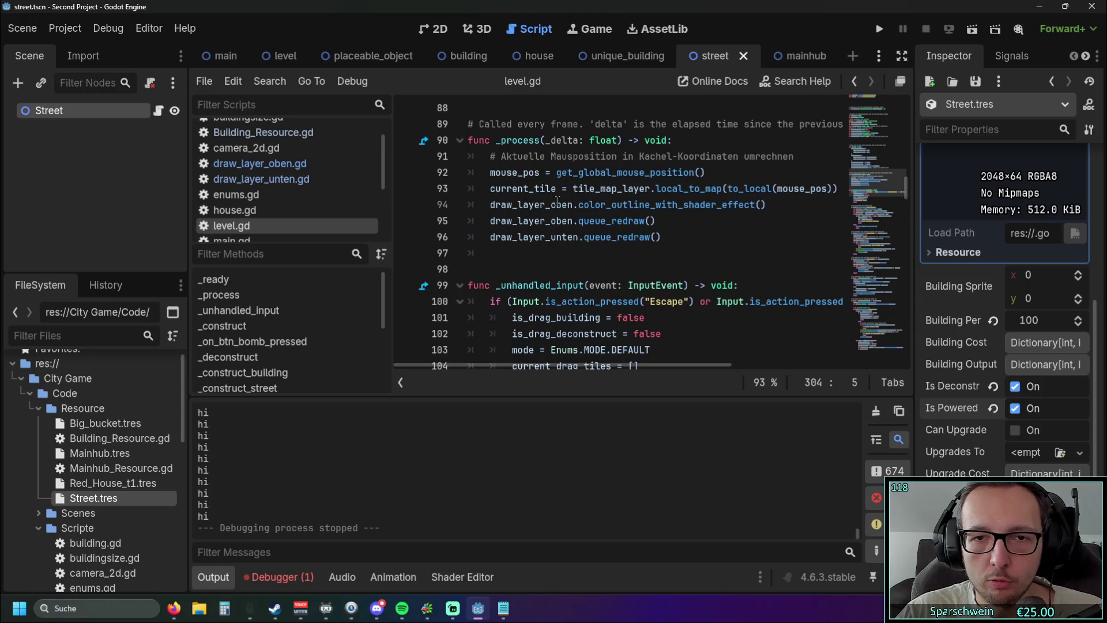
scroll(597, 217, "up", 1)
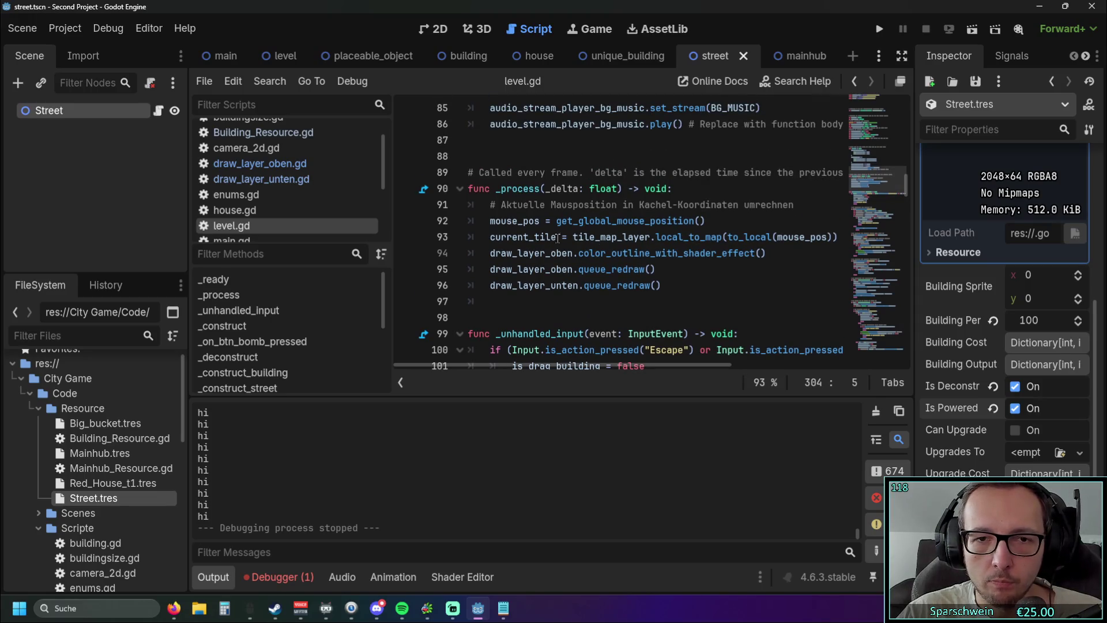
mouse_move(556, 238)
scroll(639, 228, "down", 4)
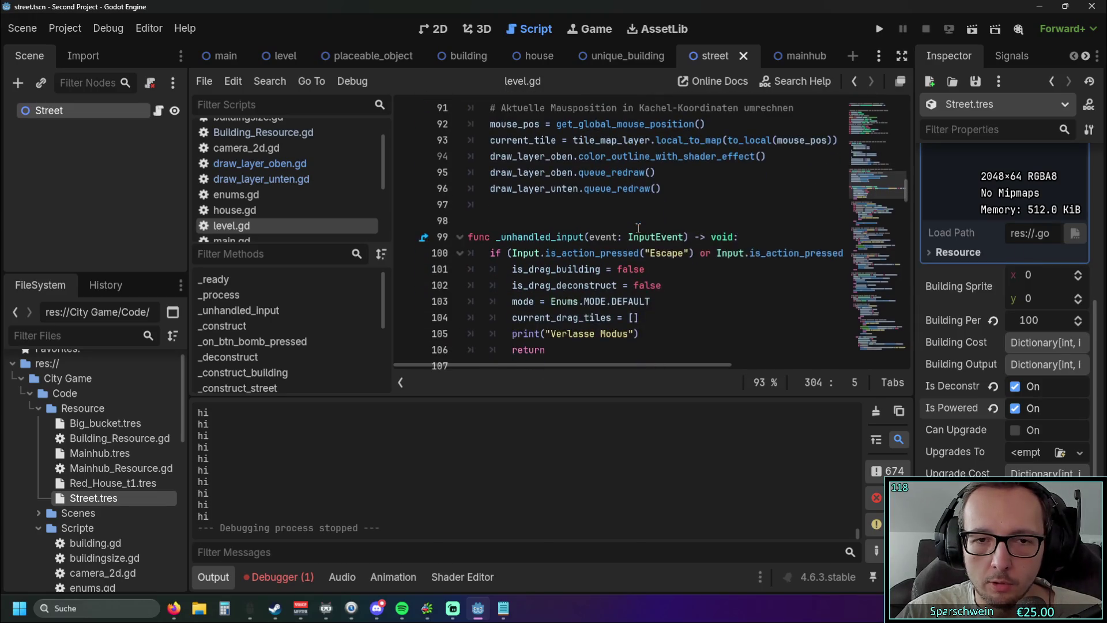
scroll(711, 219, "down", 7)
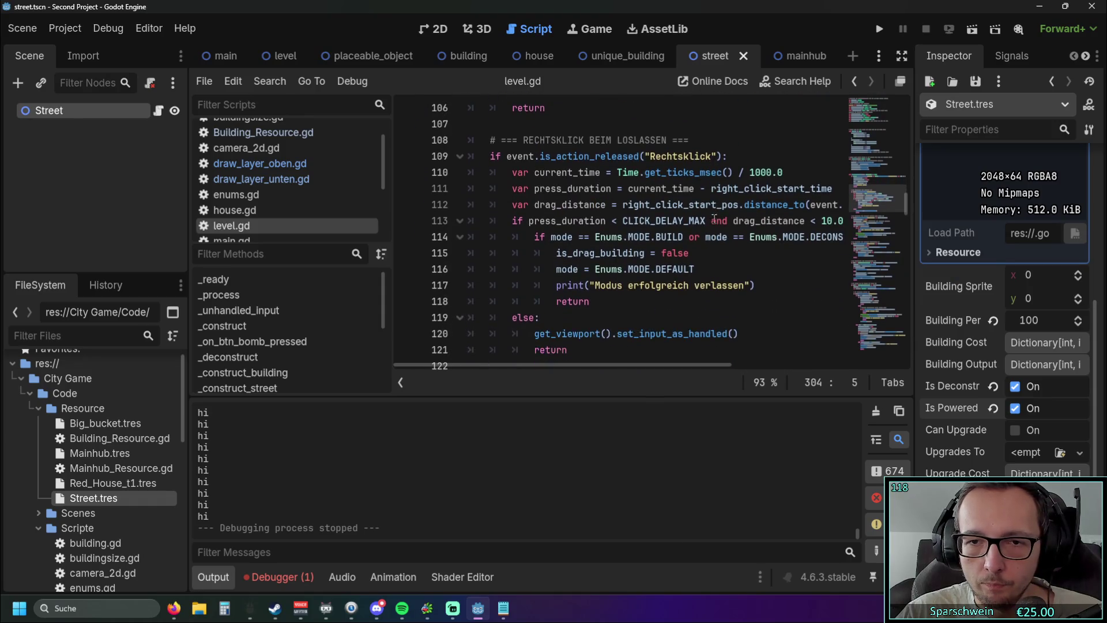
scroll(652, 286, "down", 1)
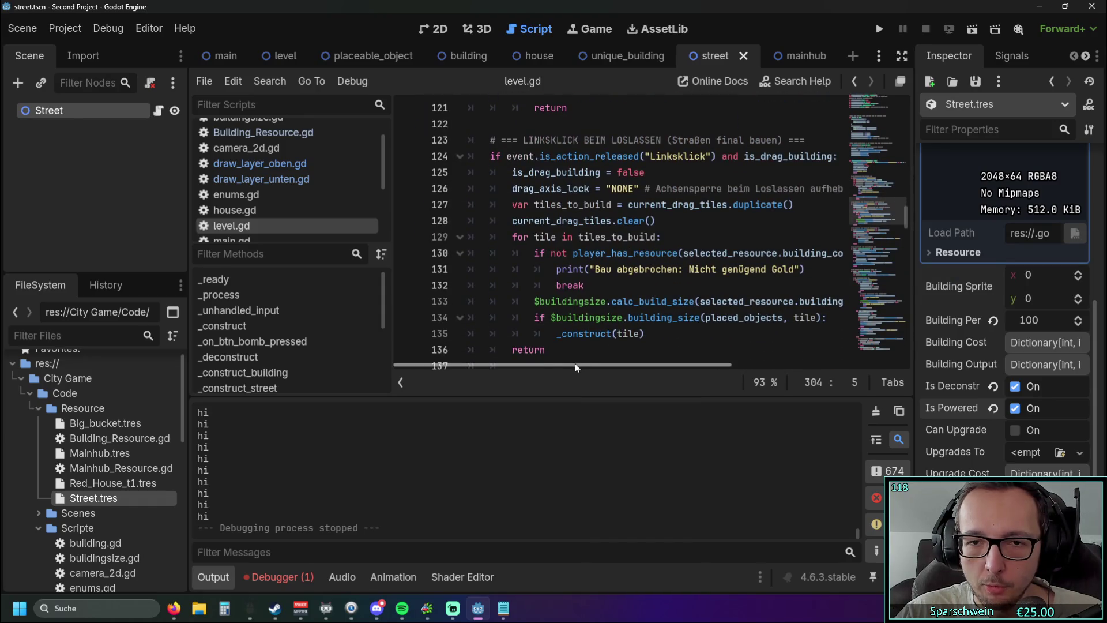
scroll(622, 285, "down", 8)
scroll(622, 285, "up", 4)
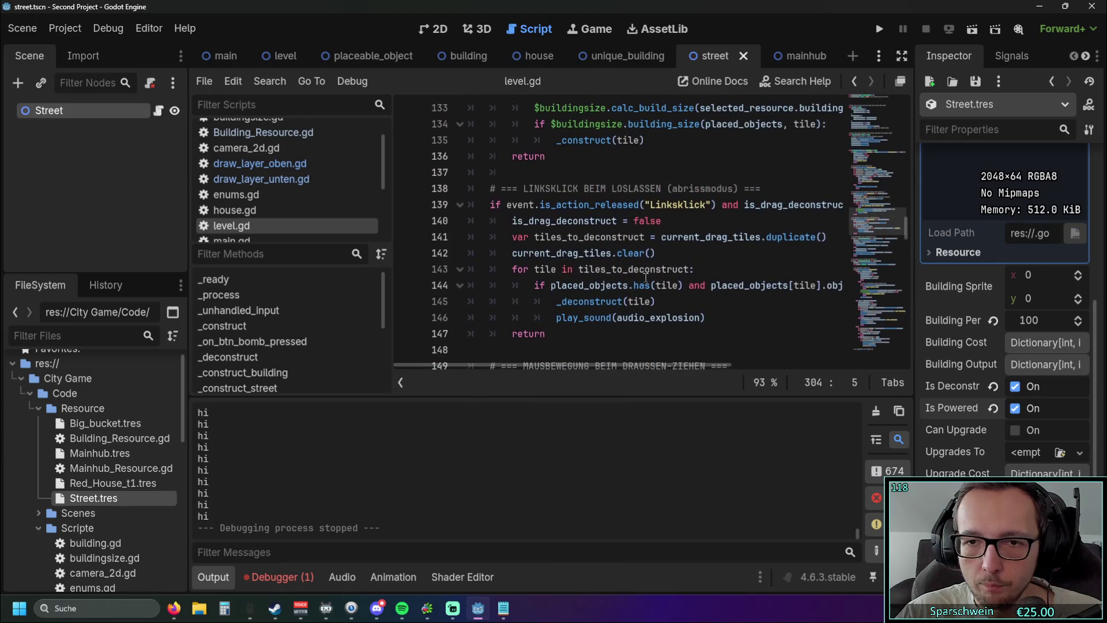
Inspect level.gd's for-tile loops and placed_objects checks around lines 129–144
left_click(798, 289)
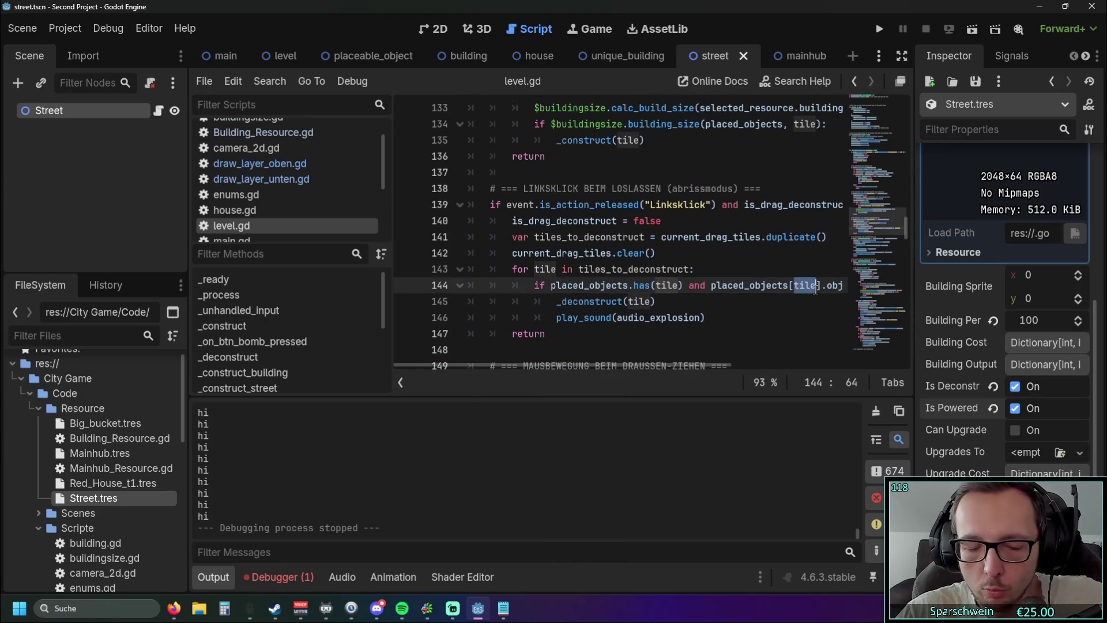
left_click(795, 320)
left_click(798, 288, "ctrl")
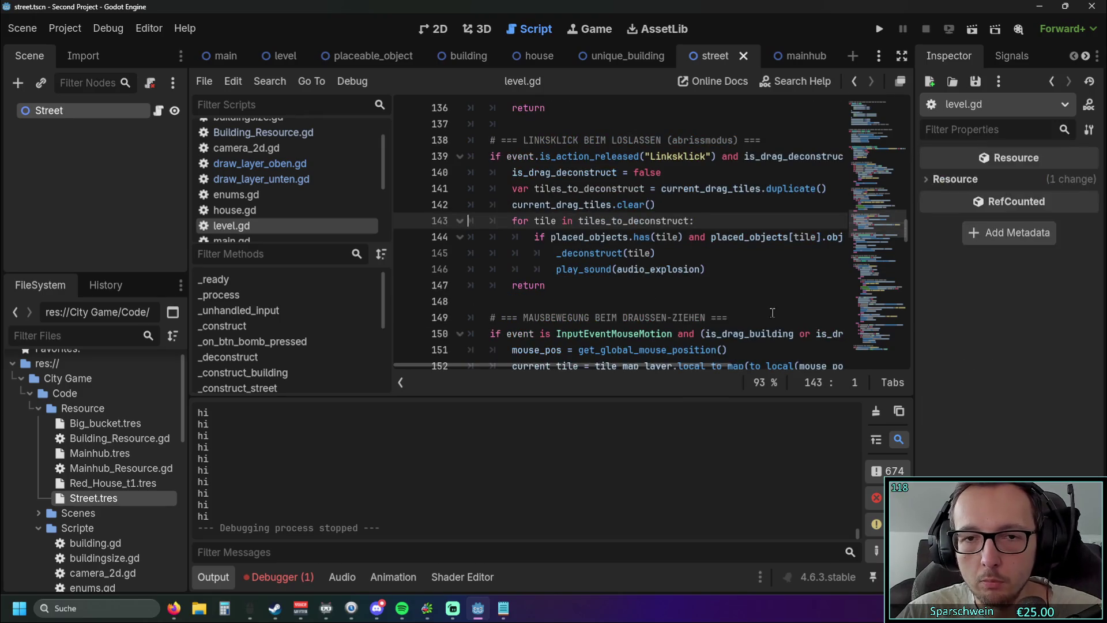
scroll(576, 269, "up", 1)
left_click(552, 268)
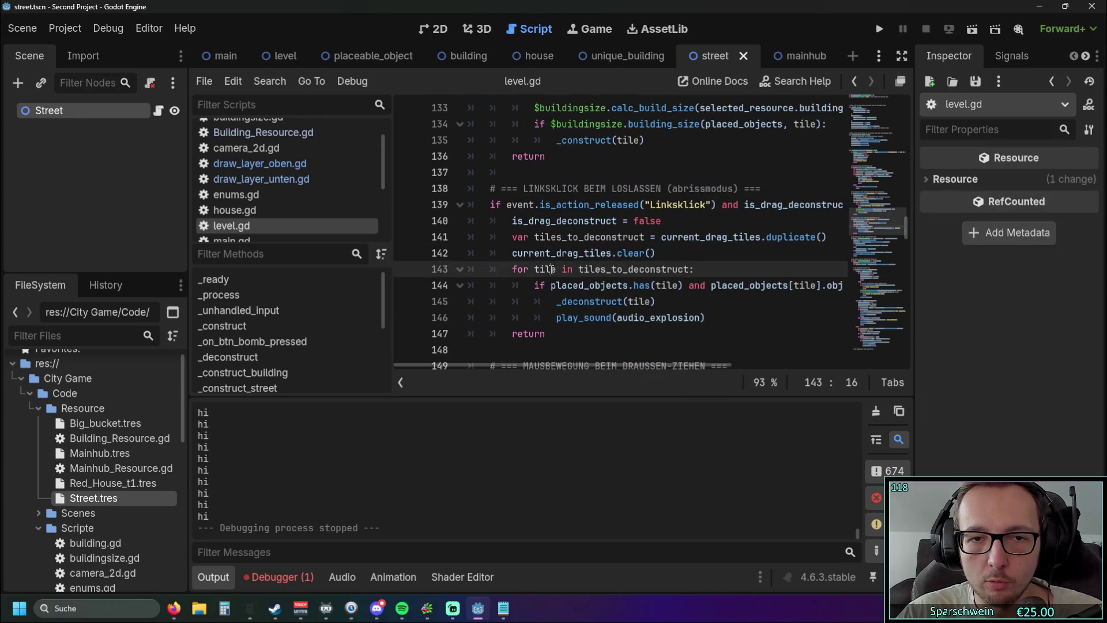
scroll(687, 277, "down", 1)
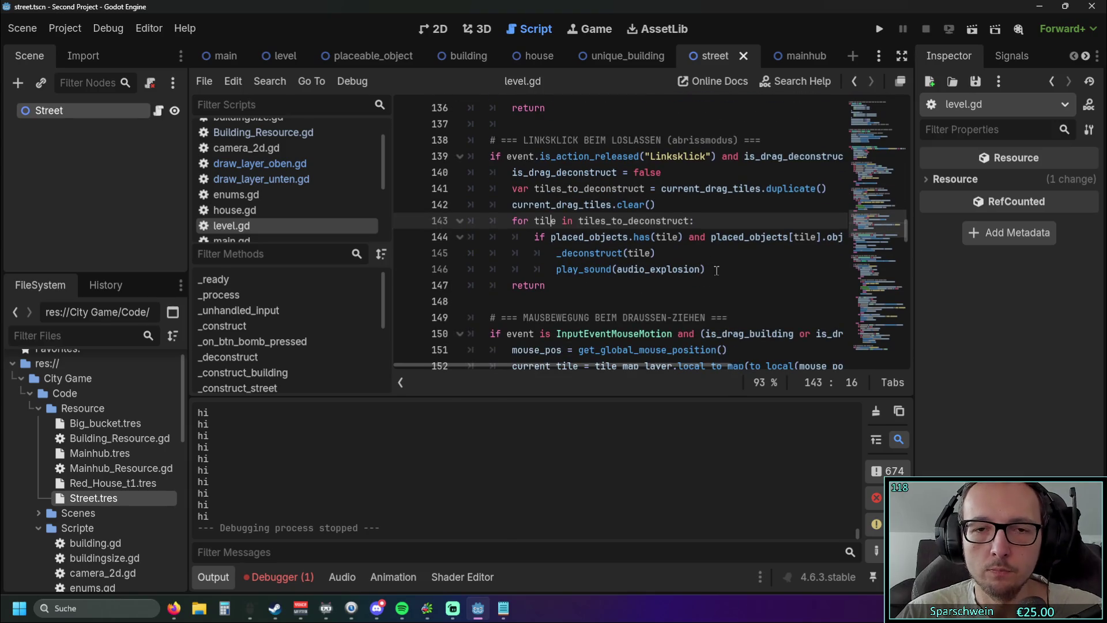
scroll(708, 271, "up", 2)
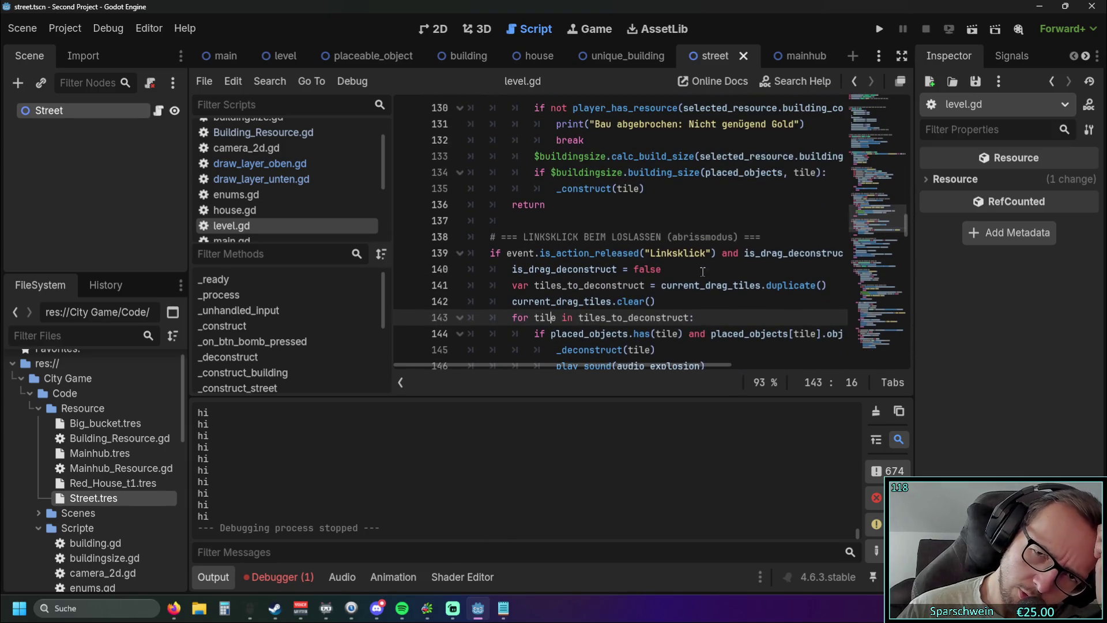
left_click(668, 221)
left_click(627, 195)
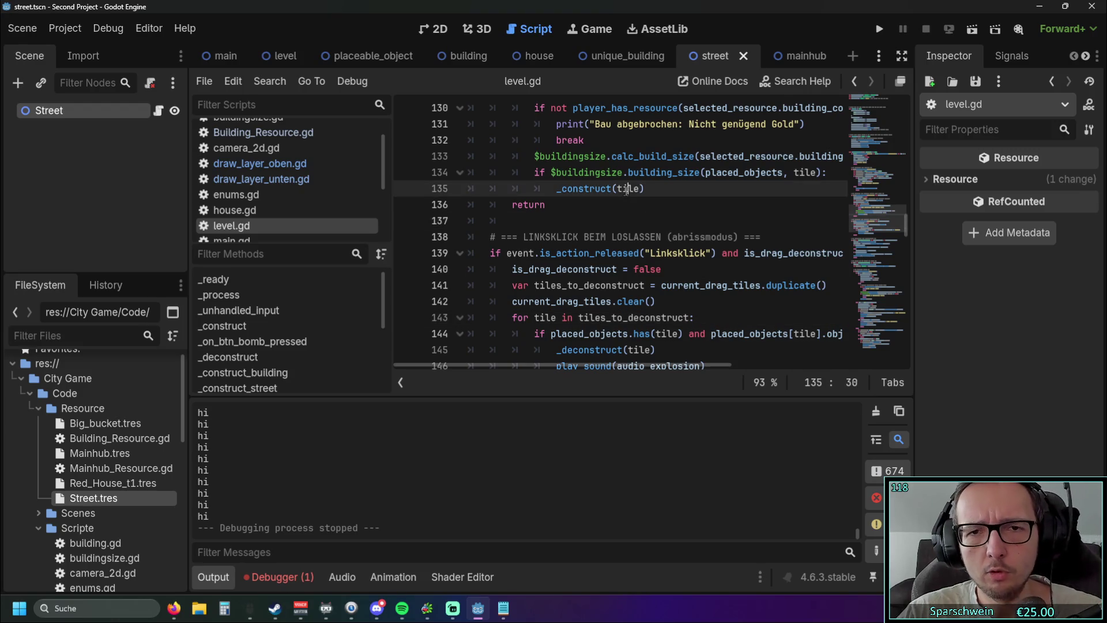
scroll(626, 196, "up", 3)
left_click(677, 221)
scroll(711, 236, "up", 1)
scroll(751, 247, "down", 1)
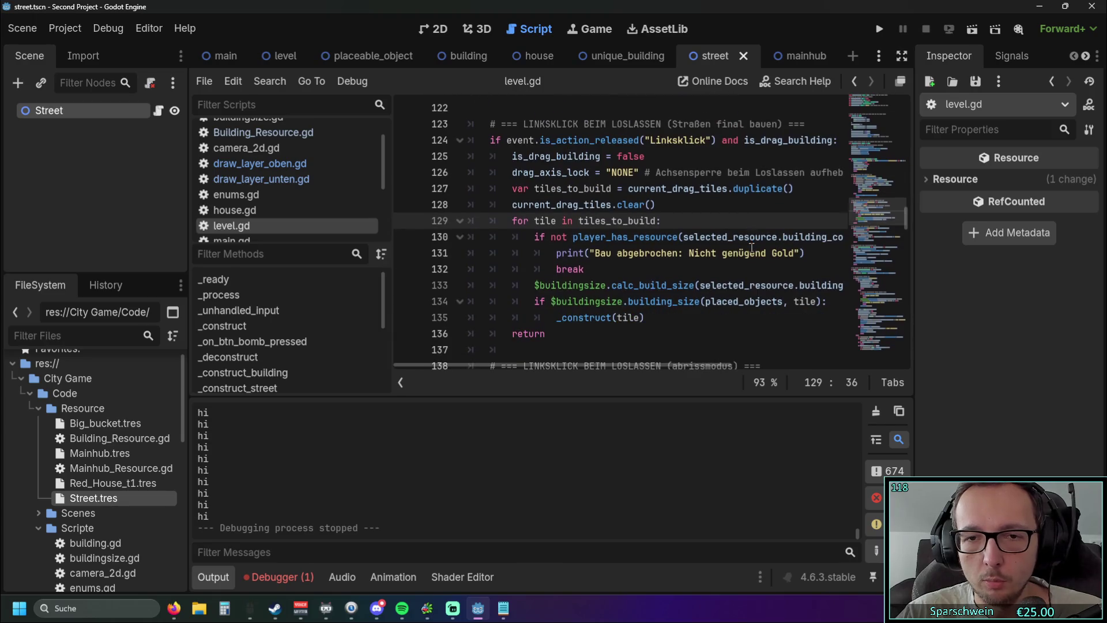
scroll(695, 271, "up", 5)
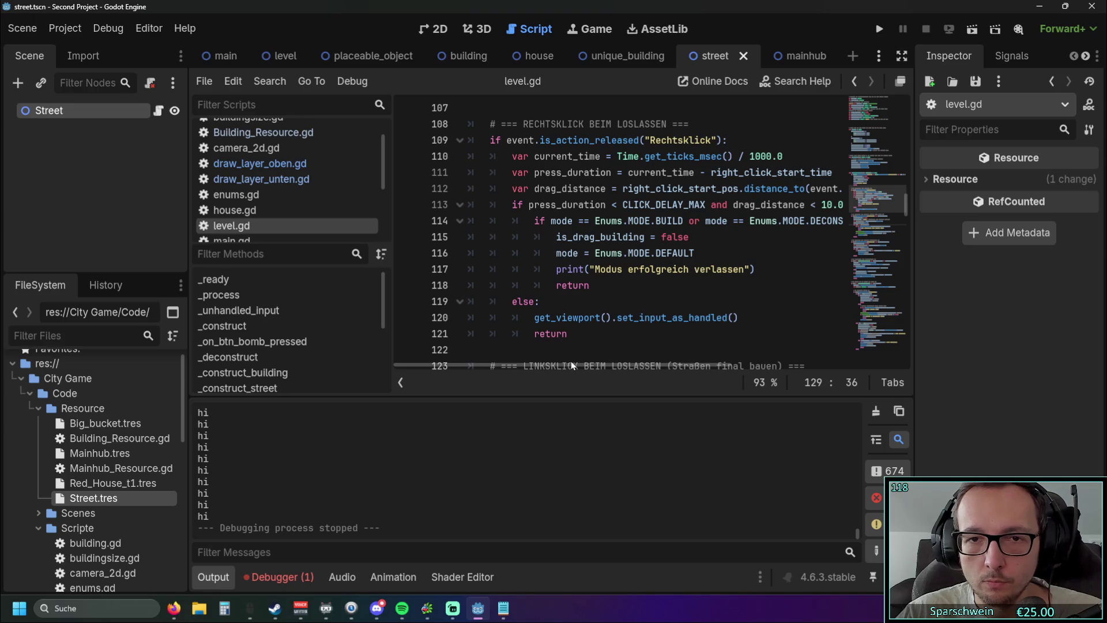
mouse_move(571, 363)
left_mouse_down()
mouse_move(640, 363)
mouse_move(589, 363)
left_mouse_up()
scroll(606, 334, "up", 9)
scroll(625, 309, "up", 7)
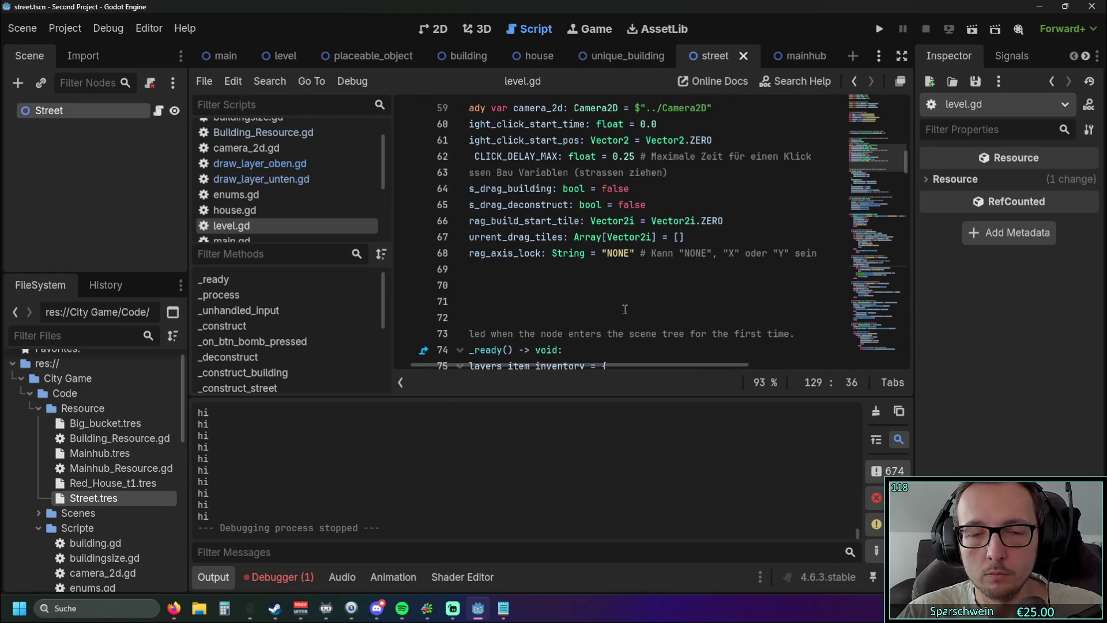
scroll(625, 310, "up", 2)
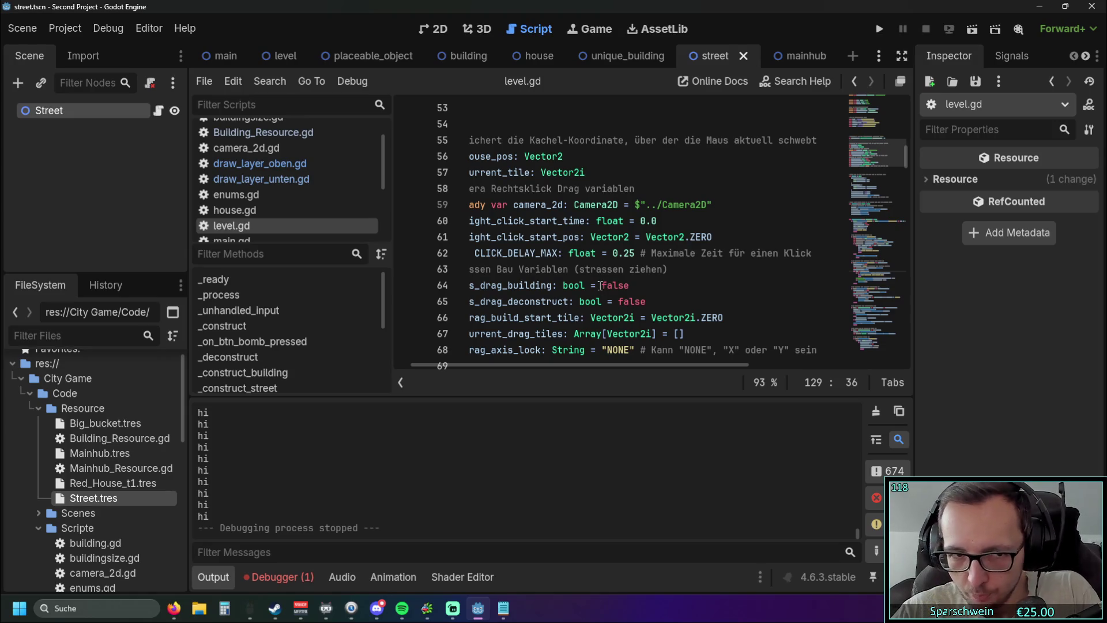
Open draw_layer_unten.gd, then draw_layer_oben.gd
left_click(261, 165)
scroll(670, 258, "down", 4)
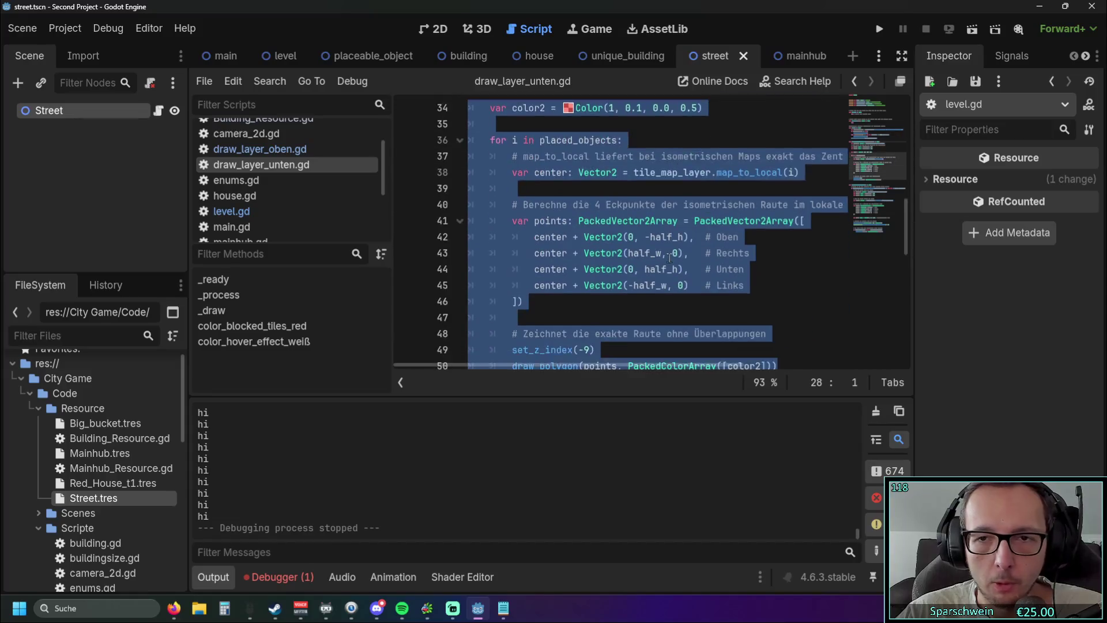
scroll(670, 258, "down", 4)
left_click(260, 149)
scroll(667, 295, "down", 6)
Find the loop in color_powered_streets_green and re-indent its body one level
left_click(884, 217)
left_click_drag(906, 226, 906, 340)
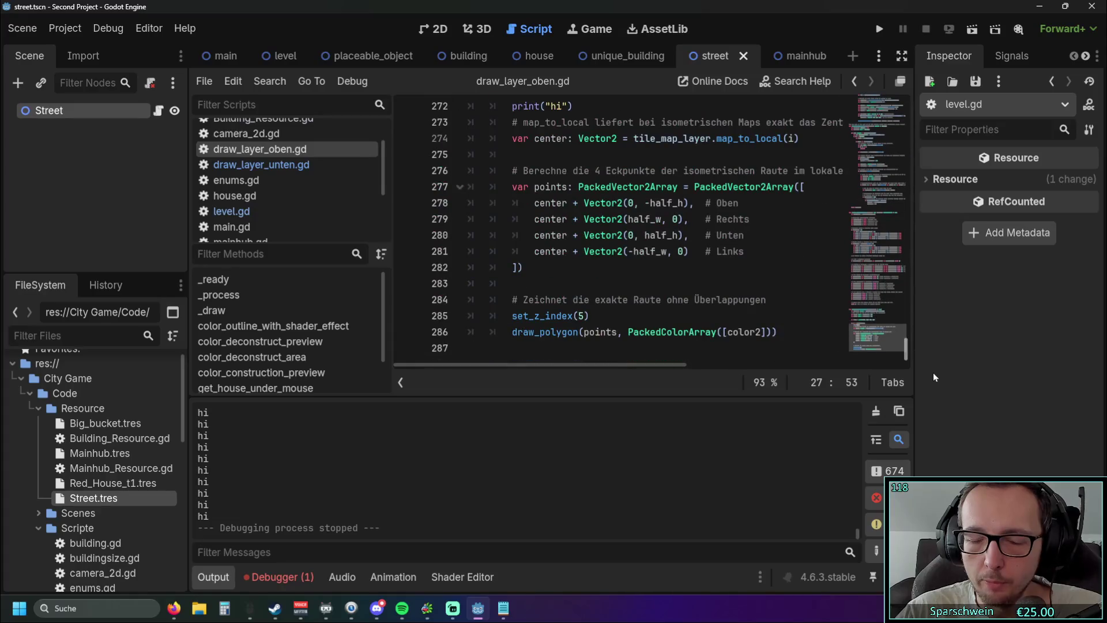
scroll(763, 296, "up", 5)
scroll(761, 294, "down", 2)
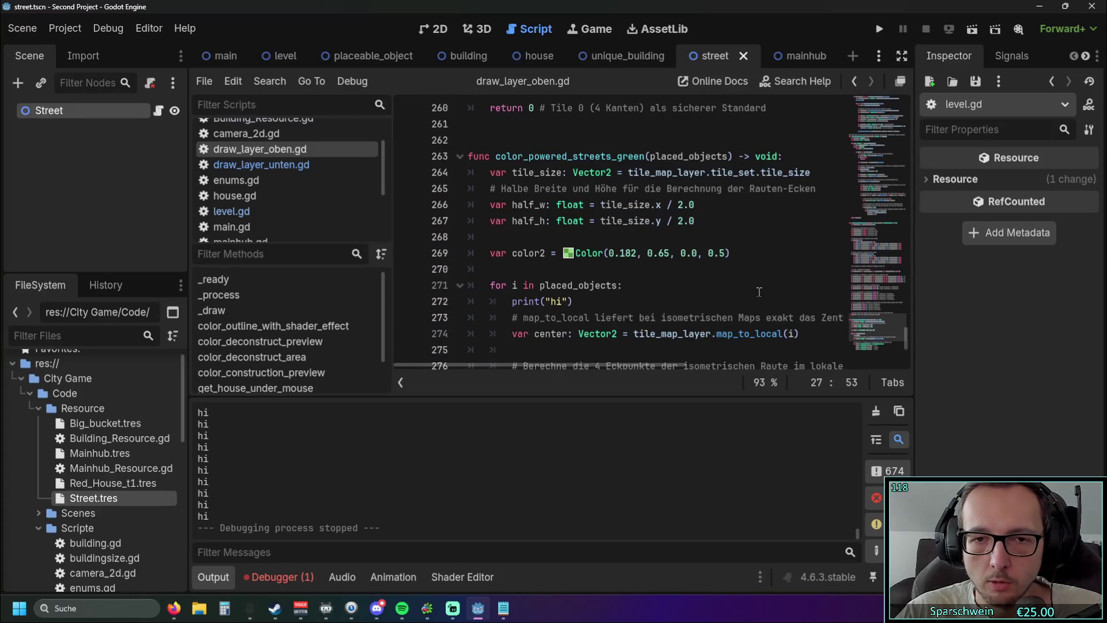
scroll(758, 290, "up", 1)
scroll(758, 290, "down", 1)
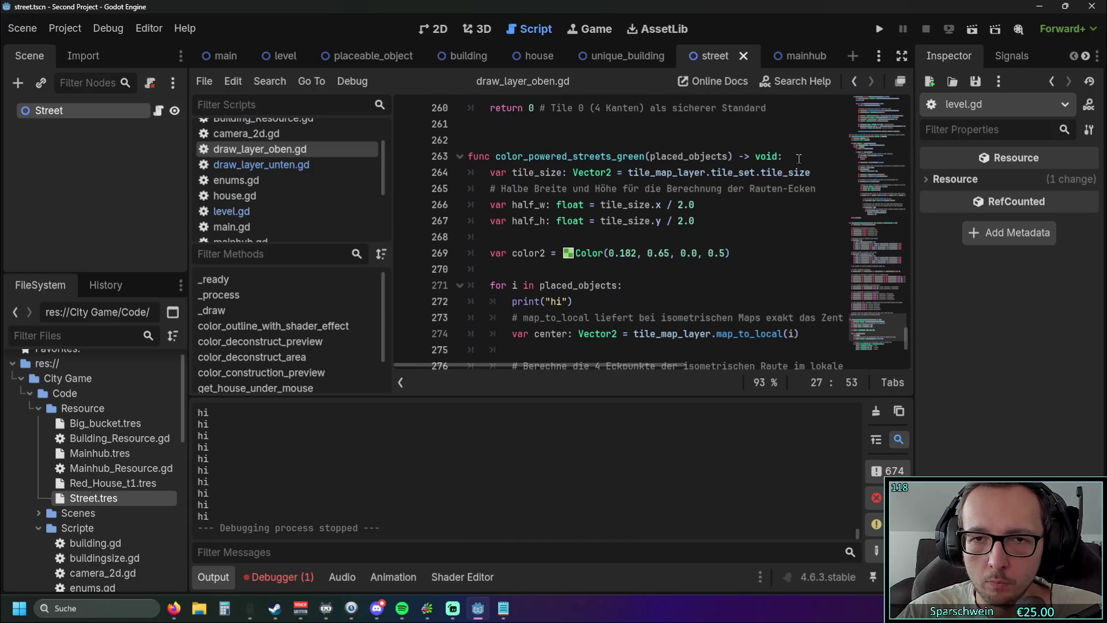
scroll(785, 190, "down", 2)
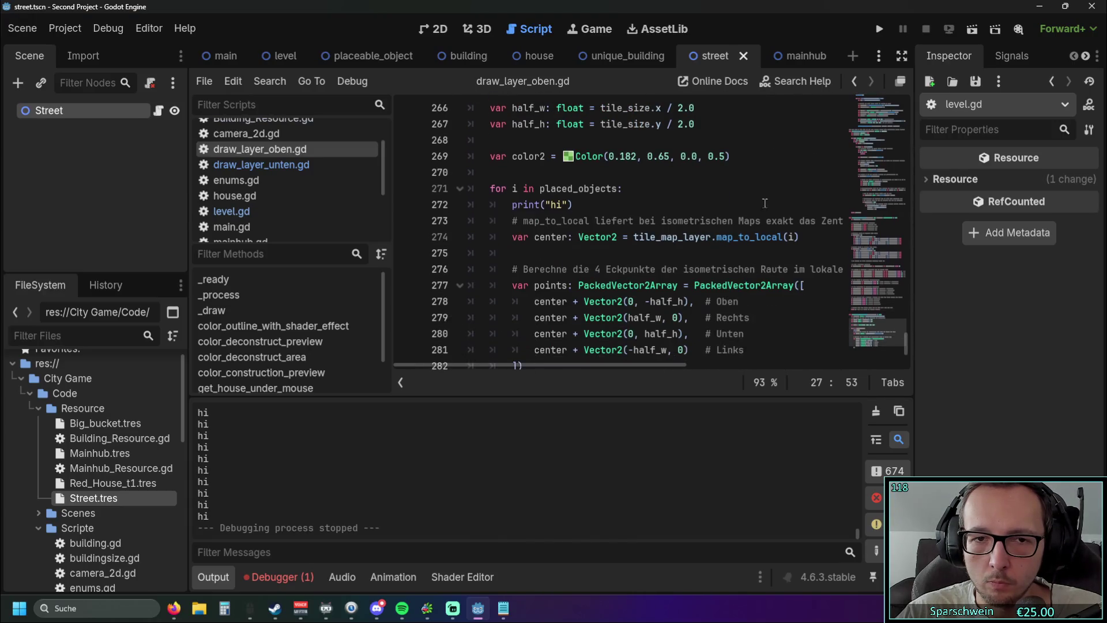
left_click(637, 190)
scroll(646, 208, "down", 2)
mouse_move(789, 349)
left_mouse_down()
mouse_move(473, 245)
mouse_move(467, 203)
left_mouse_up()
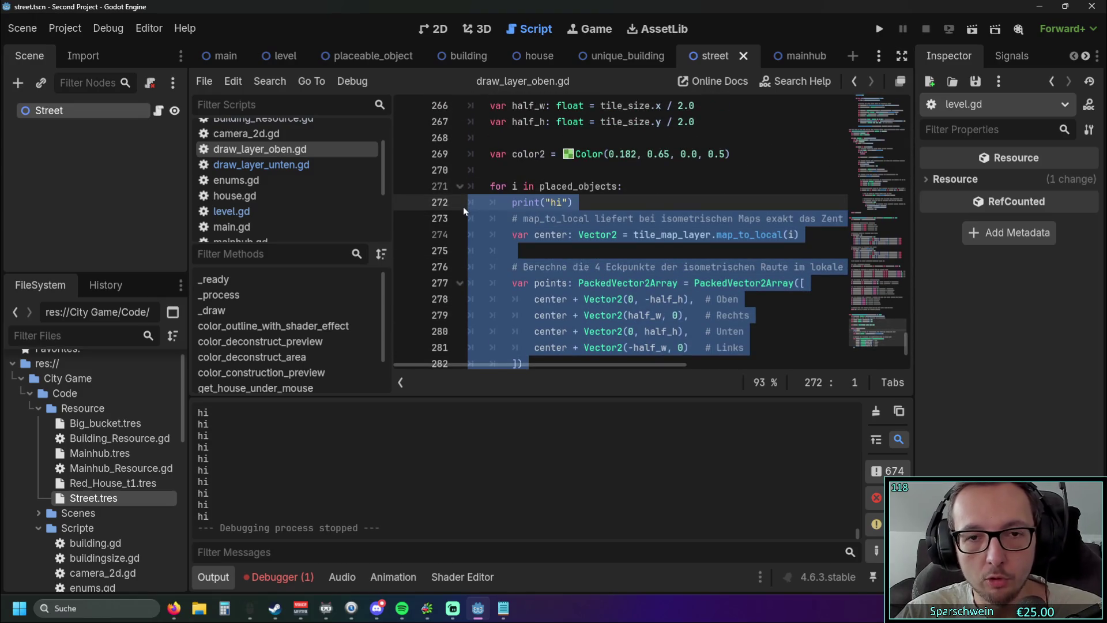
key("shift+Tab")
key("Tab")
key("Tab")
Insert an 'if i ==' line under the 'for i in placed_objects:' header
left_click(644, 189)
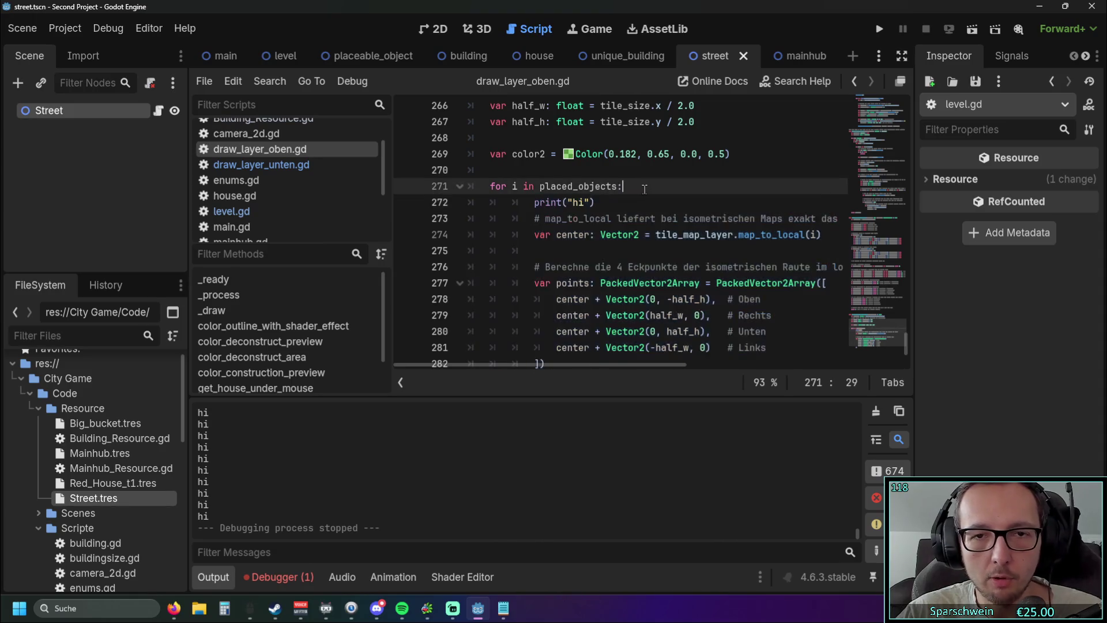
key("Return")
type("if i")
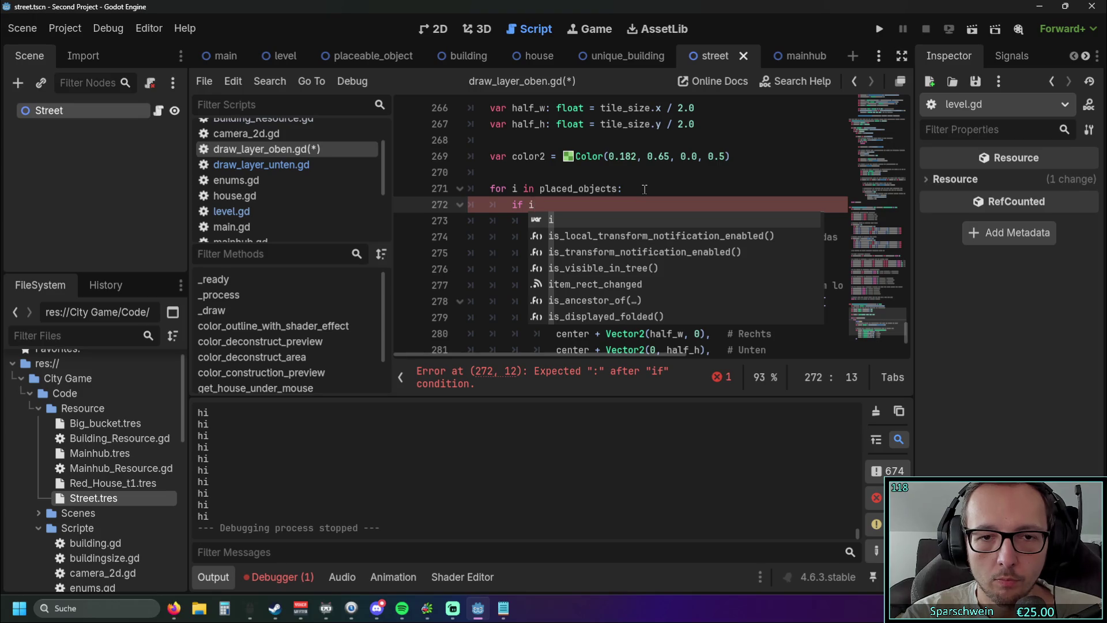
key("BackSpace")
left_click(644, 189)
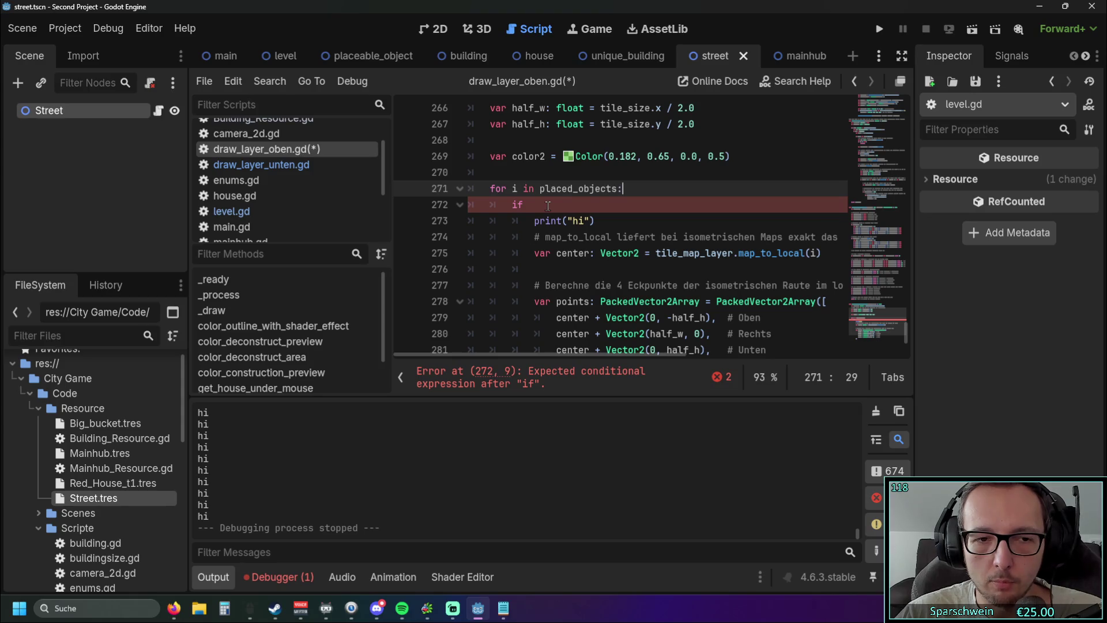
scroll(214, 448, "up", 3)
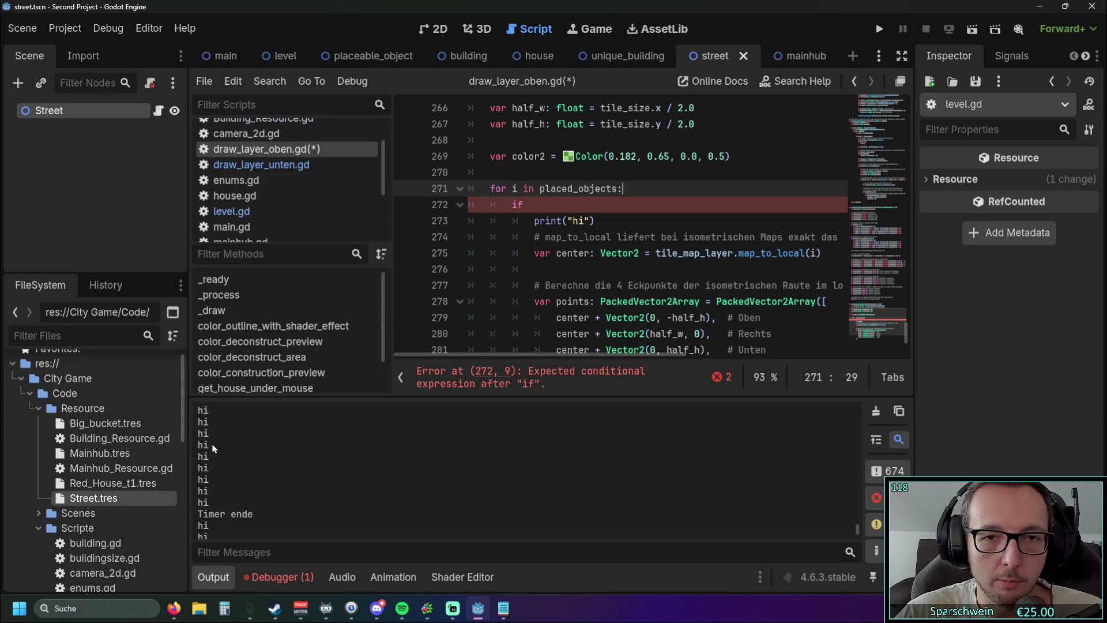
scroll(214, 448, "down", 1)
key("Down")
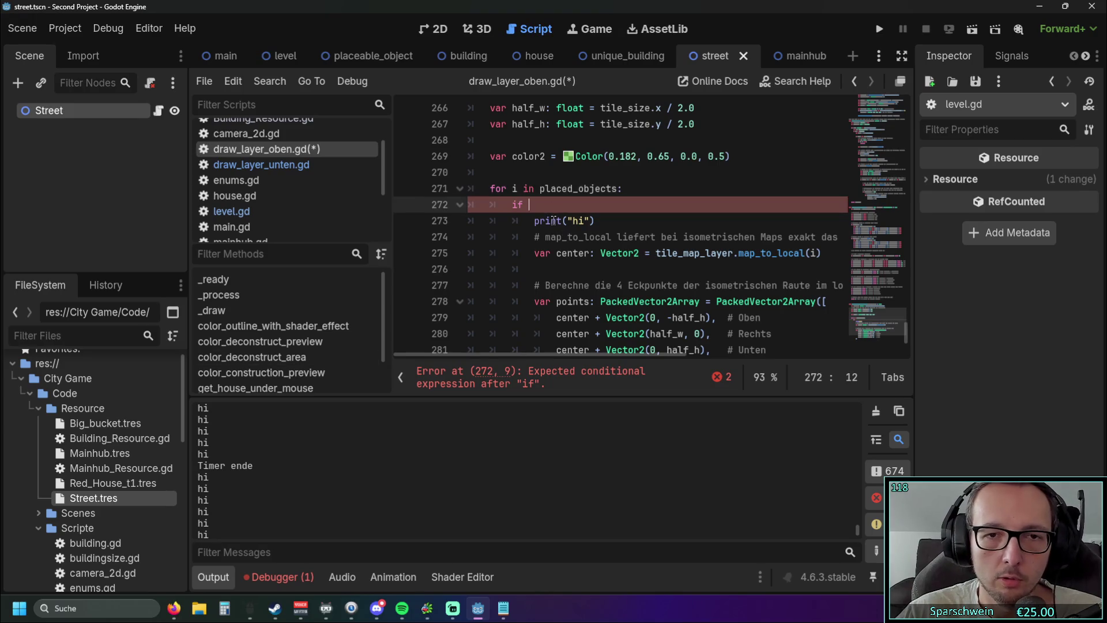
scroll(324, 459, "down", 2)
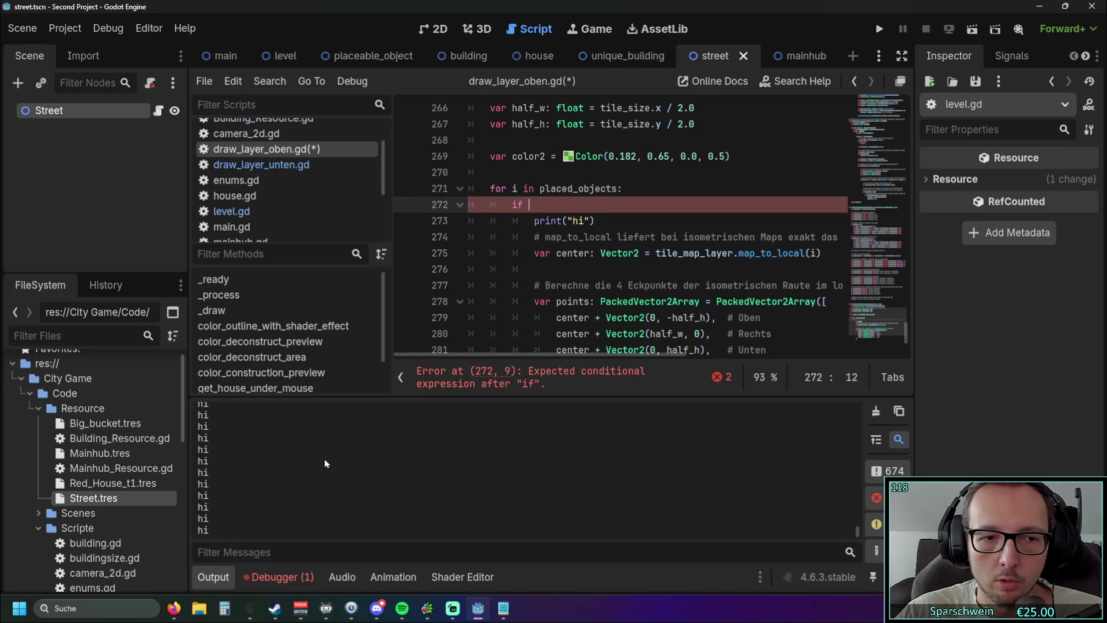
scroll(572, 226, "down", 2)
scroll(573, 226, "up", 2)
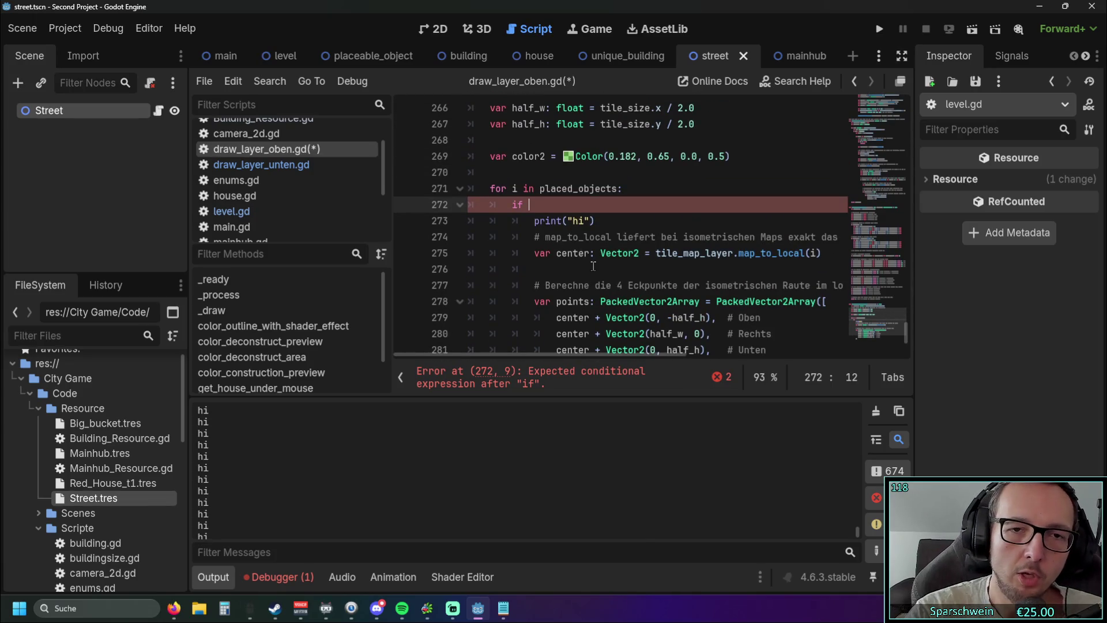
type("i ==")
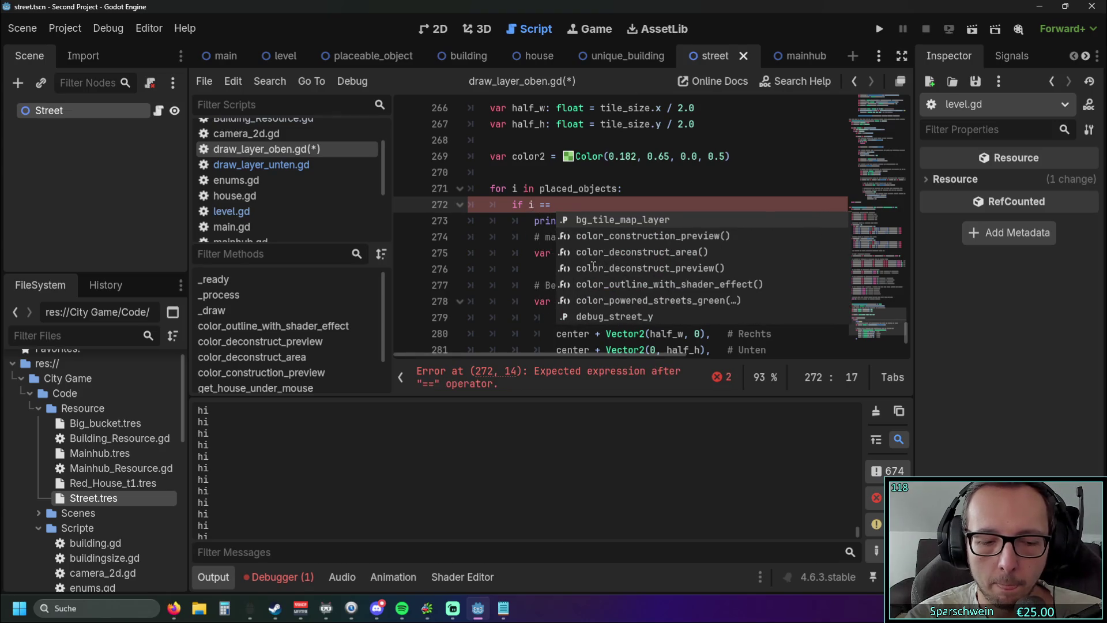
type(" level.")
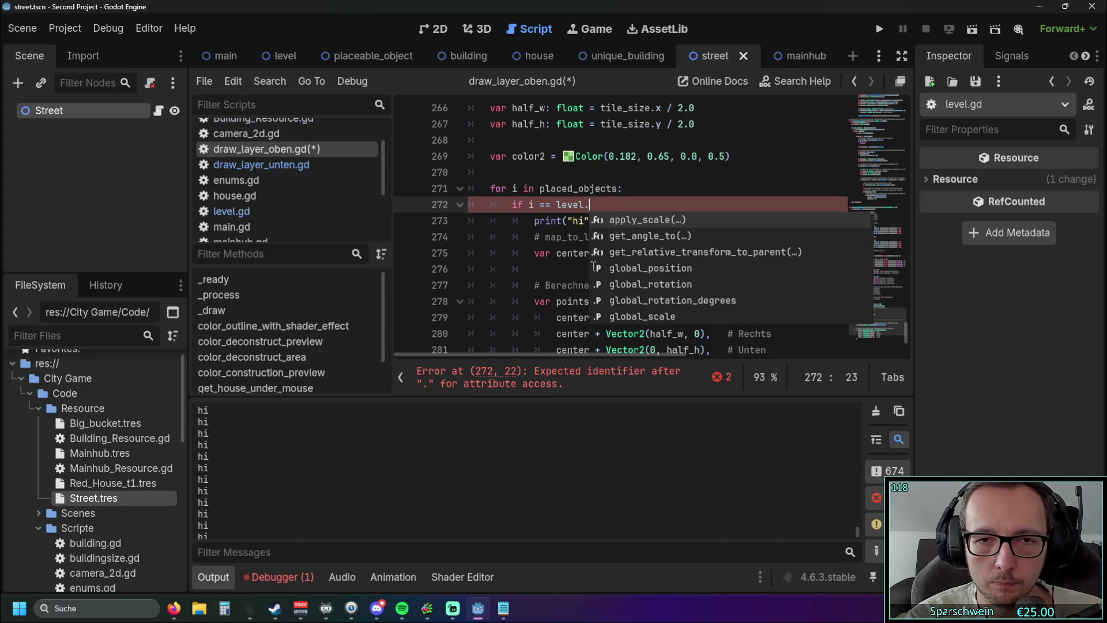
key("BackSpace")
key("BackSpace")
key("BackSpace")
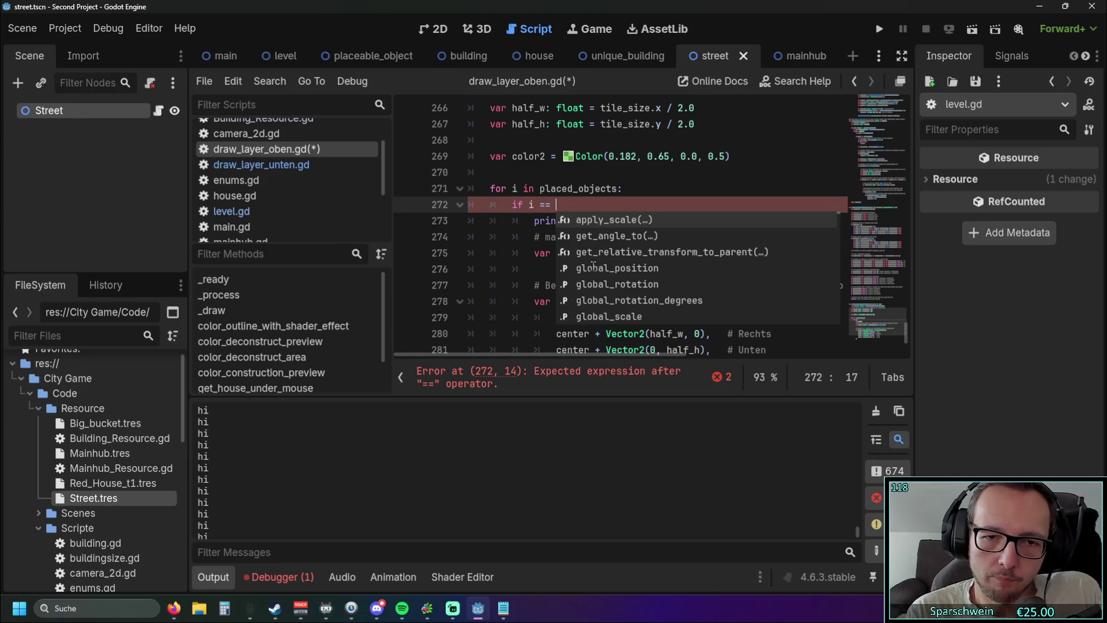
Dismiss the autocomplete and move to the end of placed_objects in the loop header
left_click(512, 236)
scroll(596, 199, "down", 2)
scroll(596, 199, "up", 3)
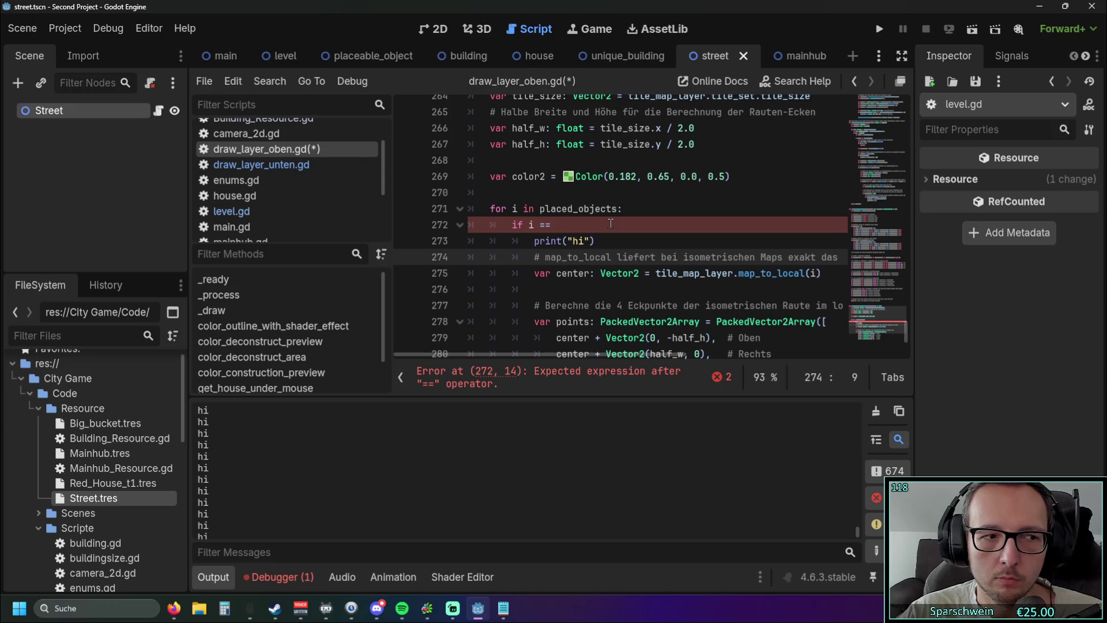
scroll(613, 216, "up", 2)
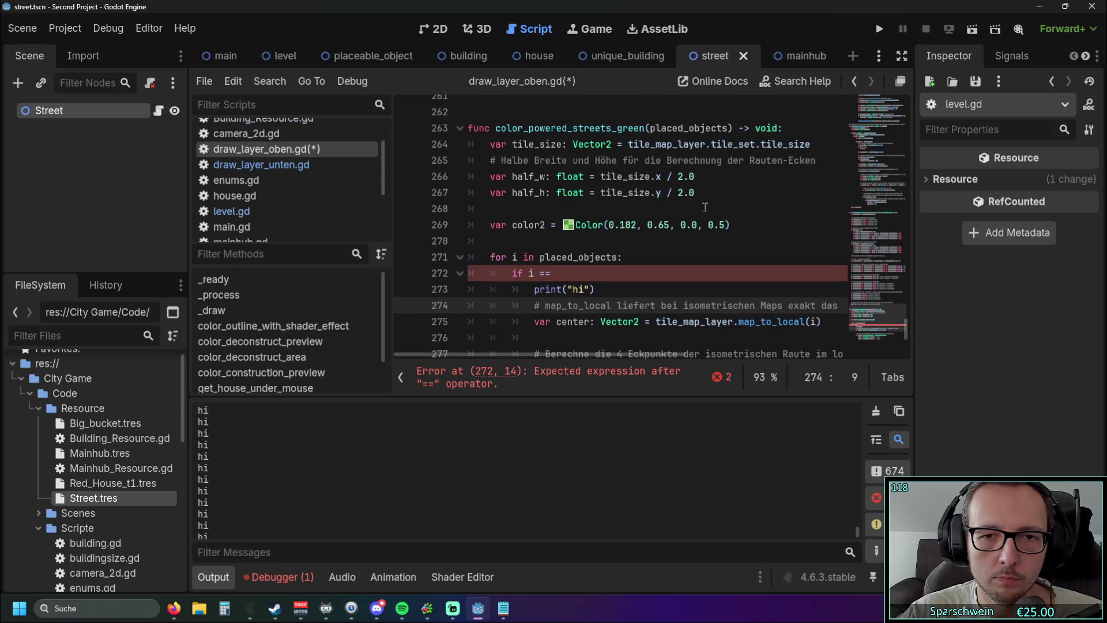
scroll(704, 208, "up", 1)
scroll(701, 208, "down", 1)
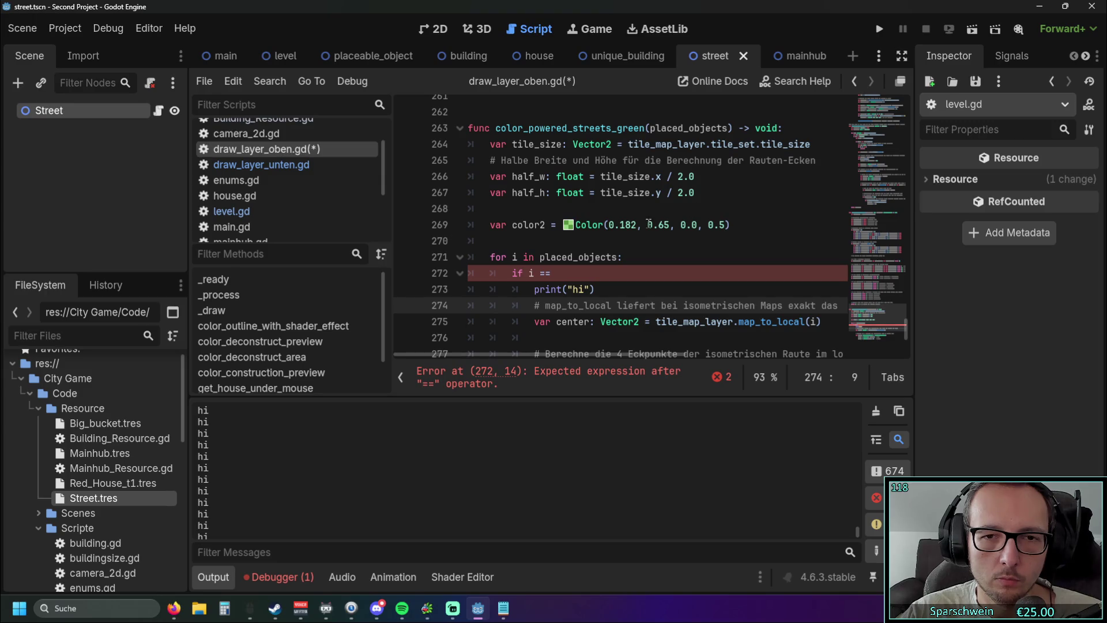
left_click(618, 258)
Try indexing the loop header as placed_objects[Key], then remove the index again
type("[key")
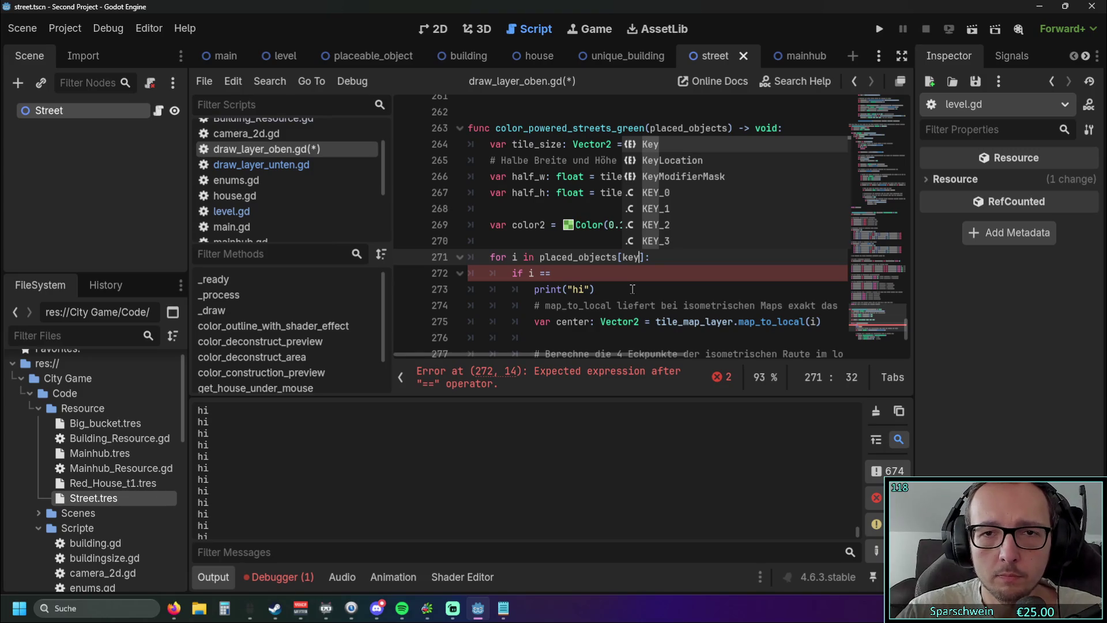
double_click(662, 147)
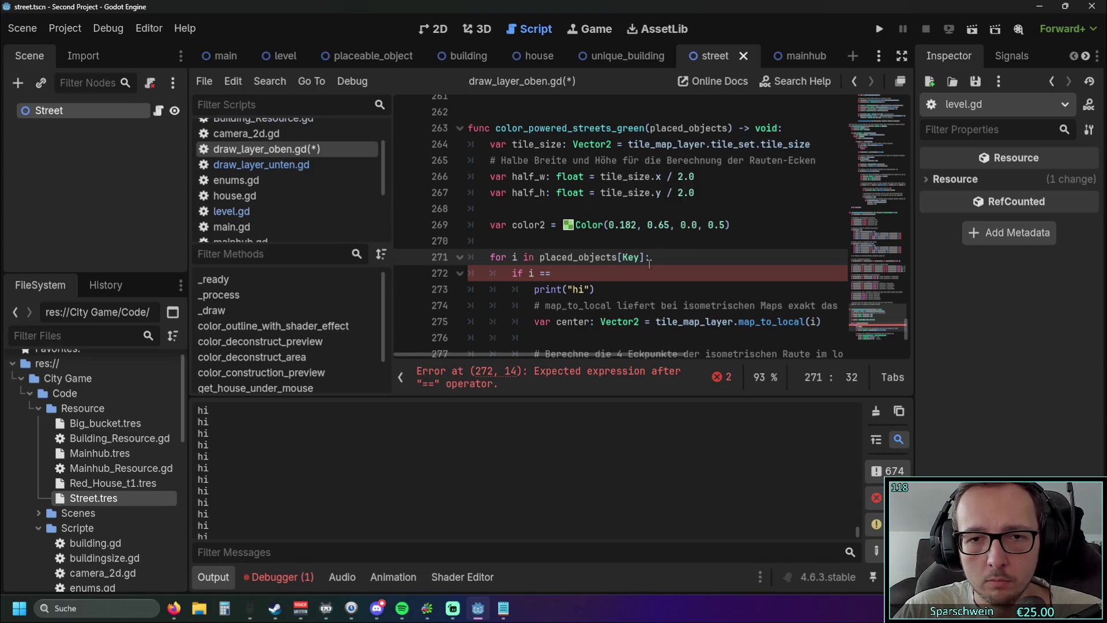
left_click(625, 294)
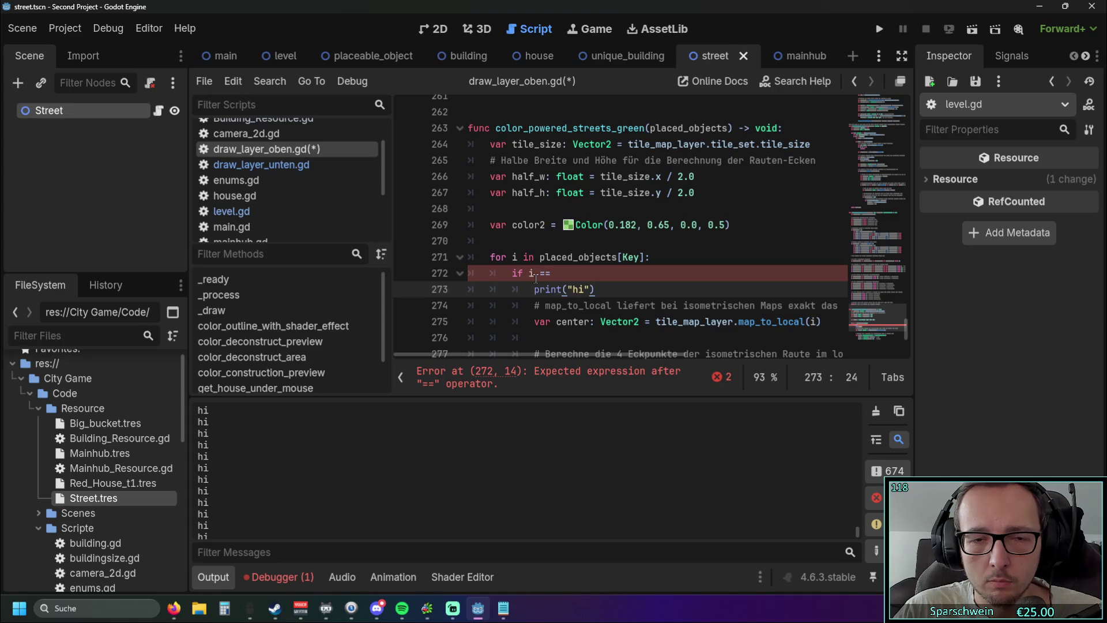
mouse_move(535, 278)
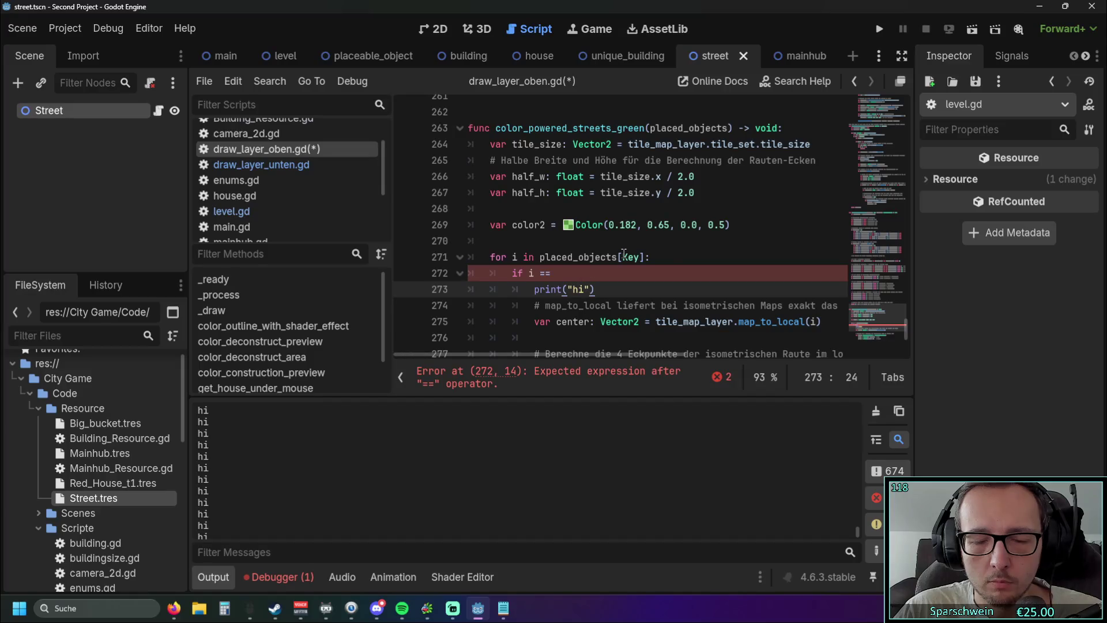
mouse_move(624, 254)
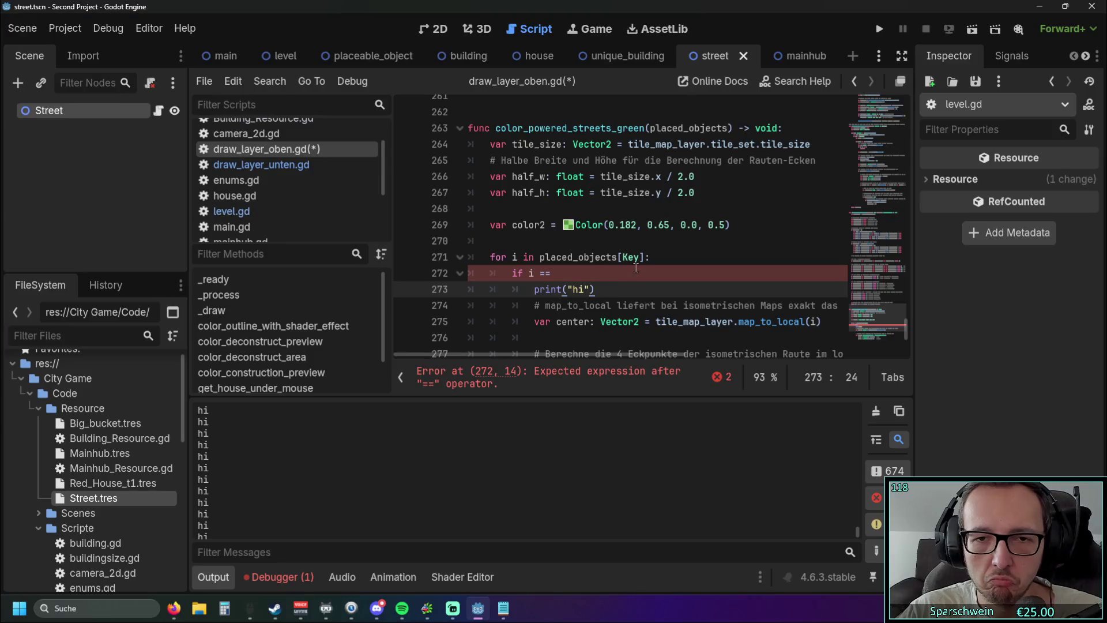
left_click(636, 273)
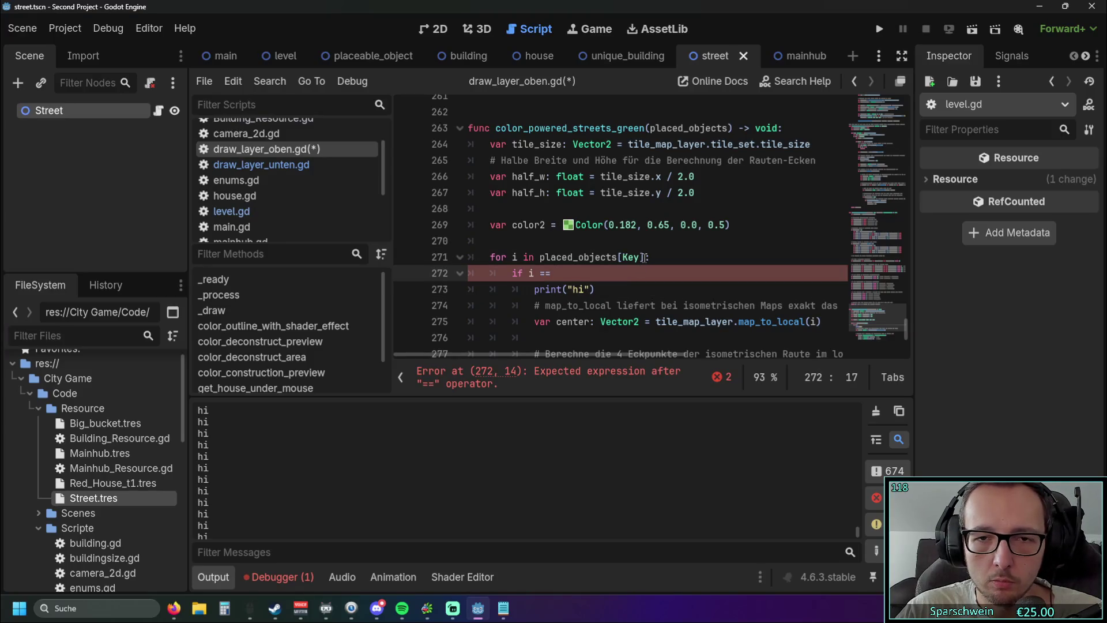
left_click(644, 258)
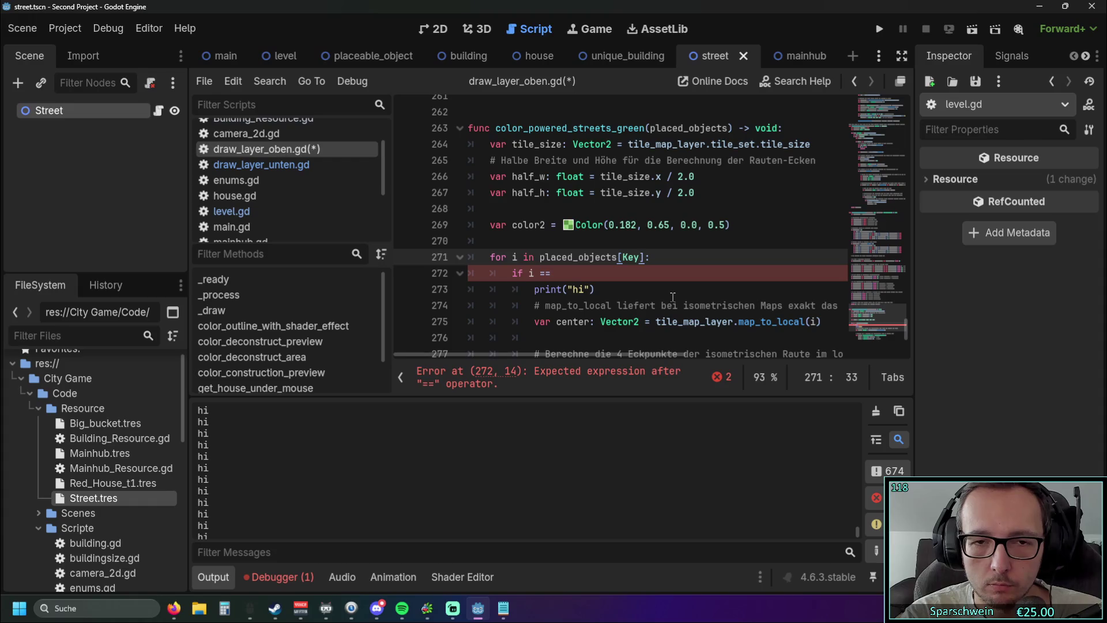
key("BackSpace")
key("BackSpace")
key("BackSpace")
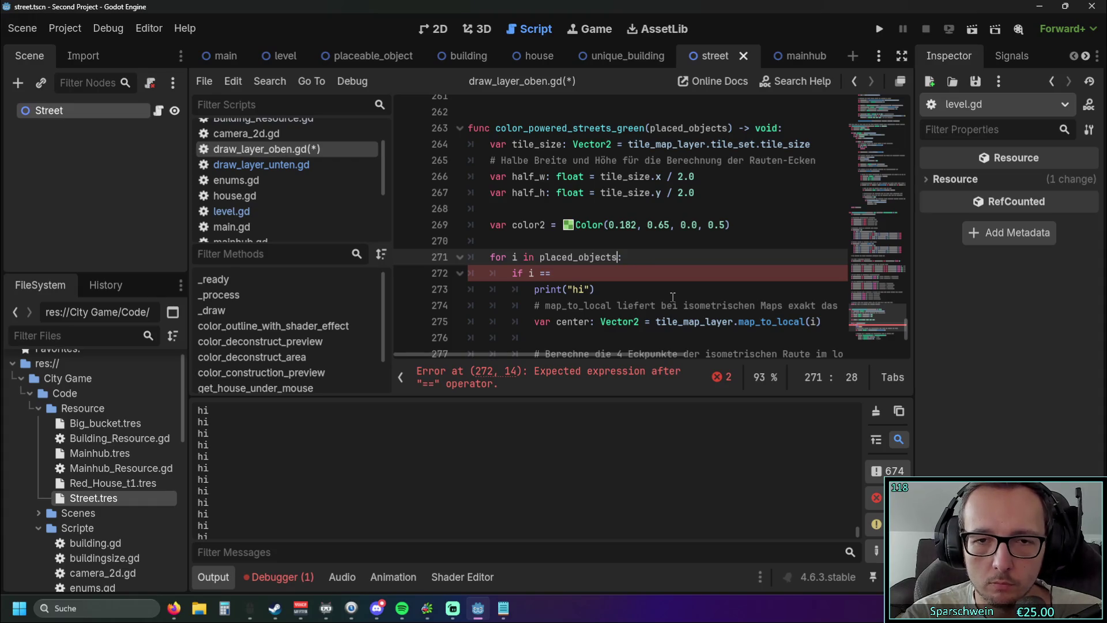
Append placed_objects[Key].object_name == Street: to the 'if i ==' condition
left_click(582, 274)
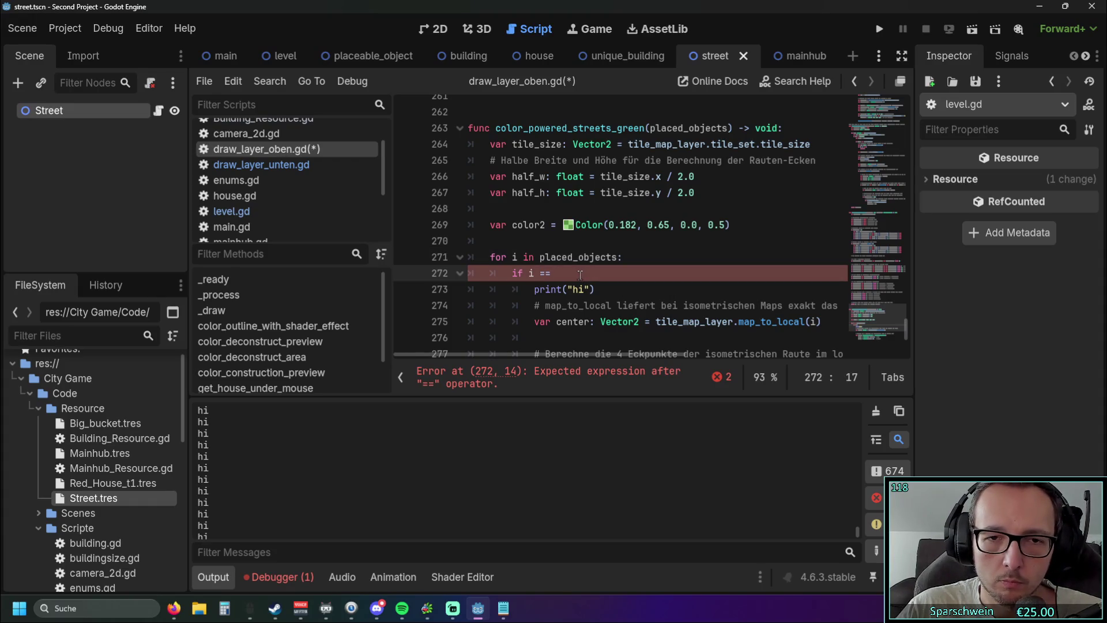
left_click_drag(574, 274, 521, 275)
left_click(567, 273)
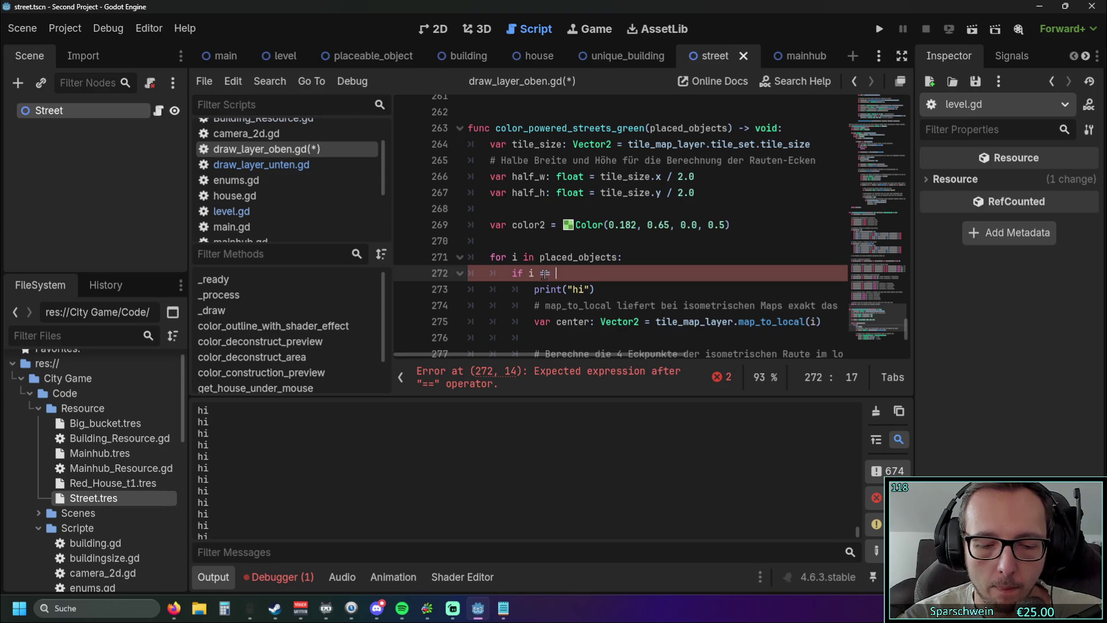
type("ob")
key("ctrl+space")
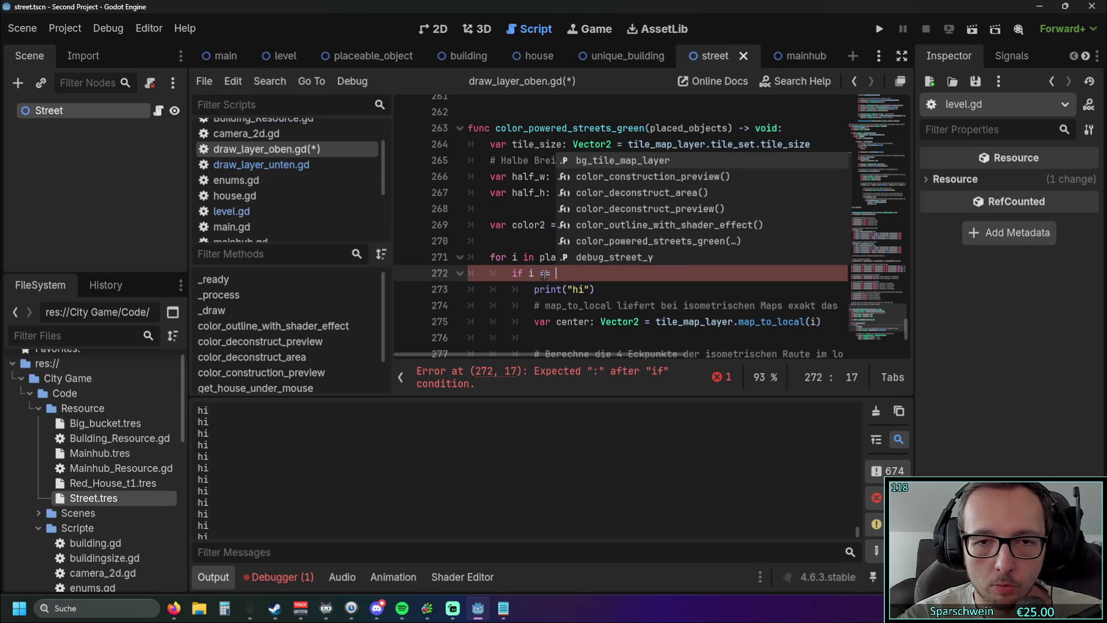
key("Escape")
double_click(619, 258)
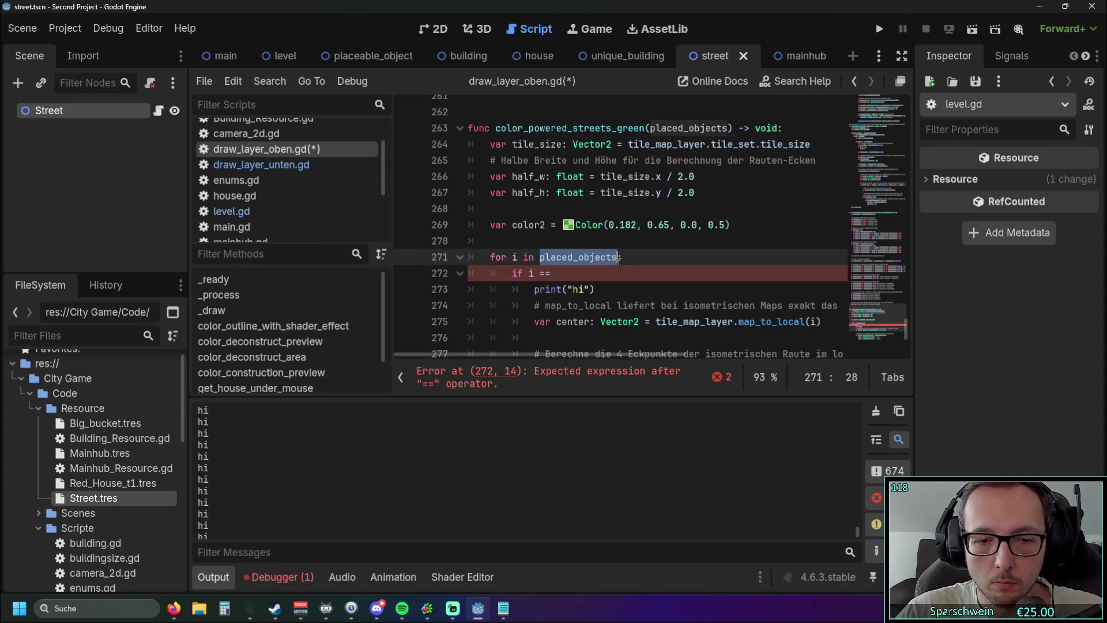
key("ctrl+c")
key("Down")
key("ctrl+v")
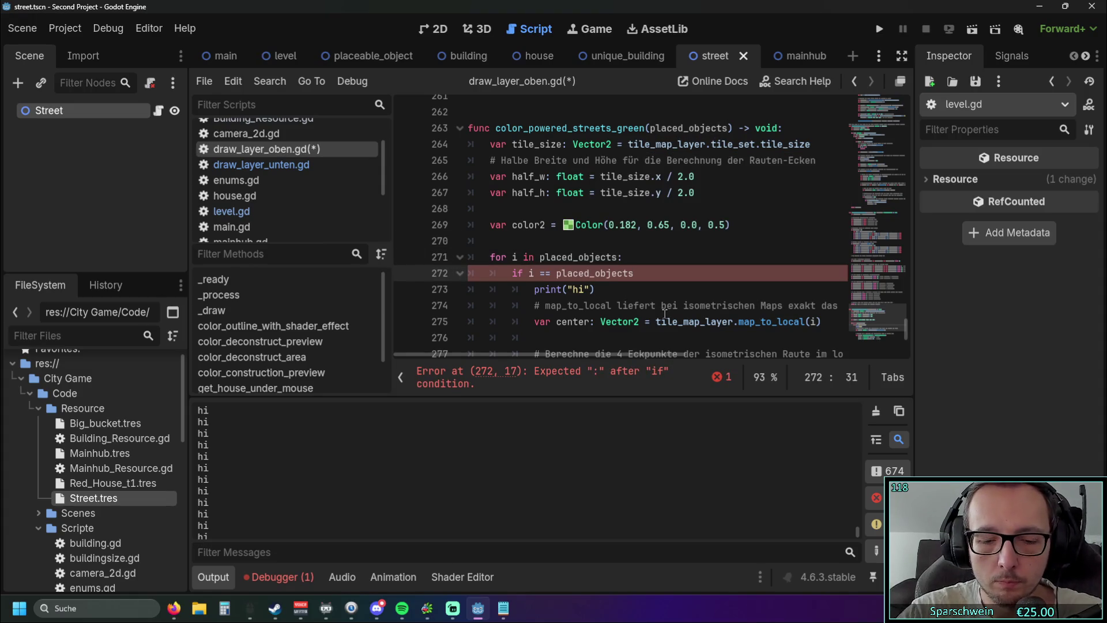
type("[key")
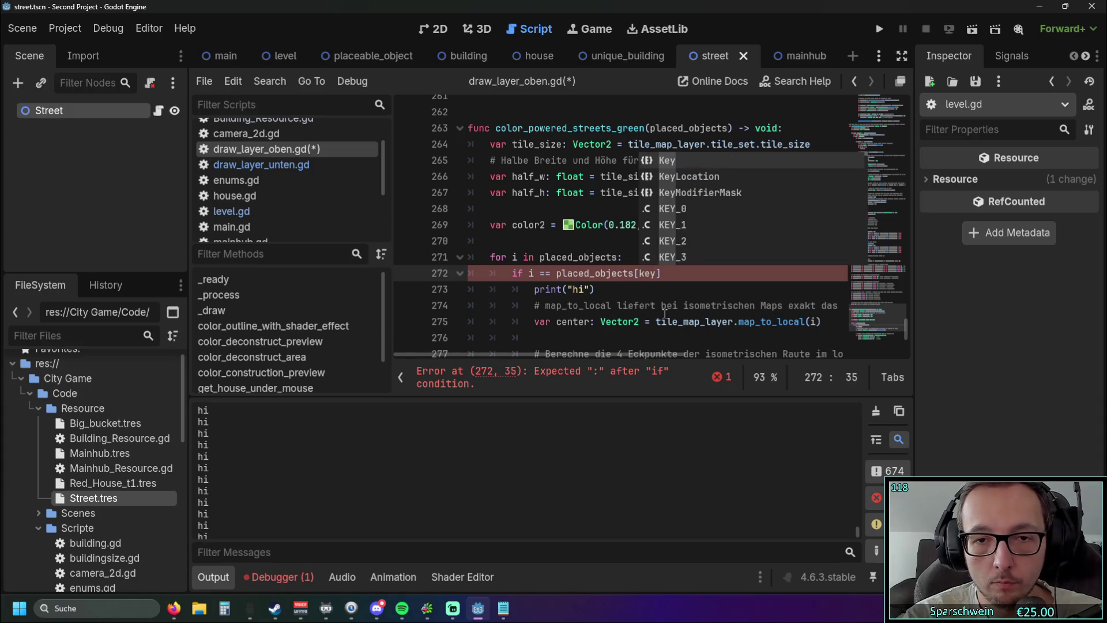
key("BackSpace")
key("BackSpace")
key("BackSpace")
type("Key")
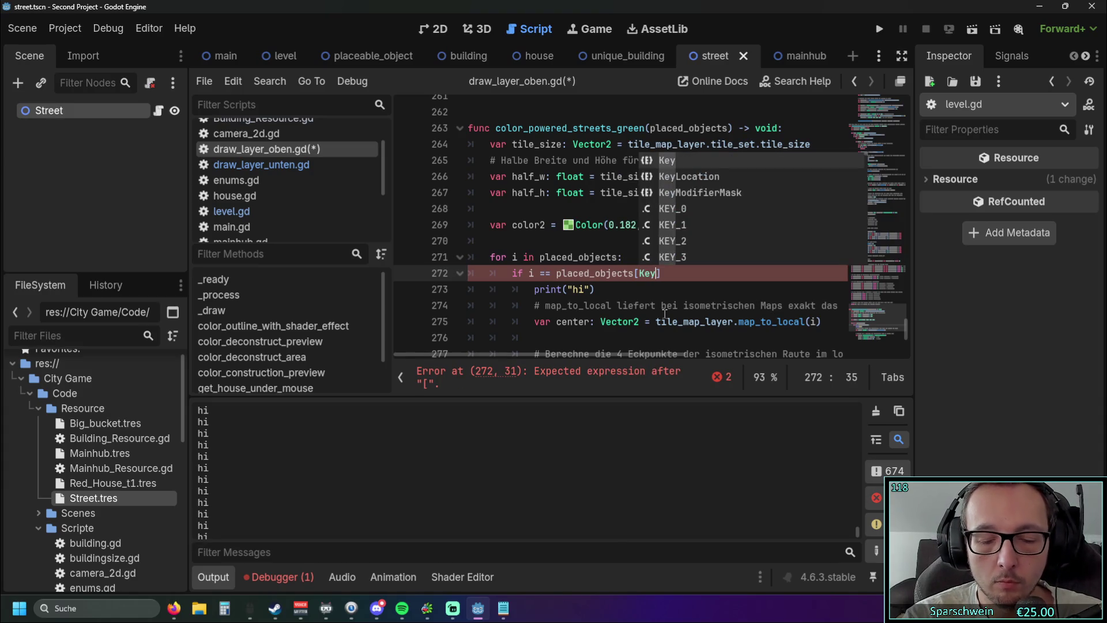
type("].object_name == Street")
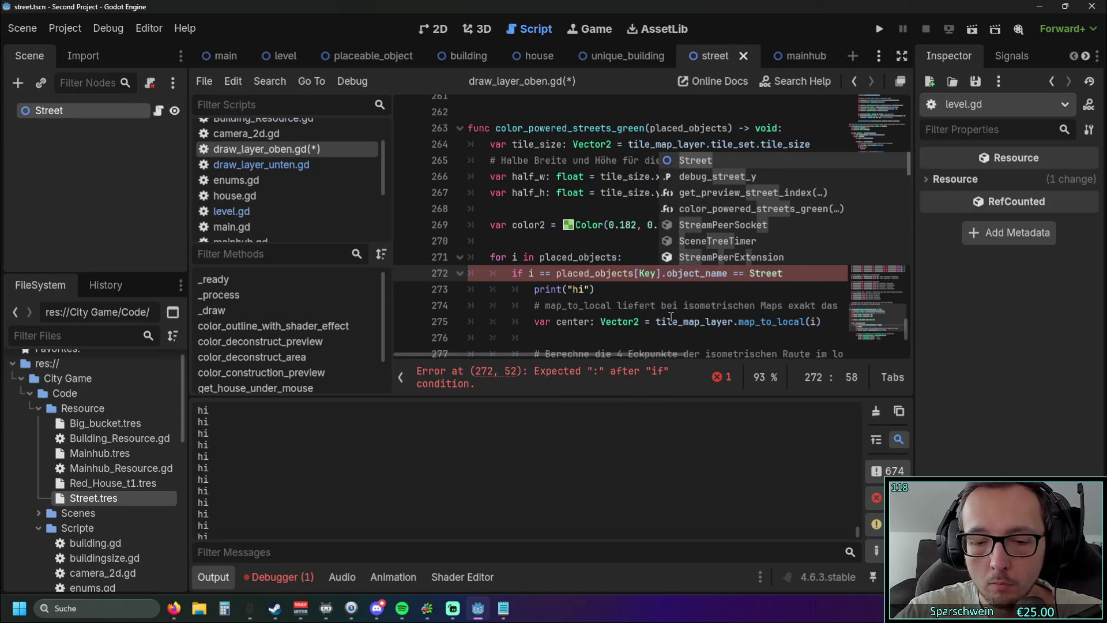
type(":")
left_click(620, 297)
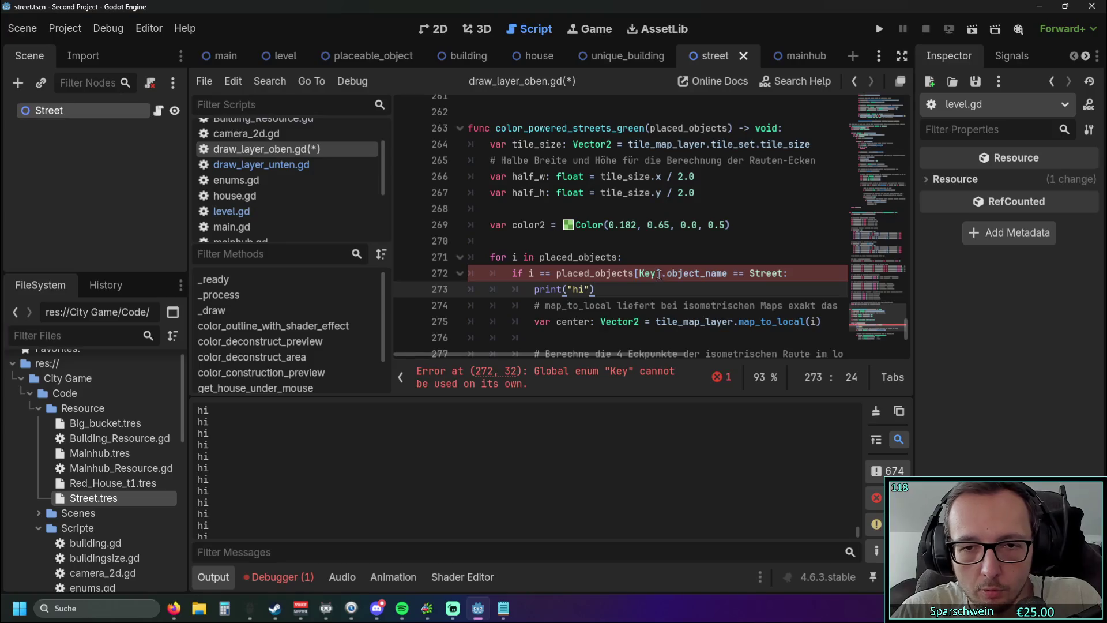
Delete the leftover '== placed_objects[Key]' so the check reads 'if i.object_name == Street:'
left_click_drag(664, 275, 533, 274)
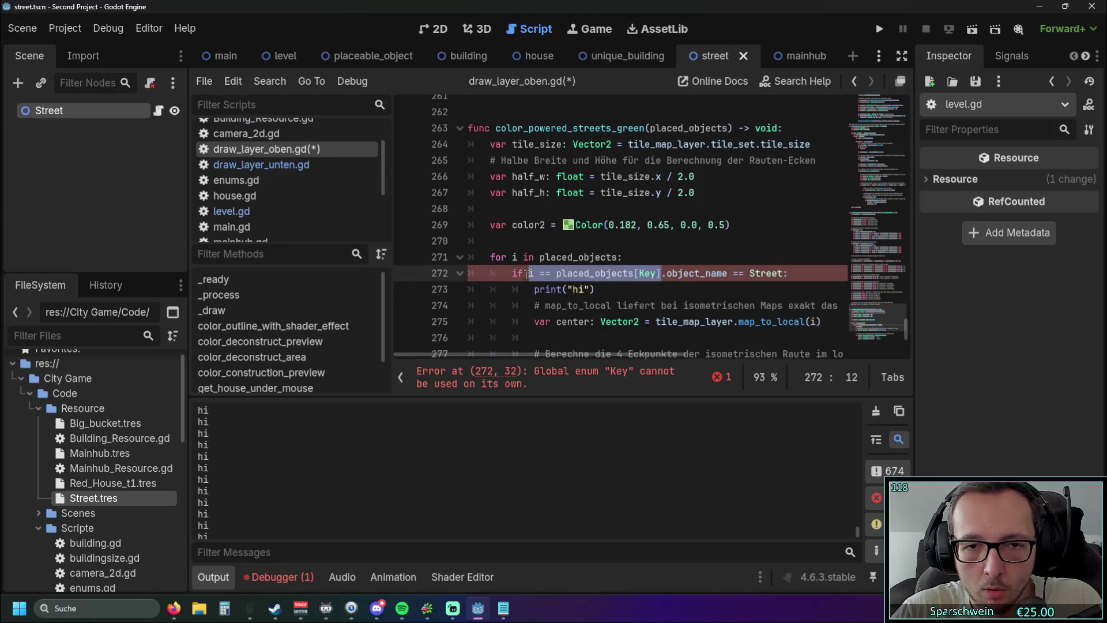
key("BackSpace")
left_click(637, 287)
scroll(680, 274, "down", 1)
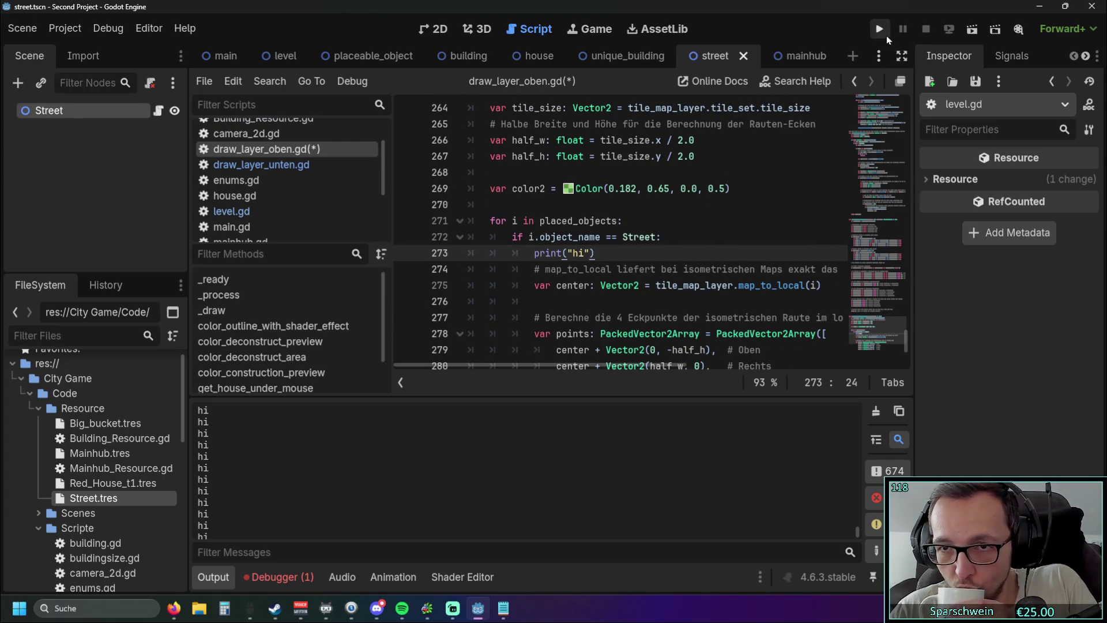
Launch the game and place a building on the map, triggering the line 272 object_name error
left_click(885, 32)
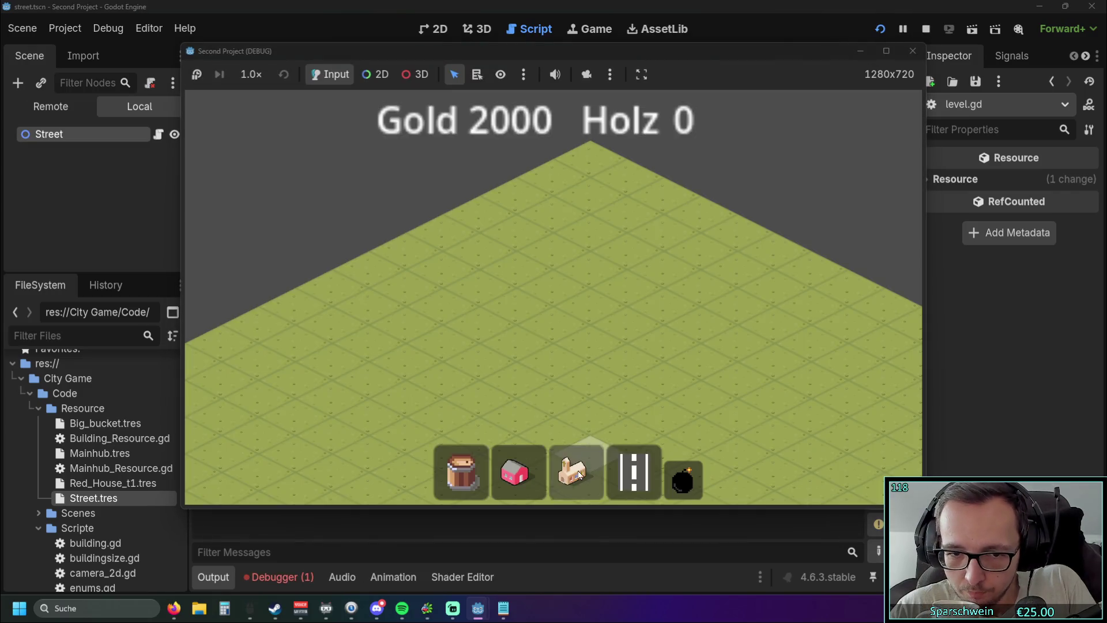
left_click(577, 473)
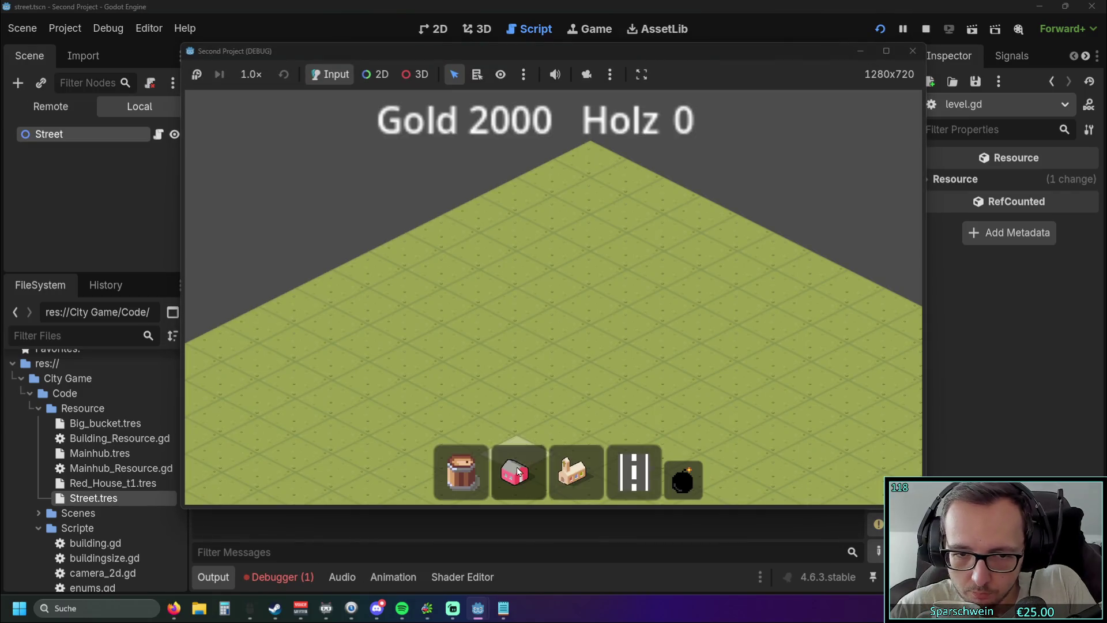
left_click(579, 320)
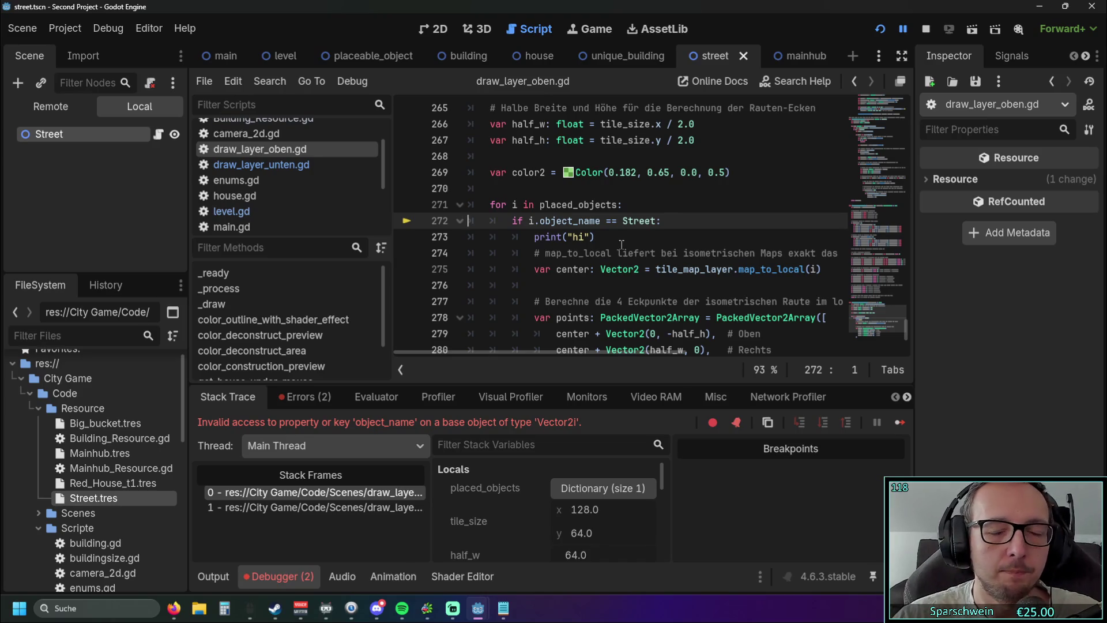
Delete the object_name check line and shift the loop body back one indentation level
left_click_drag(681, 222, 394, 217)
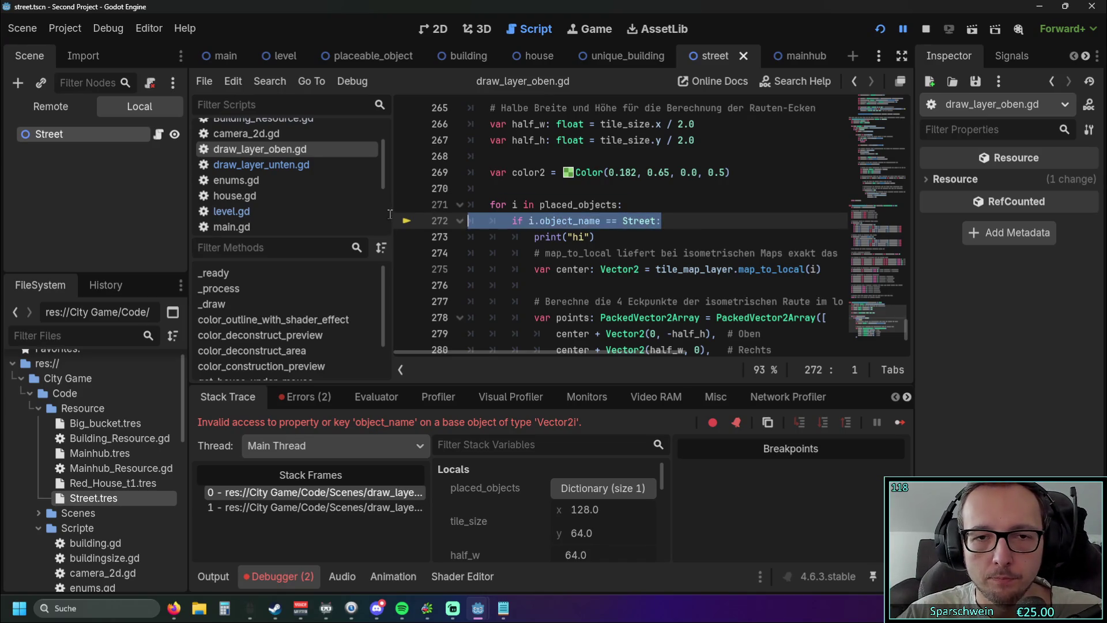
key("BackSpace")
key("BackSpace")
scroll(640, 253, "down", 3)
mouse_move(621, 339)
left_mouse_down()
mouse_move(472, 173)
mouse_move(468, 254)
mouse_move(466, 244)
left_mouse_up()
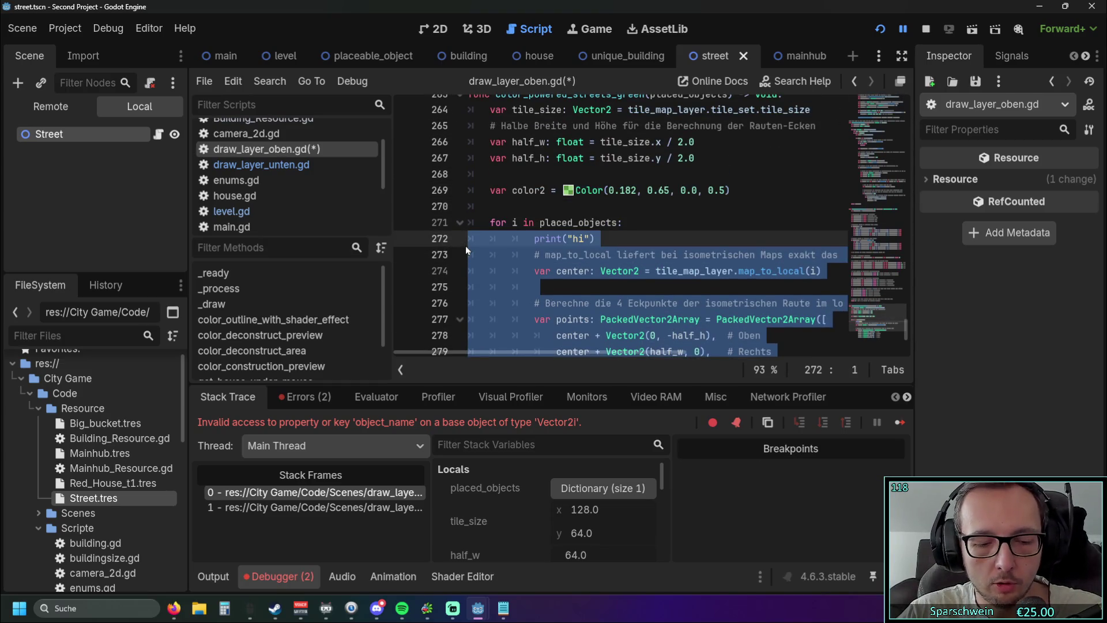
key("shift+Tab")
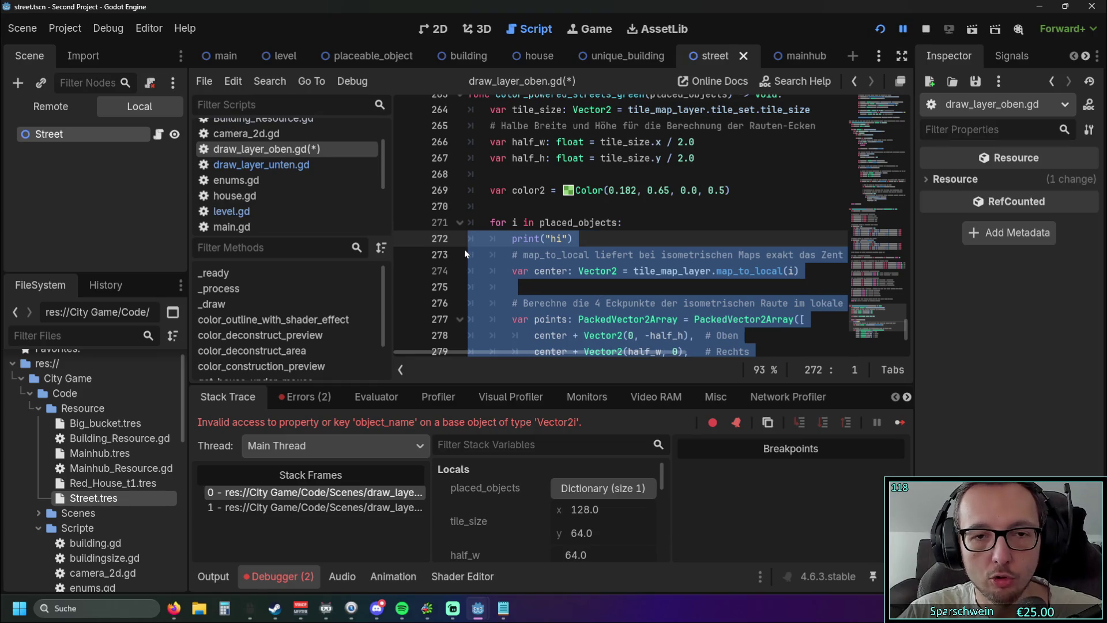
left_click(623, 286)
Open draw_layer_unten.gd and look over its whole code
scroll(618, 277, "up", 10)
scroll(618, 278, "up", 20)
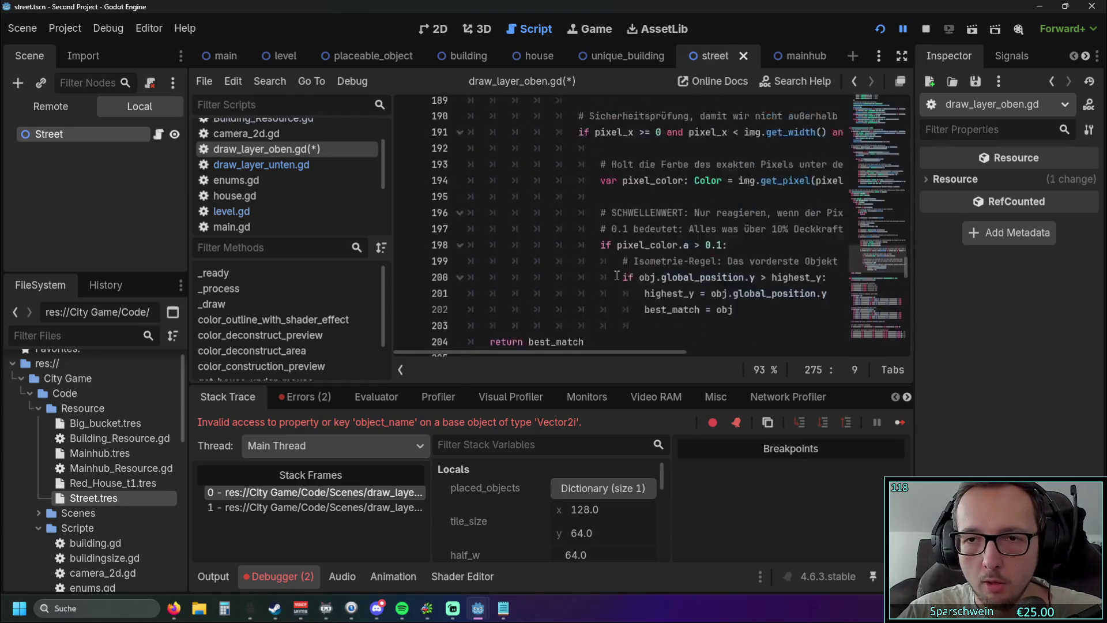
scroll(613, 274, "up", 17)
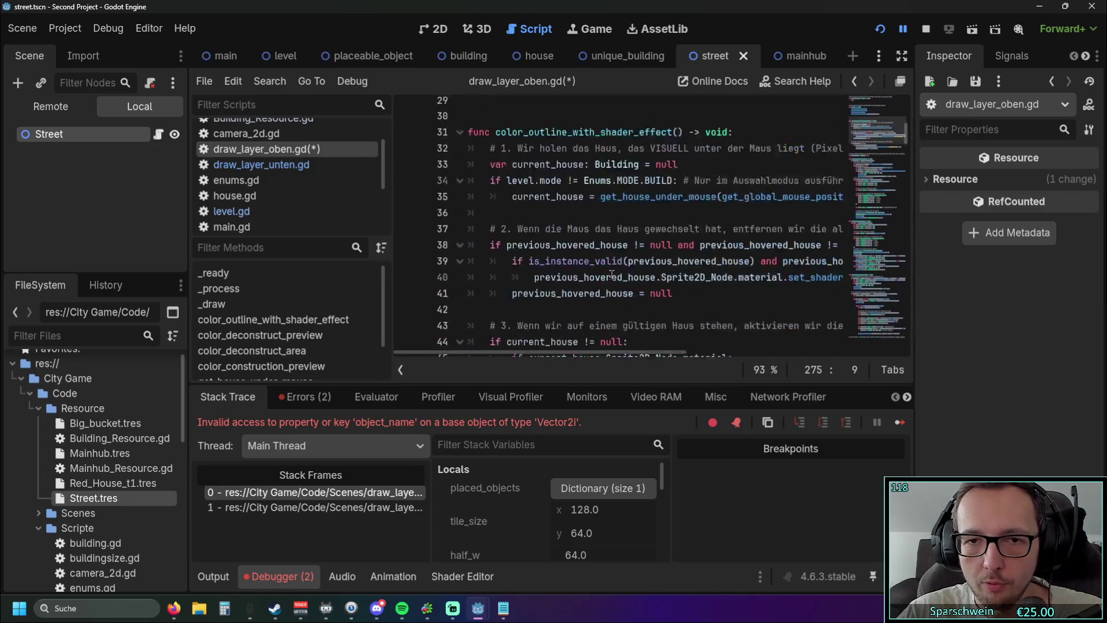
scroll(615, 263, "down", 6)
left_click(266, 164)
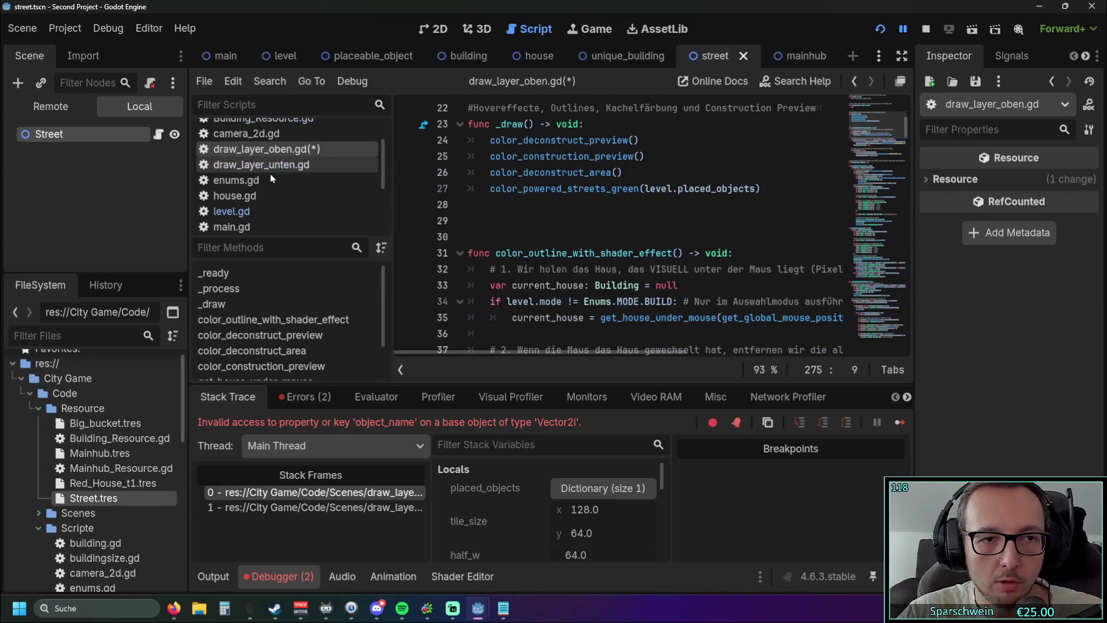
scroll(622, 248, "up", 3)
key("ctrl+a")
scroll(676, 279, "up", 6)
scroll(676, 279, "down", 3)
scroll(676, 279, "up", 3)
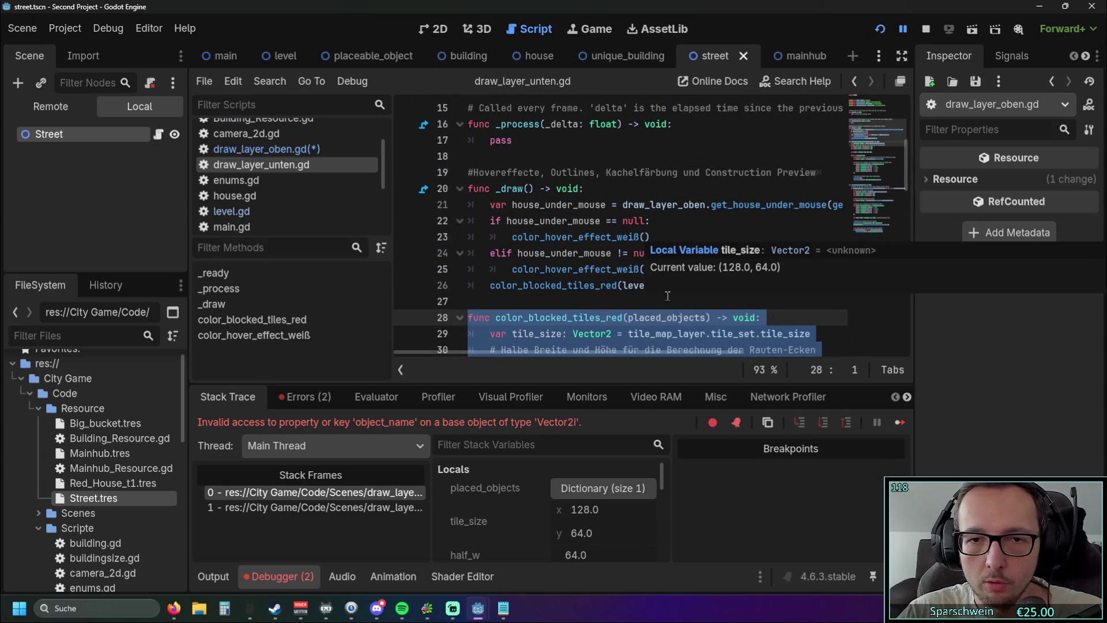
left_click(576, 285)
Examine the house_under_mouse null check in draw_layer_unten.gd, then return to draw_layer_oben.gd
left_click_drag(495, 220, 648, 221)
left_click(650, 221)
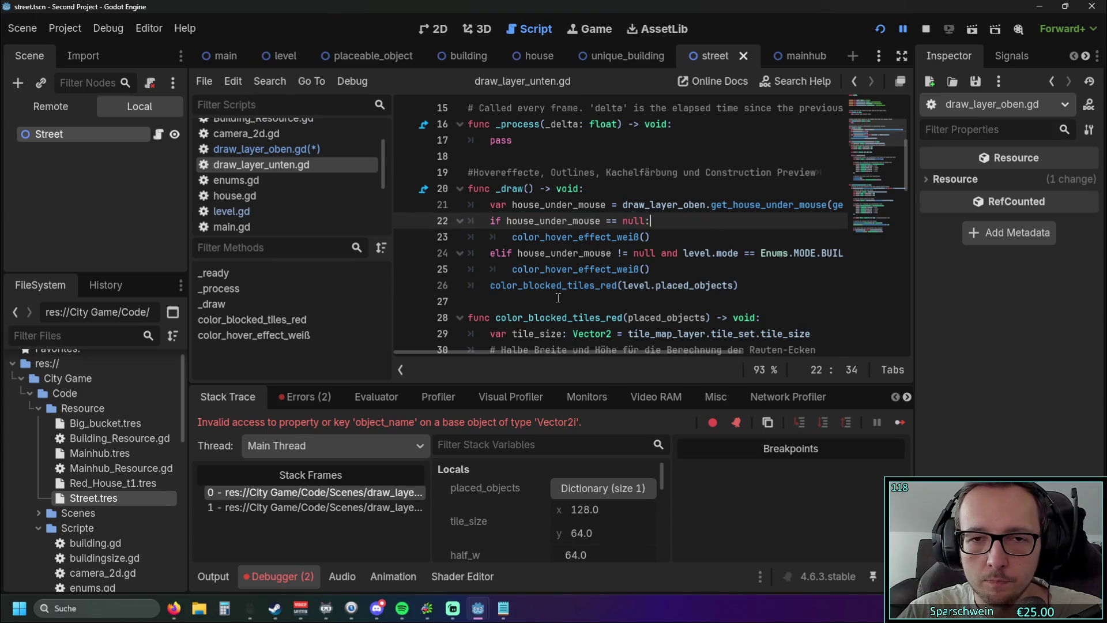
mouse_move(551, 355)
left_mouse_down()
mouse_move(586, 354)
mouse_move(533, 353)
left_mouse_up()
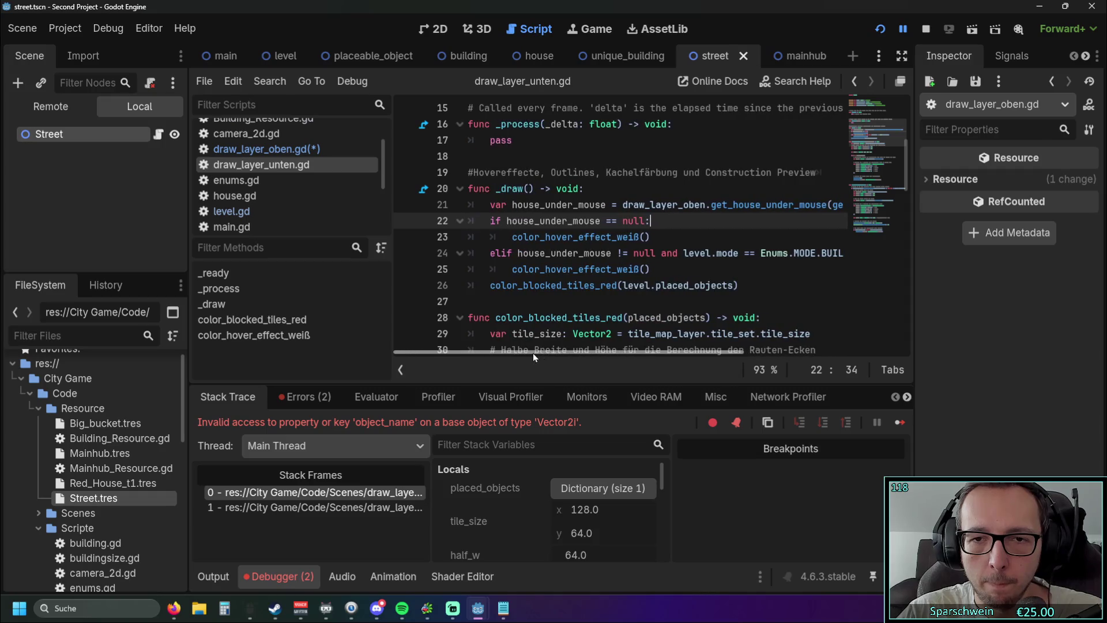
left_click(263, 149)
scroll(644, 219, "up", 1)
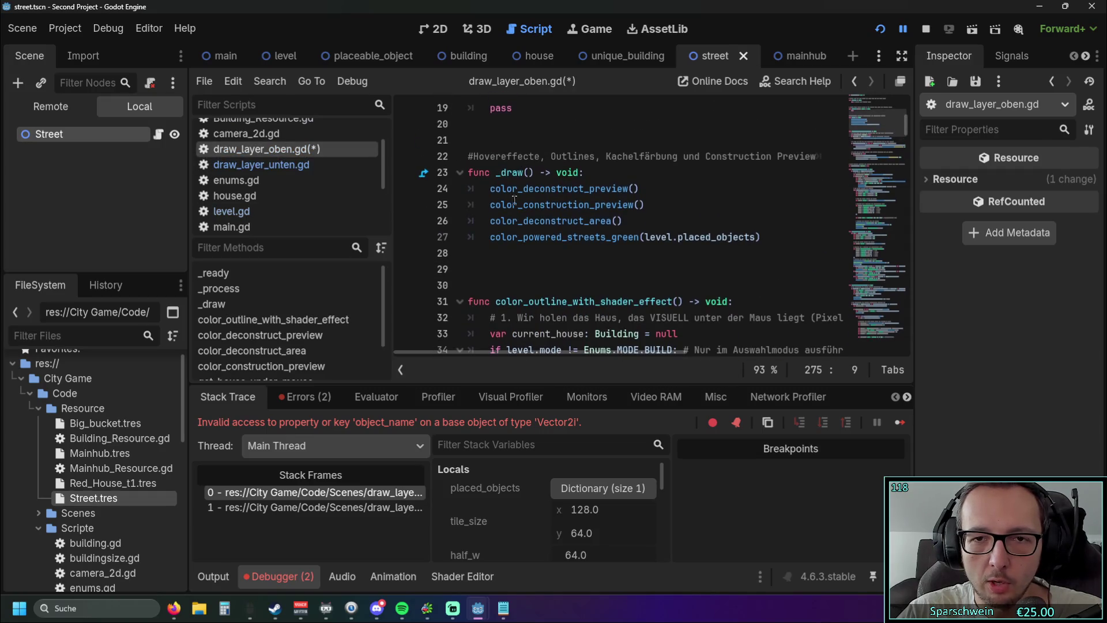
Nest the colouring call in _draw under 'if level.placed_objects[tile_pos].object_name == "Street":'
left_click(644, 221)
key("Return")
type("if")
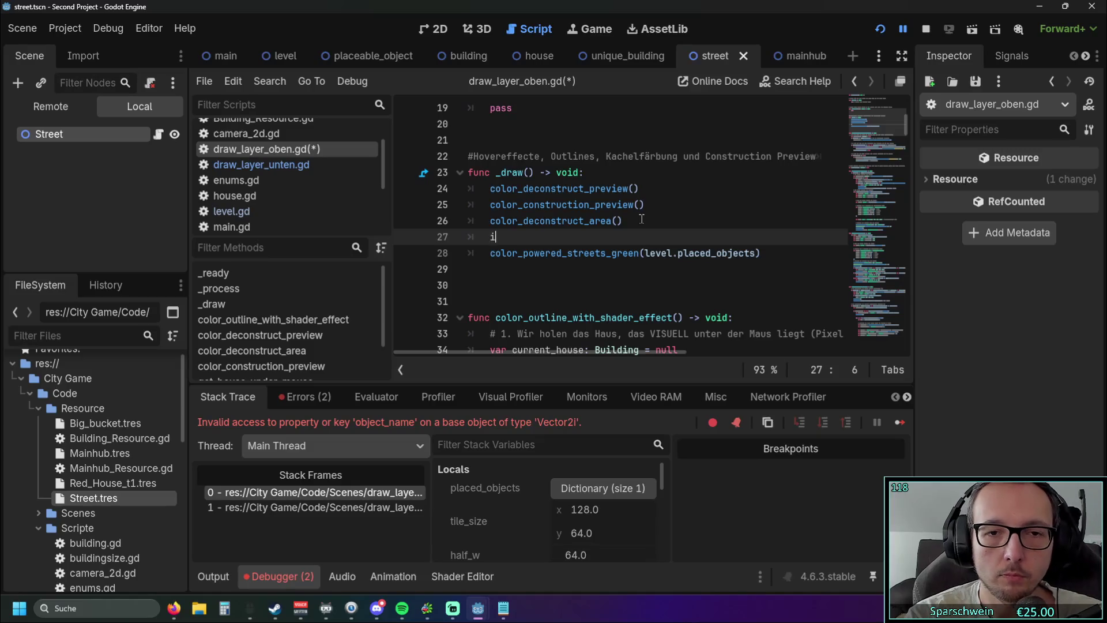
key("Down")
key("Home")
key("Tab")
key("Up")
key("End")
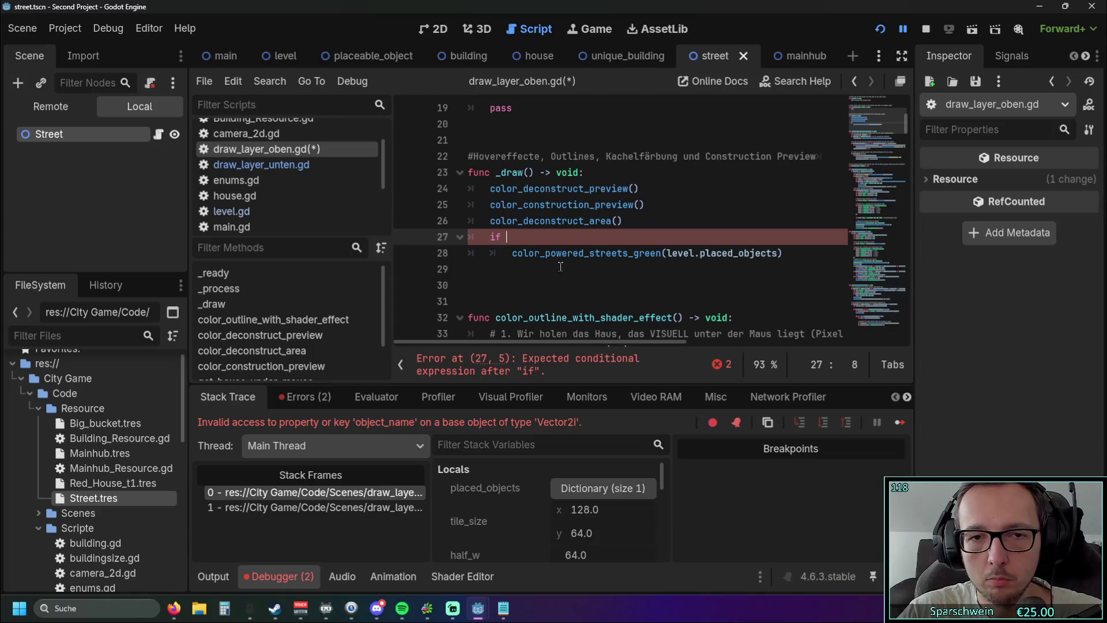
type("level")
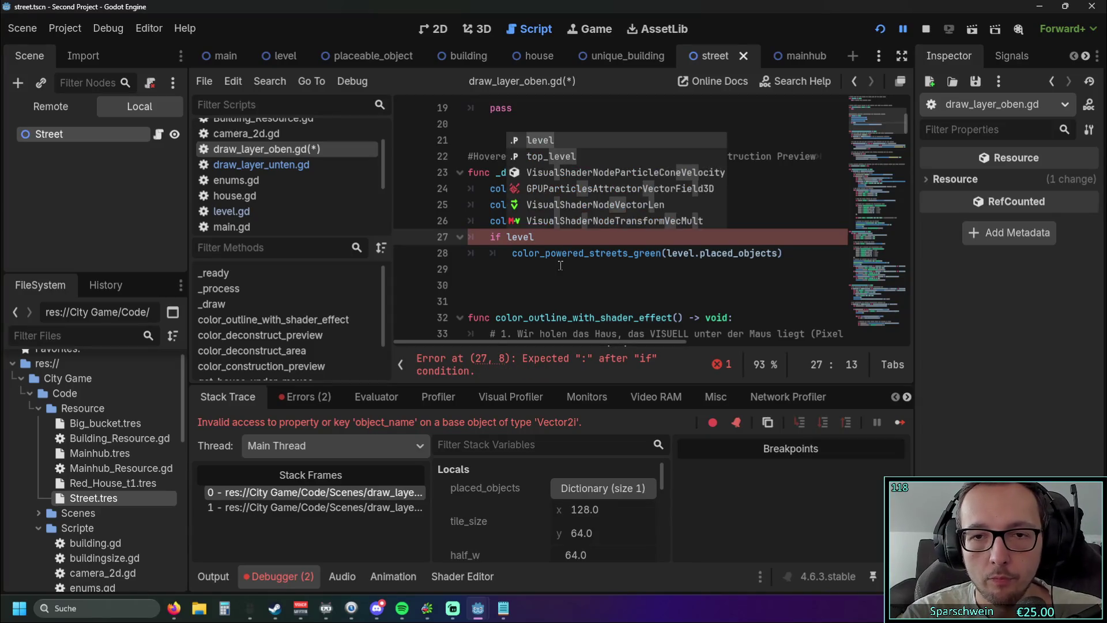
type(".placed")
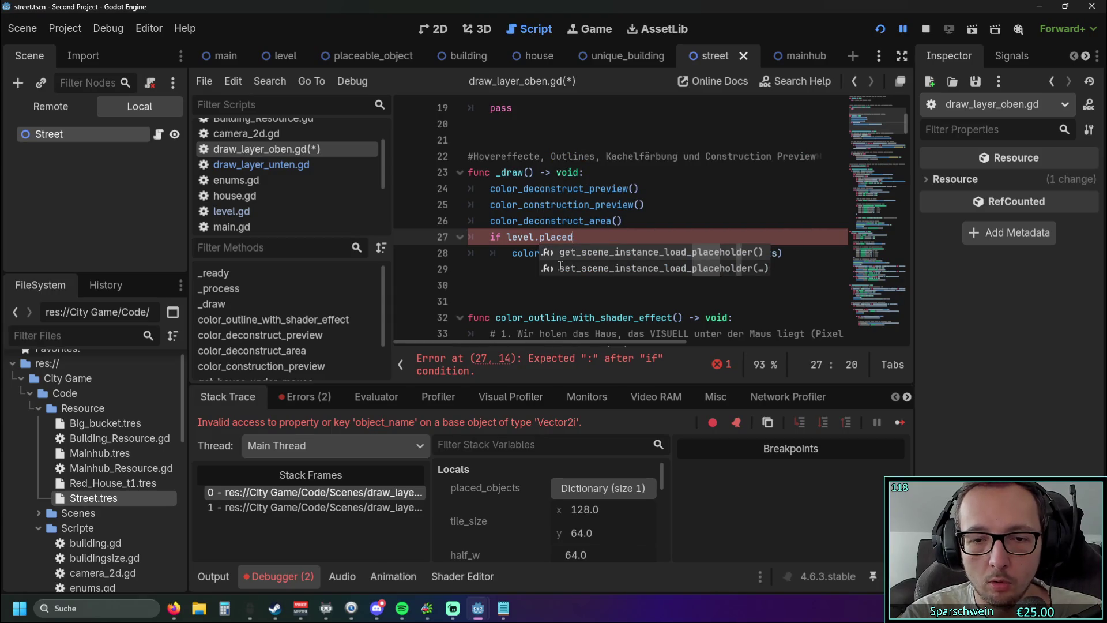
type("_ob")
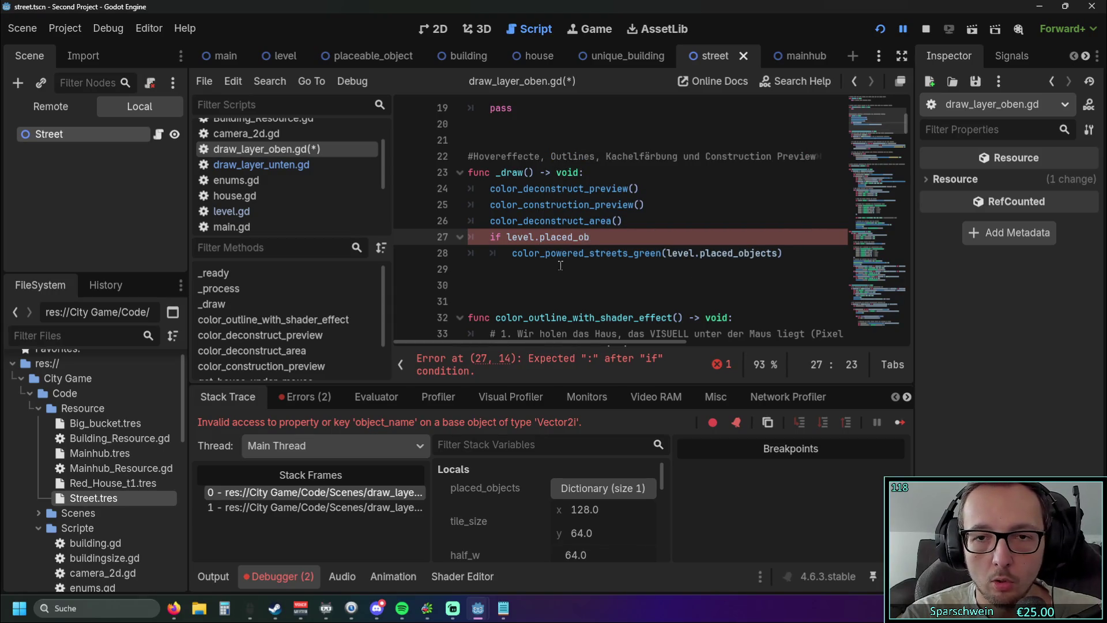
type("jects")
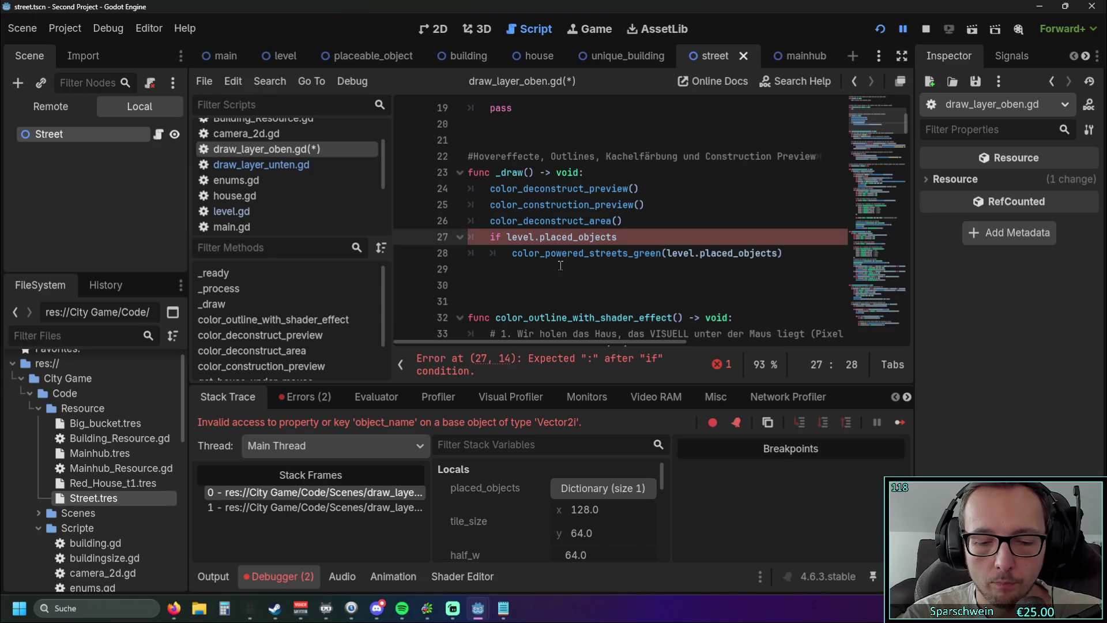
type("[")
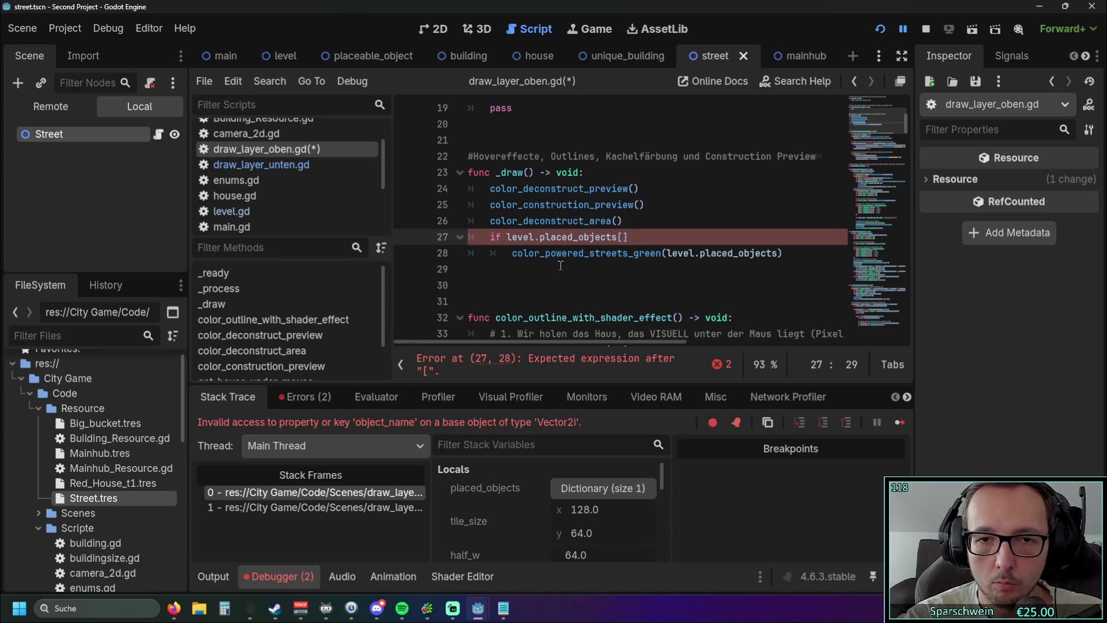
type("tile_pos")
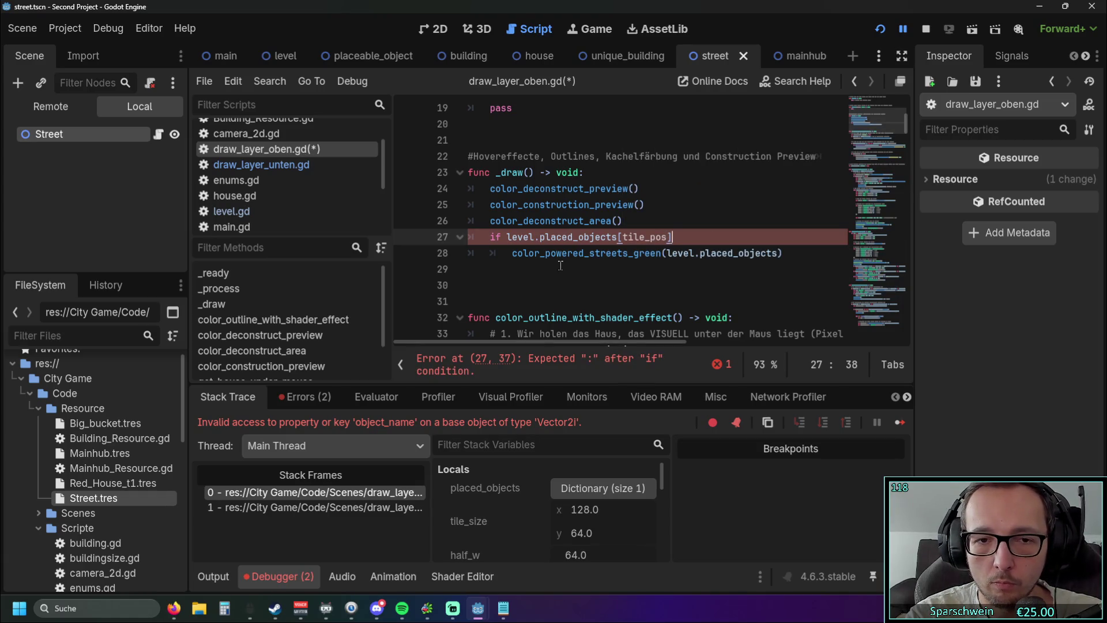
type(".")
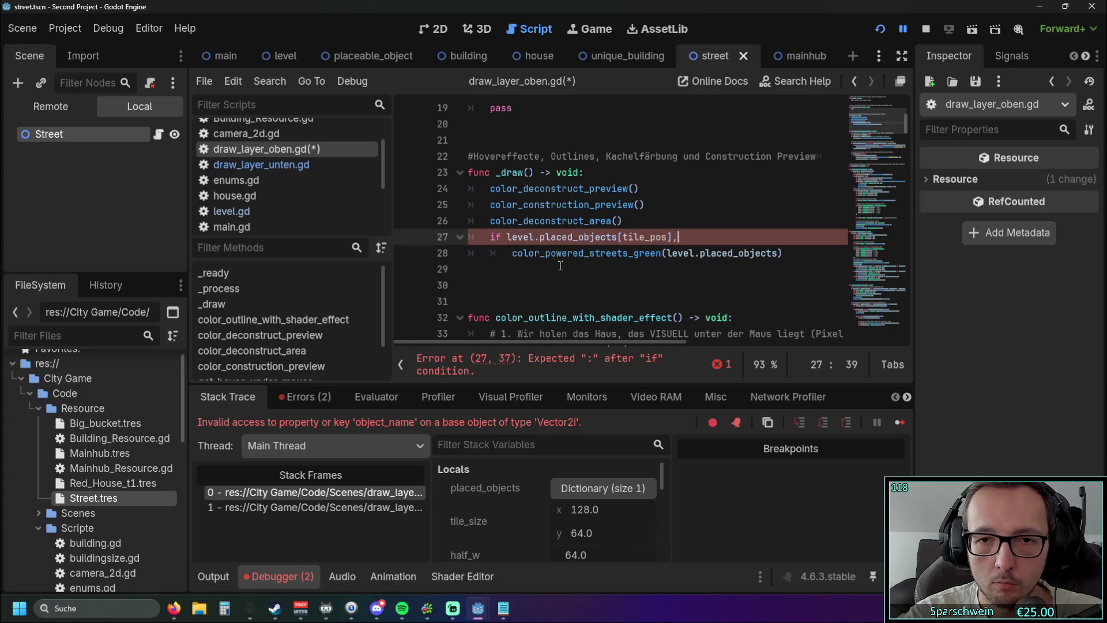
type("object")
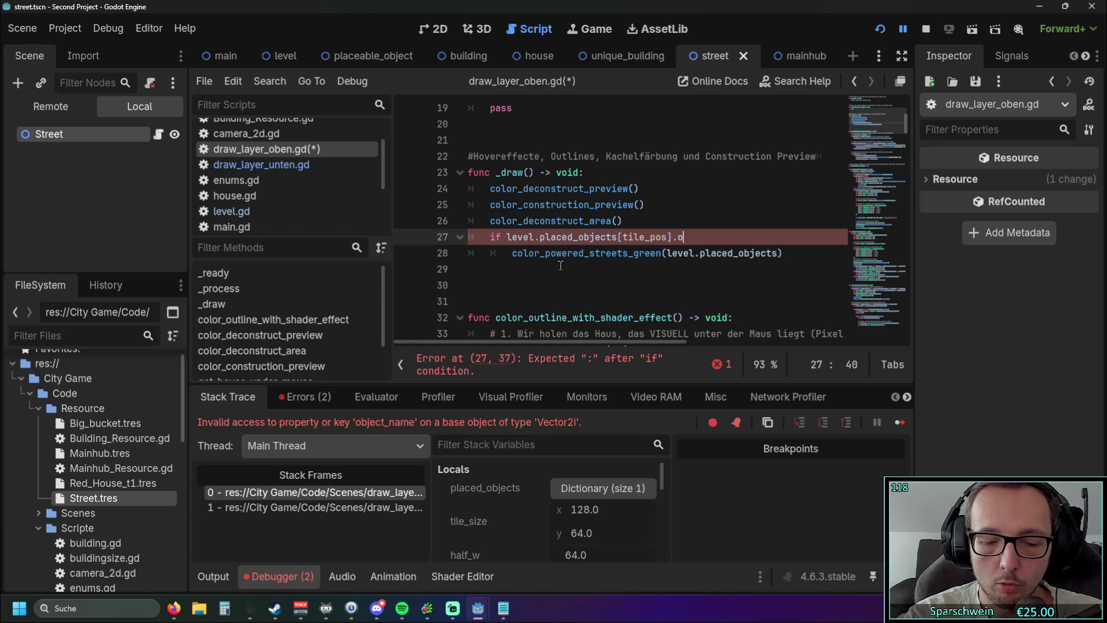
type("_")
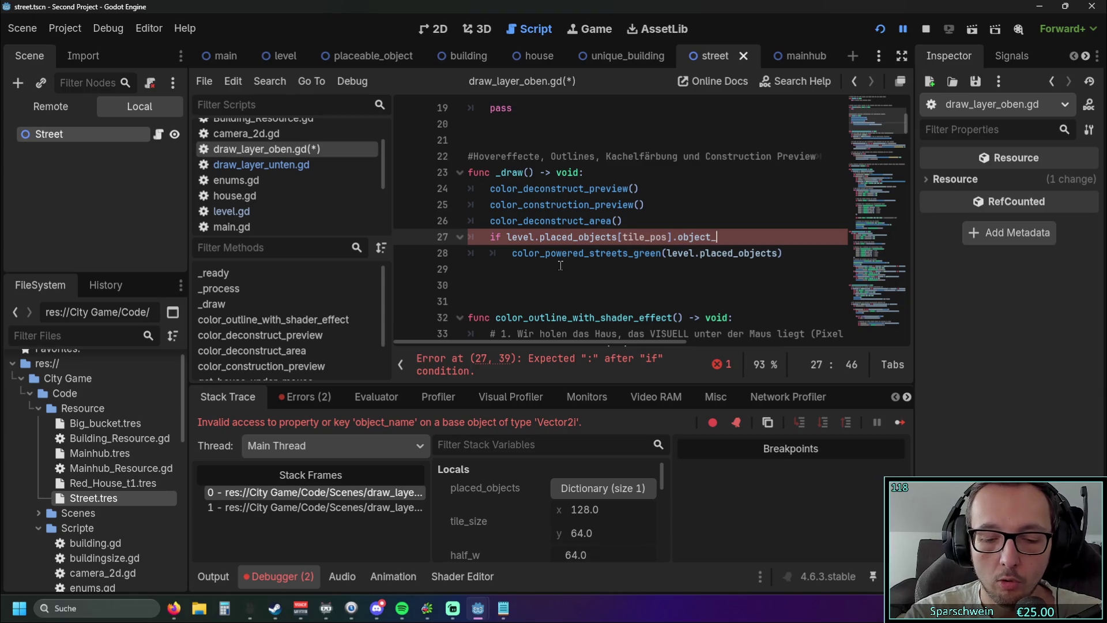
type("name=")
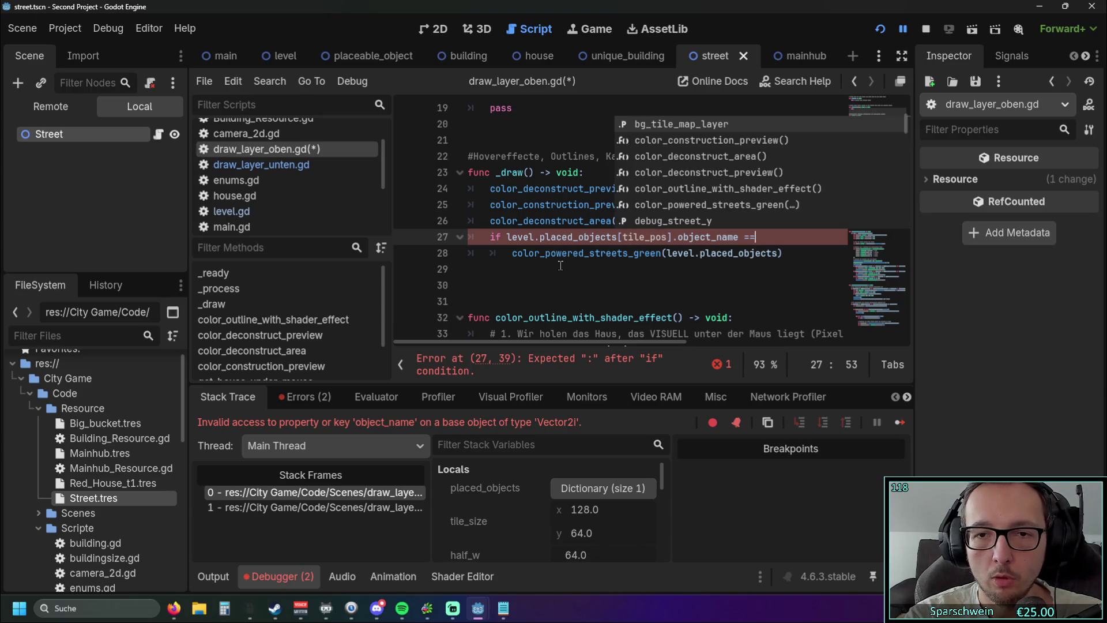
type(" \"Street:")
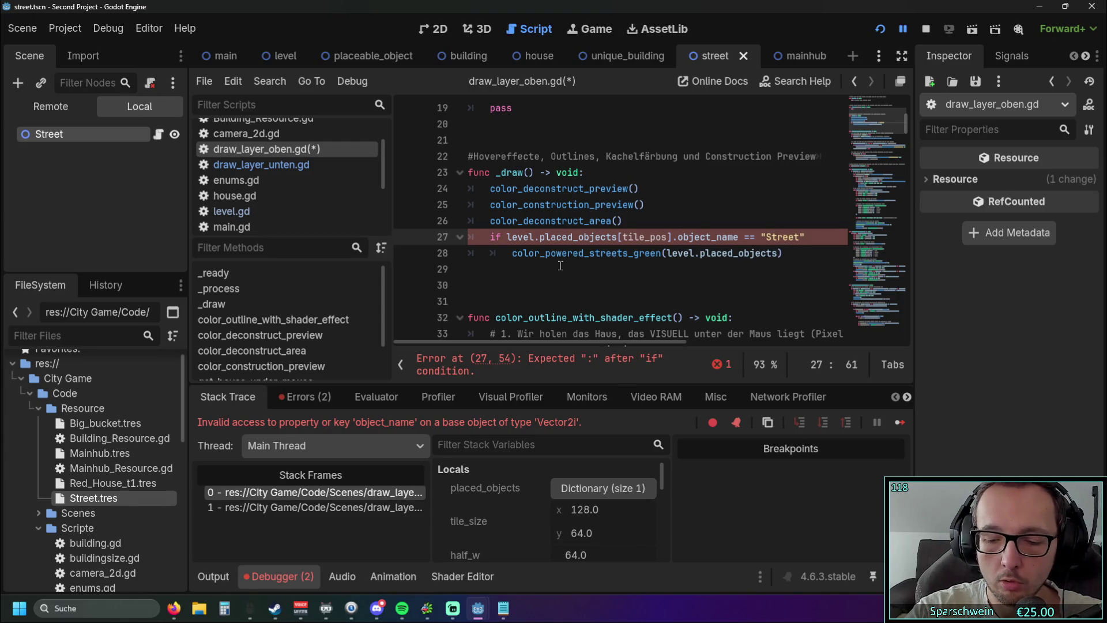
type(":")
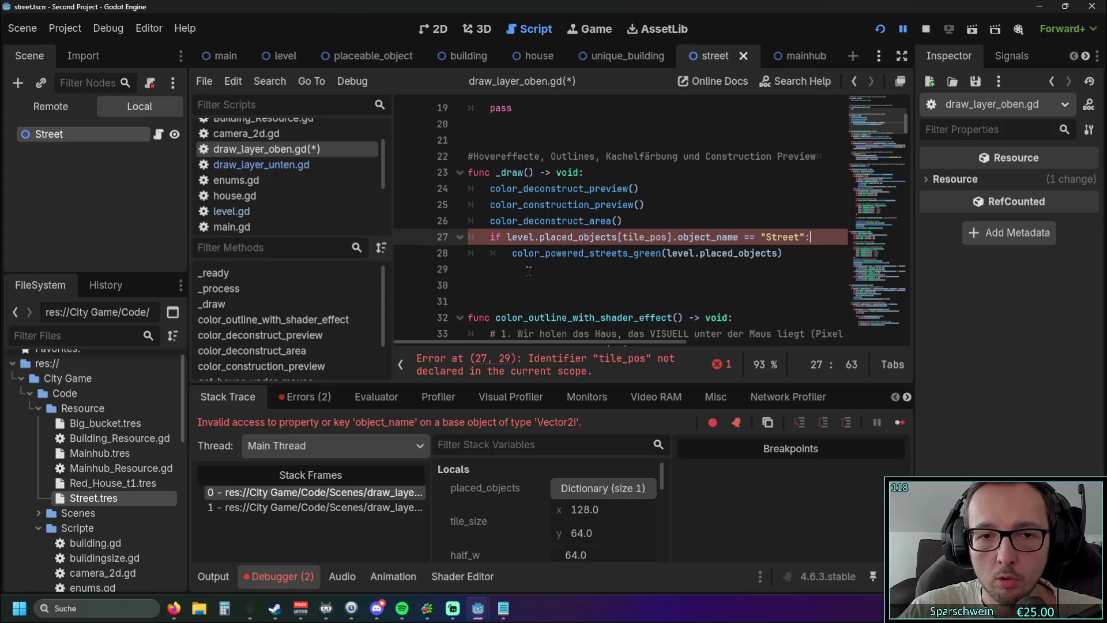
left_click(527, 285)
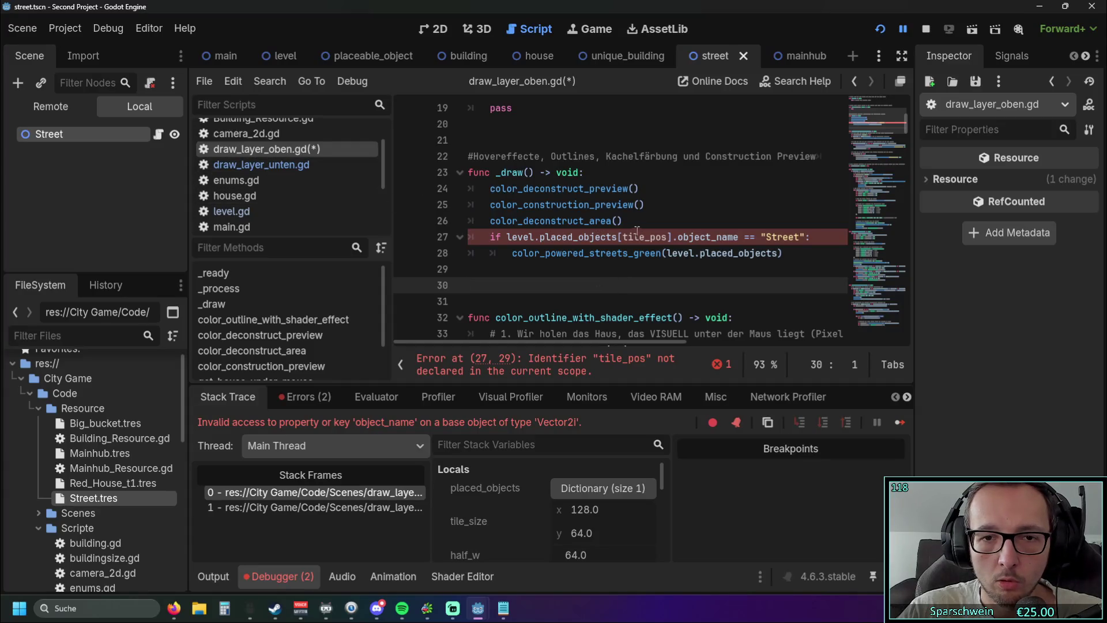
Switch between draw_layer_unten.gd and draw_layer_oben.gd and scroll through the oben script
scroll(756, 228, "down", 4)
left_click(262, 165)
left_click(261, 148)
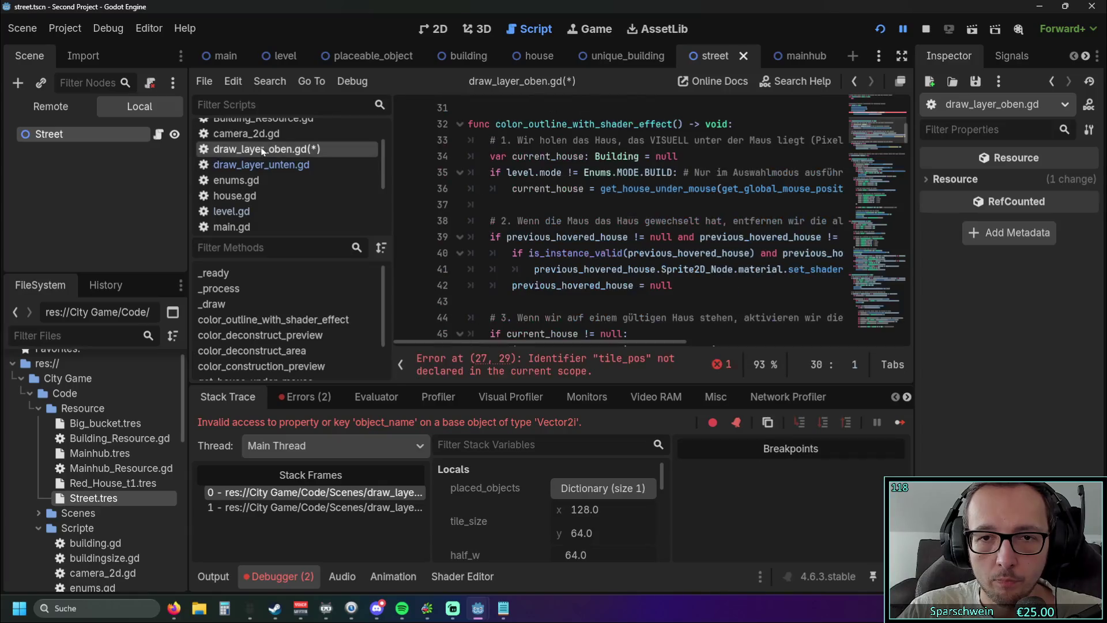
mouse_move(575, 340)
left_mouse_down()
mouse_move(728, 351)
mouse_move(550, 341)
left_mouse_up()
scroll(626, 346, "down", 4)
scroll(685, 275, "down", 5)
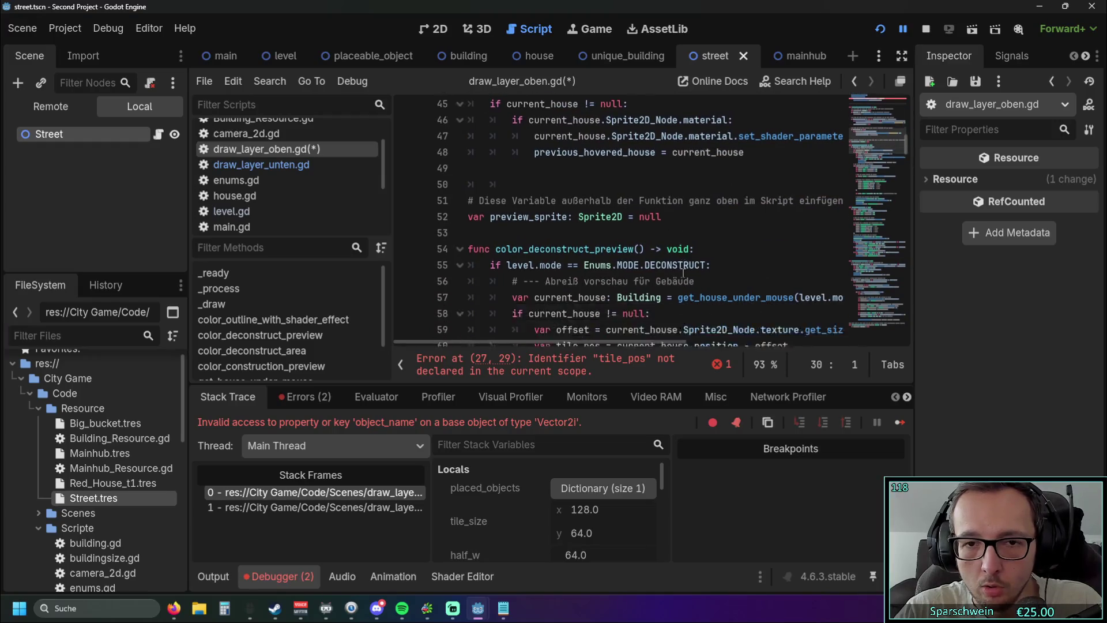
scroll(675, 273, "up", 3)
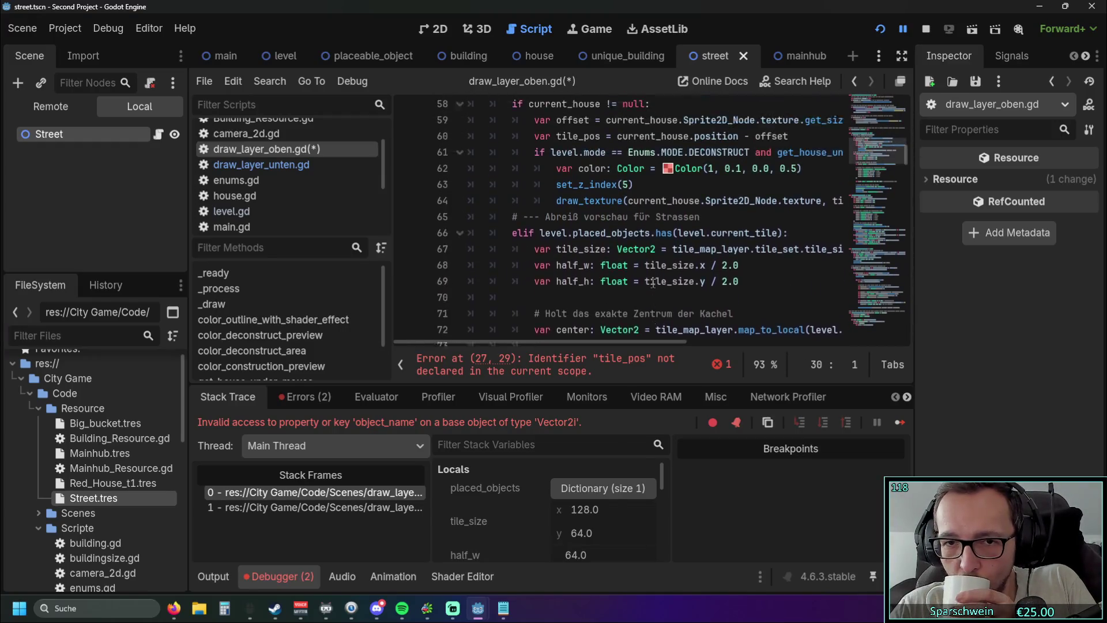
scroll(677, 278, "down", 8)
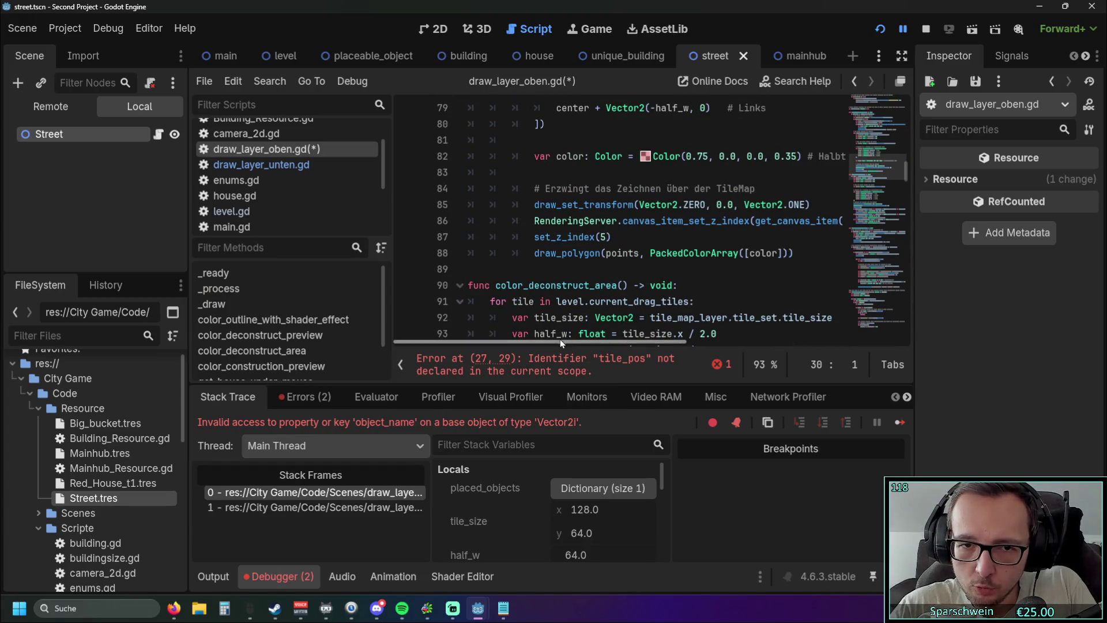
scroll(657, 271, "up", 3)
scroll(651, 264, "down", 20)
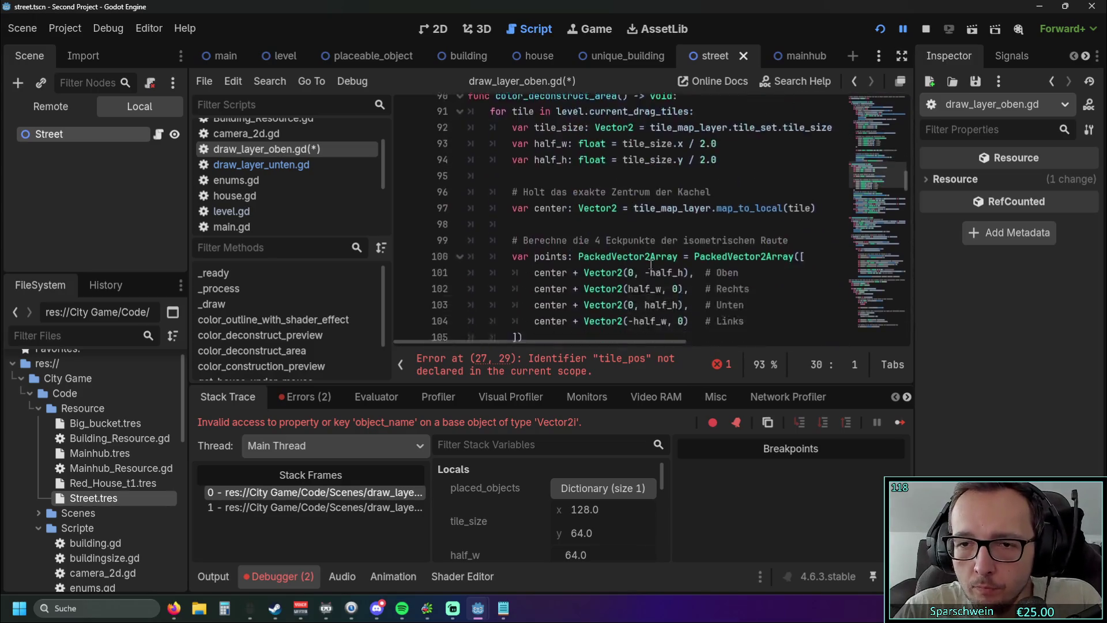
scroll(636, 269, "down", 2)
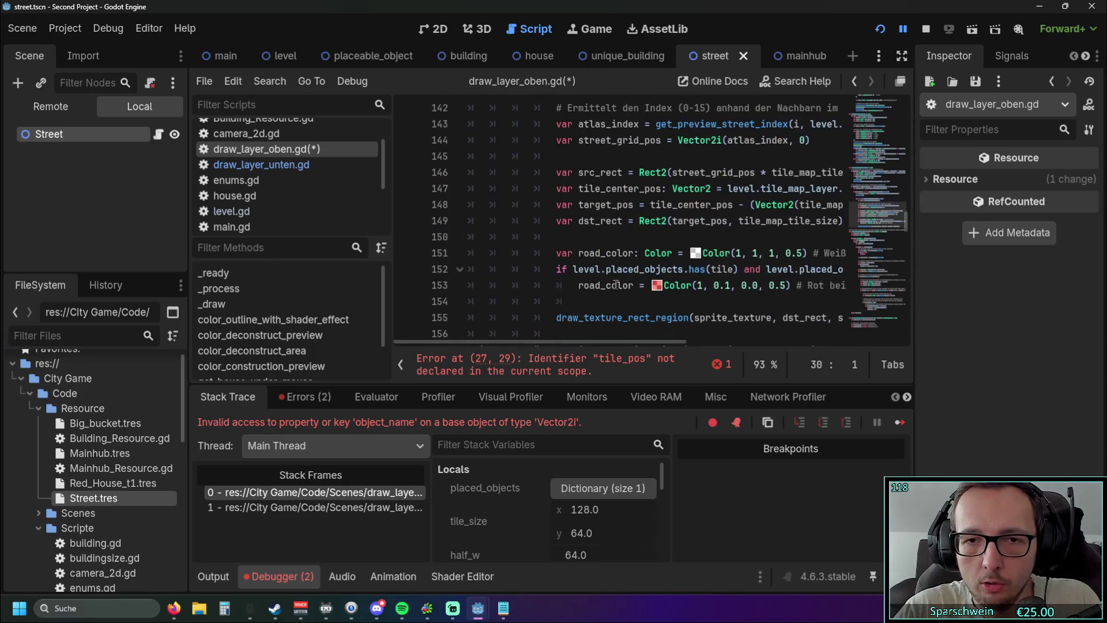
Collapse the Debugger panel and select 'var tile = level.current_drag_tiles[i]' on line 140
left_click(265, 579)
mouse_move(572, 520)
left_mouse_down()
mouse_move(705, 521)
mouse_move(573, 521)
left_mouse_up()
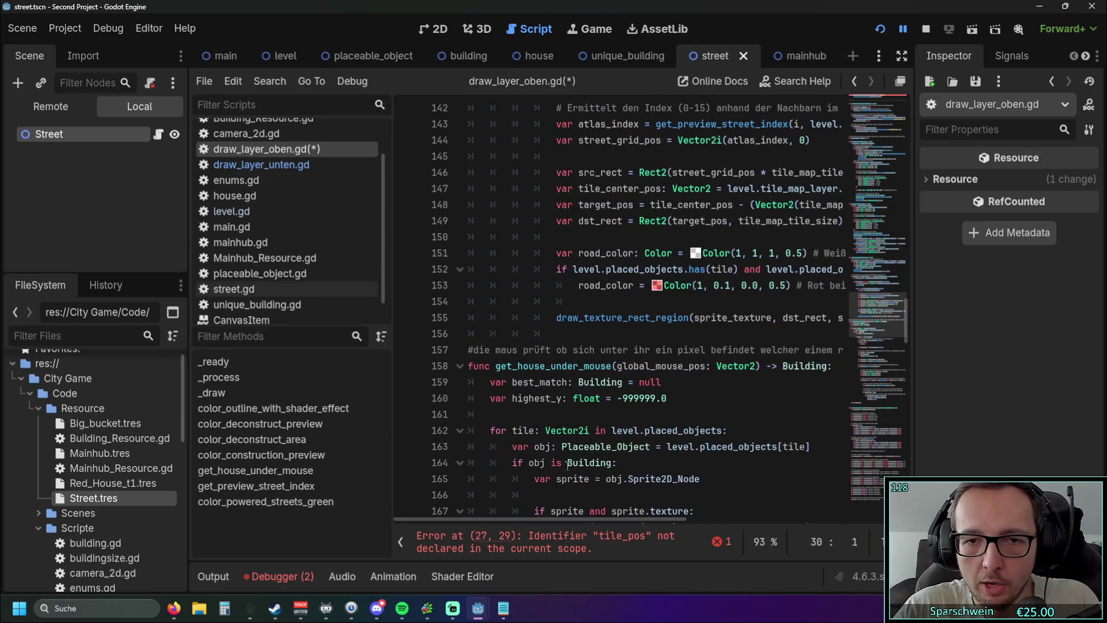
scroll(640, 341, "up", 3)
scroll(641, 342, "up", 1)
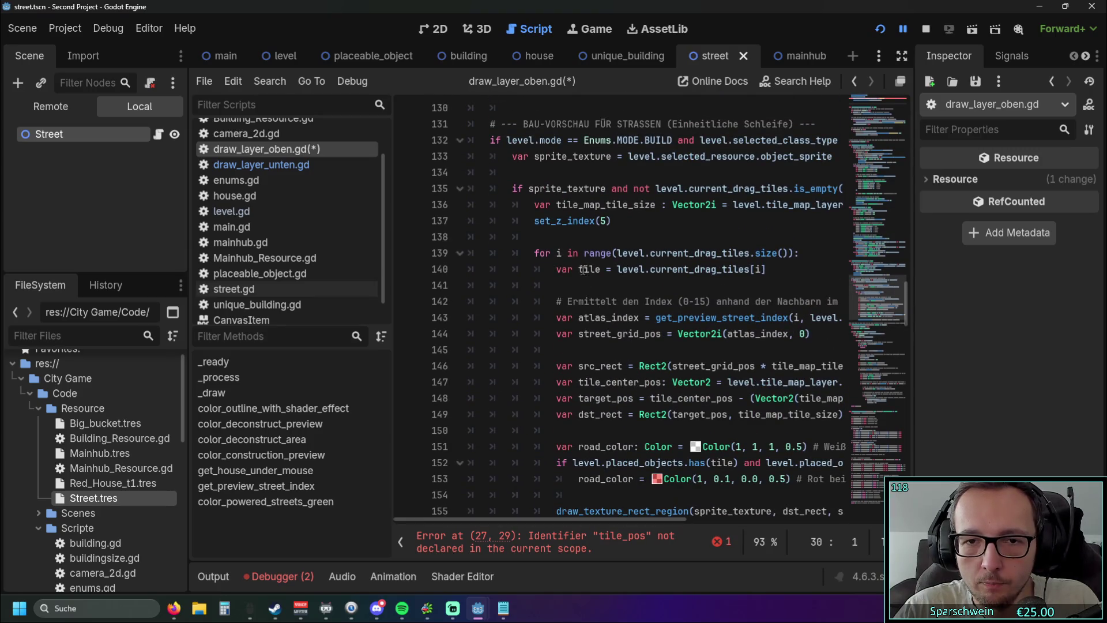
left_click_drag(616, 274, 766, 271)
left_click(758, 288)
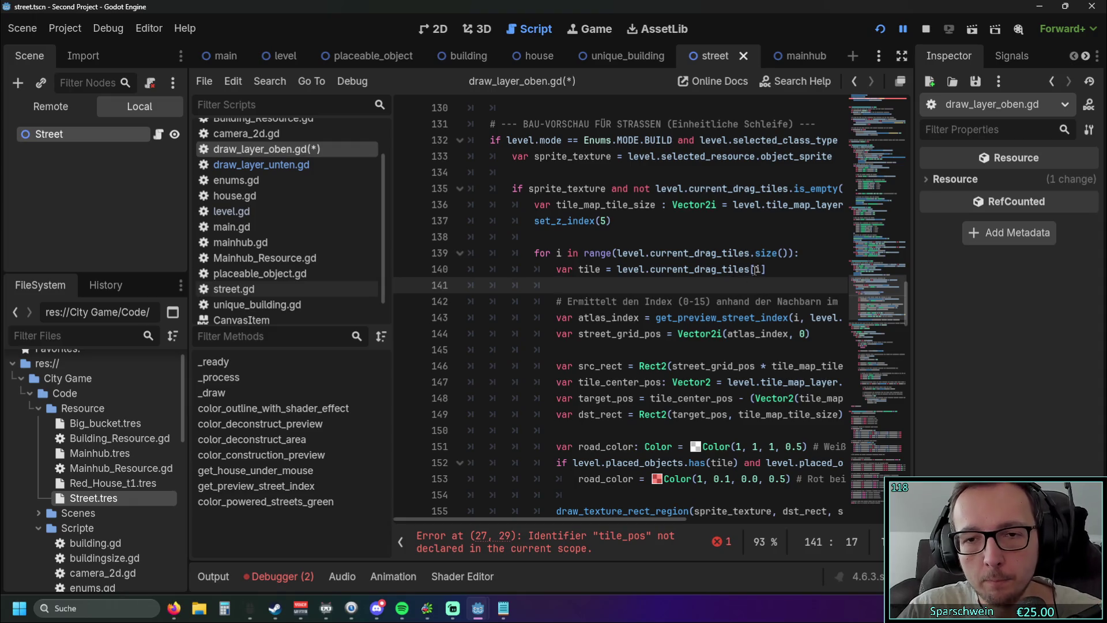
left_click_drag(767, 270, 557, 270)
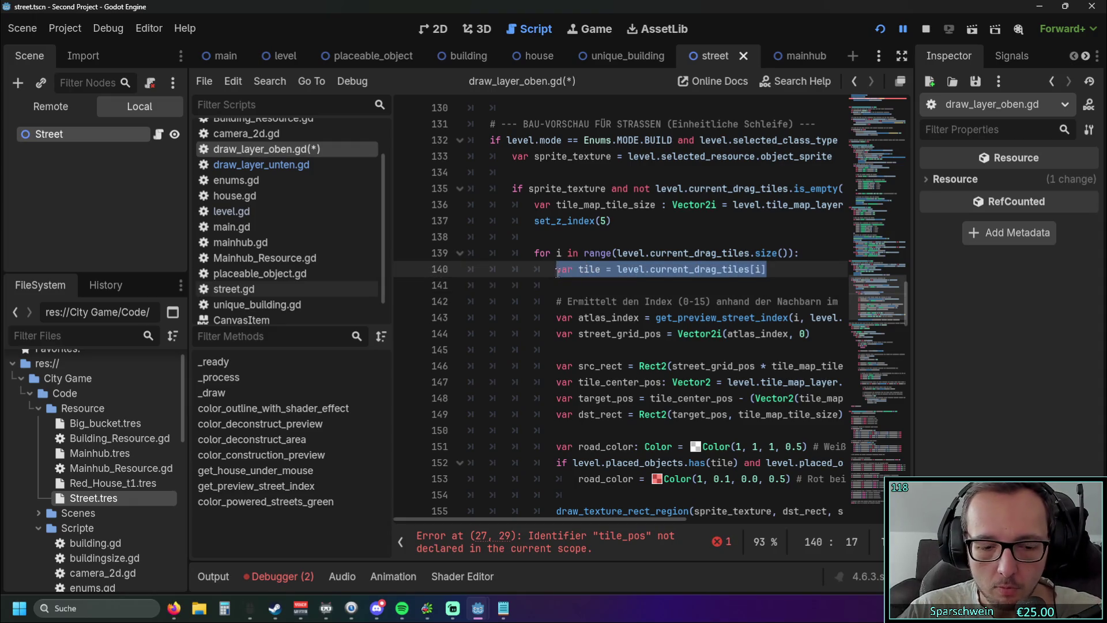
left_click(643, 286)
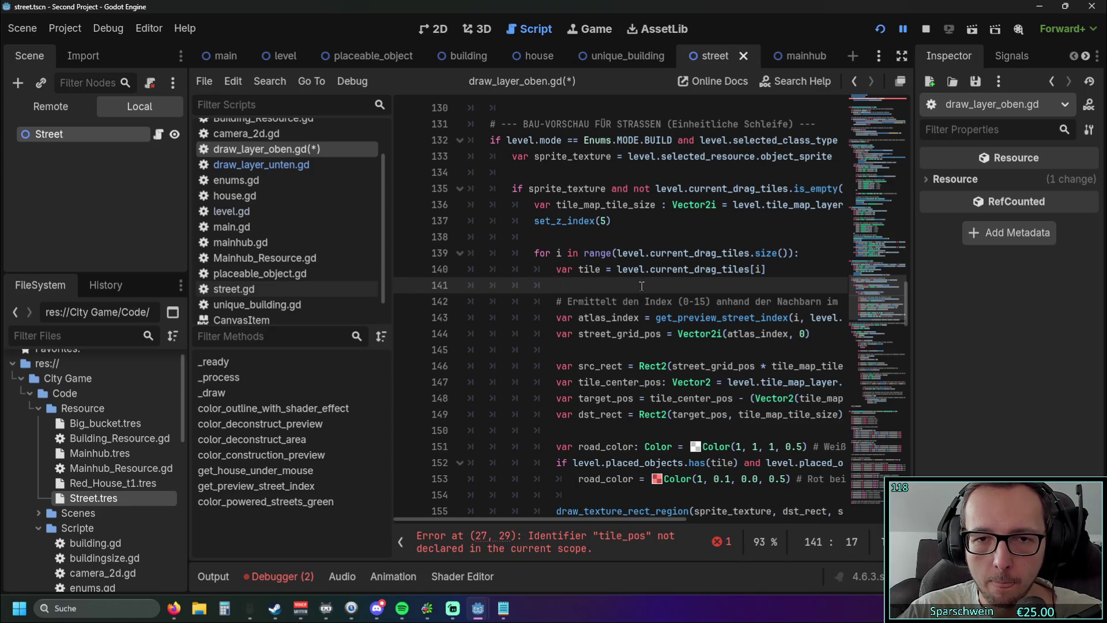
Add 'var tile = level.current_drag_tiles[i]' as the first line inside the green-street loop
scroll(642, 286, "down", 20)
scroll(661, 302, "down", 18)
left_click(625, 247)
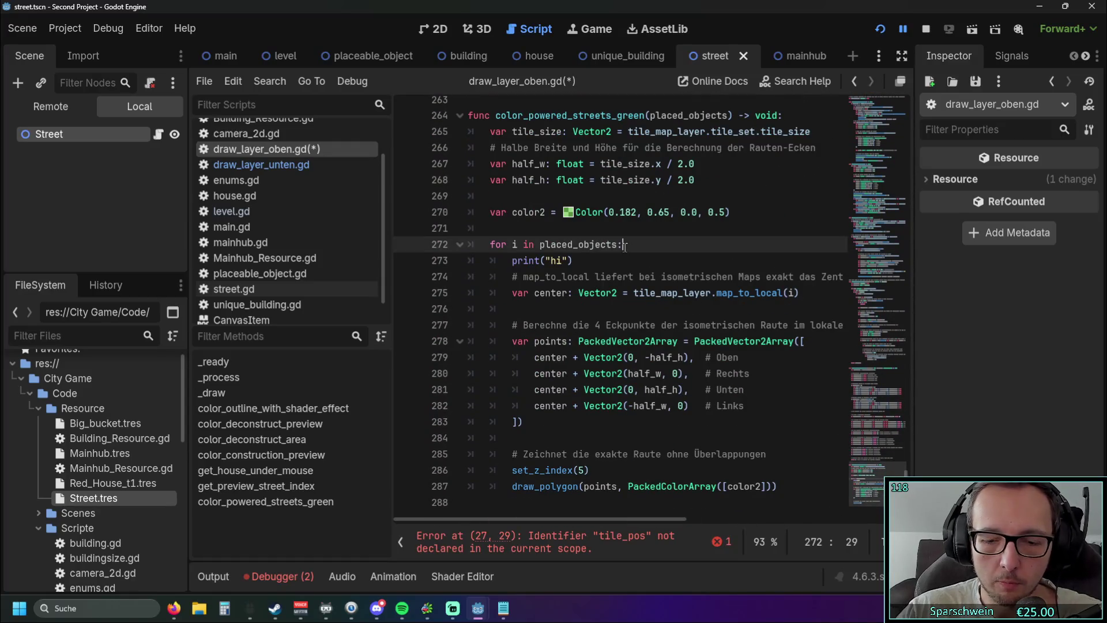
key("Return")
type("var tile = level.current_drag_tiles[i]")
Indent the loop's drawing code one level deeper and add an unfinished 'if' line above it
scroll(615, 504, "down", 1)
left_click_drag(615, 505, 455, 266)
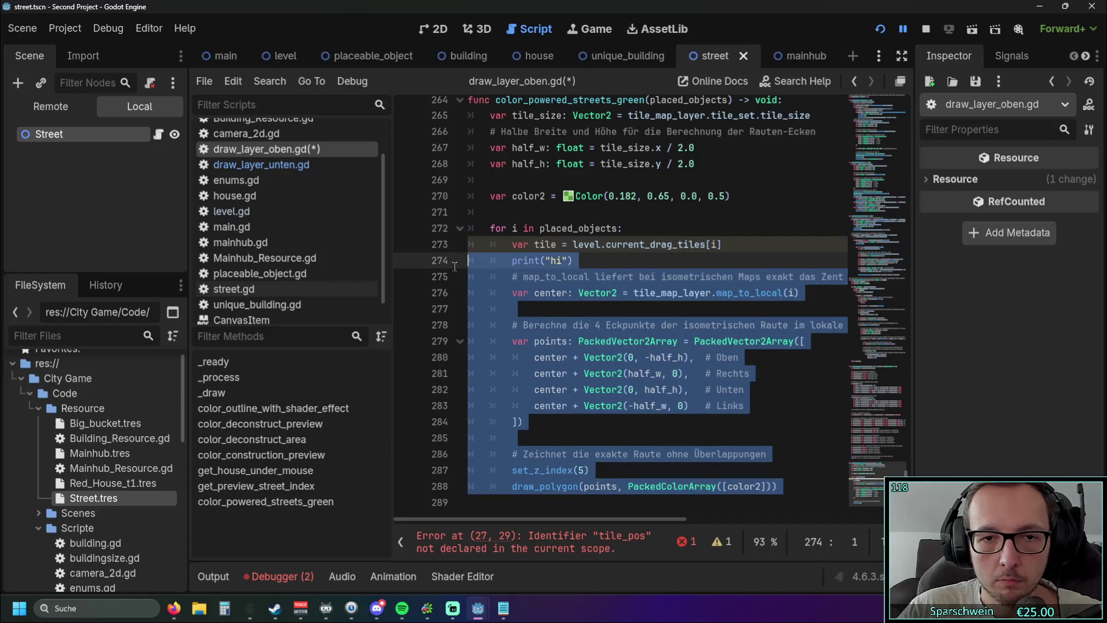
key("Tab")
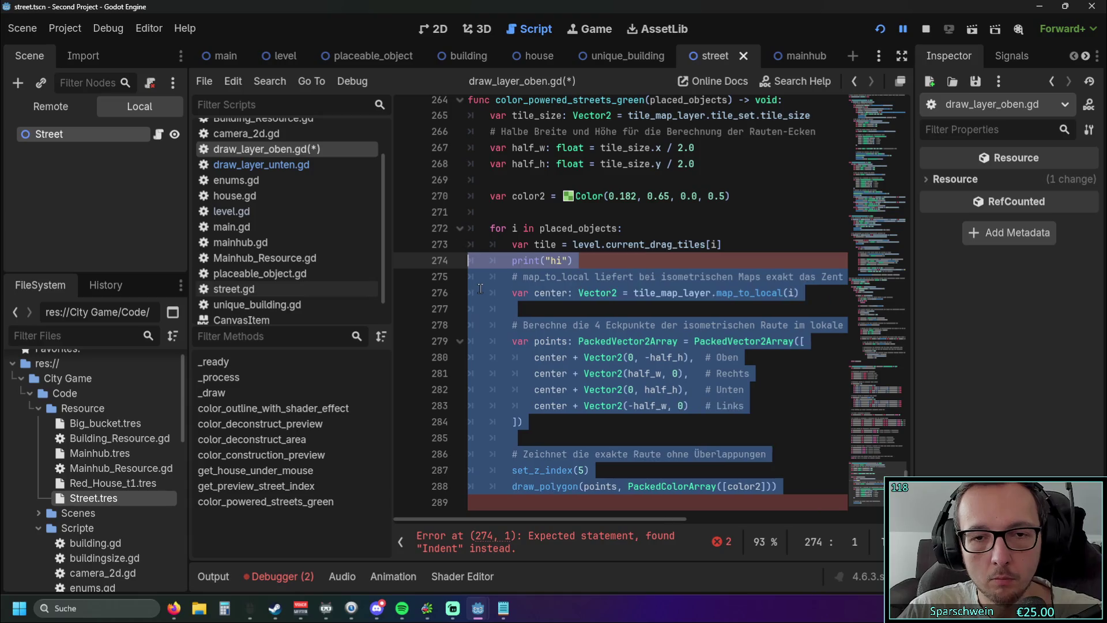
key("shift+Tab")
left_click(606, 324)
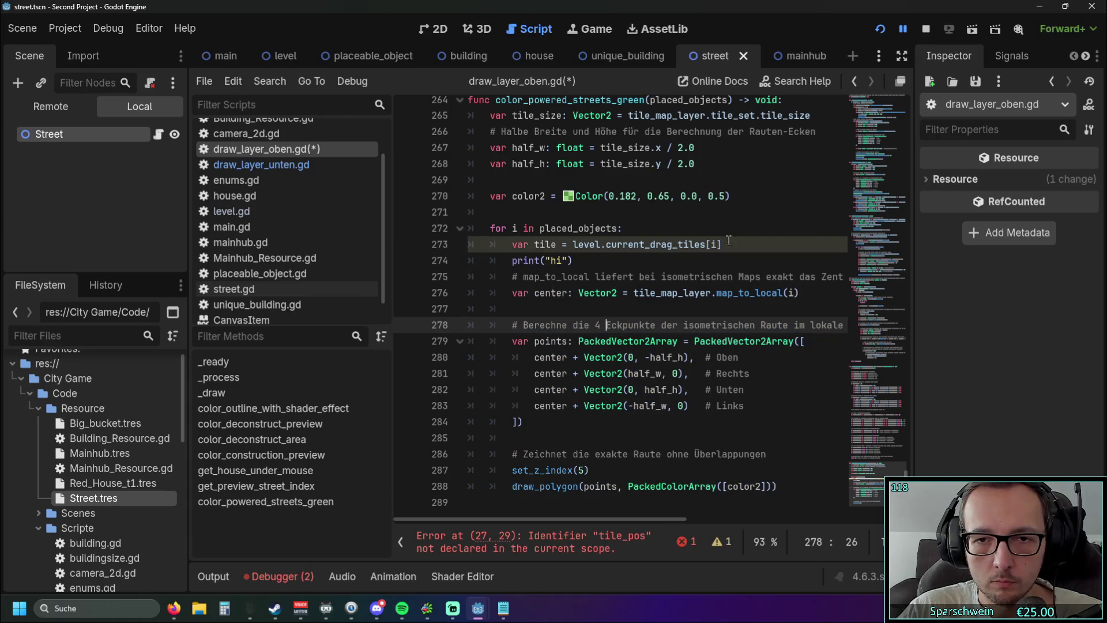
mouse_move(615, 505)
left_mouse_down()
mouse_move(577, 495)
mouse_move(438, 280)
mouse_move(399, 266)
left_mouse_up()
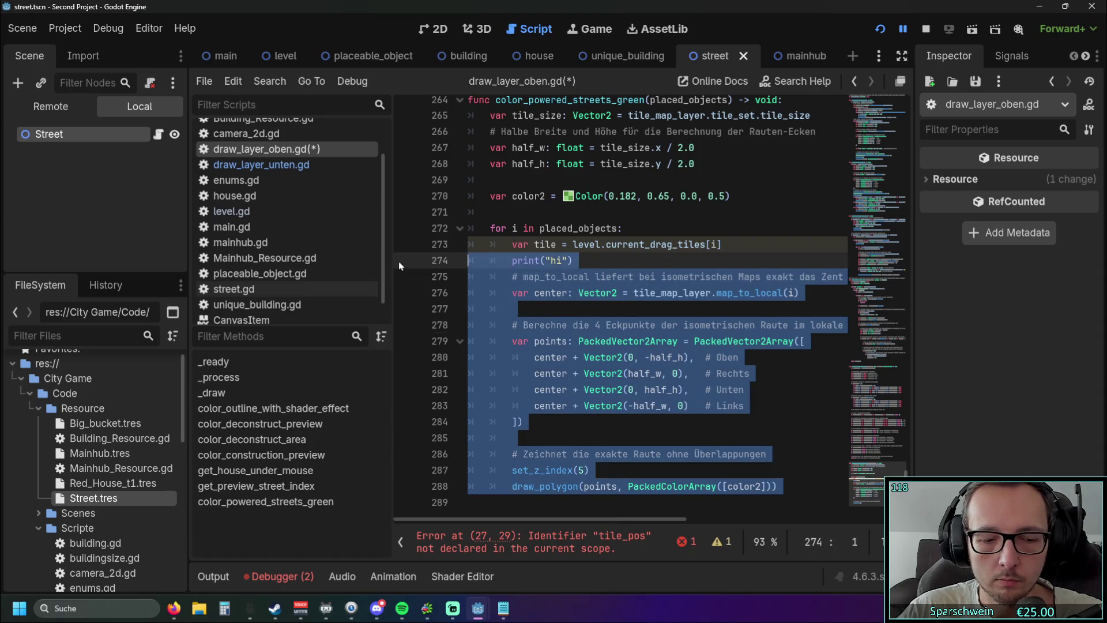
key("Tab")
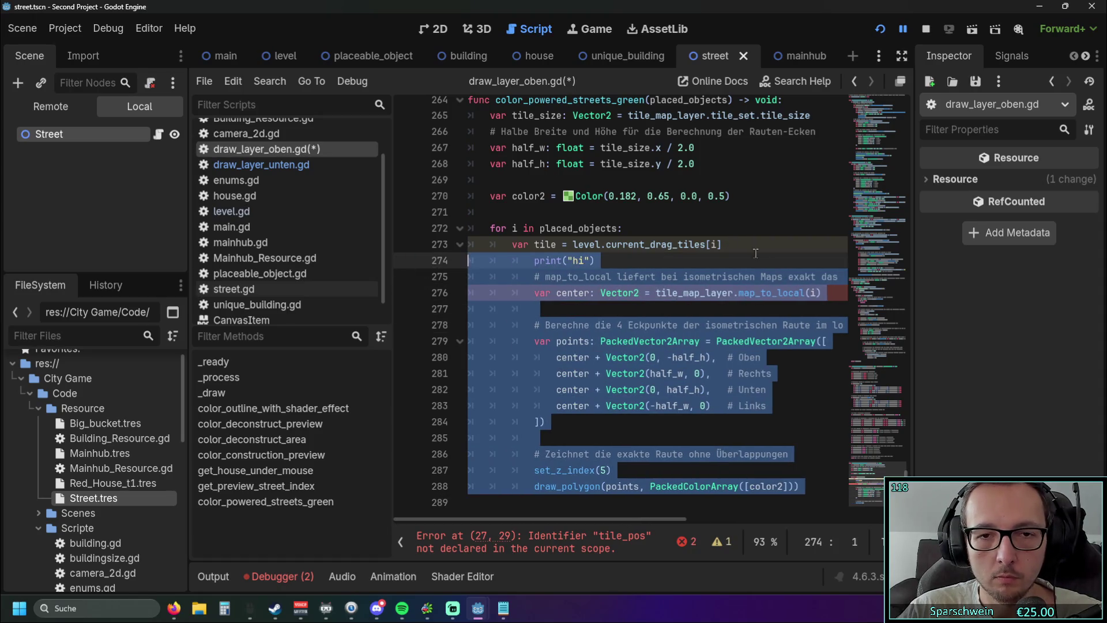
left_click(734, 244)
key("Return")
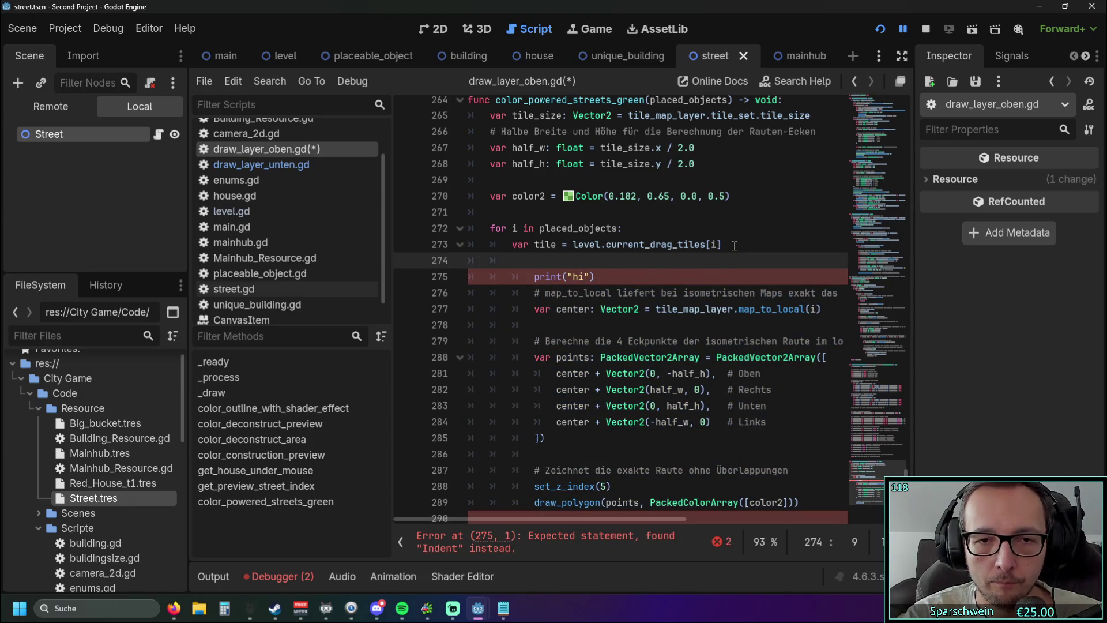
type("if")
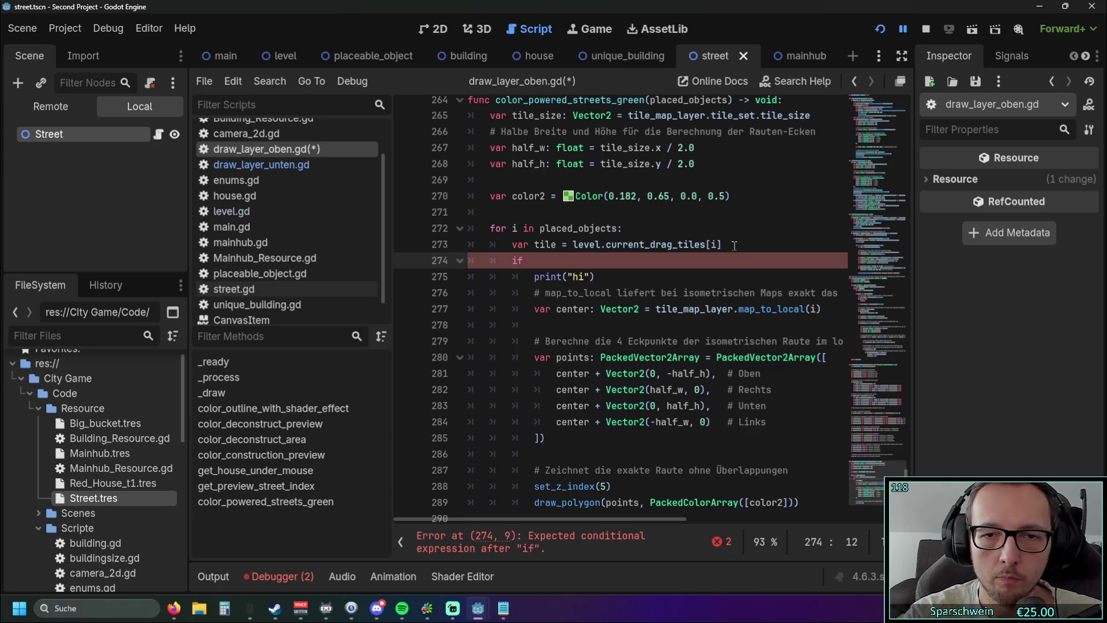
Change the tile lookup from current_drag_tiles to placed_objects
left_click(541, 228)
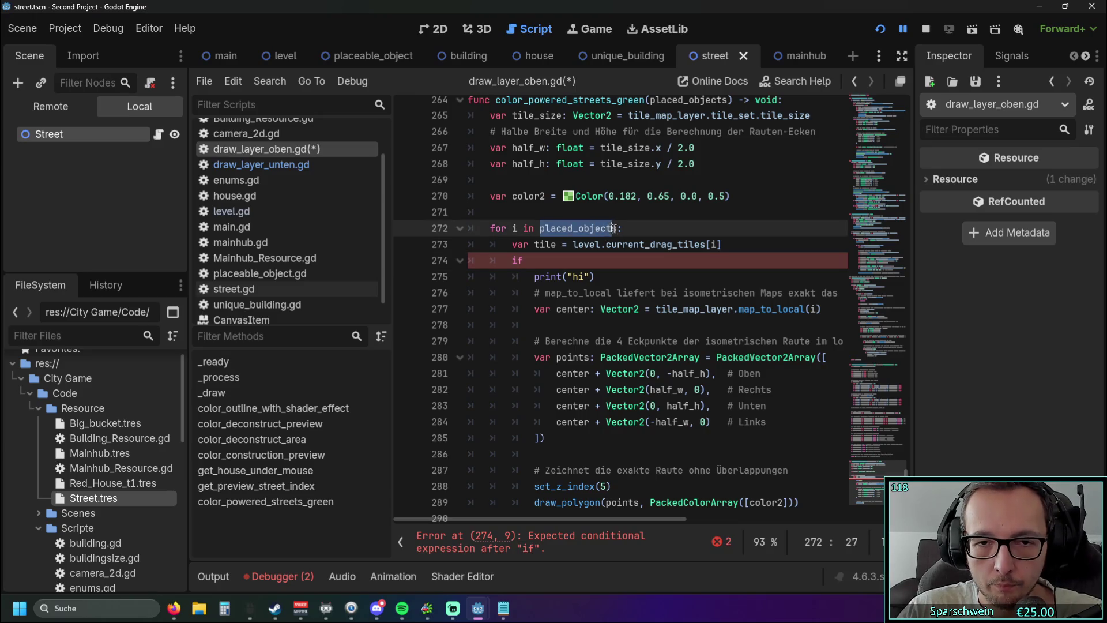
left_click(607, 244)
left_click_drag(607, 245, 711, 244)
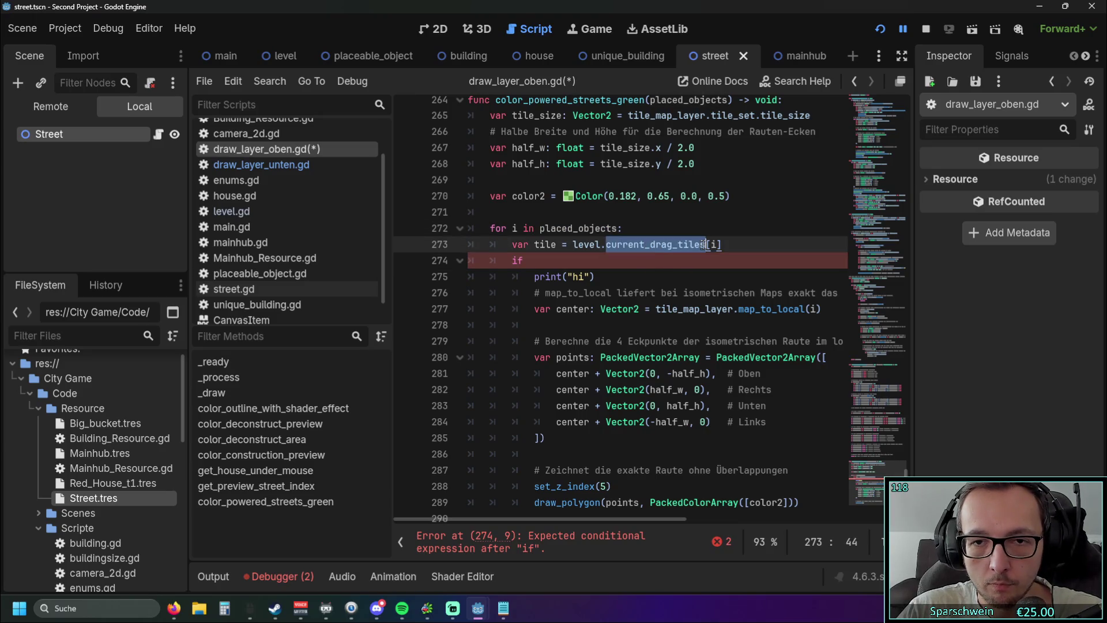
type("placed_objects")
left_click(657, 277)
left_click_drag(908, 470, 906, 60)
scroll(635, 288, "down", 6)
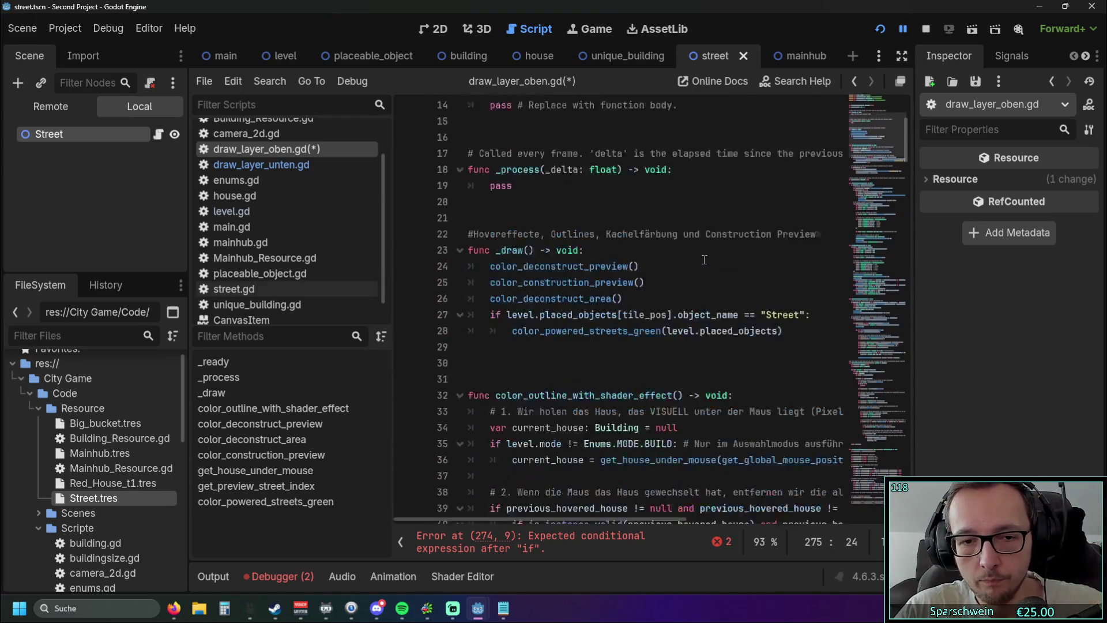
Delete the Street condition line in _draw and unindent color_powered_streets_green(level.placed_objects)
scroll(634, 289, "up", 1)
left_click_drag(825, 285, 433, 285)
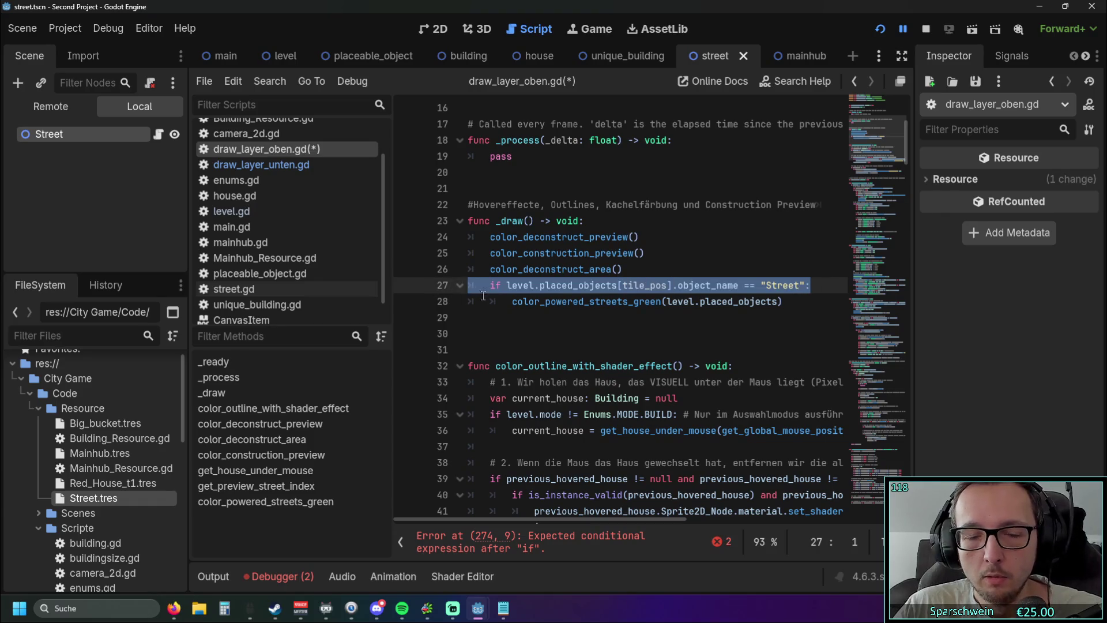
key("BackSpace")
key("Delete")
key("shift+Tab")
left_click(662, 317)
scroll(662, 310, "down", 1)
left_click_drag(907, 136, 907, 466)
scroll(571, 391, "up", 1)
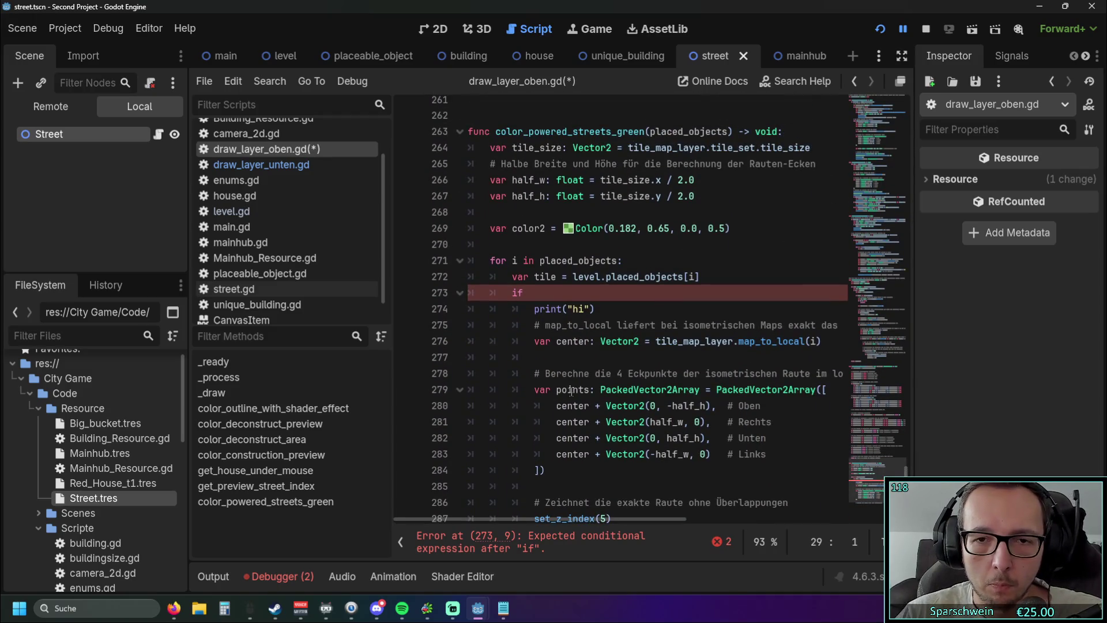
Append '.object_name == "Street":' to the placed_objects[i] lookup on line 272
left_click(695, 277)
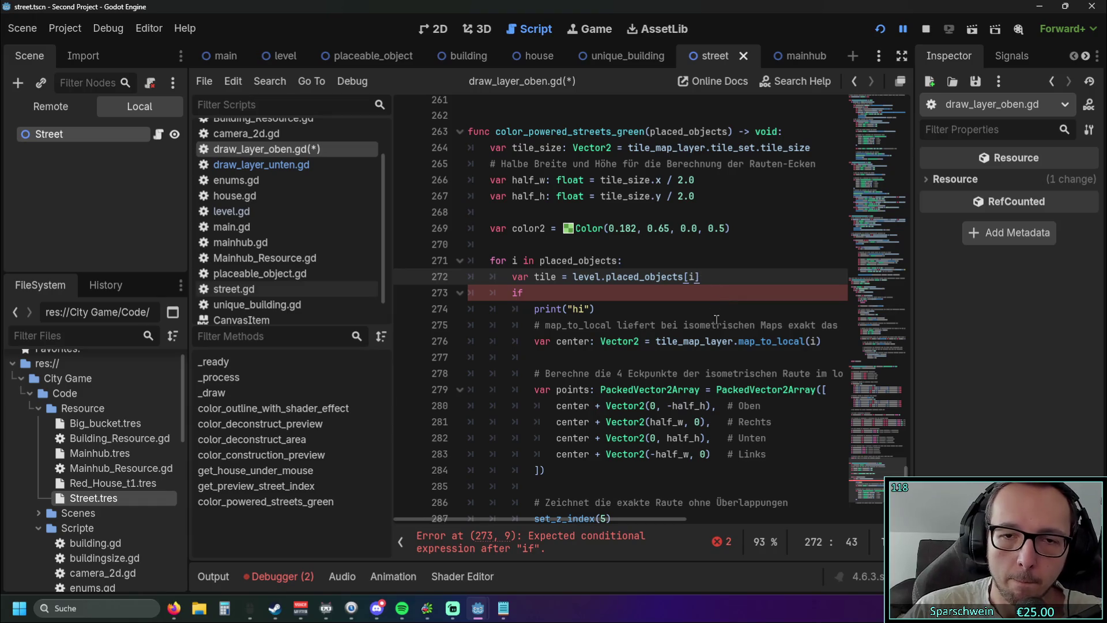
type(".object")
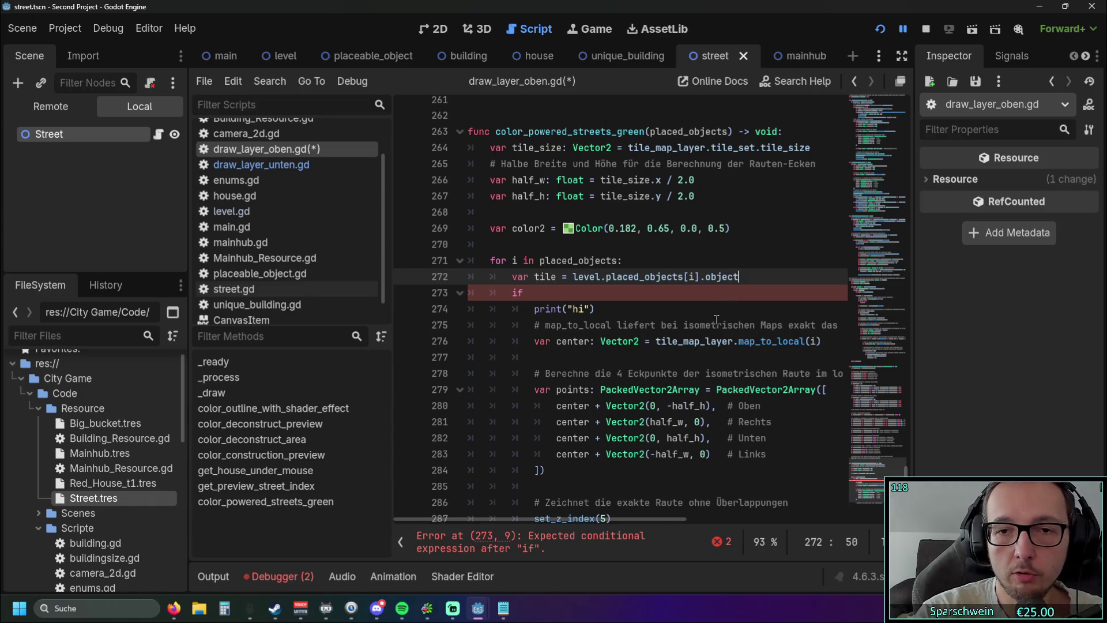
type("_name == \"Street\":")
left_click(668, 357)
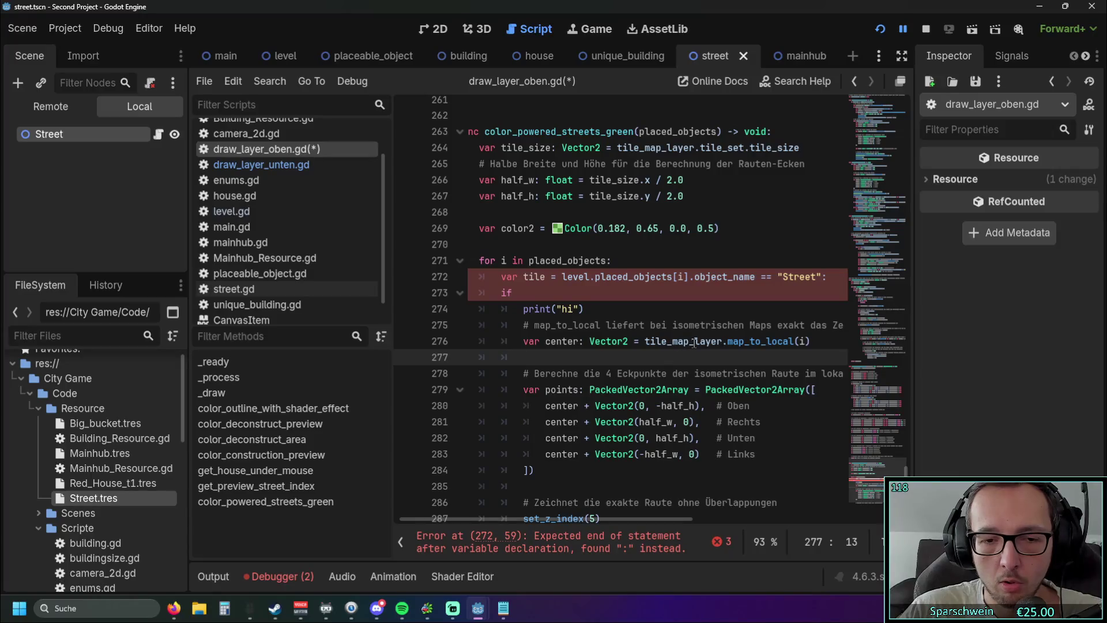
left_click(544, 300)
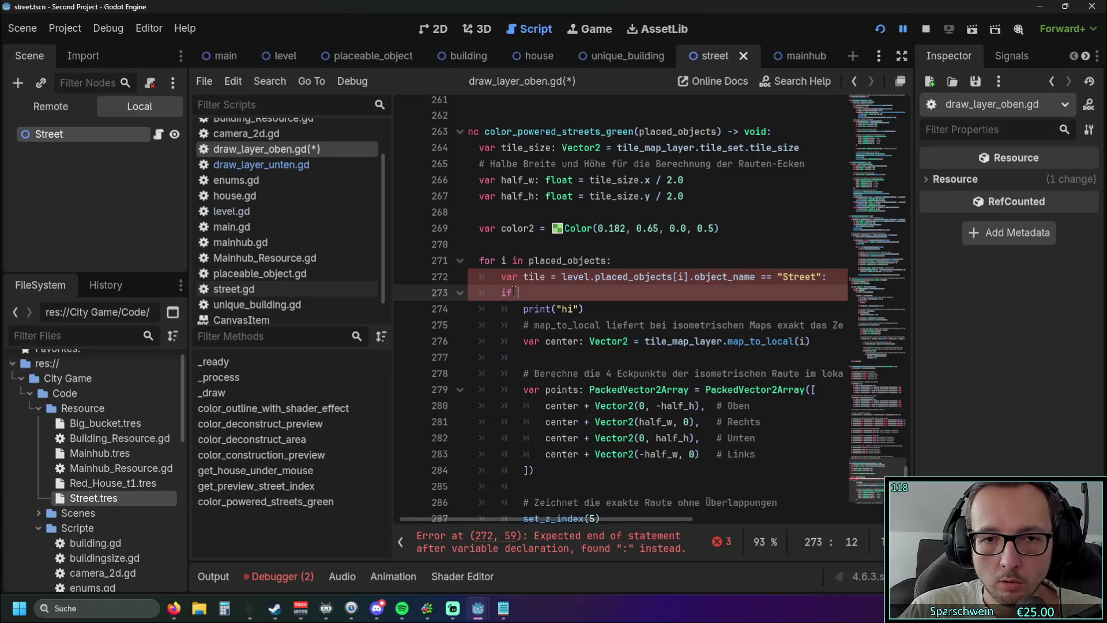
left_click_drag(832, 279, 690, 277)
left_click(822, 308)
left_click_drag(827, 278, 561, 281)
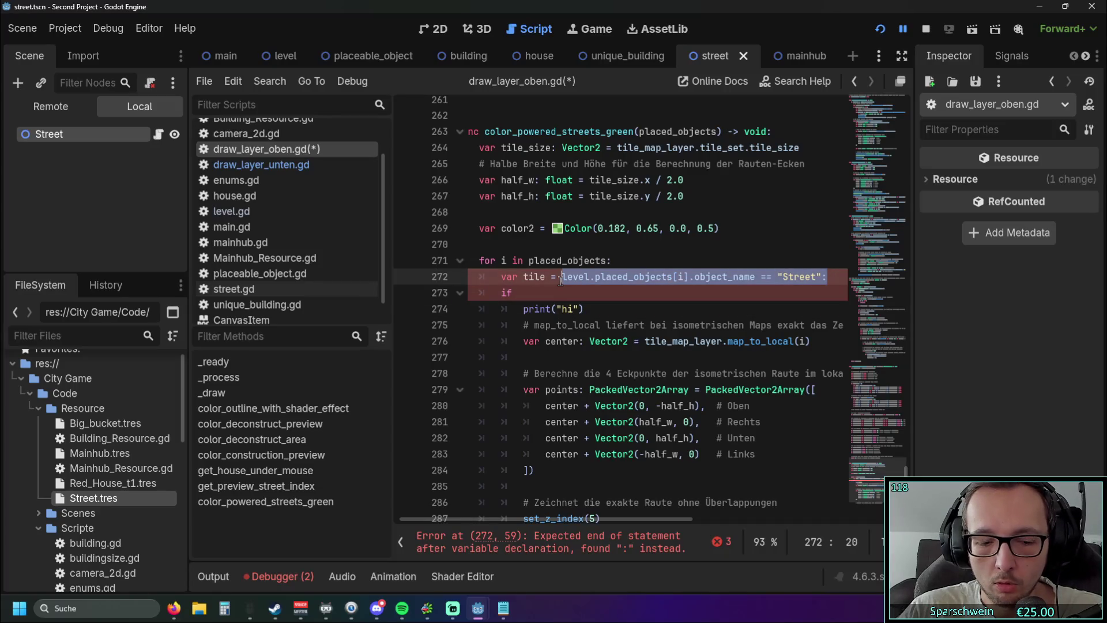
left_click(758, 319)
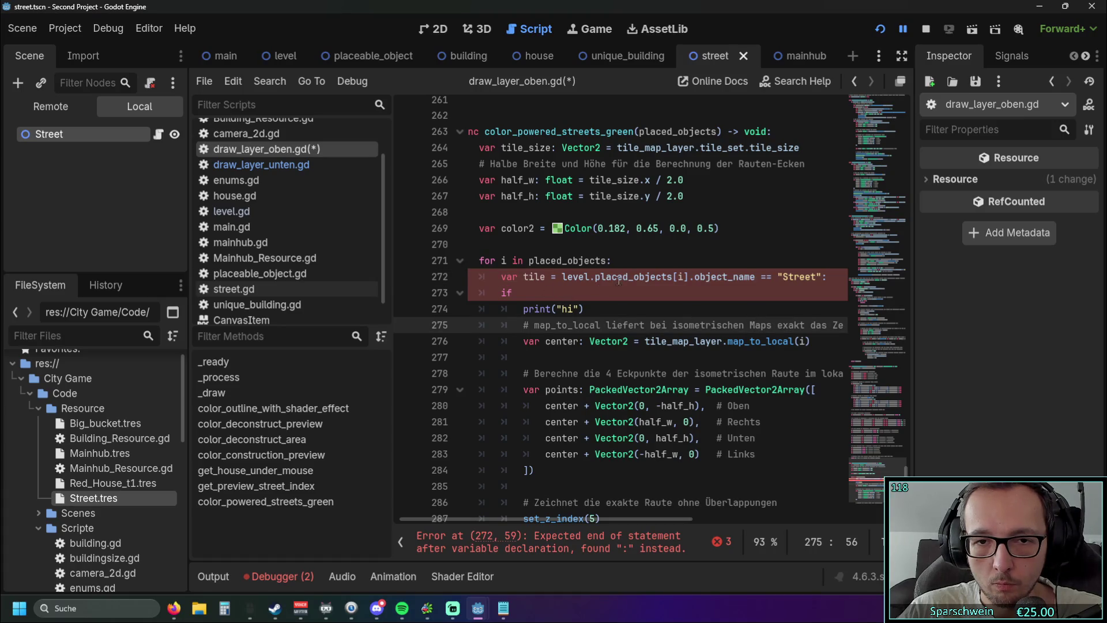
left_click_drag(829, 278, 561, 282)
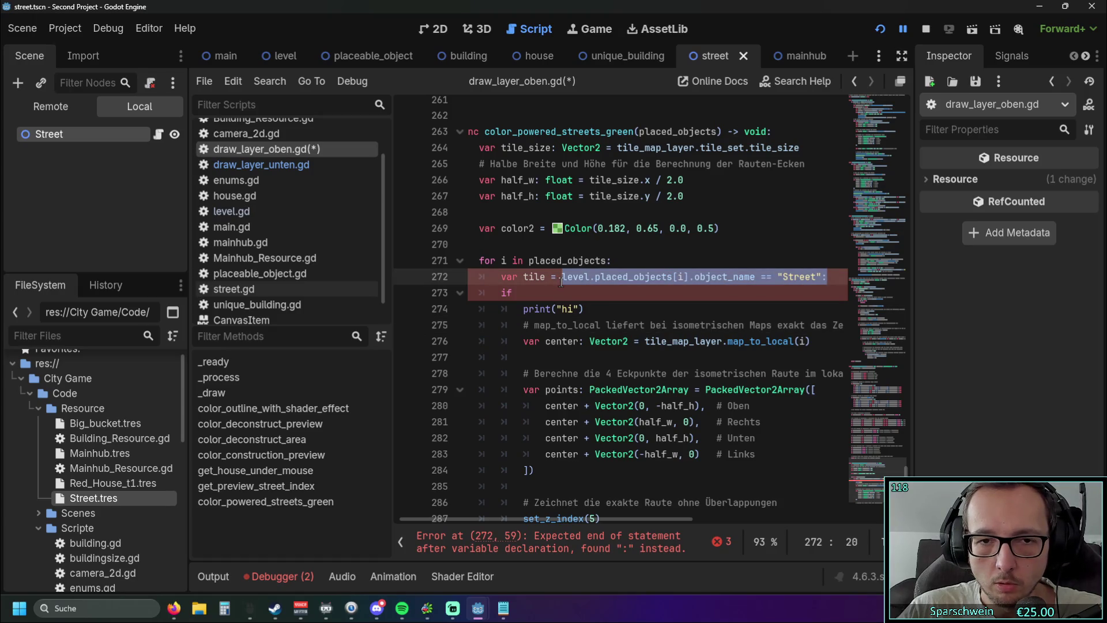
left_click(551, 287)
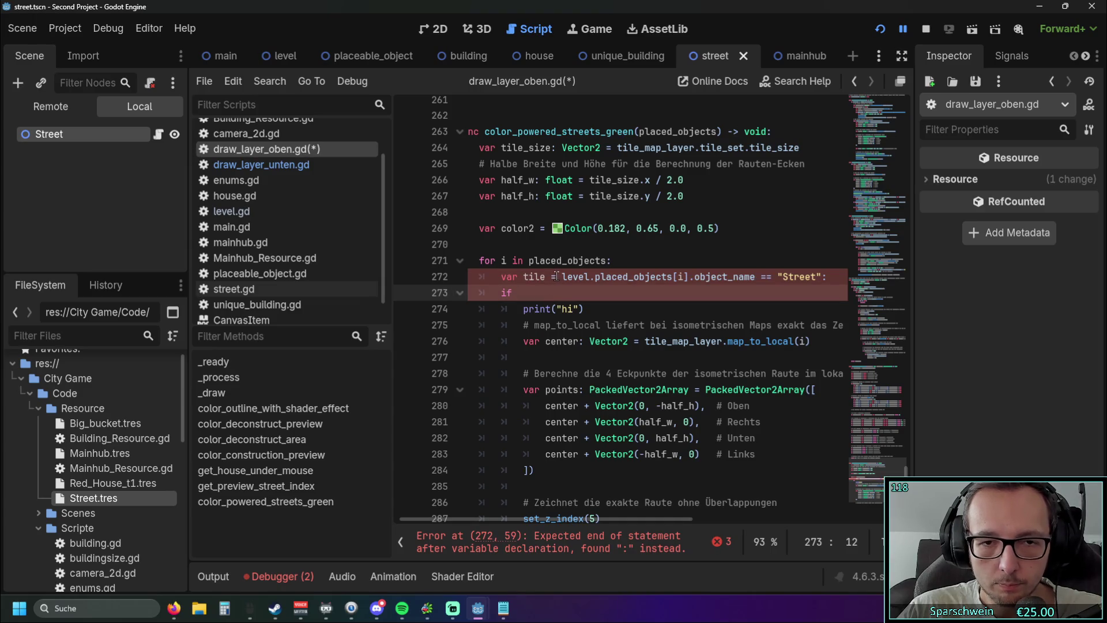
Replace 'var tile =' with 'if' on line 272 and delete the leftover lone if line
left_click(557, 277)
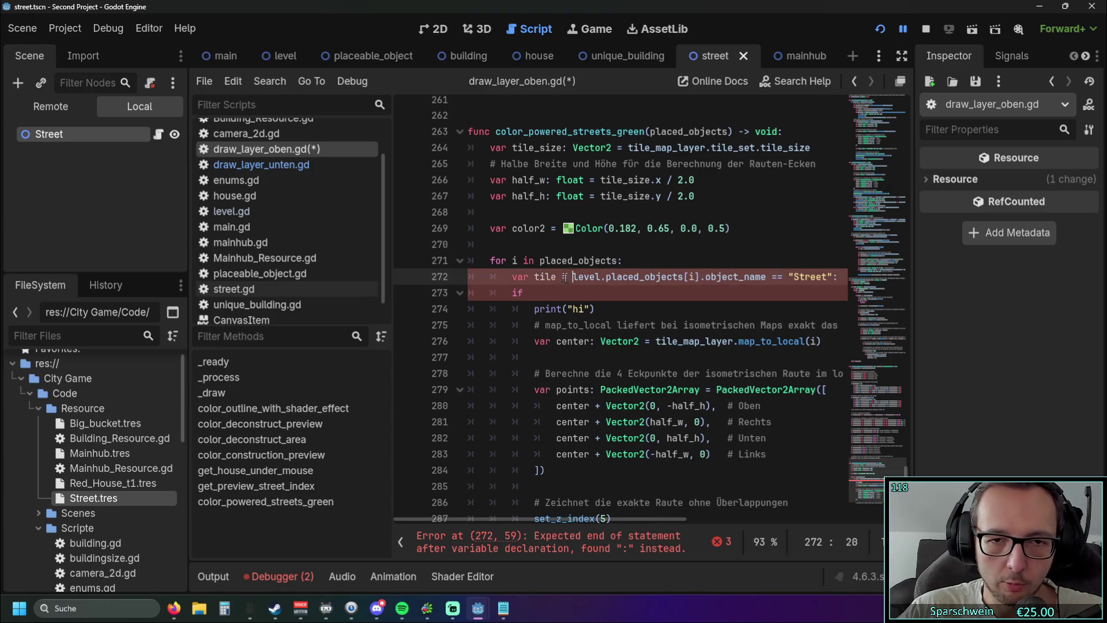
left_click_drag(565, 278, 508, 278)
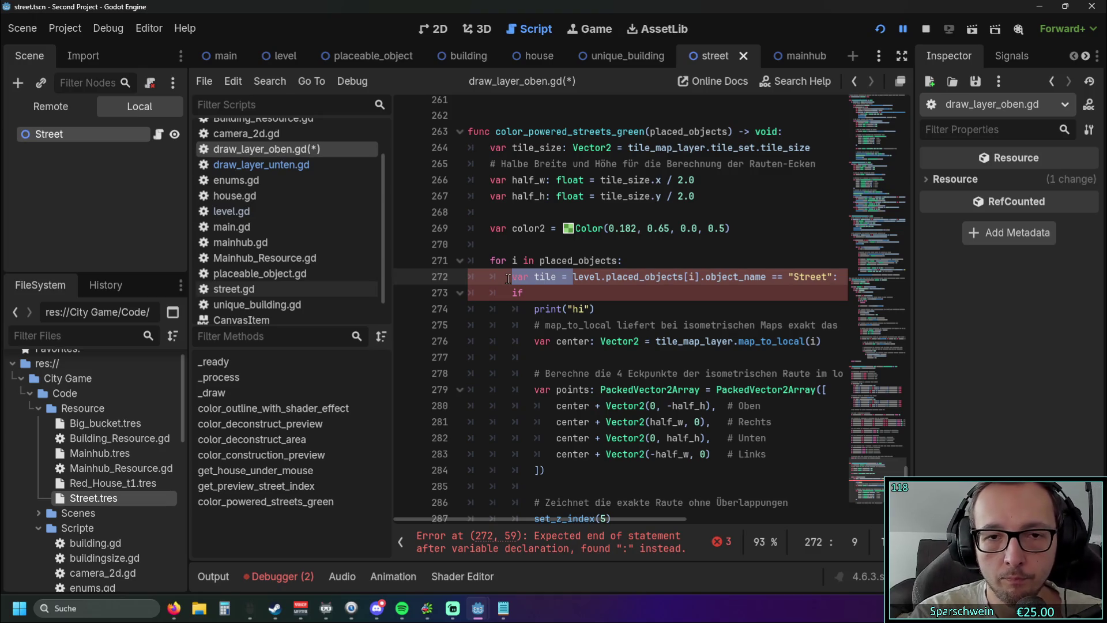
type("if")
key("Escape")
key("Up")
key("Up")
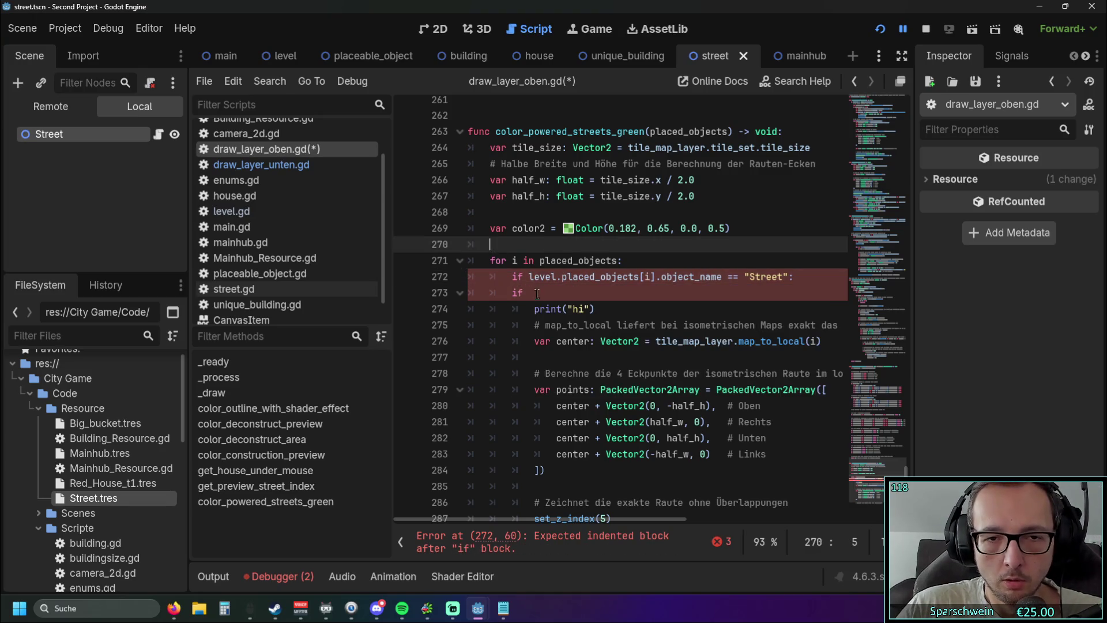
left_click(537, 293)
key("BackSpace")
key("BackSpace")
key("BackSpace")
left_click(609, 367)
scroll(594, 346, "down", 1)
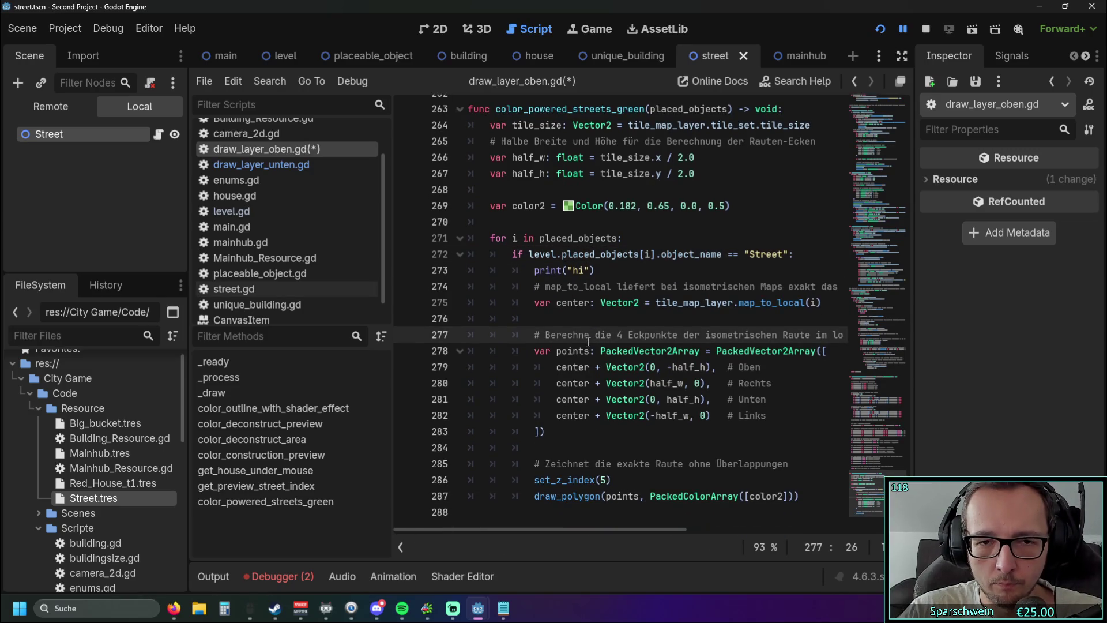
Restart the game, build a house with a street tile beside it that turns green, then close it
left_click(881, 32)
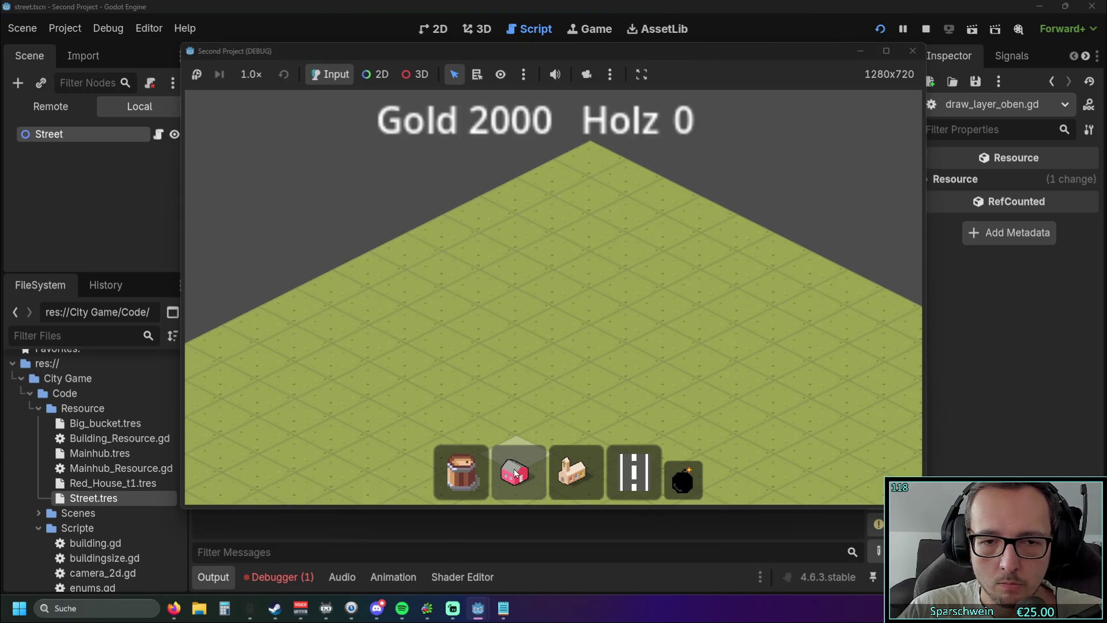
left_click(516, 472)
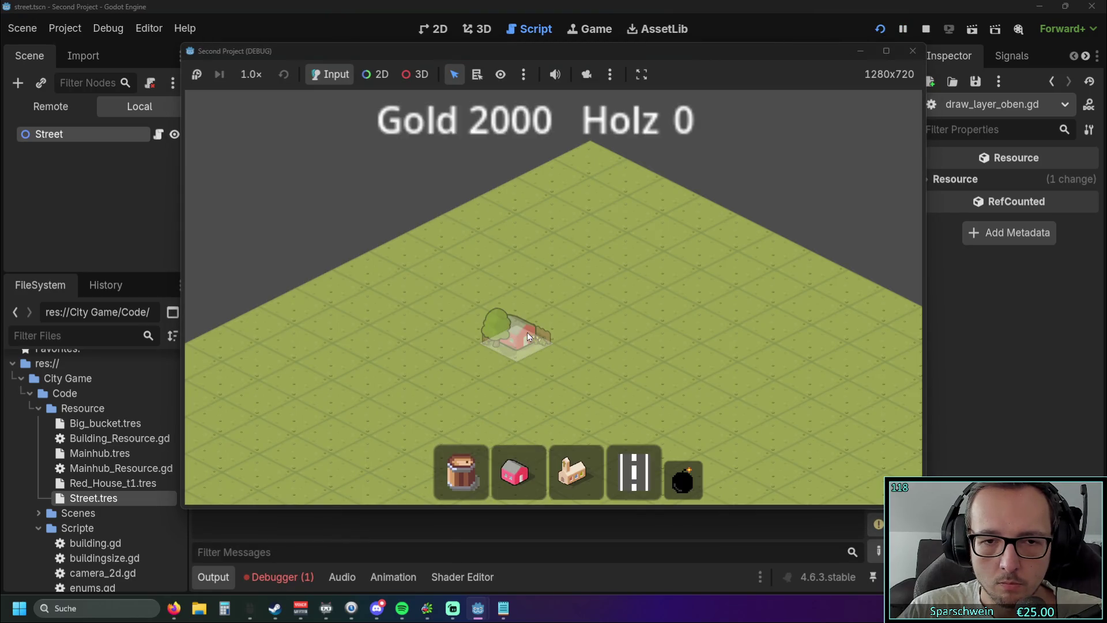
left_click(515, 340)
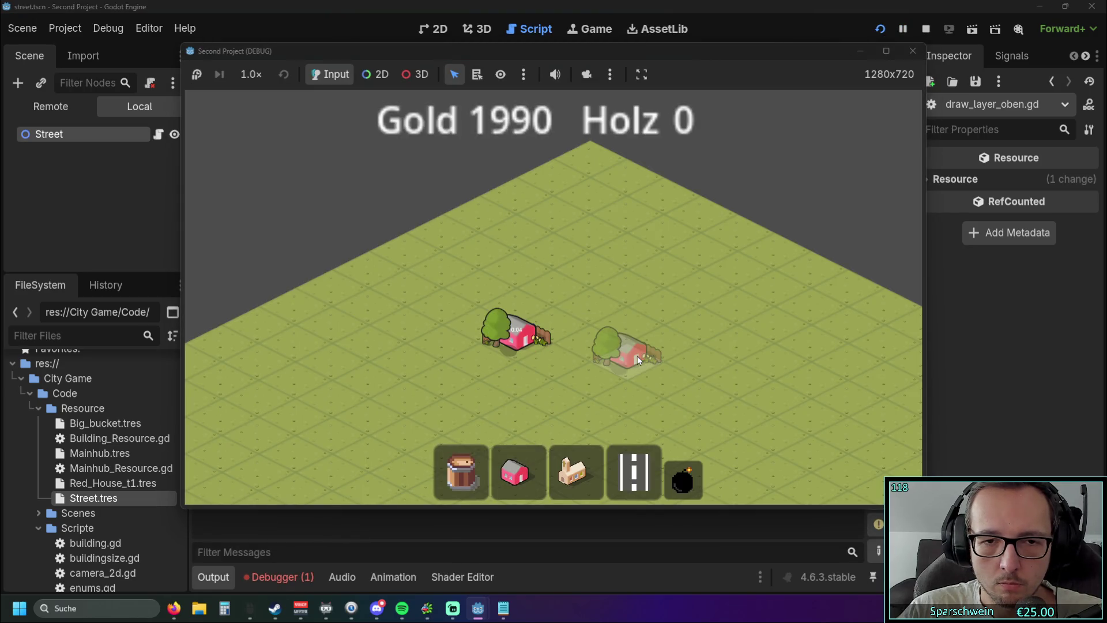
left_click(581, 361)
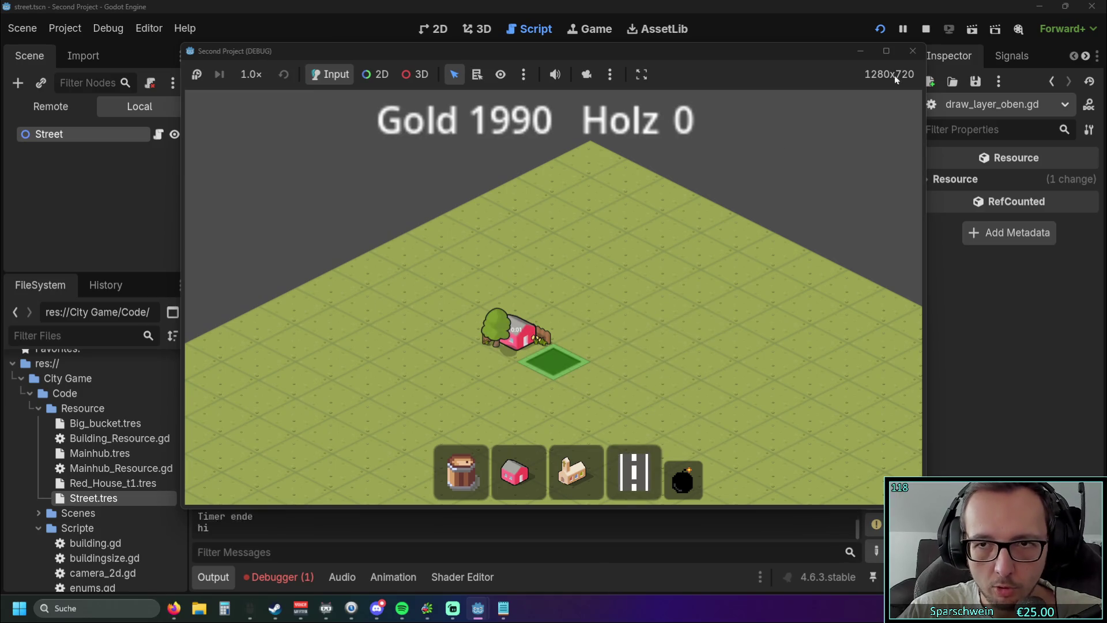
mouse_move(748, 58)
left_mouse_down()
mouse_move(470, 79)
mouse_move(774, 50)
left_mouse_up()
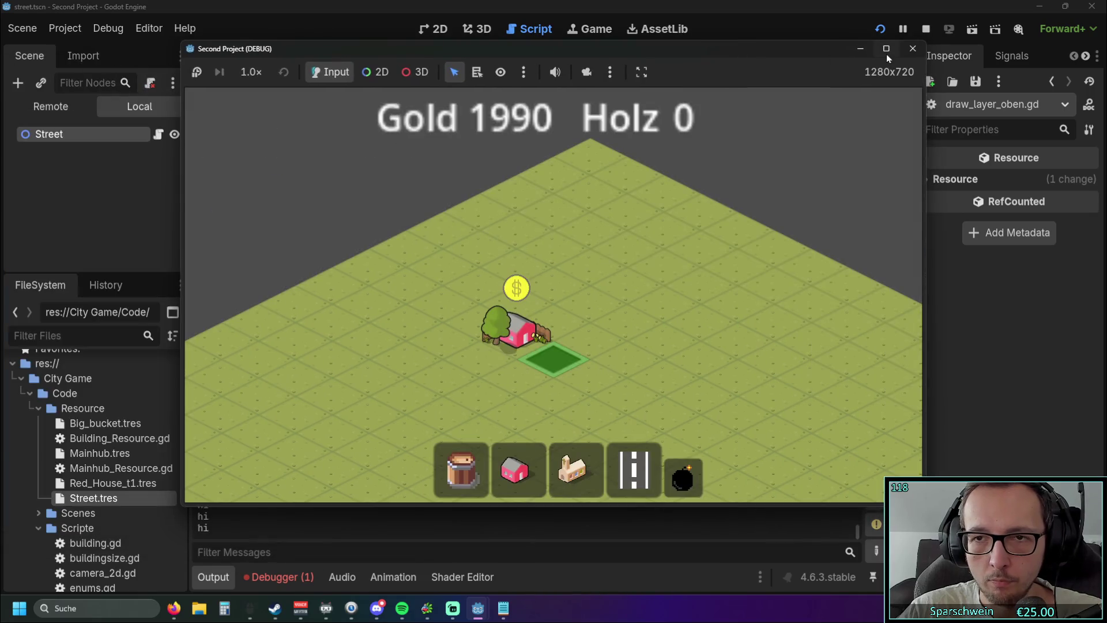
left_click(908, 50)
scroll(656, 267, "down", 1)
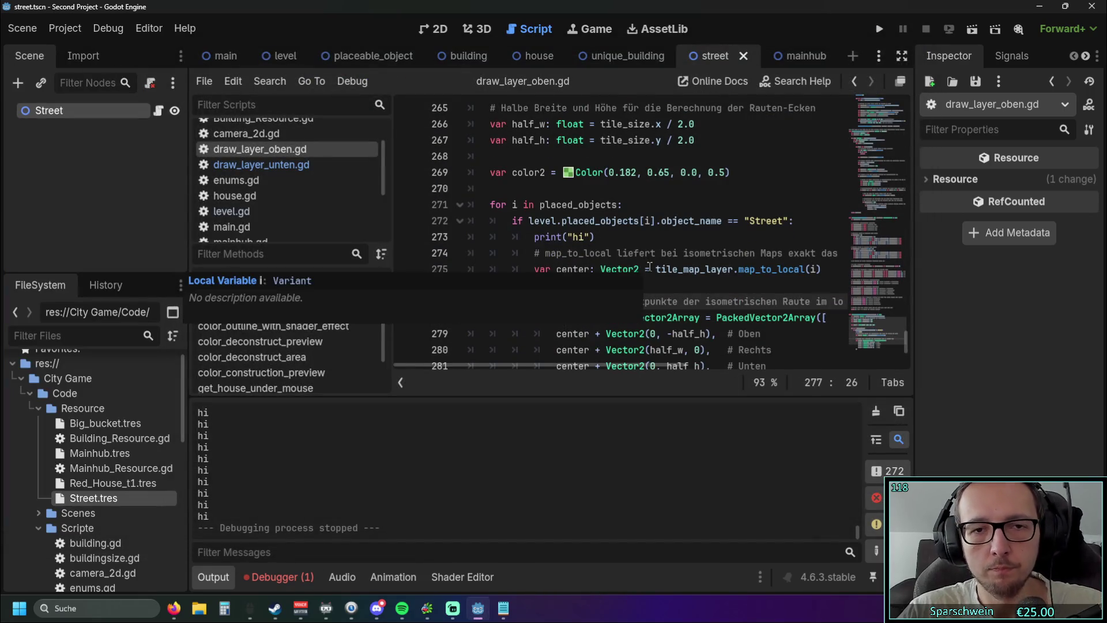
left_click(805, 229)
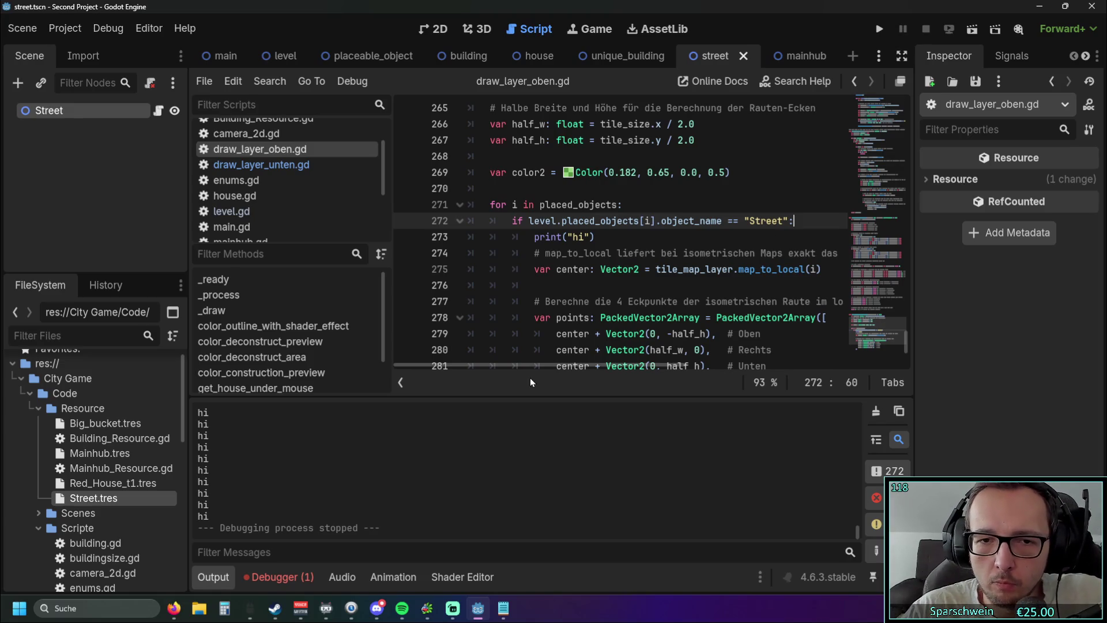
Extend the line 272 condition with 'and level.placed_objects[i].is_powered == true'
left_click_drag(537, 366, 645, 263)
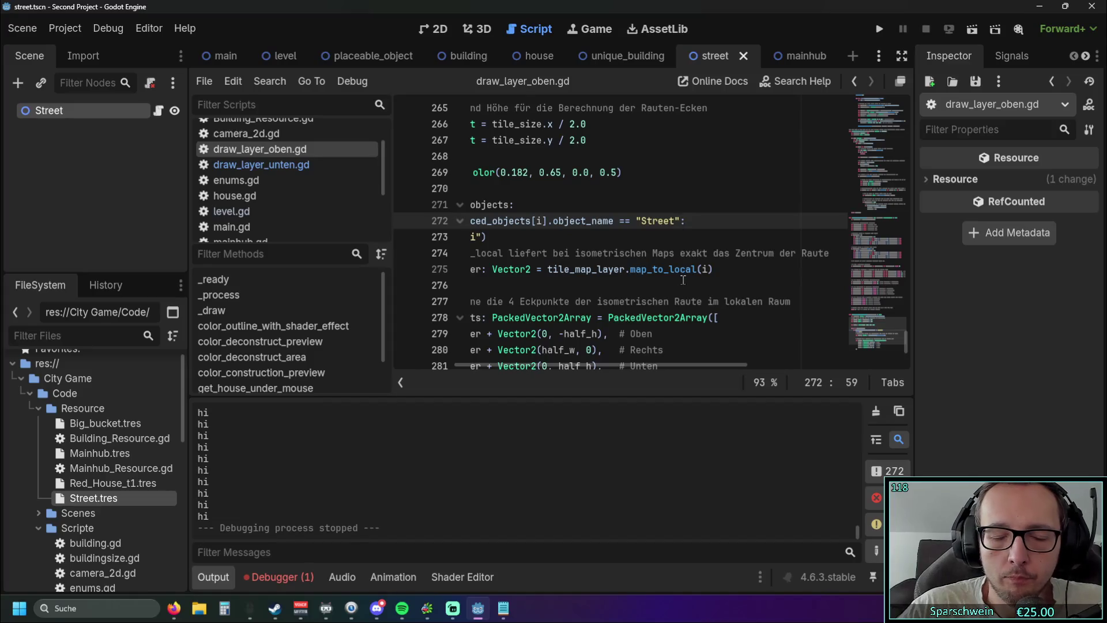
type("and")
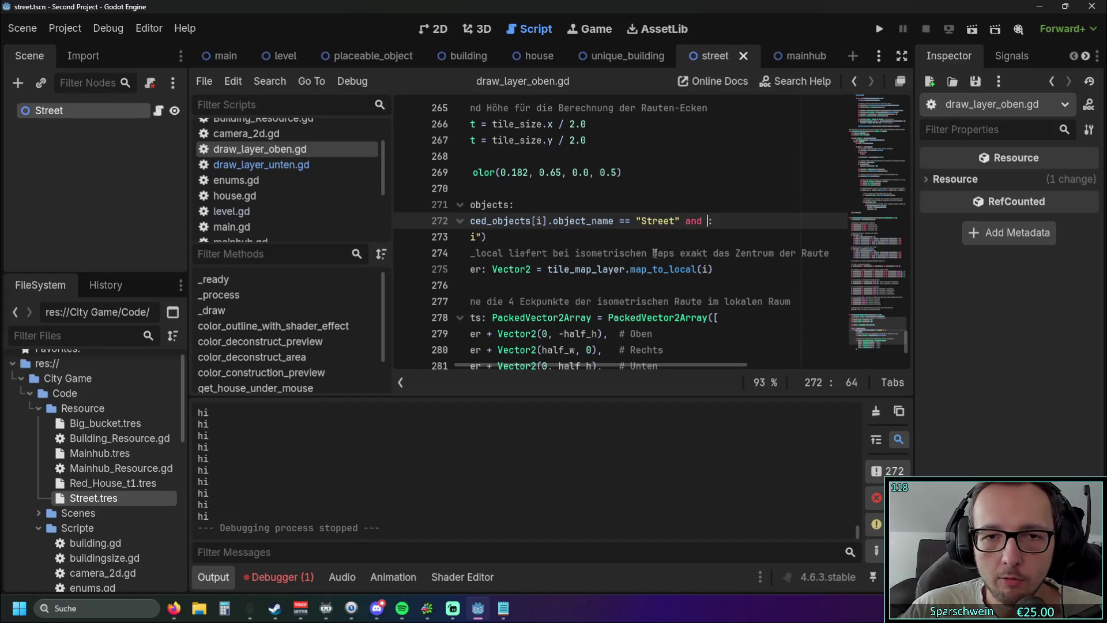
scroll(722, 214, "left", 5)
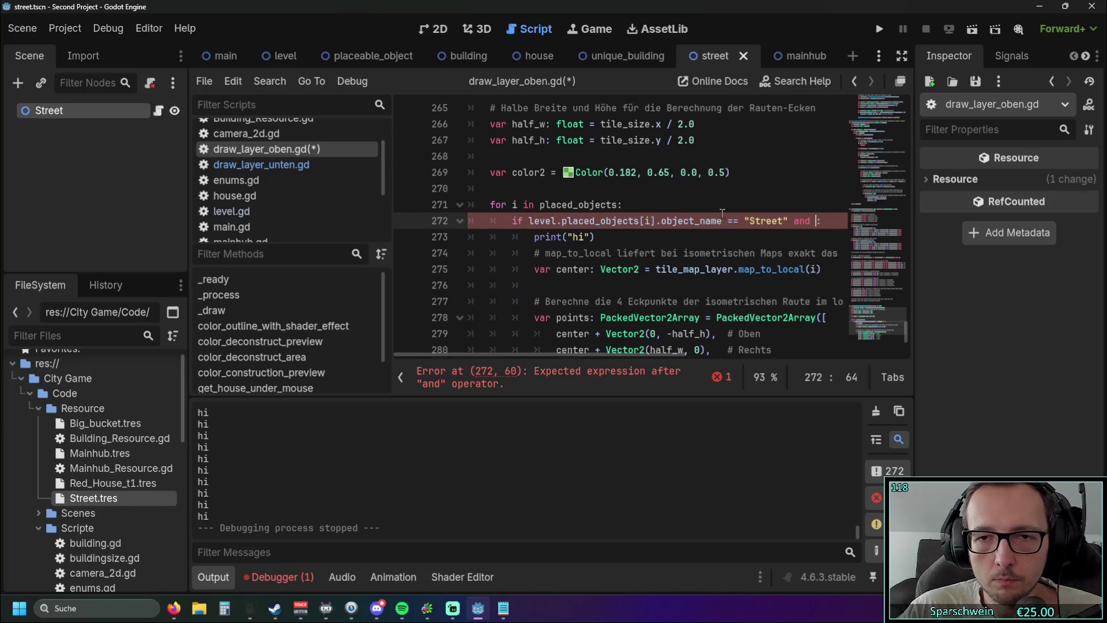
left_click_drag(529, 221, 722, 221)
key("ctrl+c")
scroll(607, 240, "right", 5)
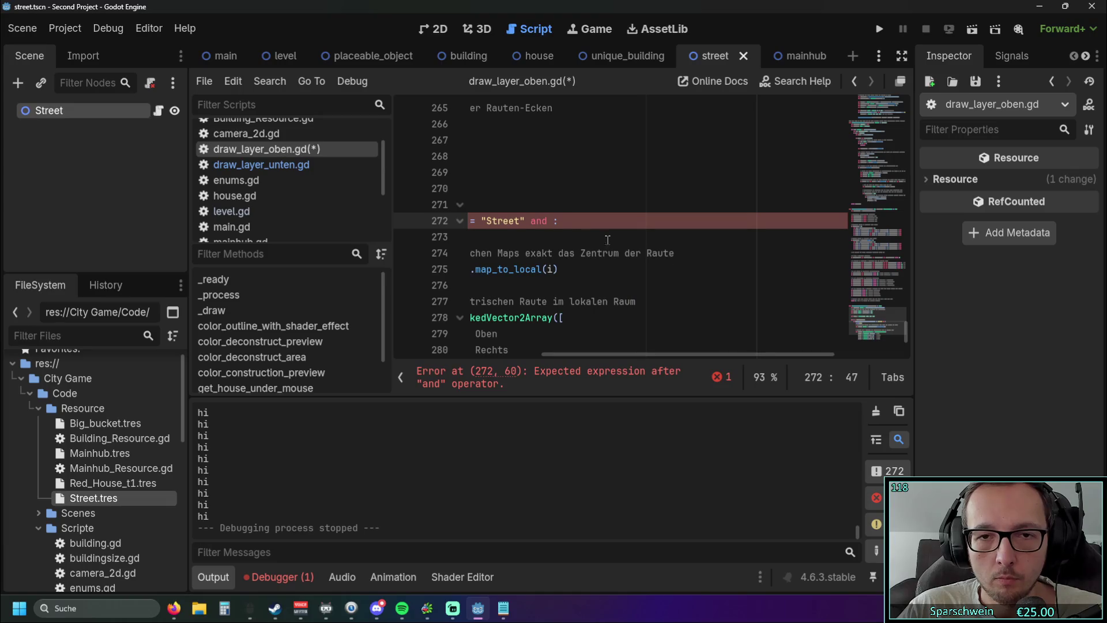
key("ctrl+v")
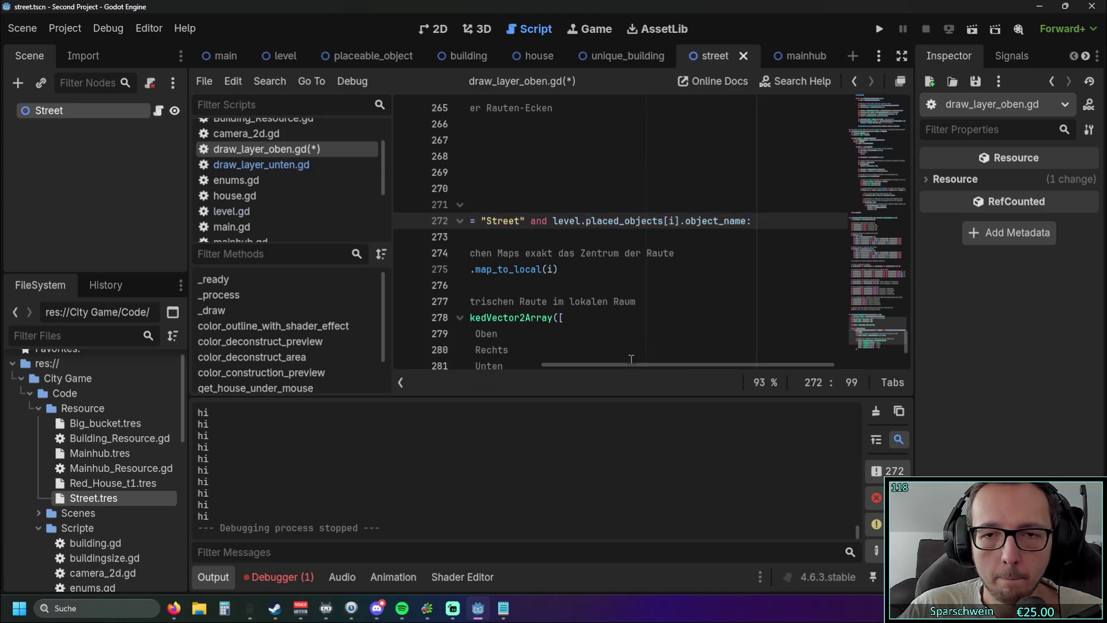
key("BackSpace")
key("BackSpace")
key("BackSpace")
type("is_")
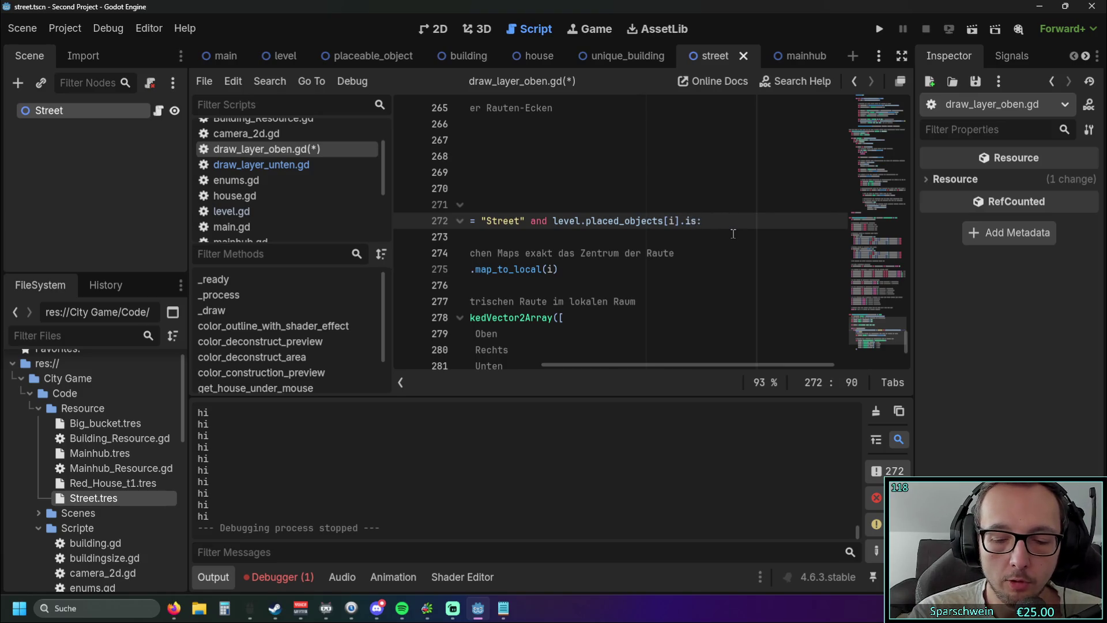
type("powered ")
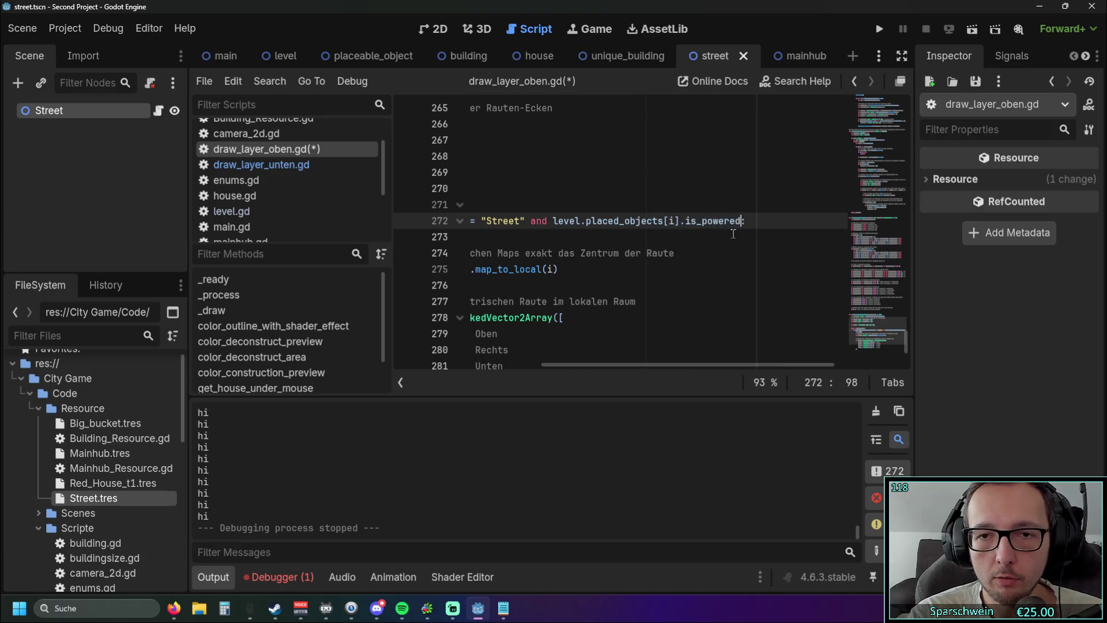
type("==")
type(" true")
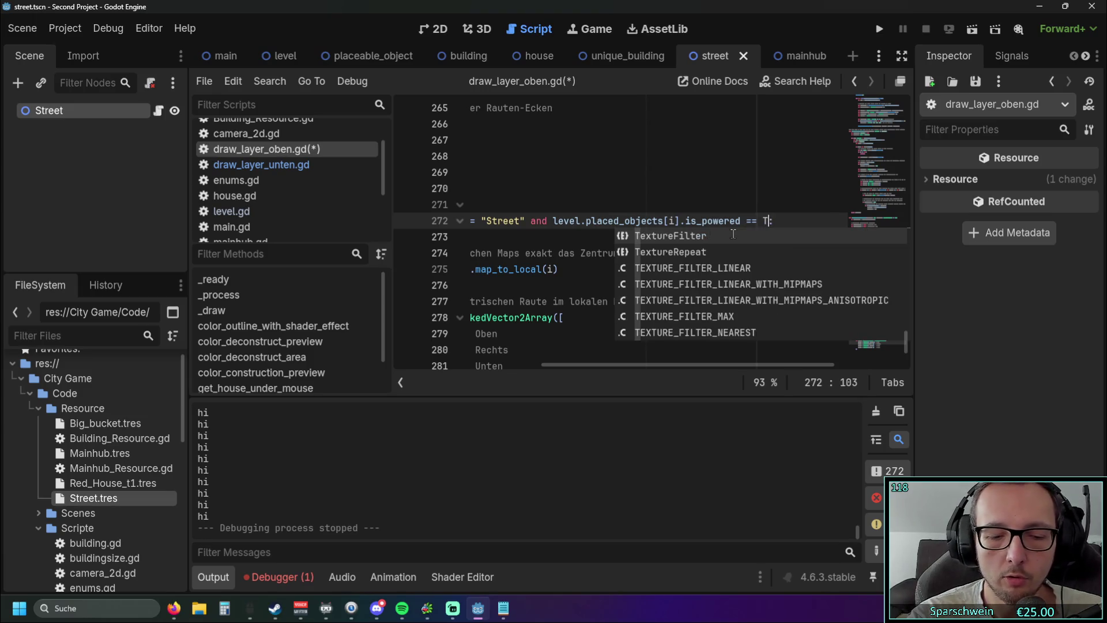
left_click(708, 267)
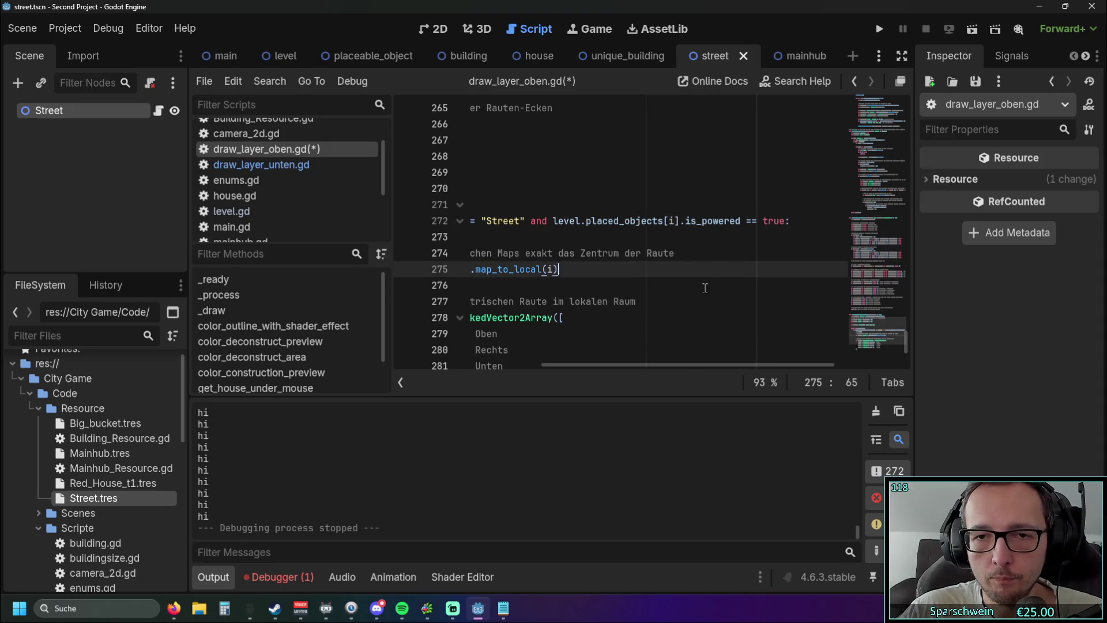
left_click_drag(661, 372, 522, 373)
Run the game and place a street tile, hitting the is_powered error on line 272
left_click(879, 29)
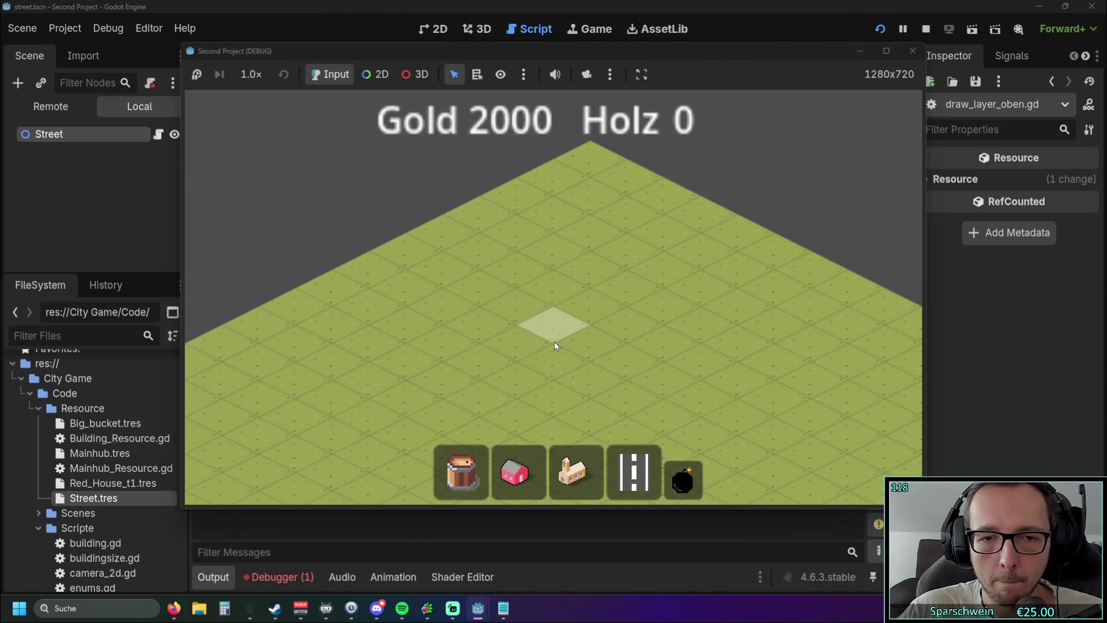
left_click(554, 342)
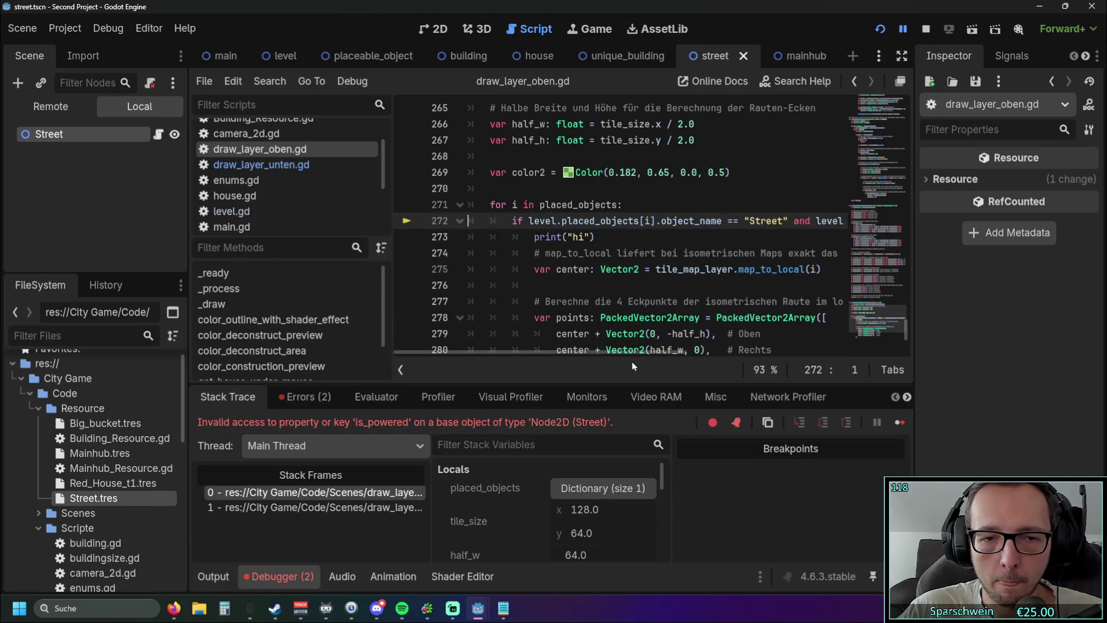
left_click_drag(544, 351, 694, 354)
left_click(711, 269)
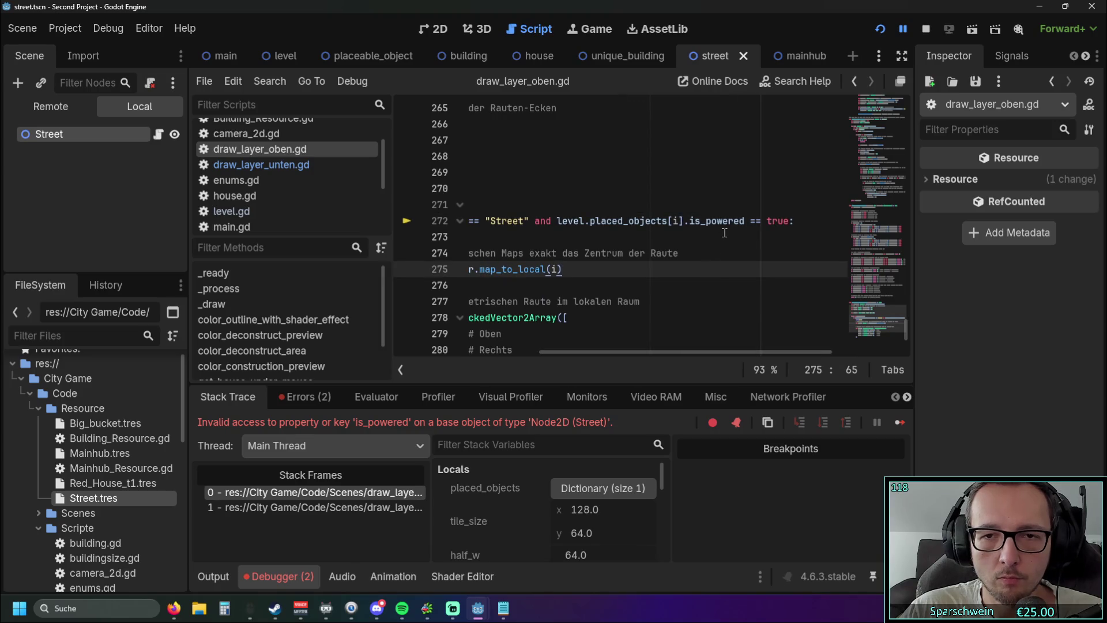
Inspect Street.tres and the debugger's stack frames at lines 27 and 272, then open Building_Resource.gd
left_click(93, 498)
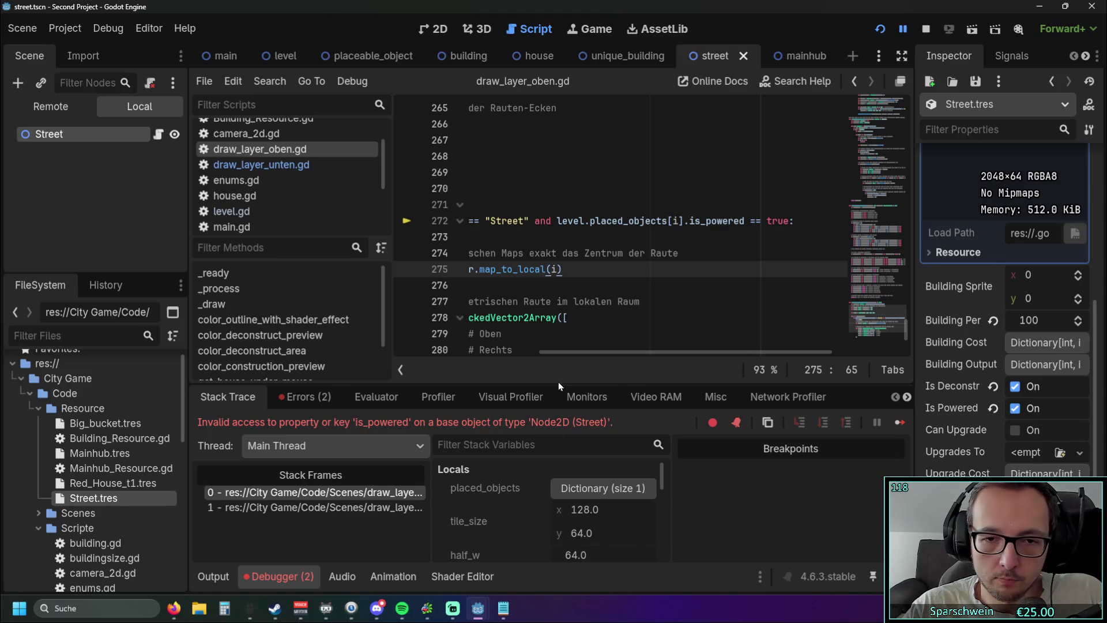
left_click_drag(558, 382, 561, 232)
scroll(563, 424, "down", 5)
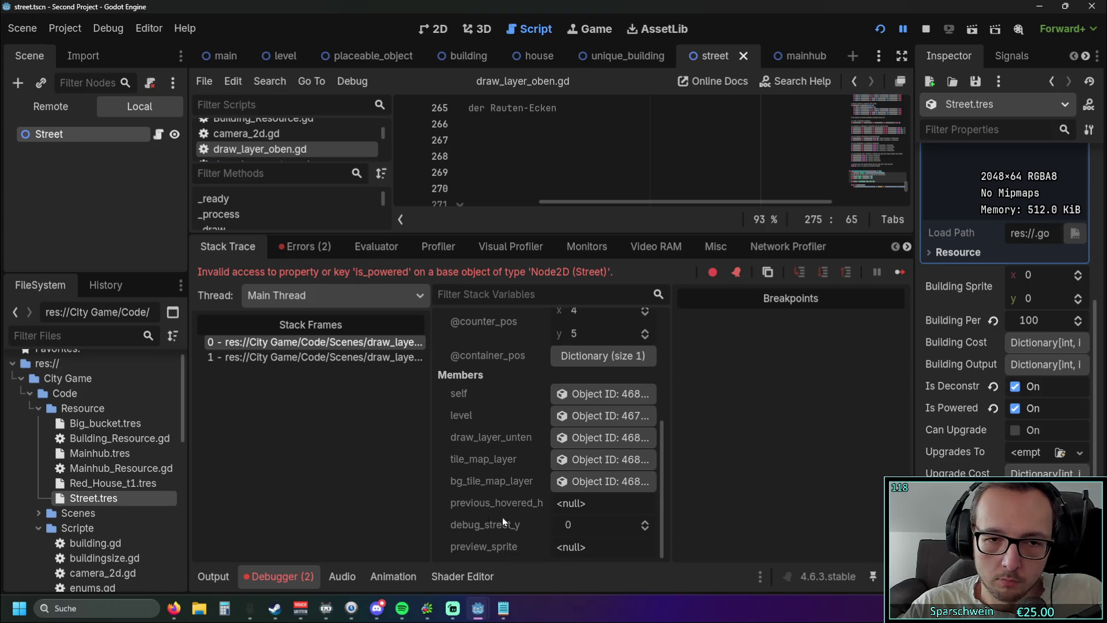
left_click(323, 358)
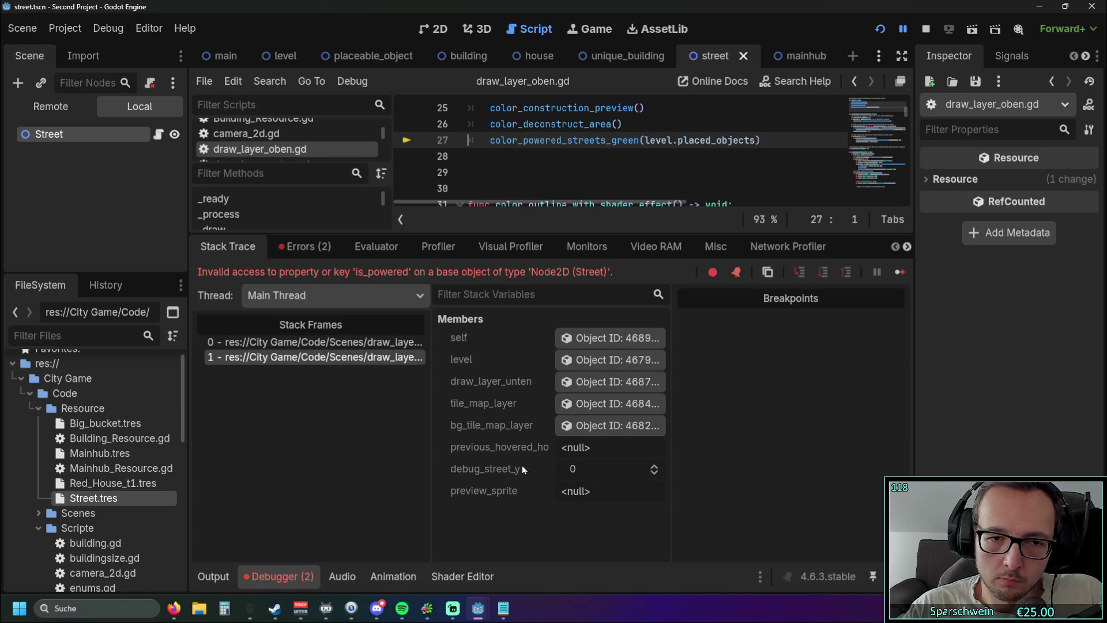
key("Up")
scroll(467, 410, "down", 5)
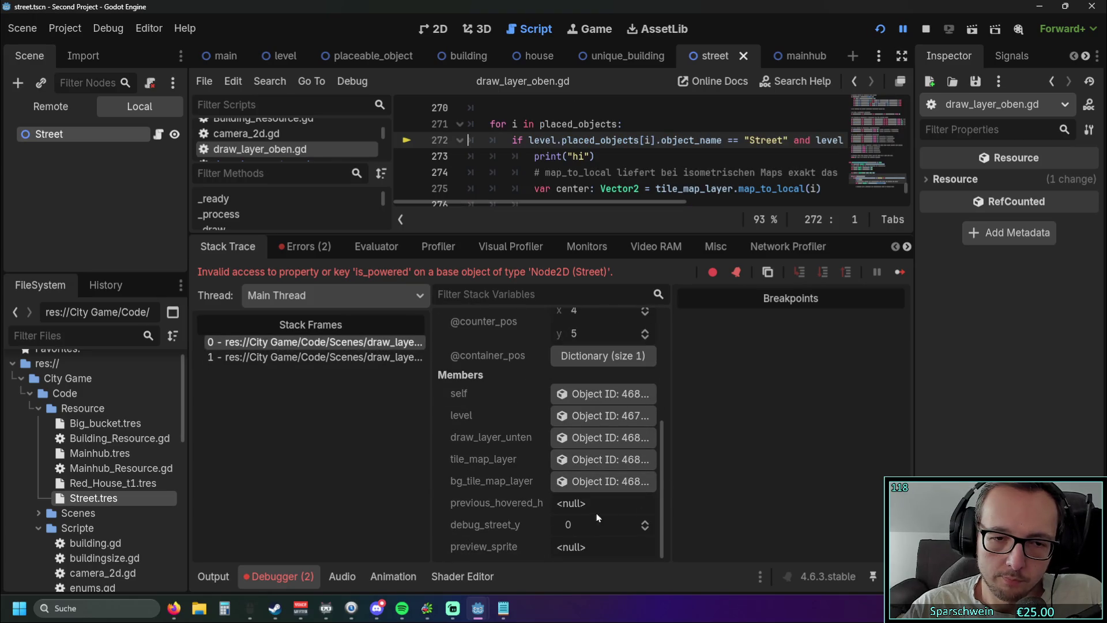
scroll(547, 328, "up", 1)
scroll(553, 196, "up", 1)
scroll(553, 196, "down", 1)
mouse_move(547, 231)
left_mouse_down()
mouse_move(549, 381)
mouse_move(613, 357)
mouse_move(726, 363)
left_mouse_up()
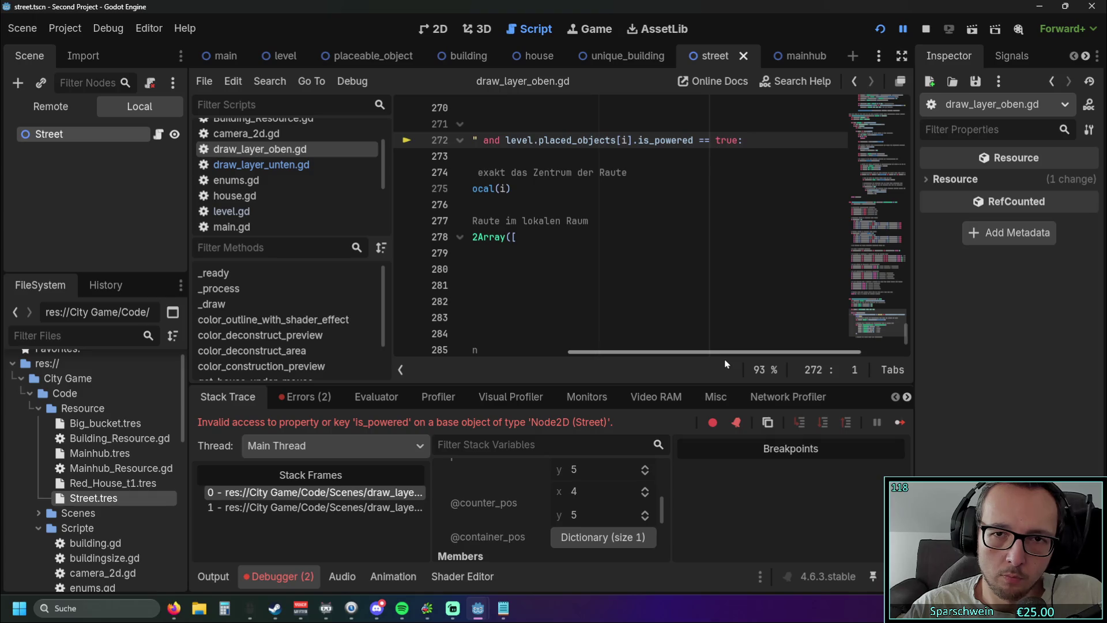
double_click(117, 438)
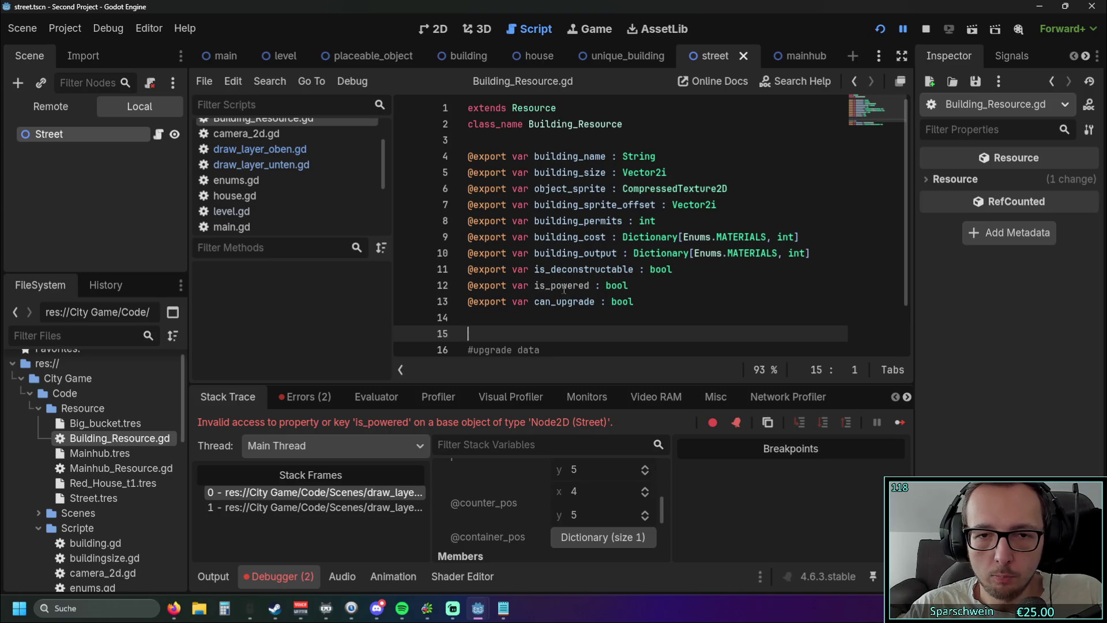
Look over the Street.tres and Red_House_t1.tres resources, then open Building_Resource.gd
double_click(111, 499)
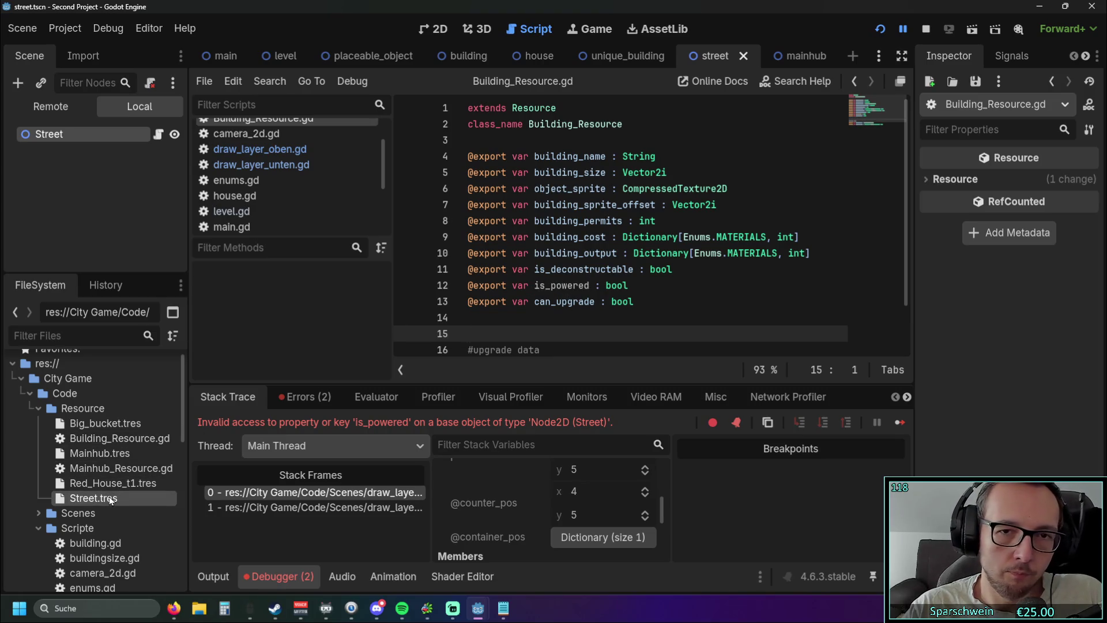
double_click(124, 485)
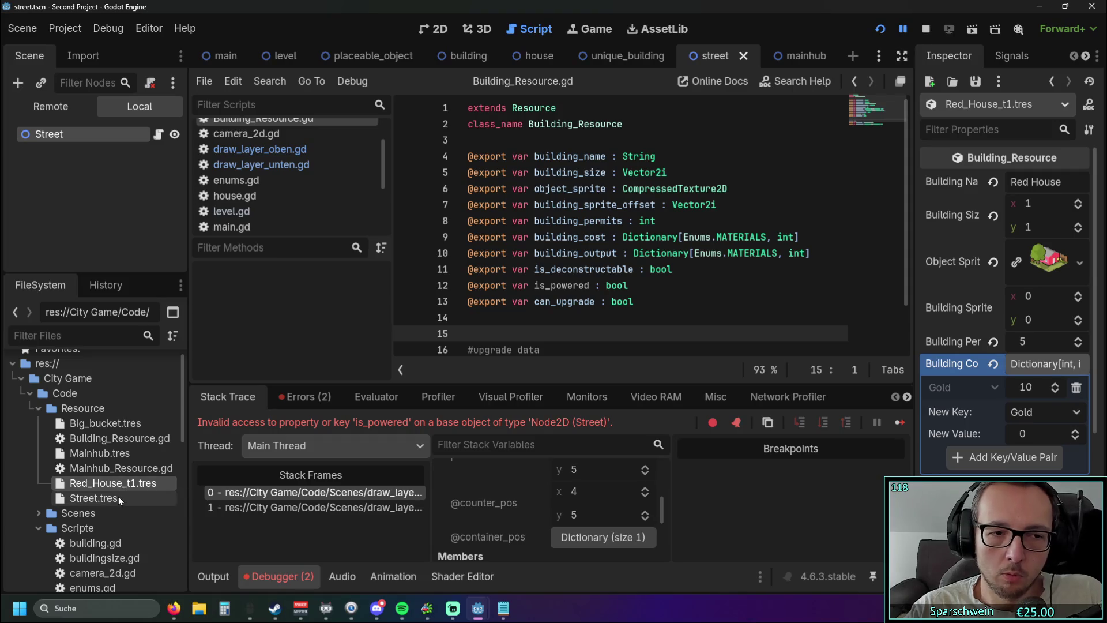
left_click(119, 498)
Append '= true' to the is_powered declaration and relaunch the running game
left_click(629, 287)
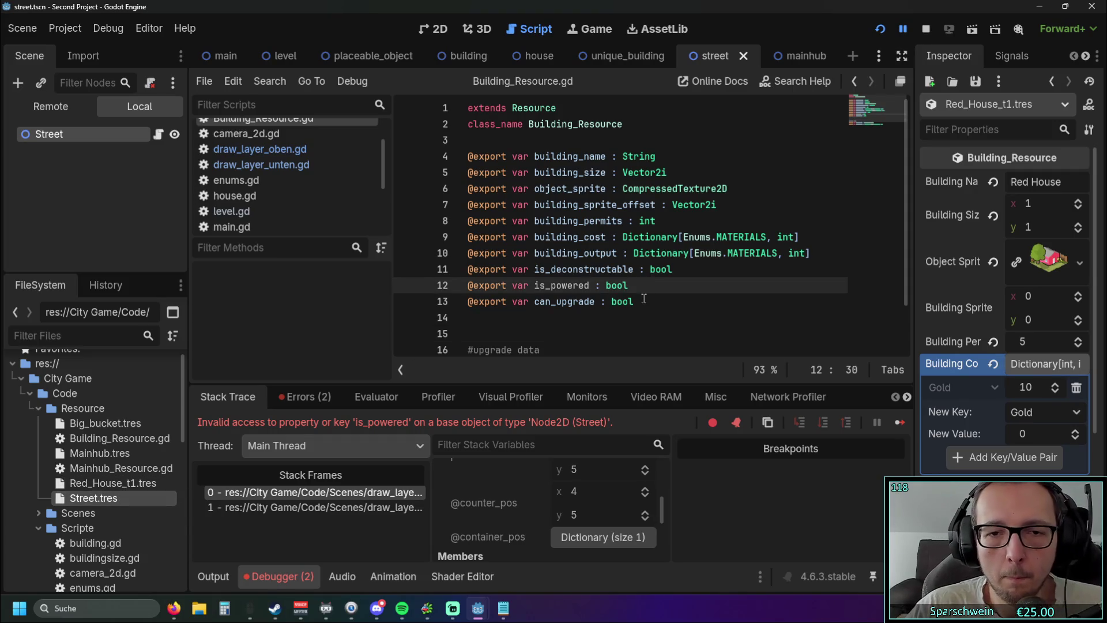
type("= true")
left_click(649, 300)
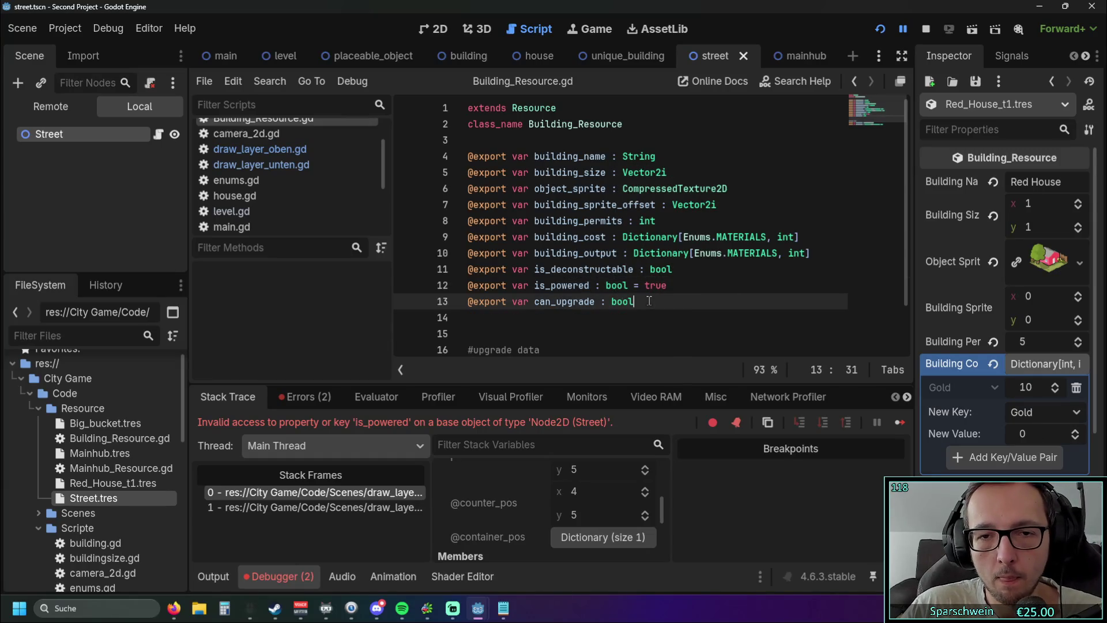
left_click(880, 32)
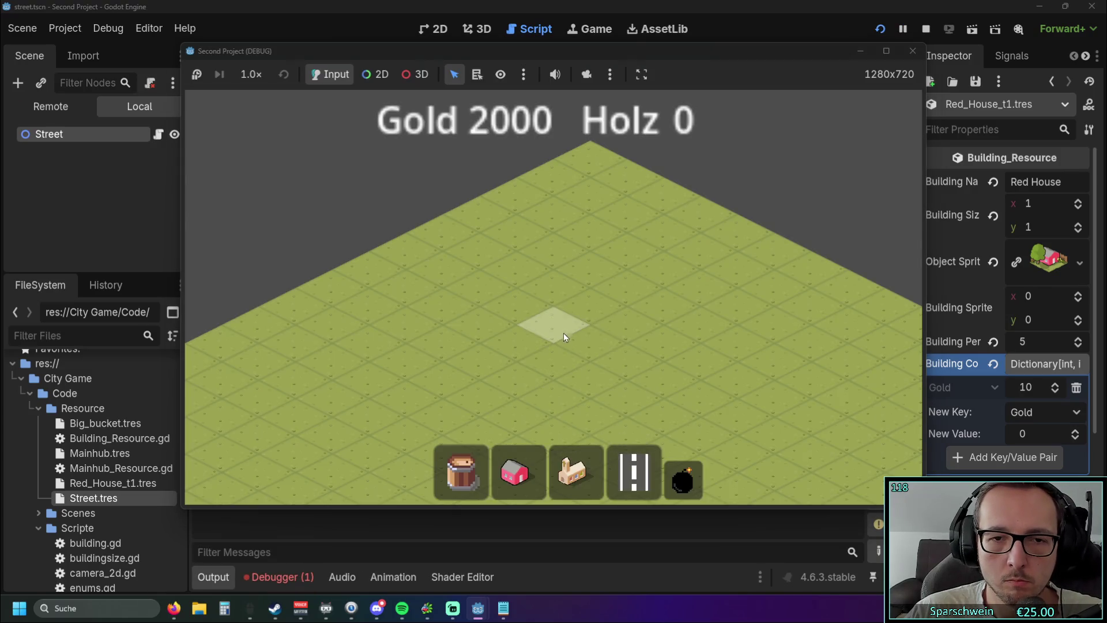
Let the relaunched game stop on the is_powered error, then check Street.tres's Is Powered setting
left_click(563, 333)
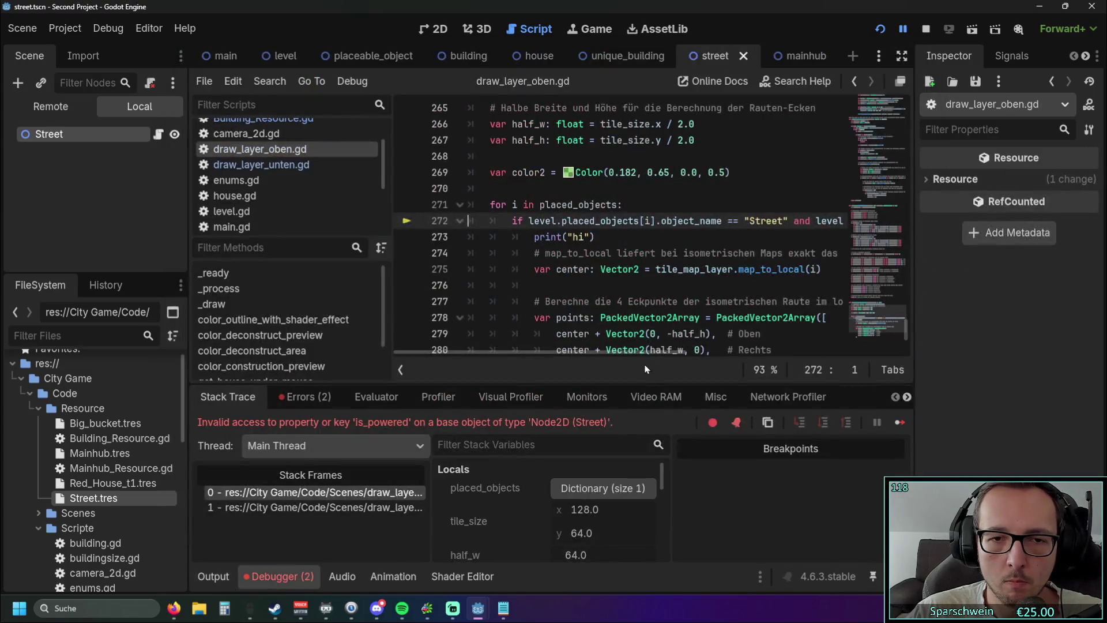
mouse_move(558, 351)
left_mouse_down()
mouse_move(688, 349)
mouse_move(544, 355)
mouse_move(668, 363)
left_mouse_up()
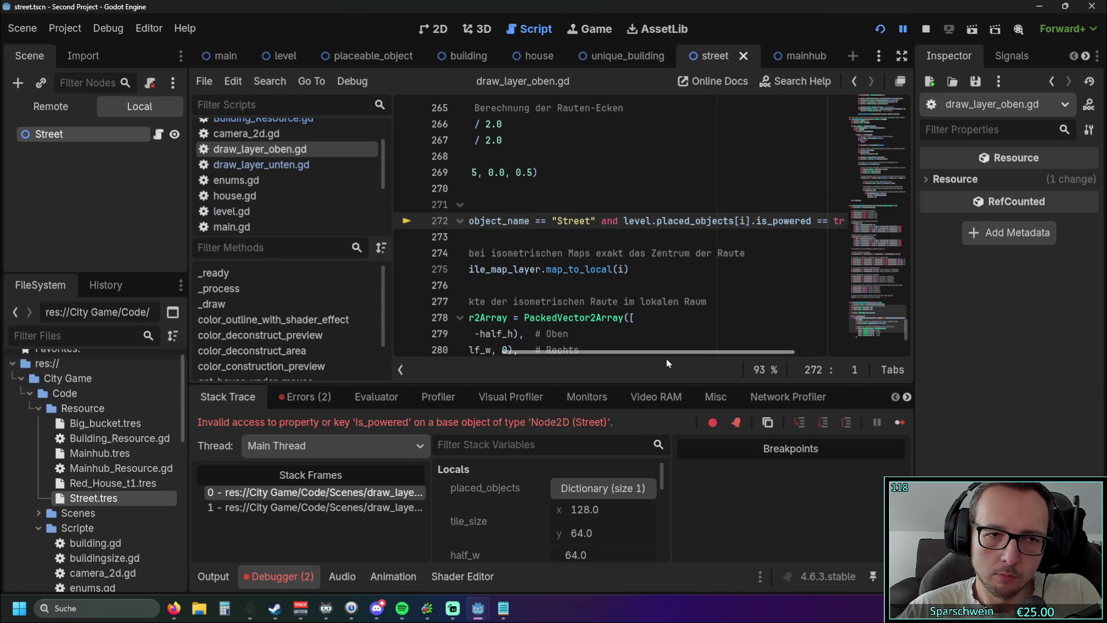
left_click(110, 496)
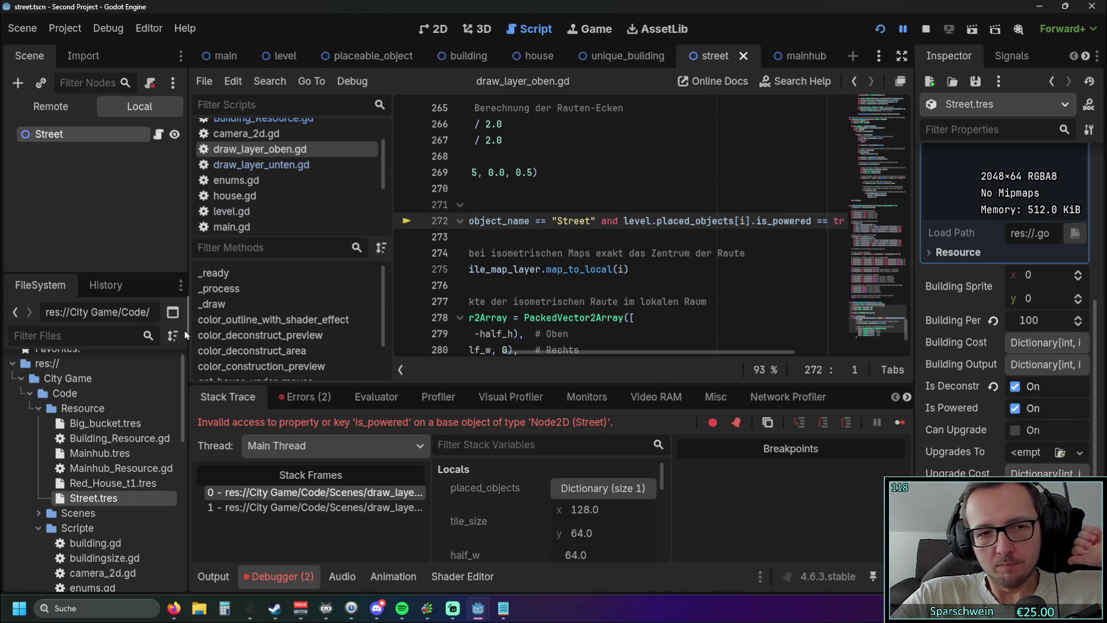
scroll(758, 311, "up", 1)
scroll(758, 312, "down", 1)
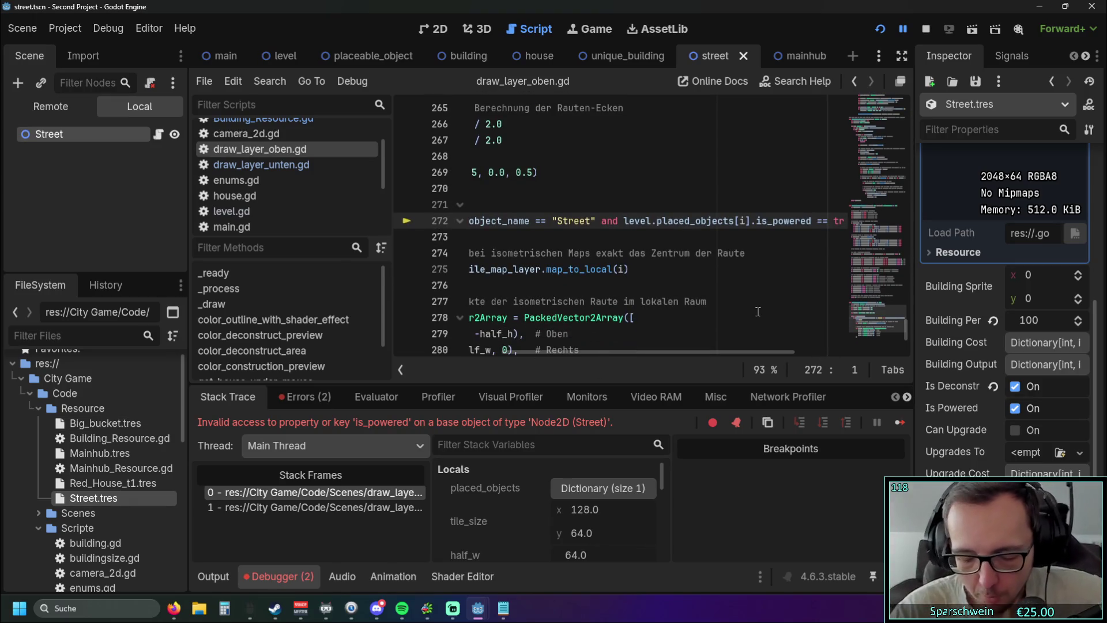
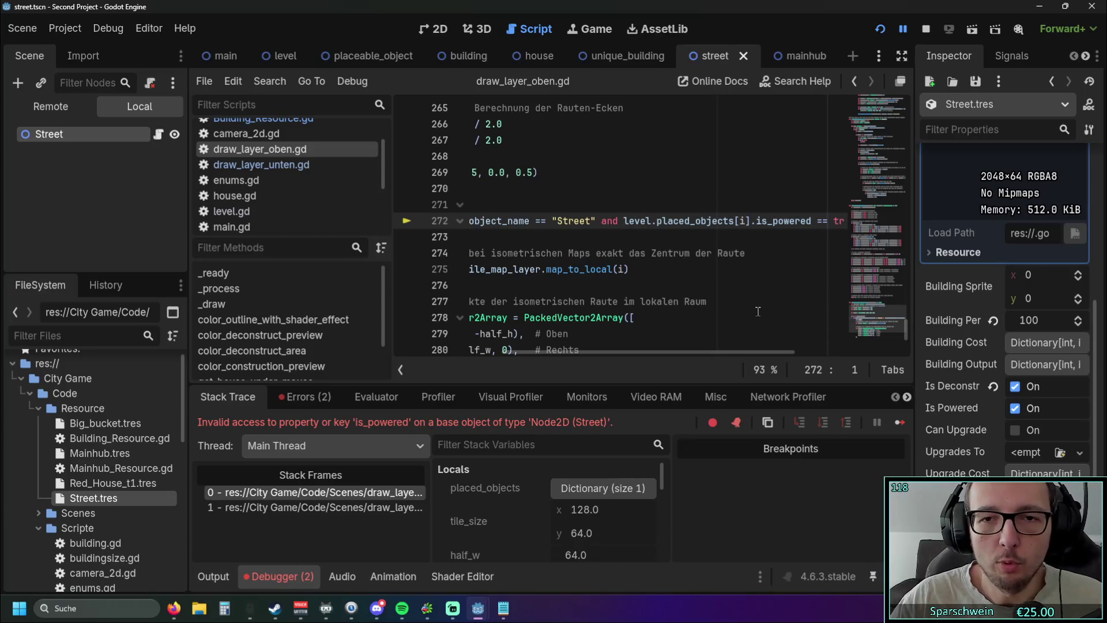
Open Building_Resource.gd from the FileSystem dock to view its exported building variables
mouse_move(678, 353)
left_mouse_down()
mouse_move(721, 353)
mouse_move(600, 353)
mouse_move(636, 347)
left_mouse_up()
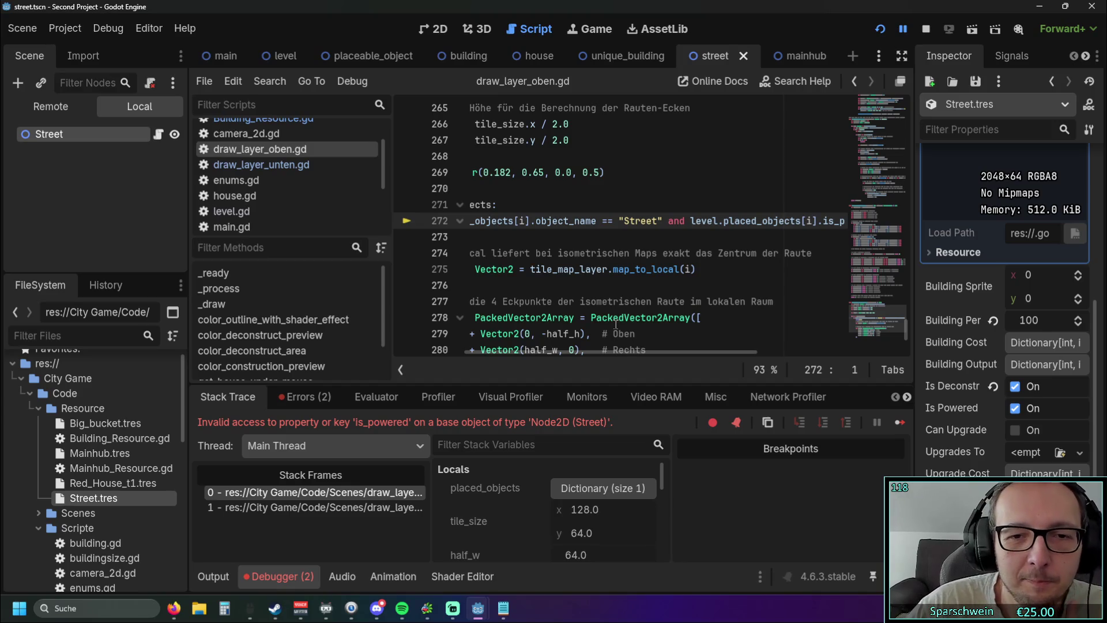
mouse_move(591, 351)
left_mouse_down()
mouse_move(720, 353)
mouse_move(511, 371)
mouse_move(649, 376)
left_mouse_up()
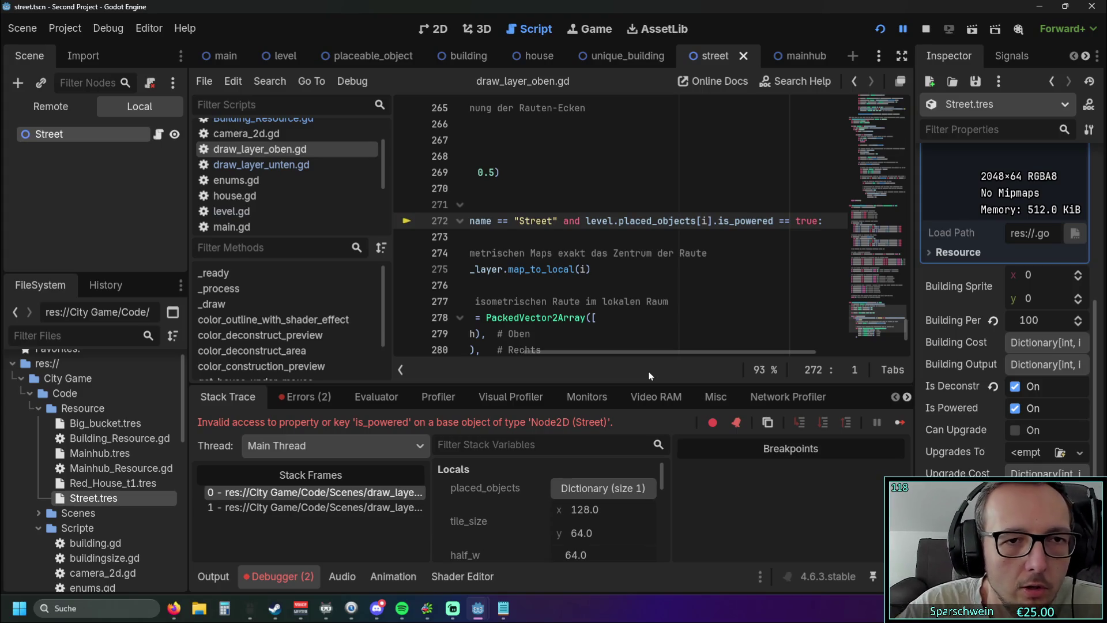
double_click(88, 438)
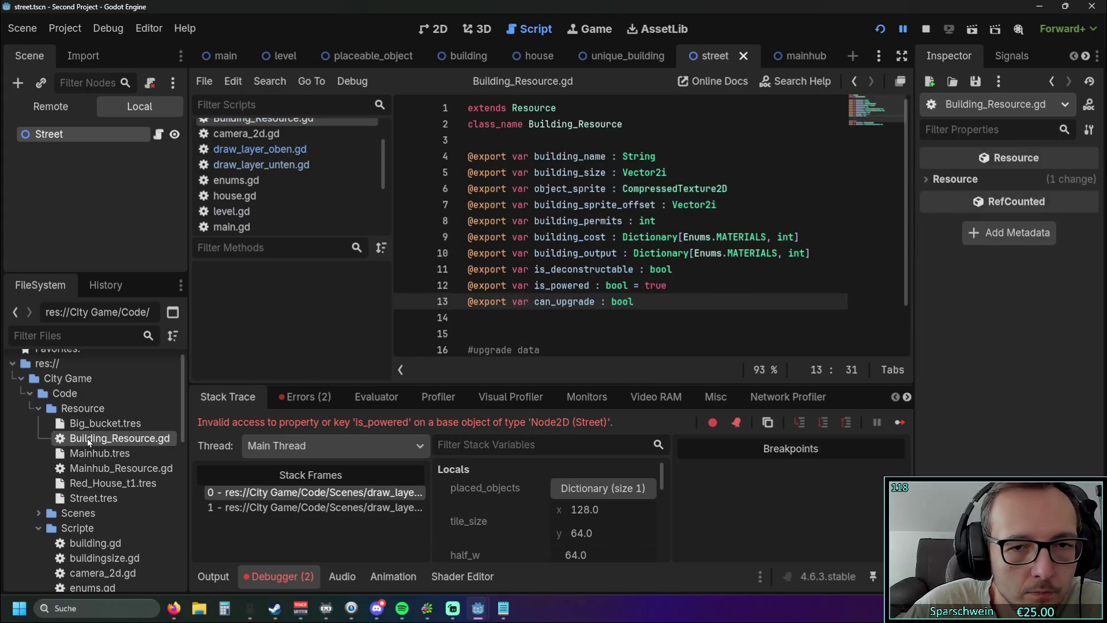
Remove the ' = true' default from the is_powered declaration in Building_Resource.gd
left_click(691, 289)
key("ctrl+shift+Left")
key("ctrl+shift+Left")
key("BackSpace")
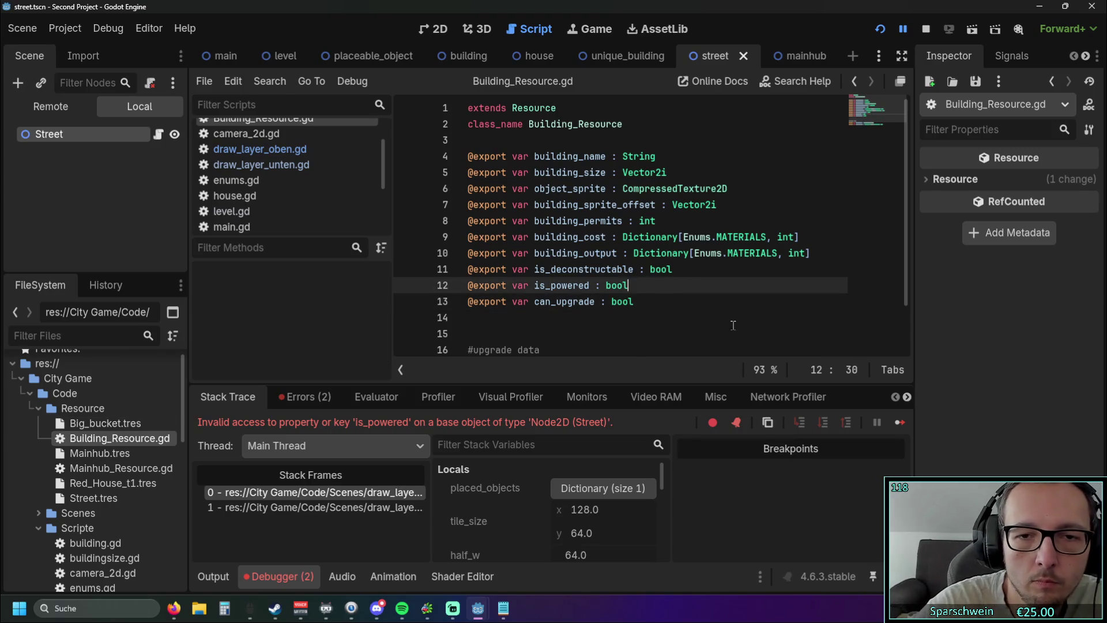
left_click(670, 316)
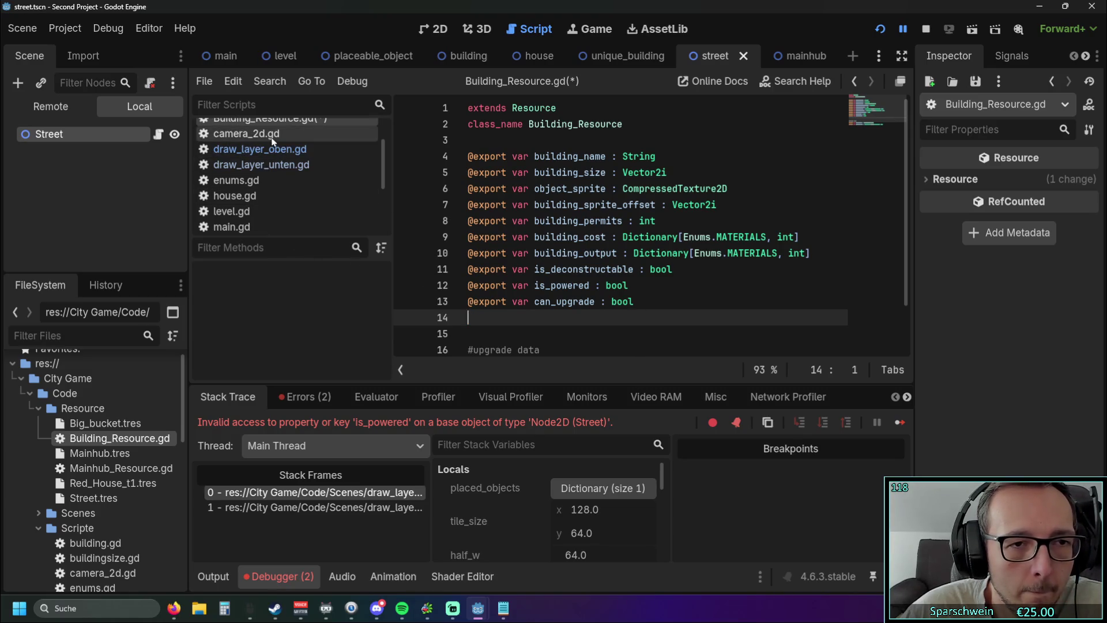
Tick Is Powered on the Street.tres resource, then return to draw_layer_oben.gd at line 272
double_click(104, 498)
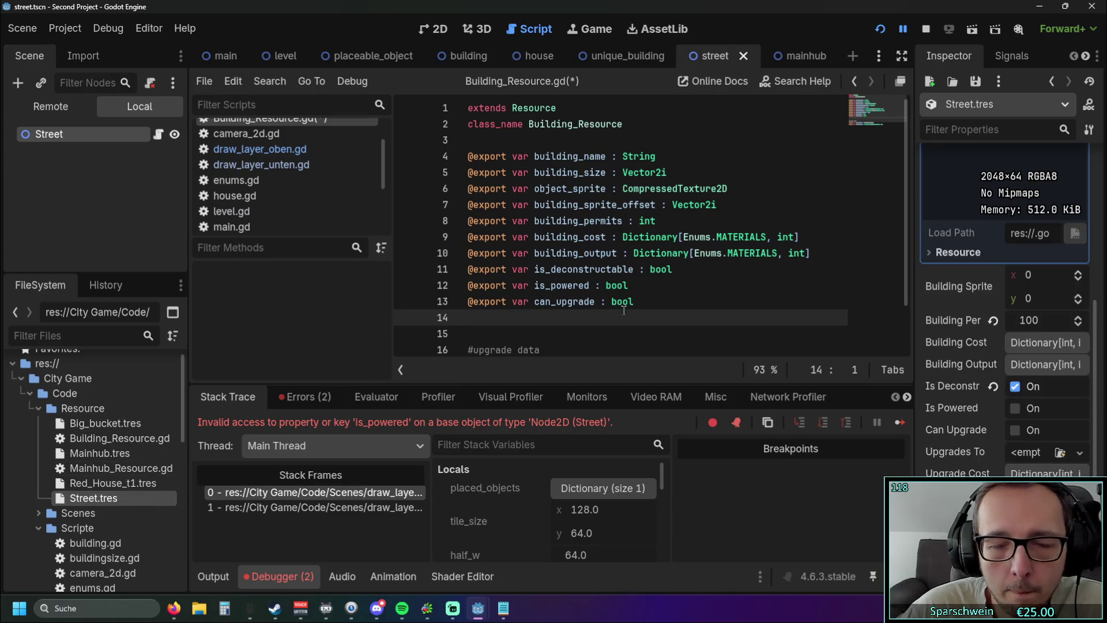
left_click(1014, 409)
double_click(119, 439)
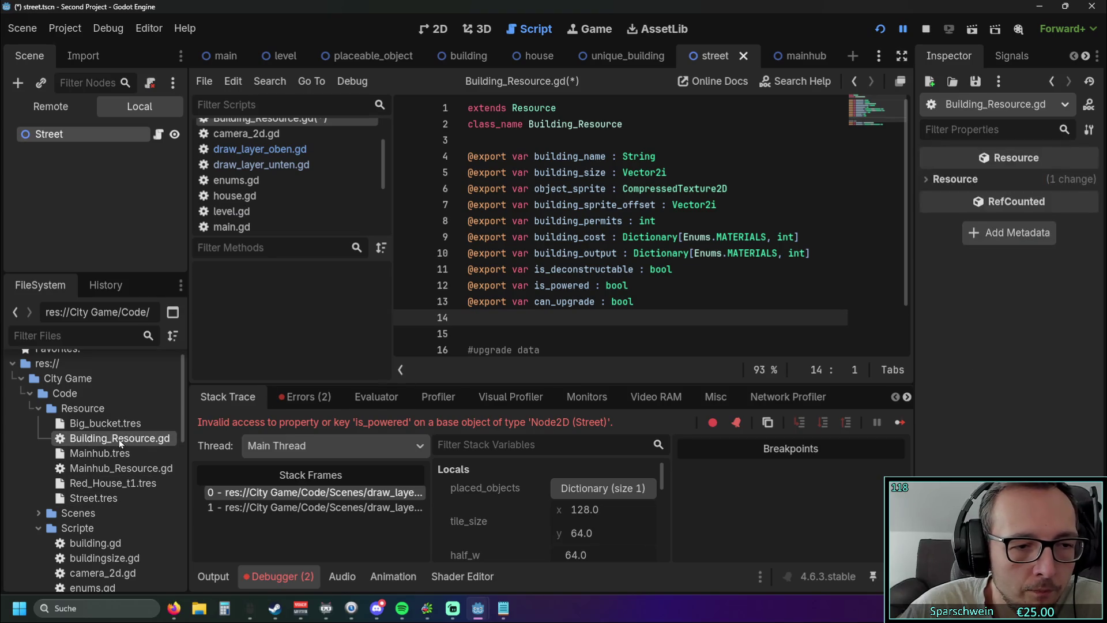
double_click(118, 468)
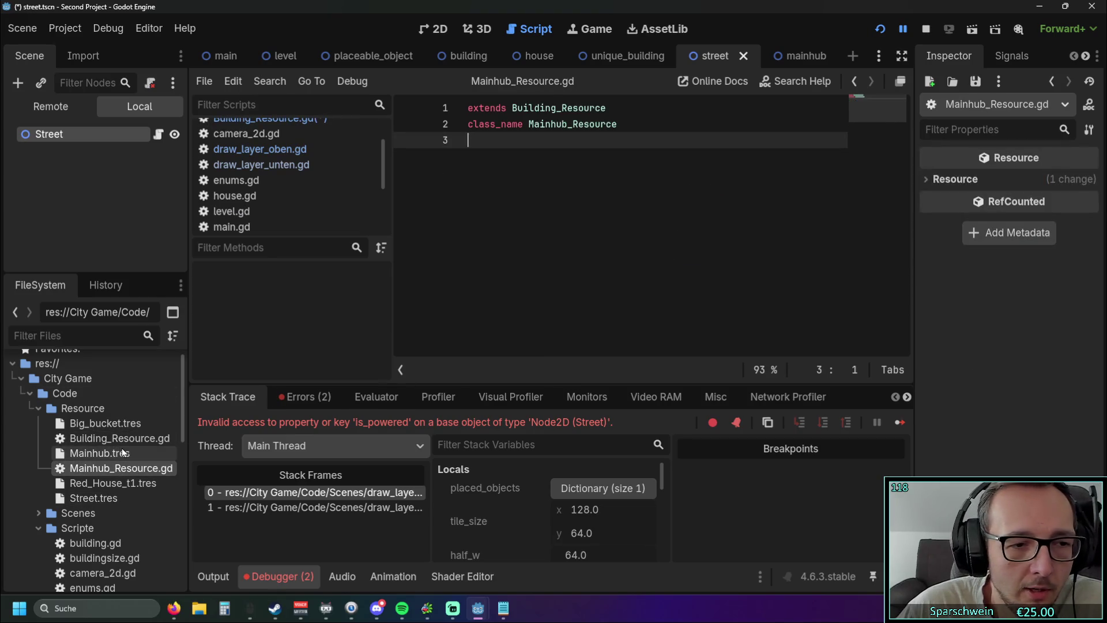
double_click(120, 439)
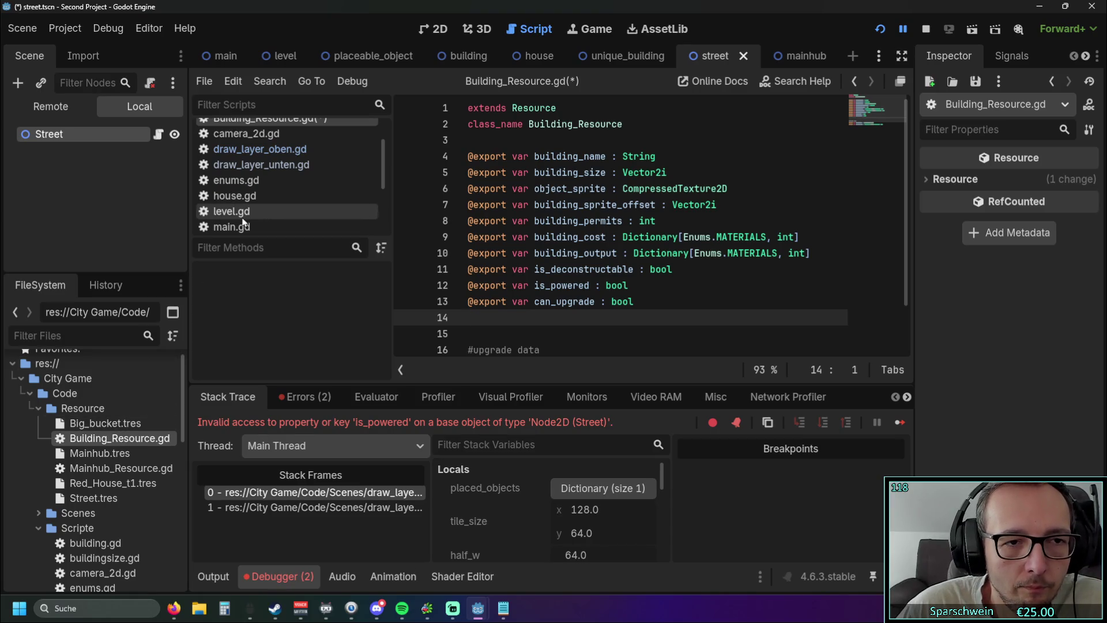
left_click(280, 150)
mouse_move(565, 352)
left_mouse_down()
mouse_move(582, 354)
mouse_move(568, 355)
left_mouse_up()
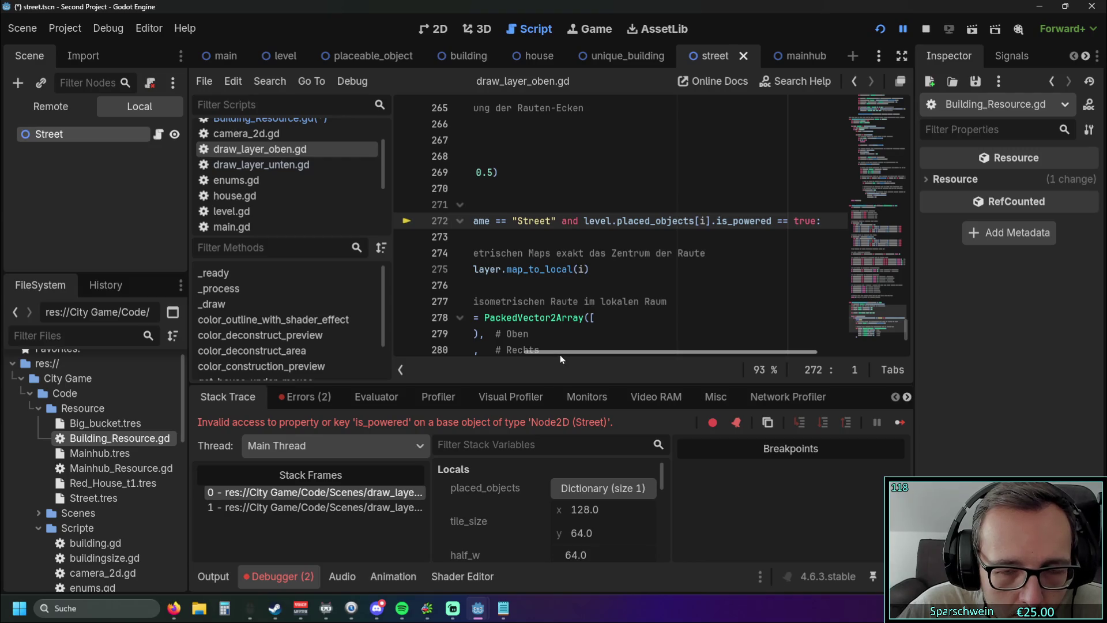
Inspect Street.tres properties in the Inspector, then open level.gd from the script list
mouse_move(560, 355)
left_mouse_down()
mouse_move(425, 353)
mouse_move(577, 355)
mouse_move(480, 347)
mouse_move(535, 347)
left_mouse_up()
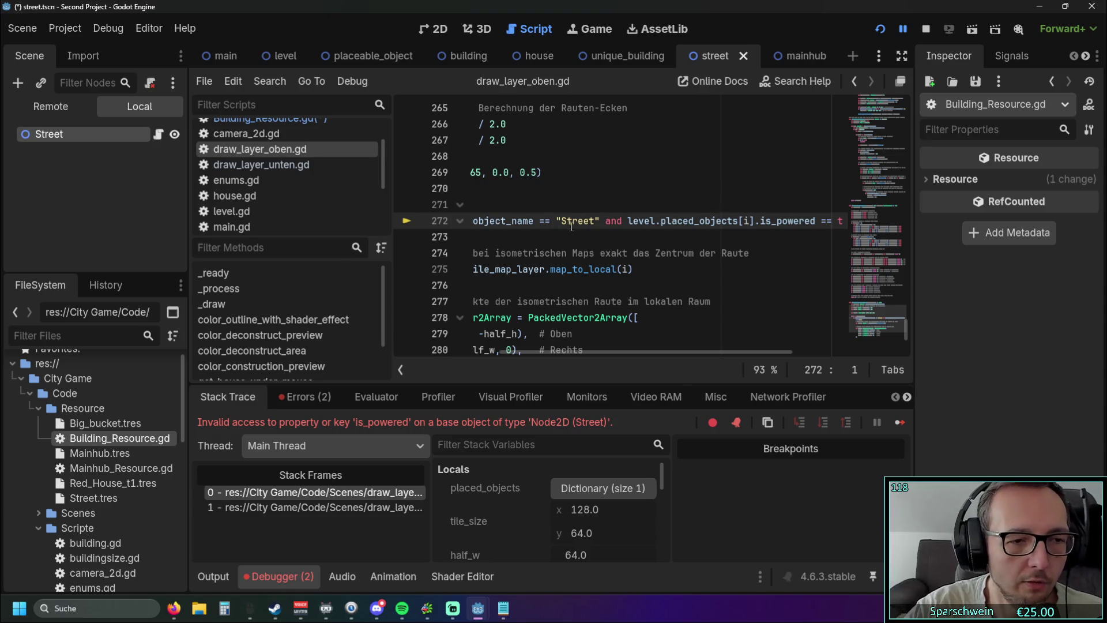
left_click(98, 500)
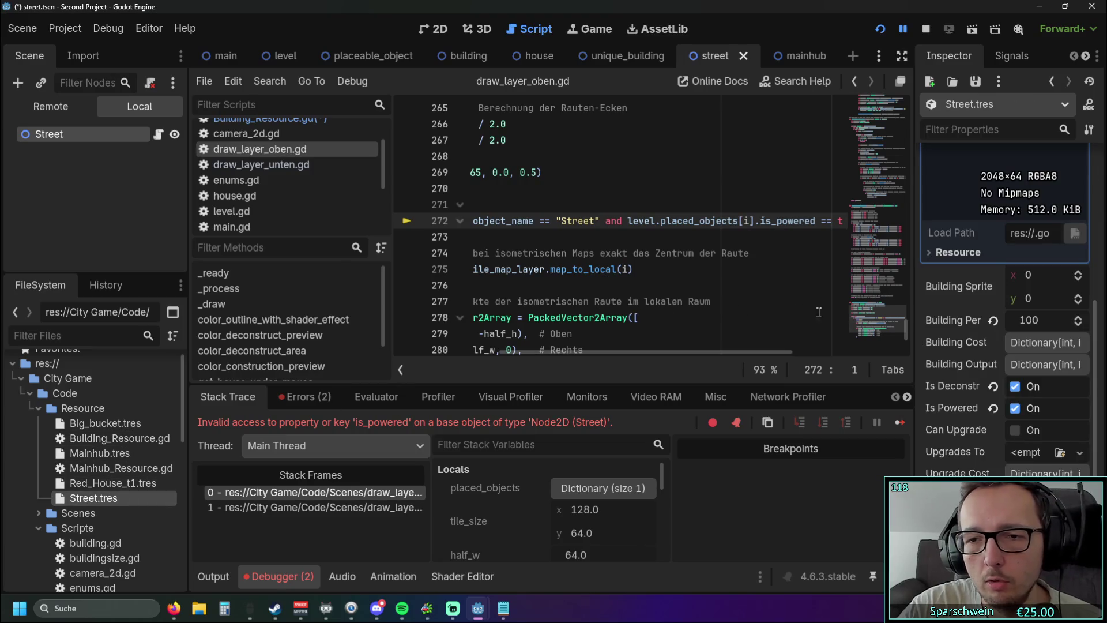
scroll(958, 344, "up", 5)
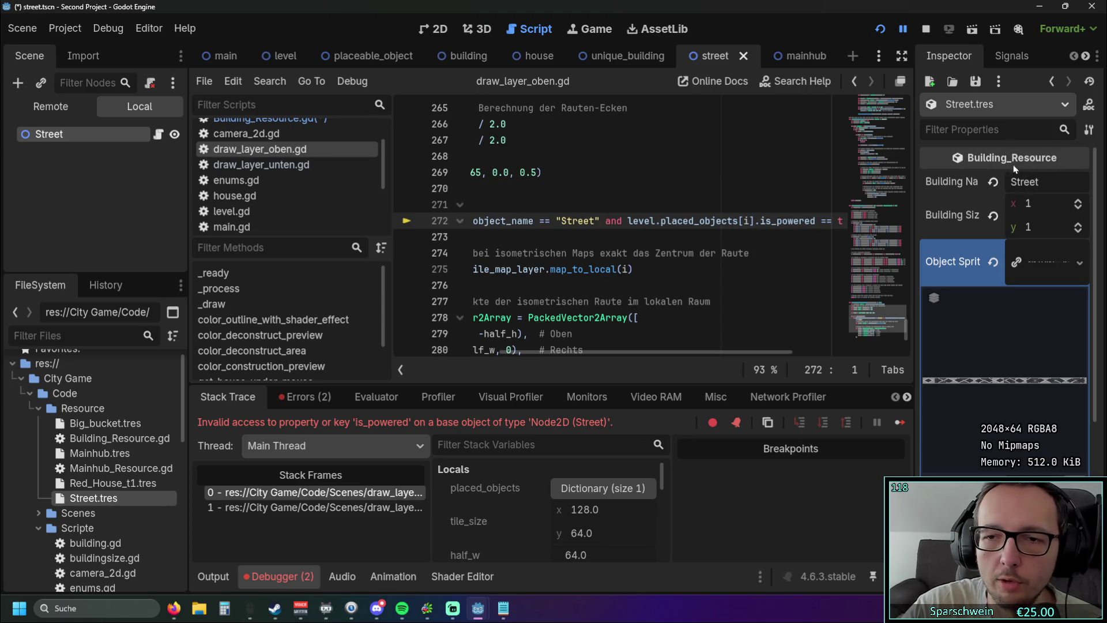
scroll(1074, 219, "down", 5)
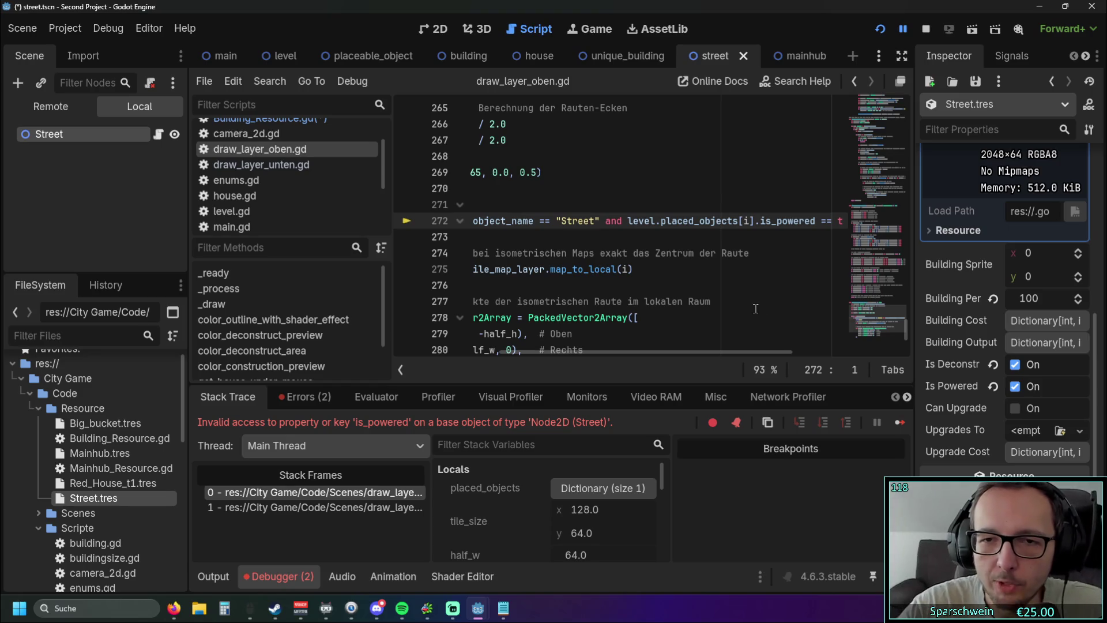
scroll(567, 223, "up", 1)
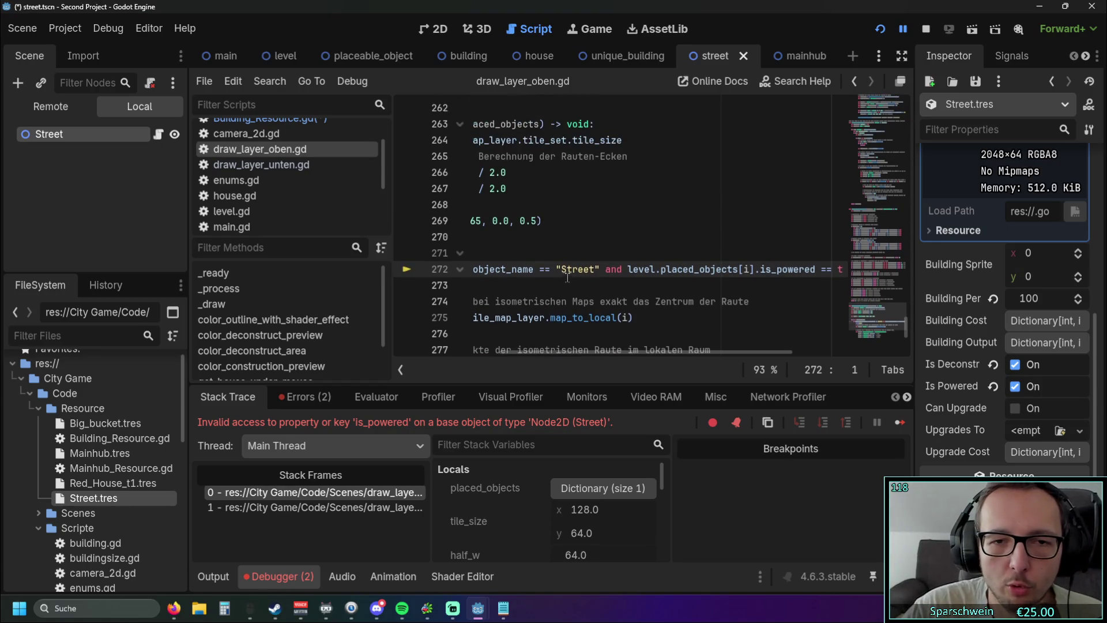
scroll(580, 346, "left", 5)
scroll(999, 257, "up", 5)
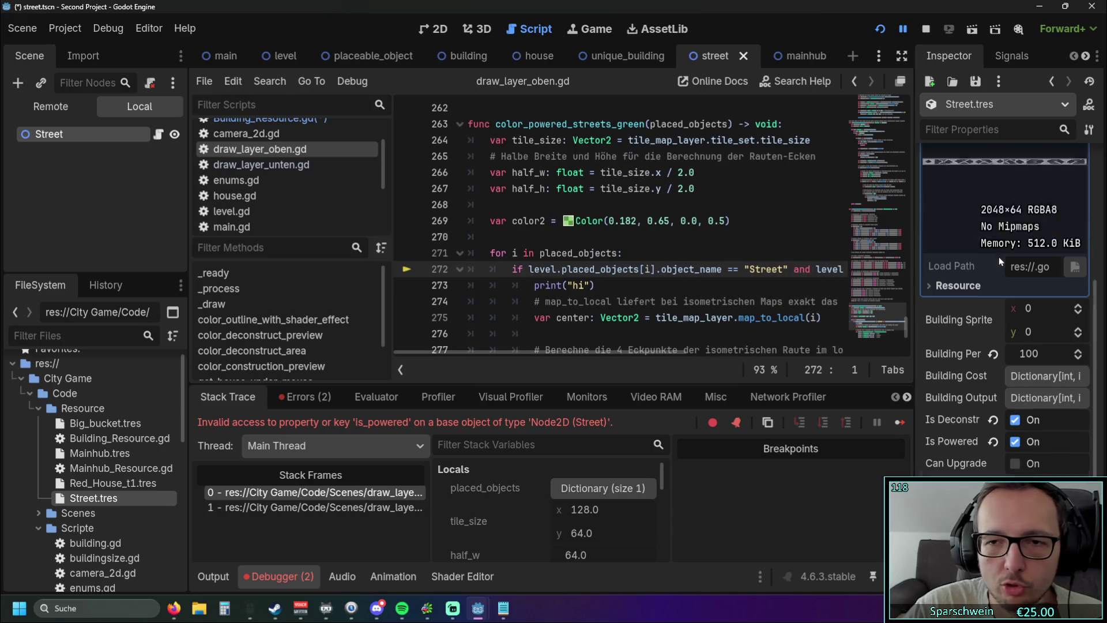
left_click_drag(646, 353, 794, 358)
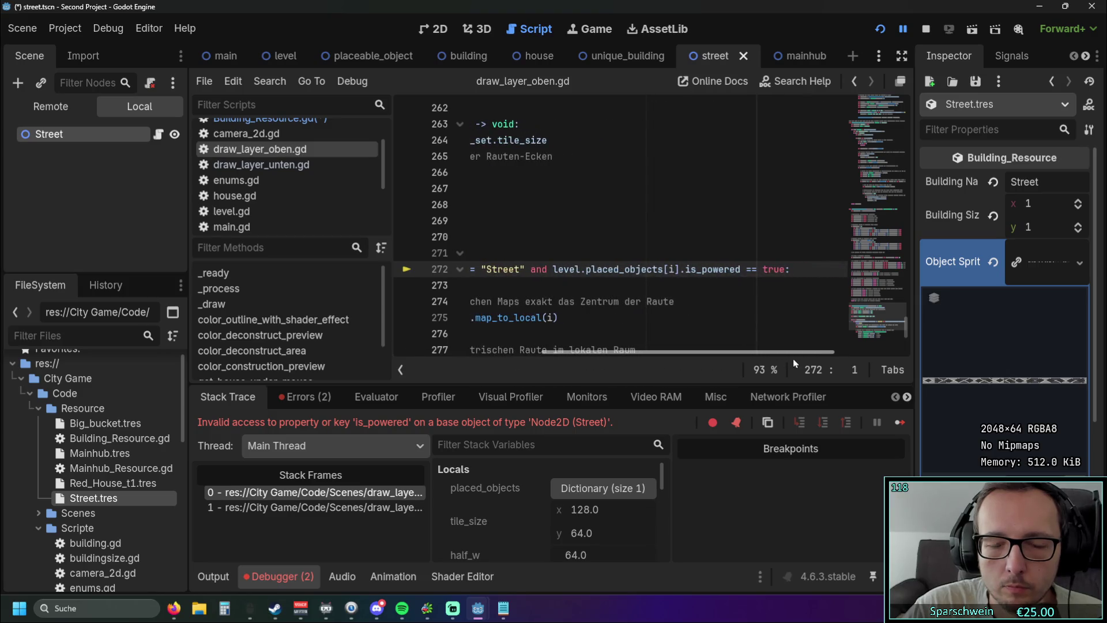
left_click(236, 211)
scroll(597, 296, "down", 10)
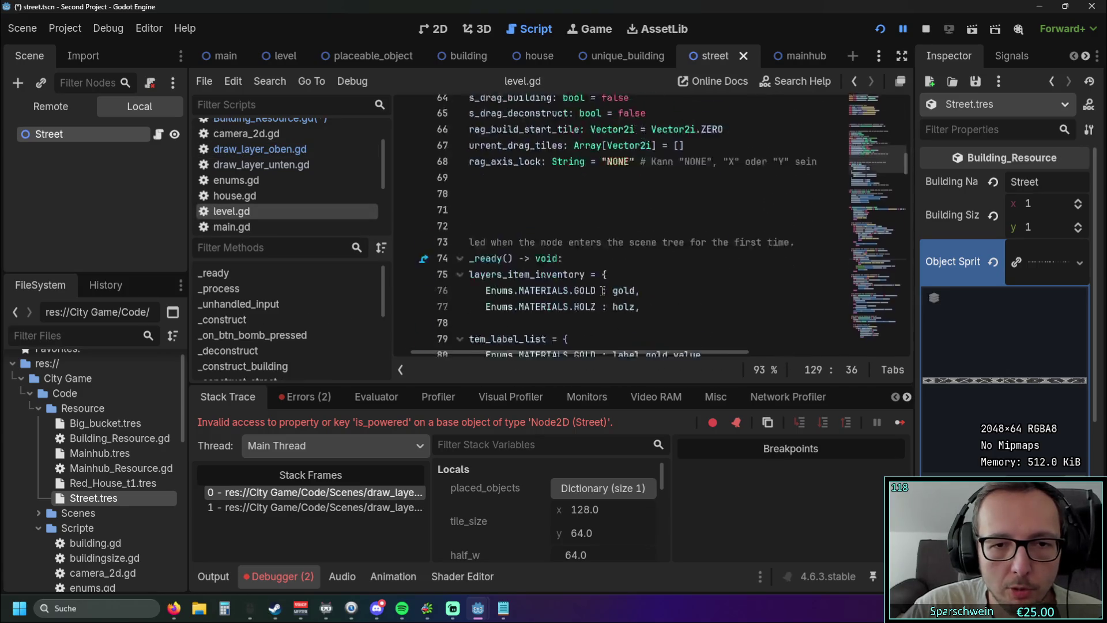
Unfold _on_btn_street_pressed at line 344 of level.gd, then return to draw_layer_oben.gd
left_click_drag(905, 196, 905, 357)
left_click_drag(465, 354, 449, 354)
left_click(460, 255)
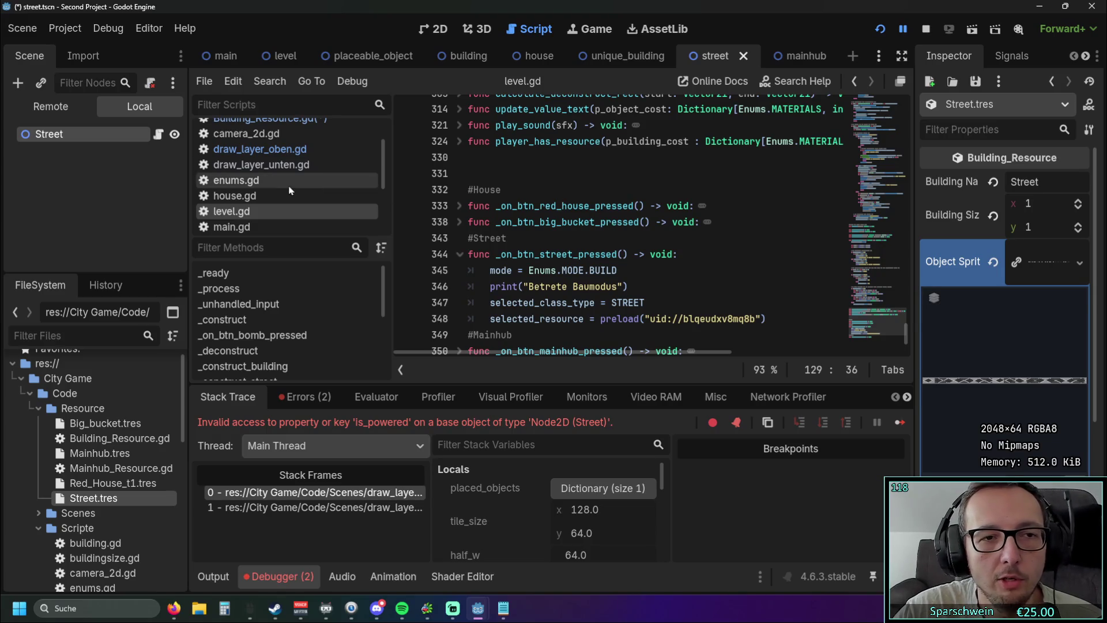
left_click(274, 154)
left_click_drag(605, 351, 448, 349)
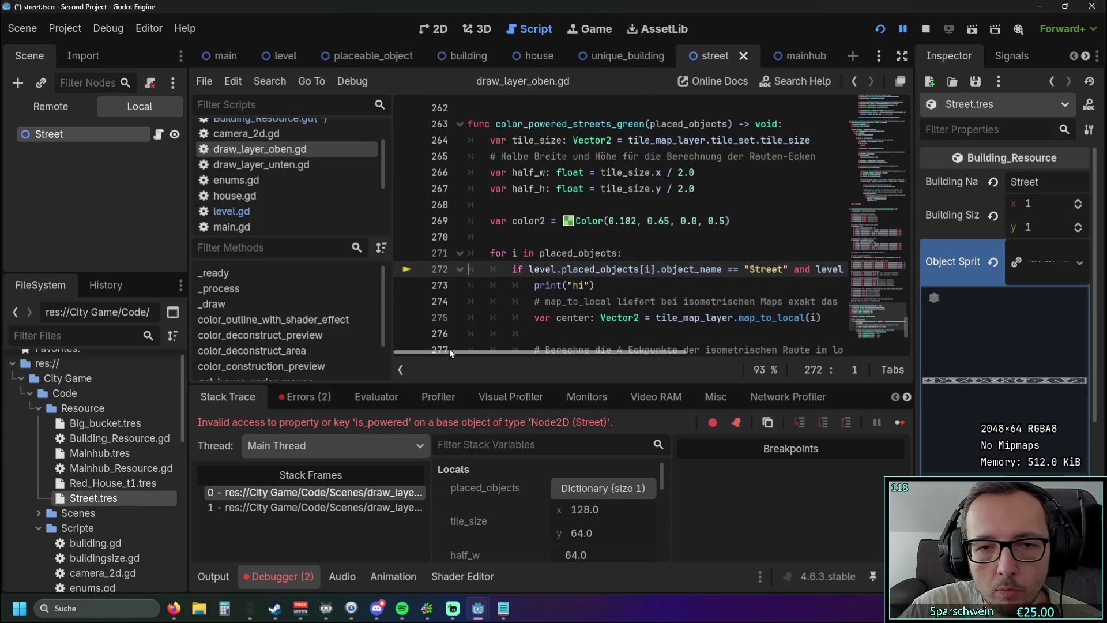
left_click_drag(530, 269, 654, 271)
left_click(562, 269)
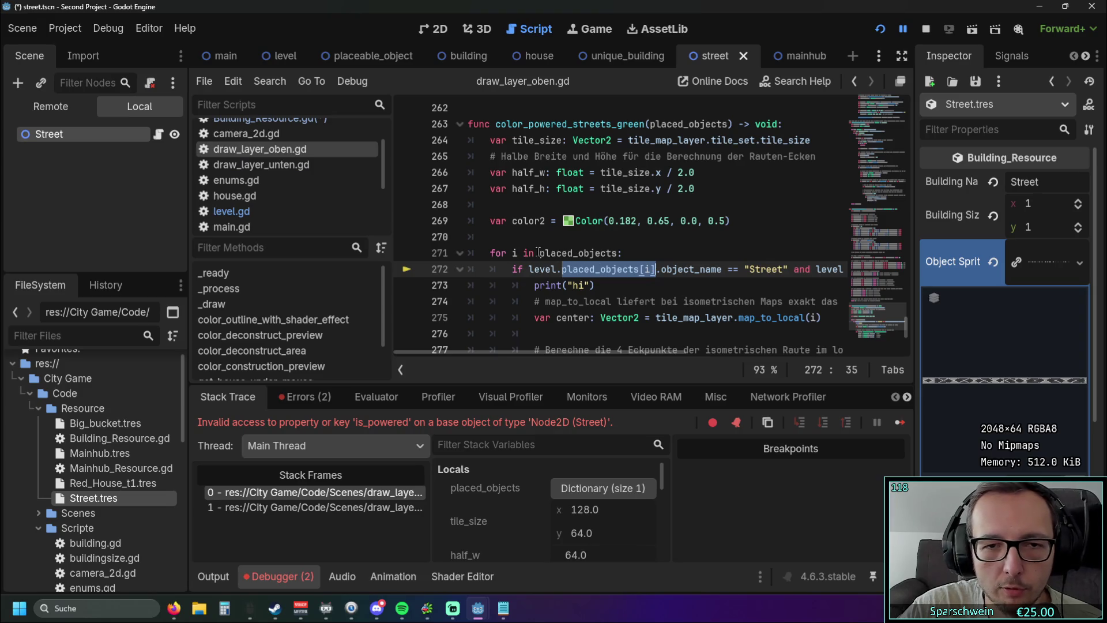
left_click_drag(538, 353, 571, 353)
left_click(608, 284)
left_click_drag(603, 268, 669, 269)
key("Down")
key("Down")
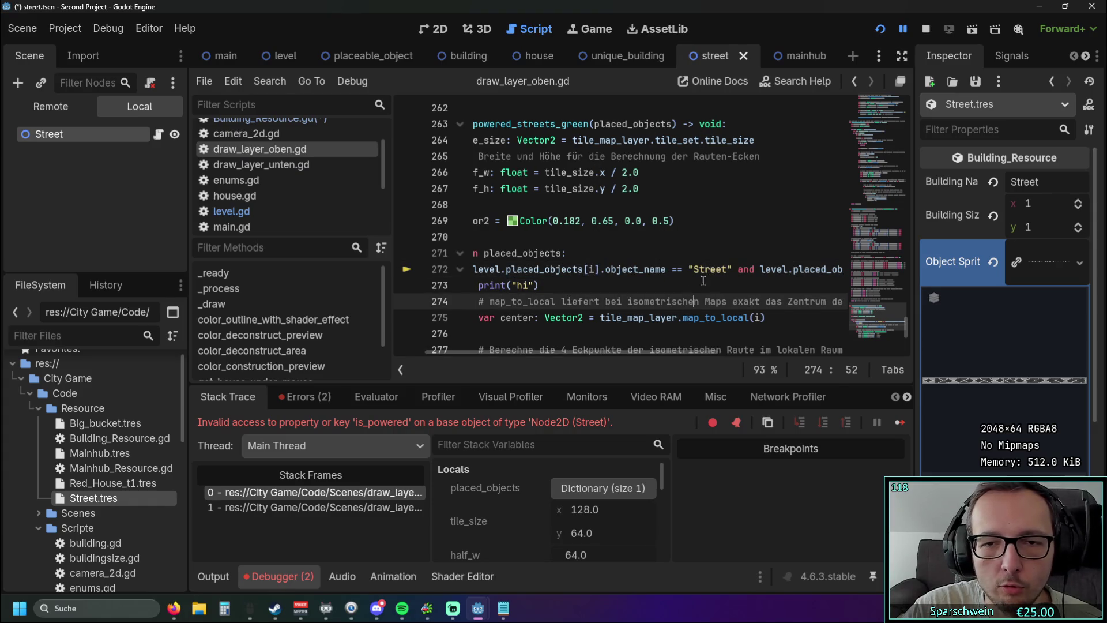
left_click_drag(615, 349, 612, 349)
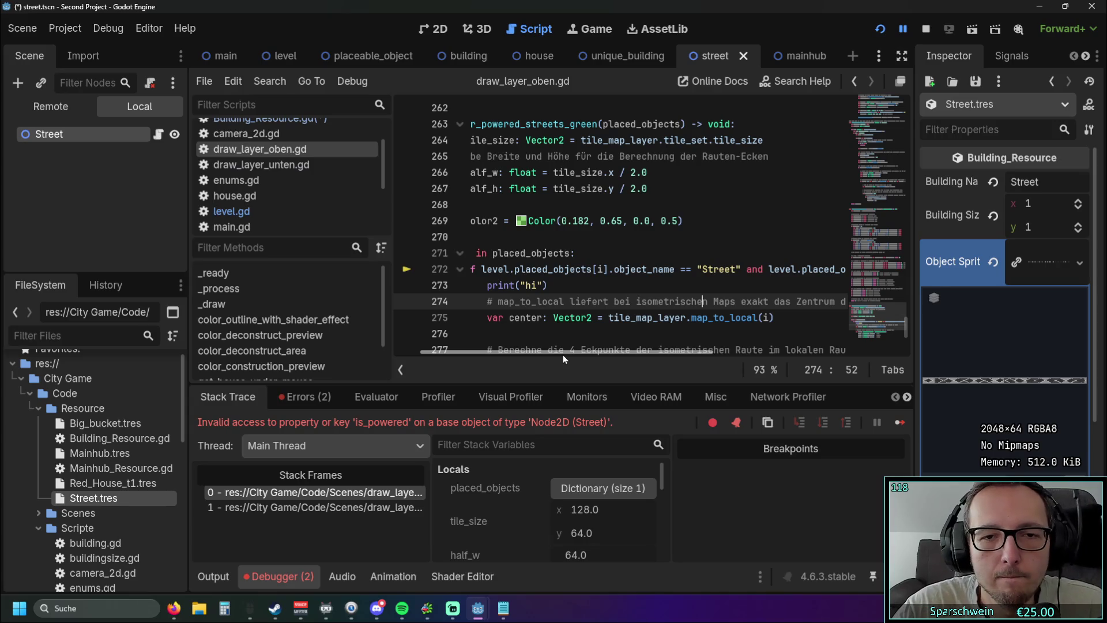
left_click_drag(559, 352, 695, 362)
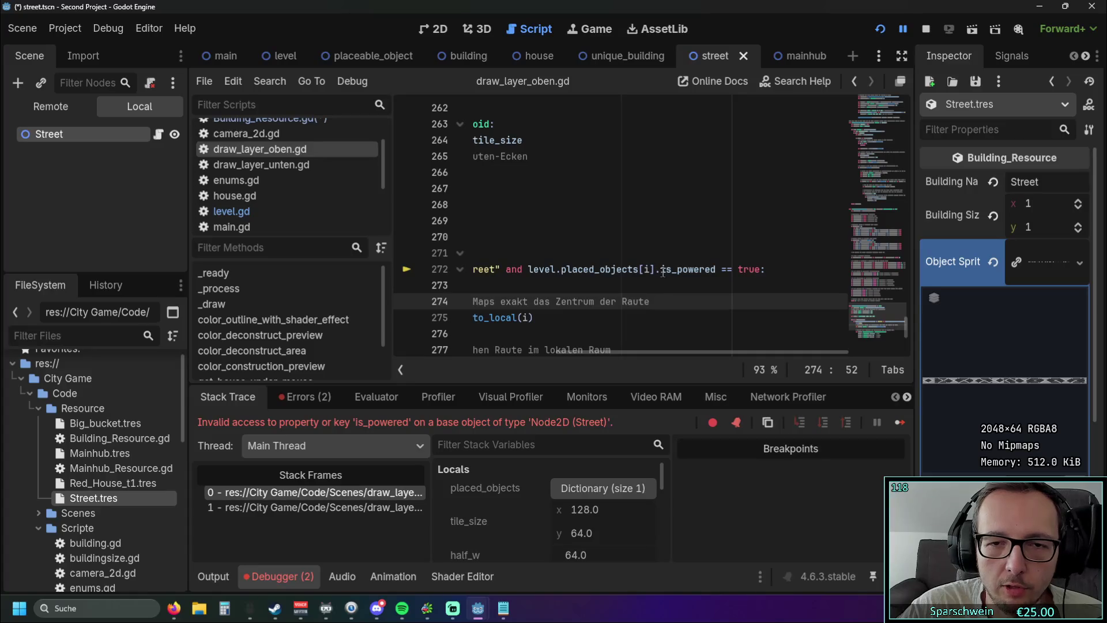
scroll(992, 403, "down", 5)
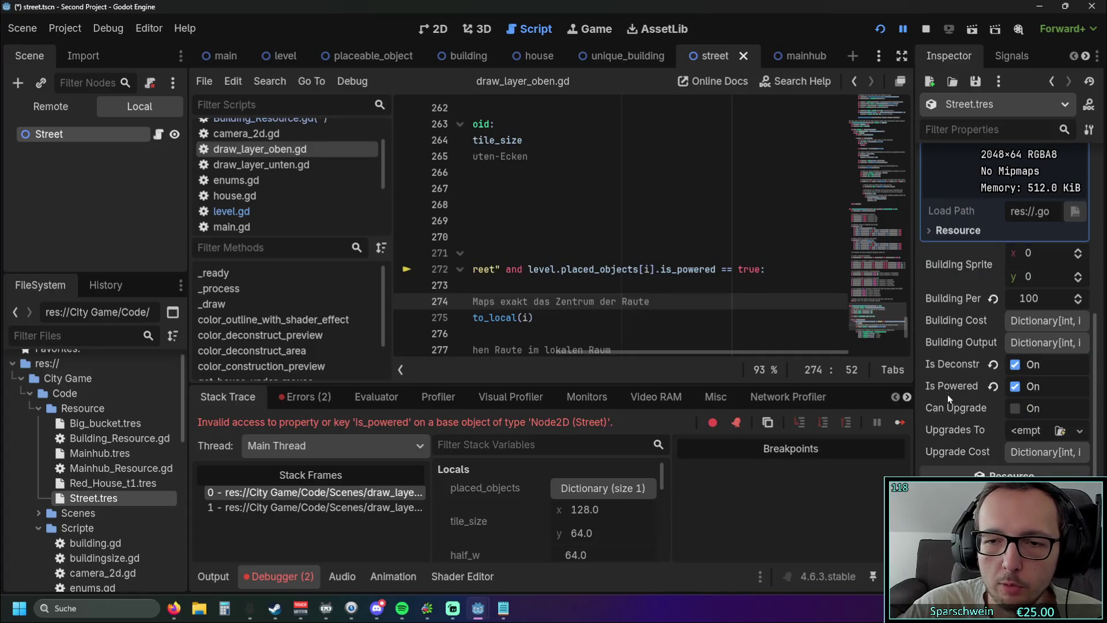
double_click(747, 269)
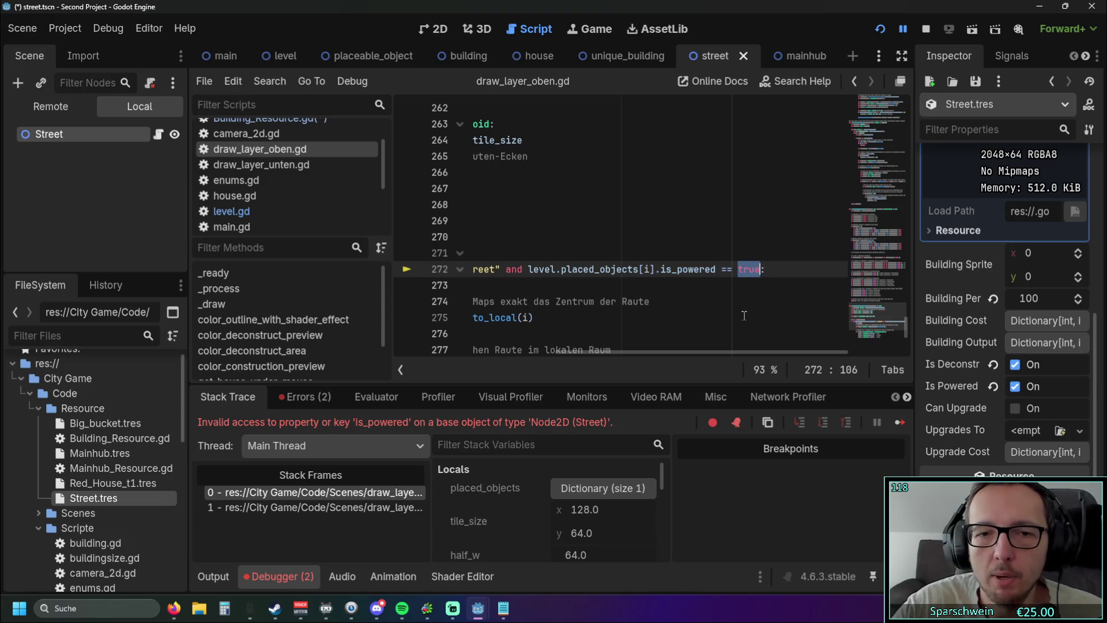
mouse_move(687, 351)
left_mouse_down()
mouse_move(524, 362)
mouse_move(753, 370)
mouse_move(710, 372)
left_mouse_up()
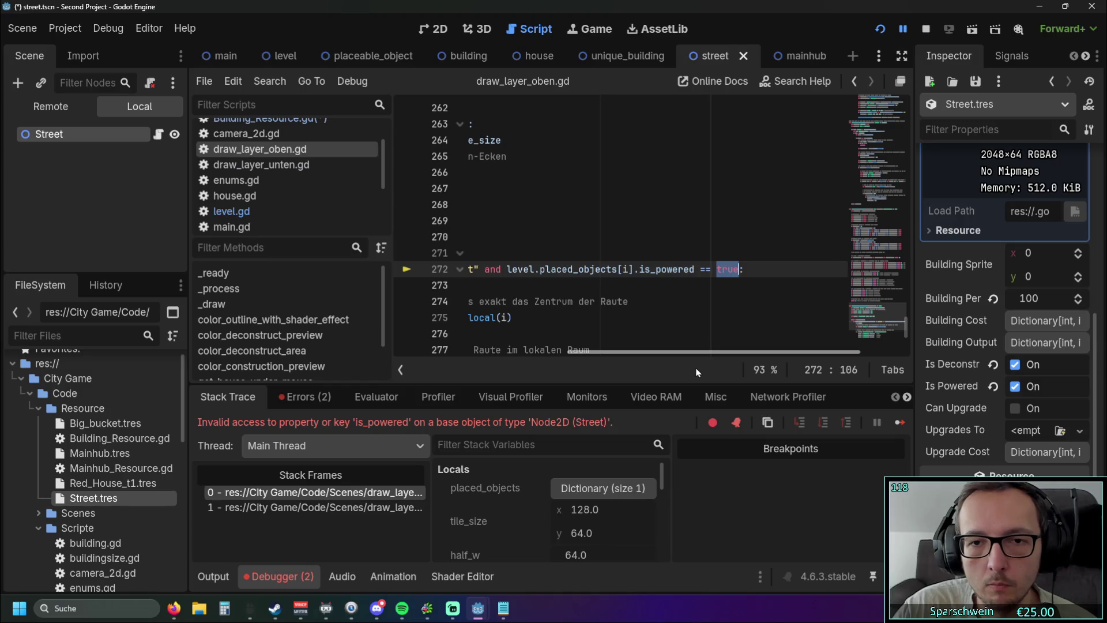
mouse_move(696, 372)
left_mouse_down()
mouse_move(532, 369)
mouse_move(682, 370)
left_mouse_up()
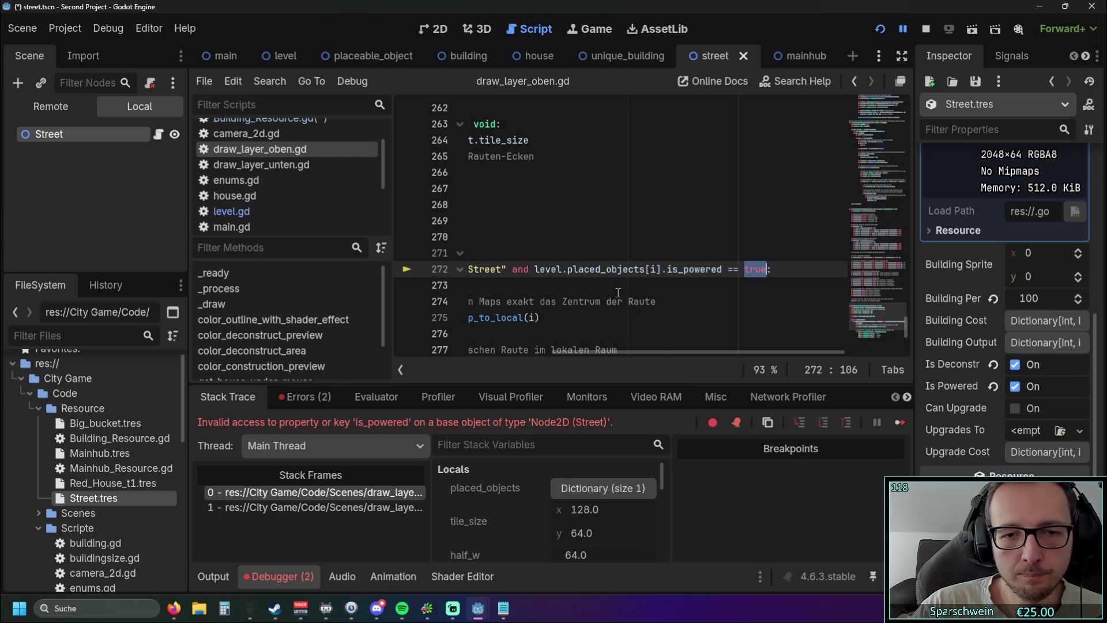
Narrow the side panel and script list to widen the code editor around line 272
mouse_move(617, 351)
left_mouse_down()
mouse_move(448, 350)
mouse_move(638, 351)
left_mouse_up()
left_click_drag(188, 253, 128, 254)
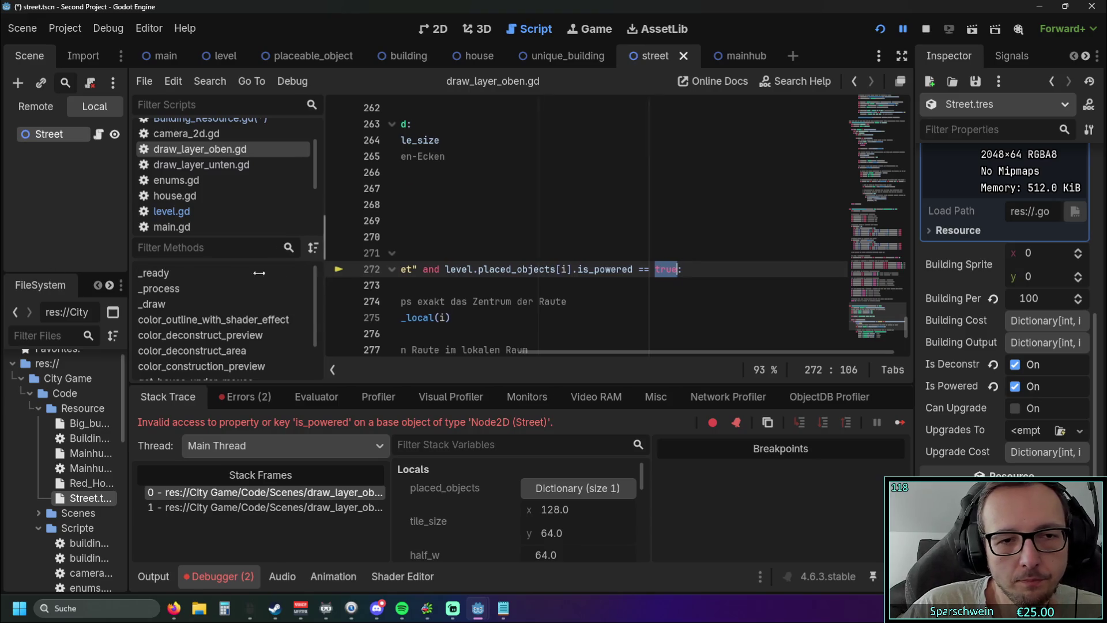
left_click_drag(332, 254, 218, 271)
left_click_drag(509, 353, 332, 364)
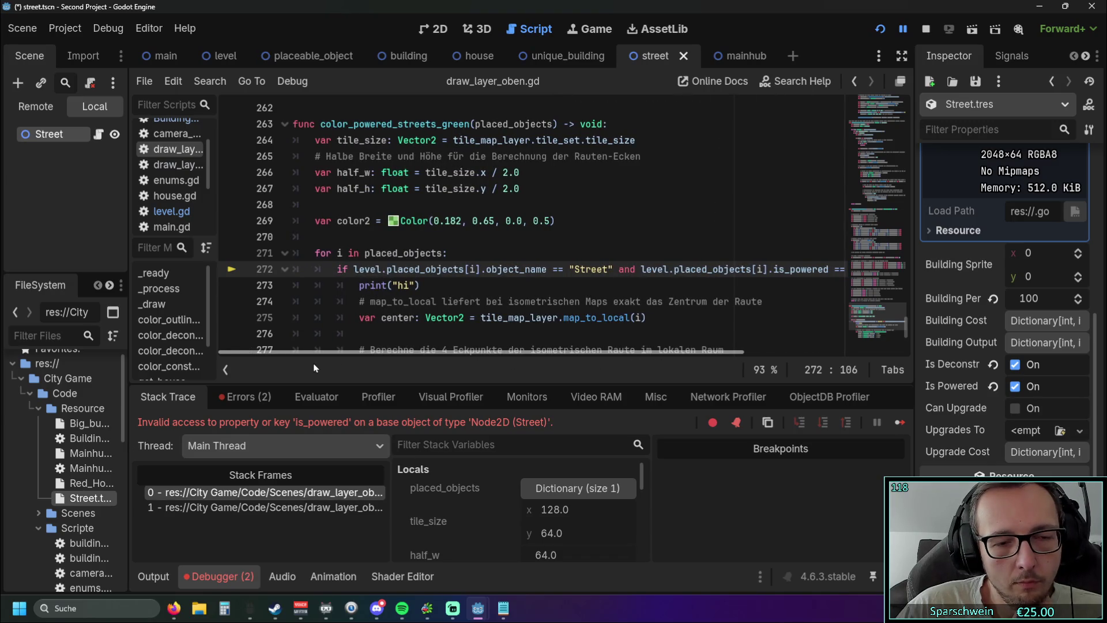
left_click_drag(218, 237, 259, 237)
scroll(192, 216, "down", 1)
scroll(192, 217, "down", 2)
scroll(193, 215, "up", 4)
scroll(193, 212, "up", 1)
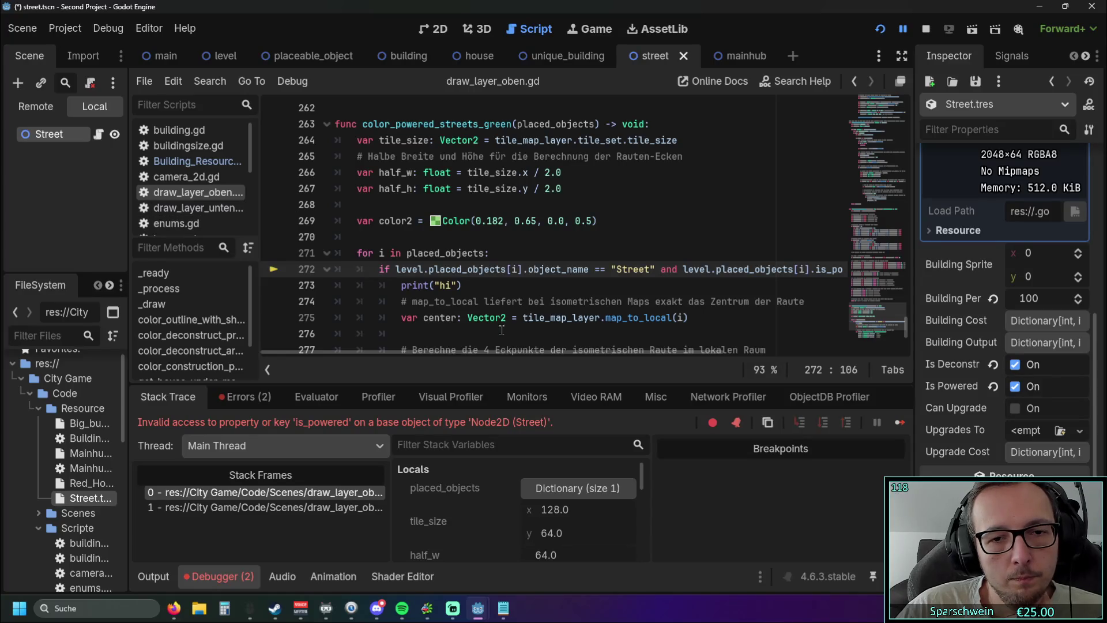
scroll(196, 167, "down", 3)
scroll(199, 170, "down", 4)
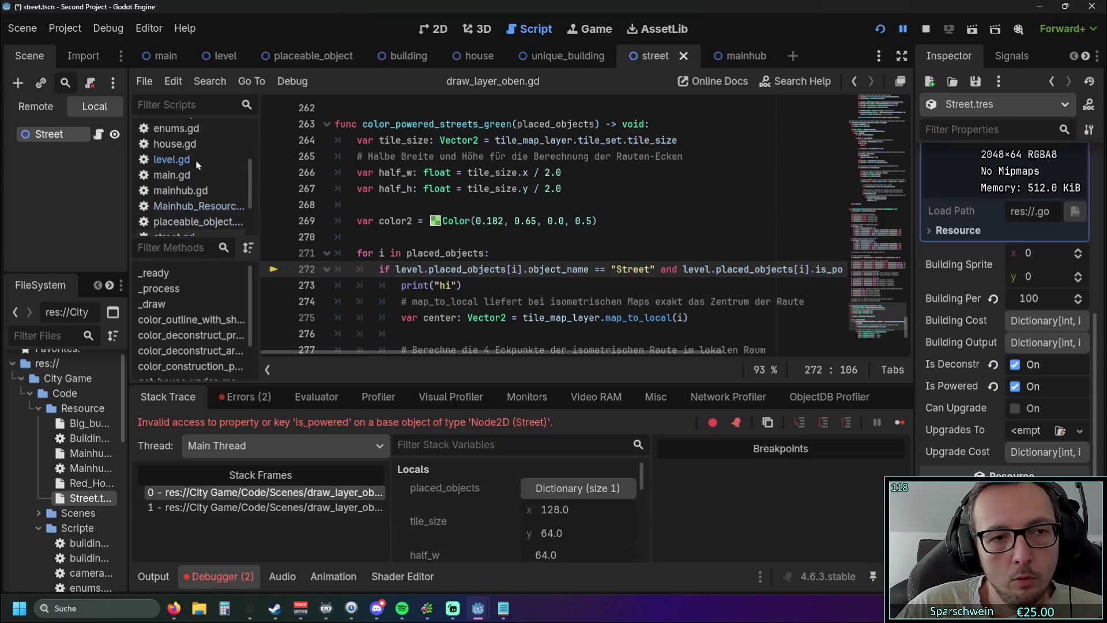
scroll(205, 176, "up", 3)
scroll(208, 179, "up", 4)
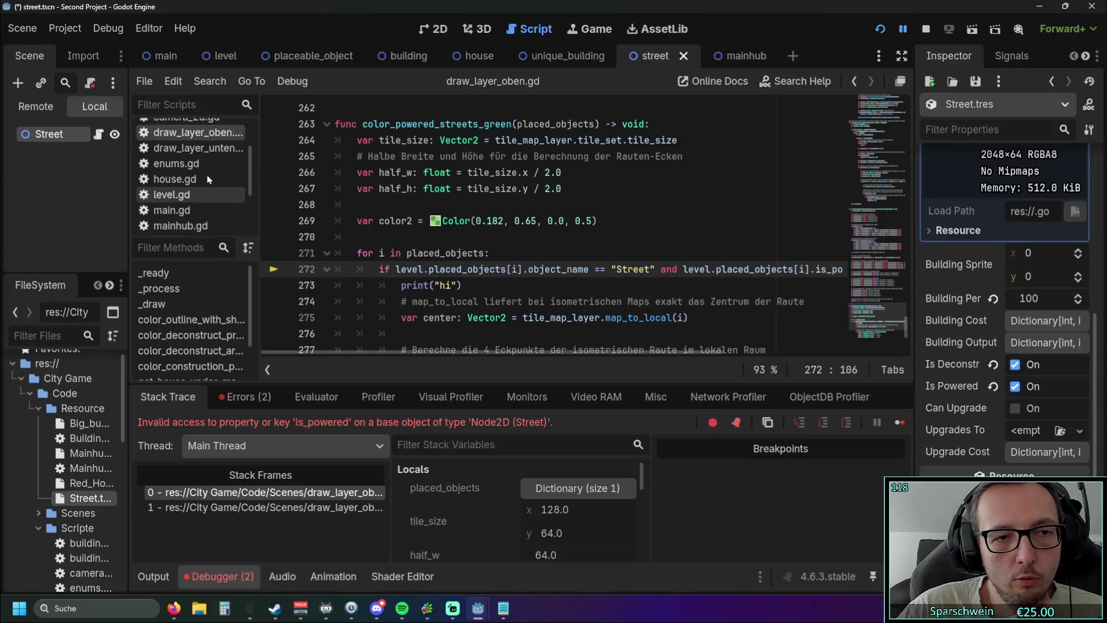
scroll(208, 181, "down", 2)
scroll(211, 191, "down", 5)
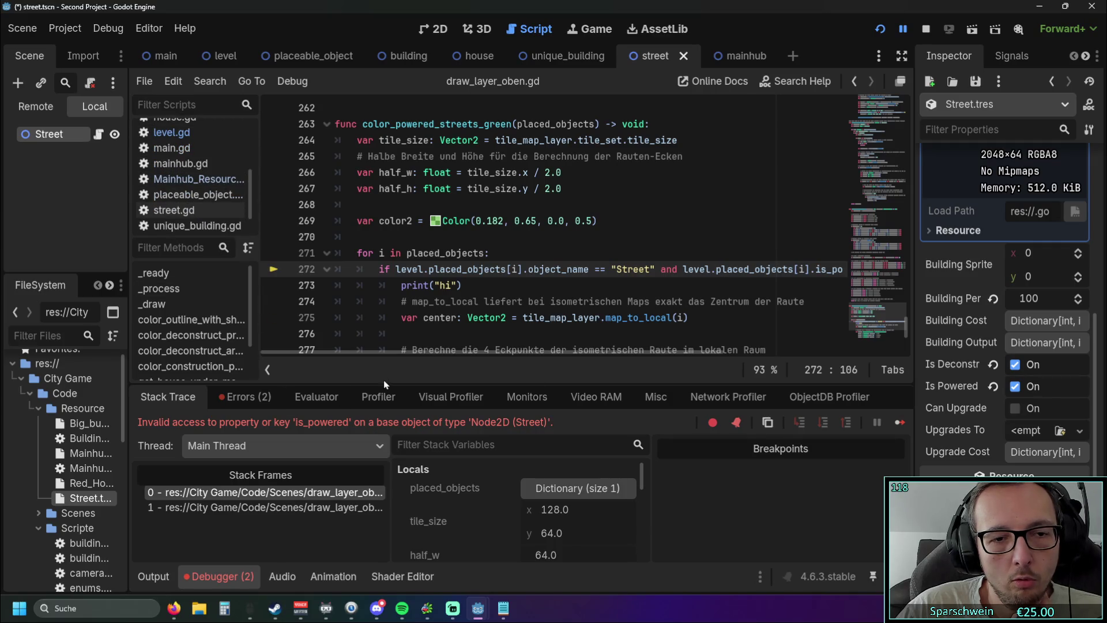
Replace is_powered on line 272 with object.is_powerd, placing the caret at the typo
left_click_drag(434, 353, 598, 351)
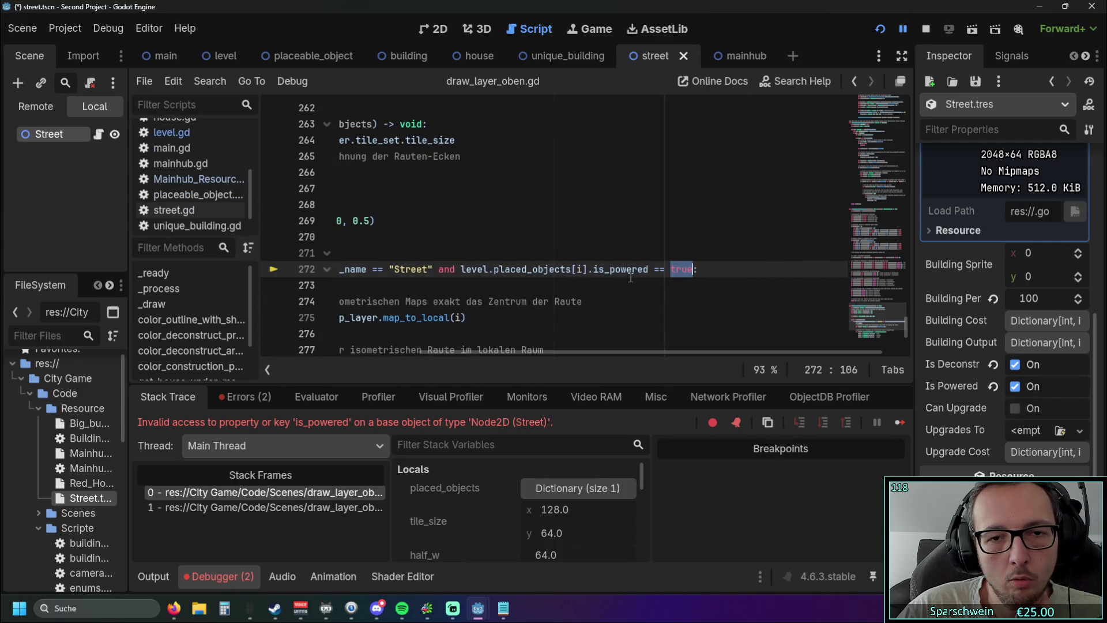
left_click_drag(648, 269, 592, 270)
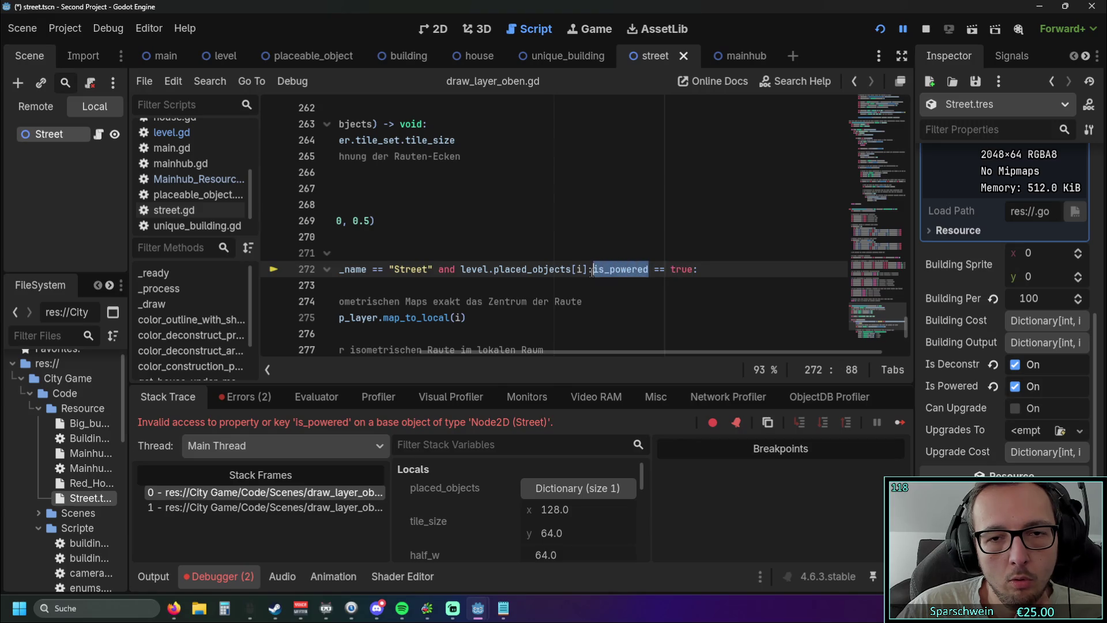
type("object")
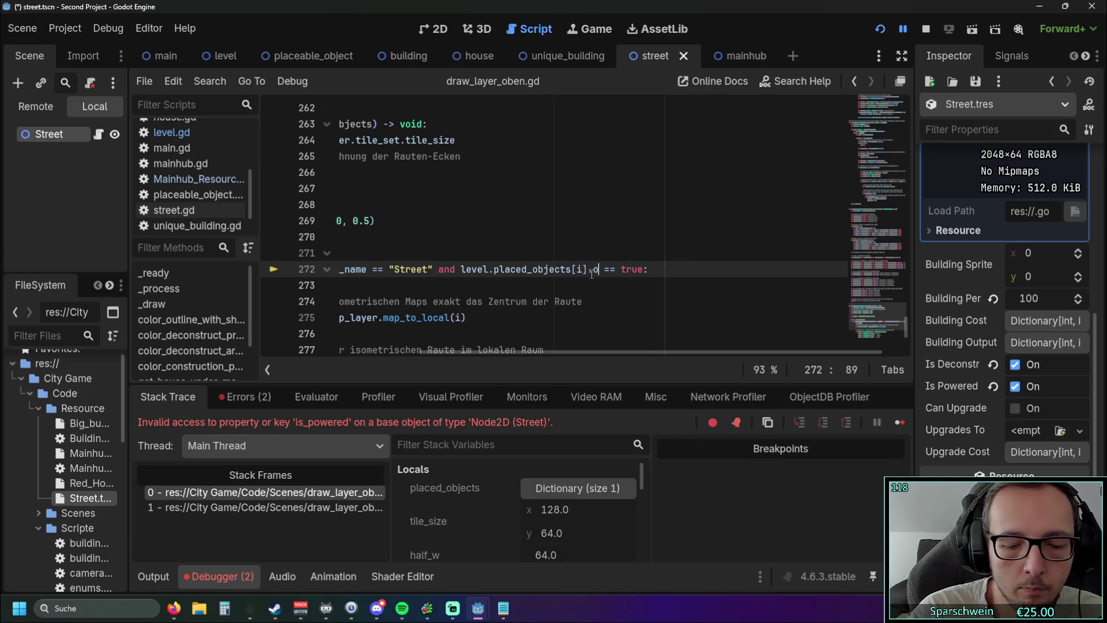
type(".")
type("is_pow")
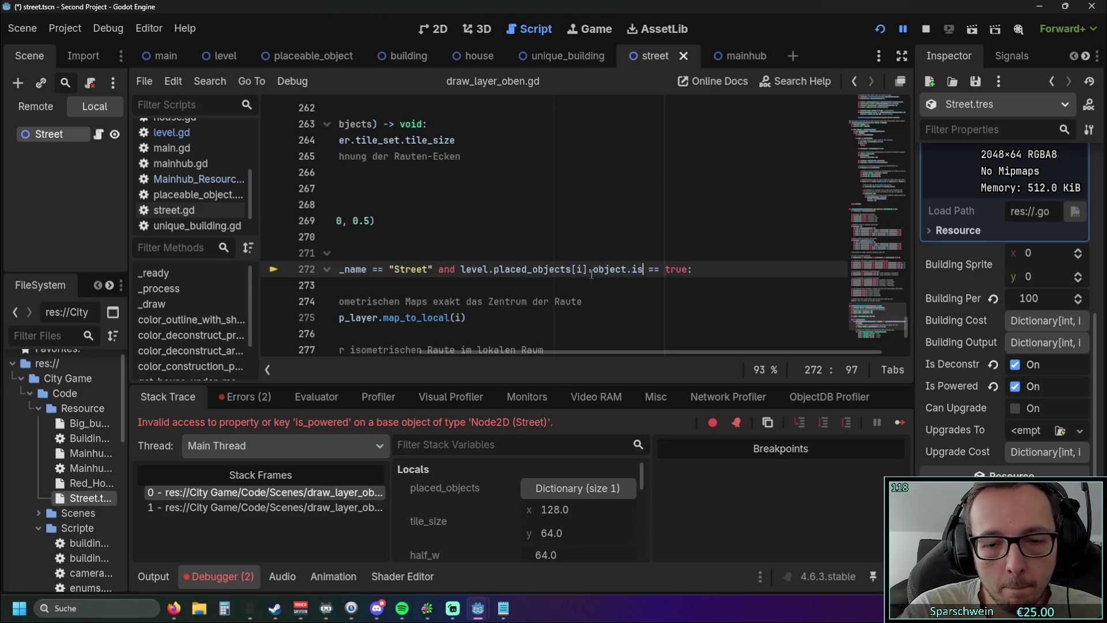
type("erd")
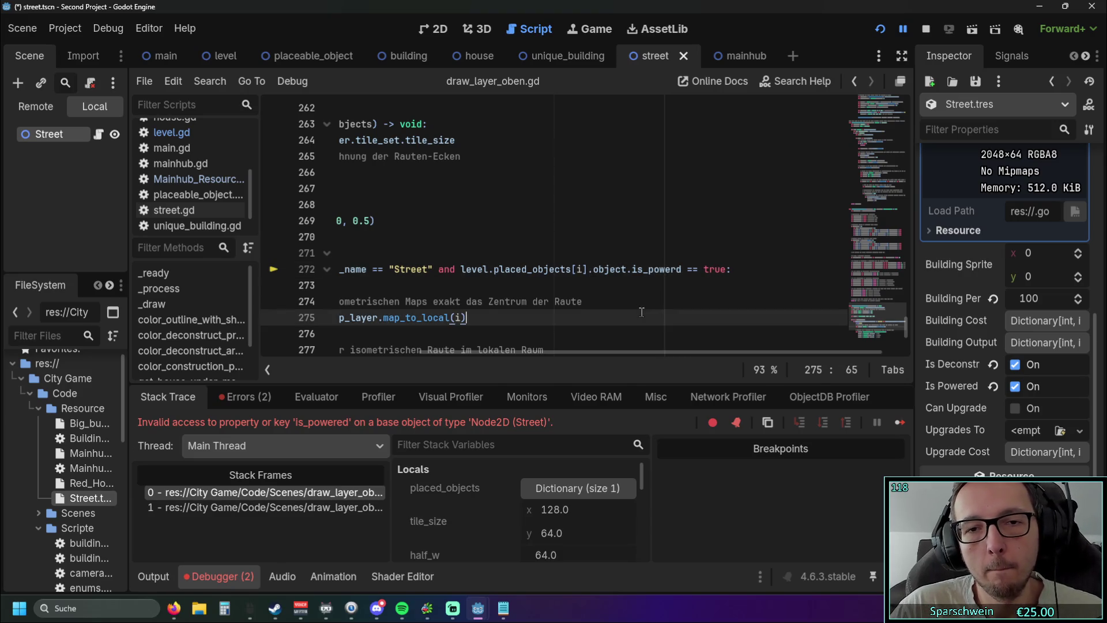
left_click(675, 270)
Correct the typo to object.is_powered, run the game and place a street tile
type("e")
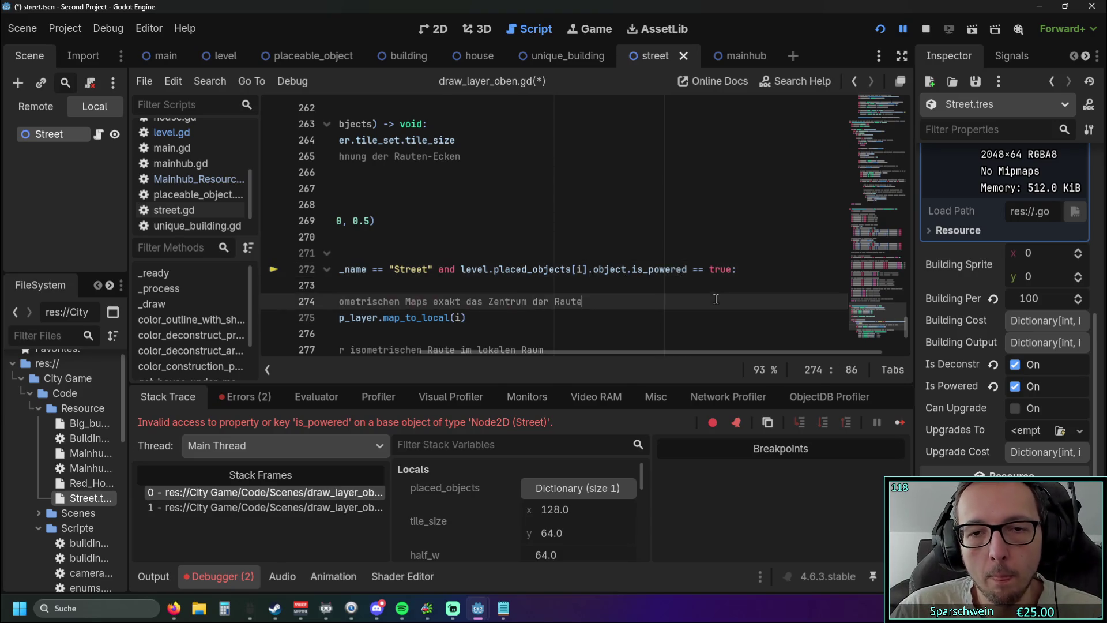
left_click(881, 29)
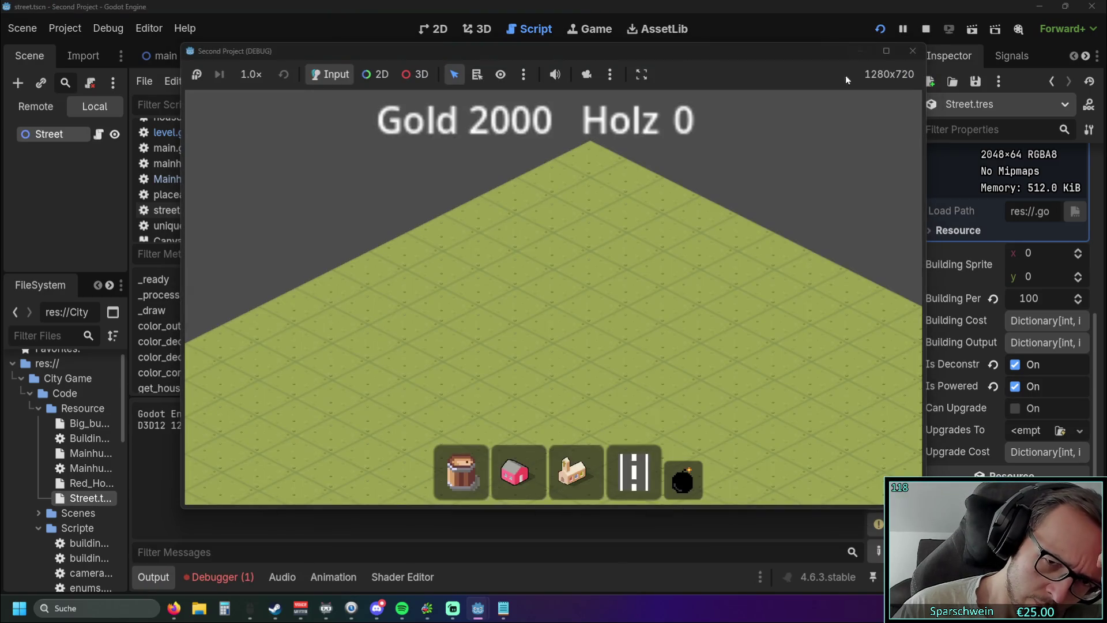
left_click(633, 459)
left_click(573, 358)
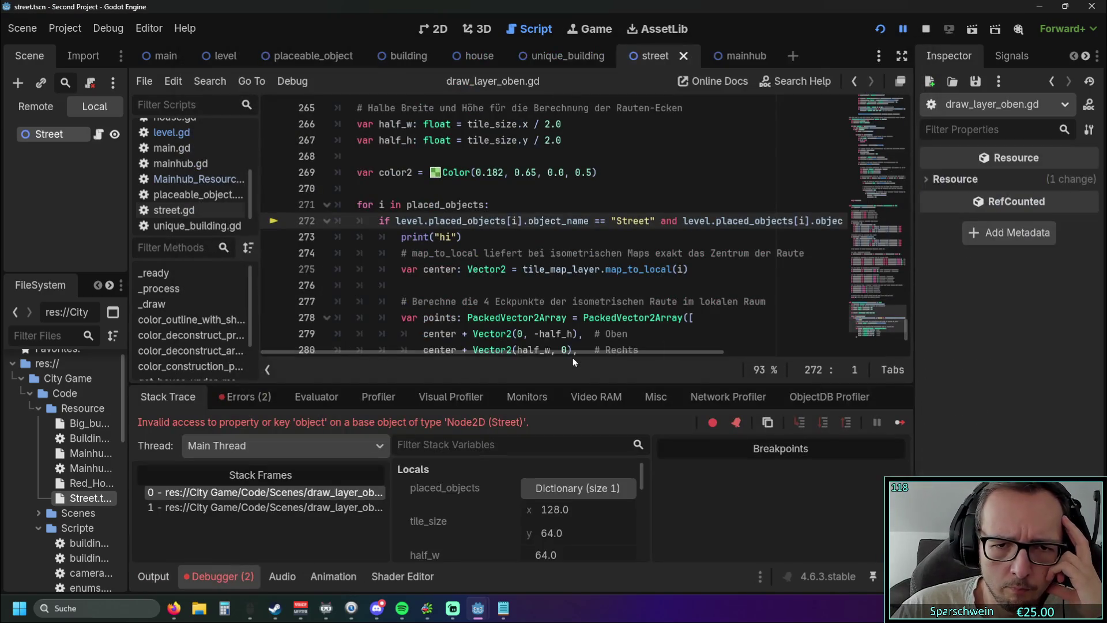
mouse_move(558, 353)
left_mouse_down()
mouse_move(716, 357)
mouse_move(526, 356)
mouse_move(613, 361)
left_mouse_up()
Rerun the game, place a red house, then return to line 274 of the script
left_click(873, 30)
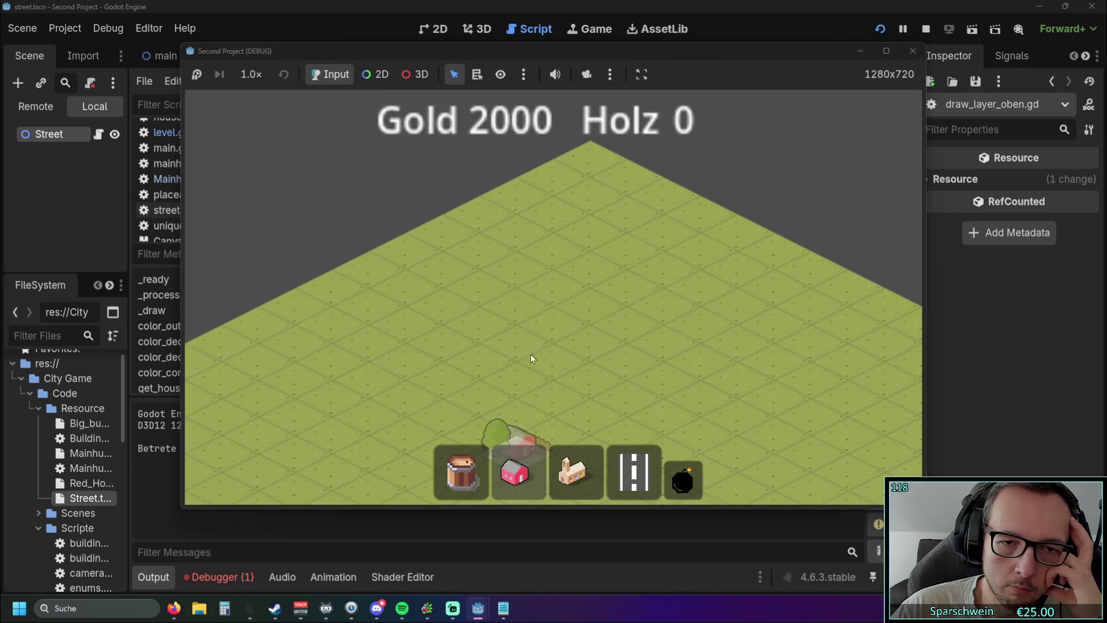
left_click(538, 318)
left_click(637, 472)
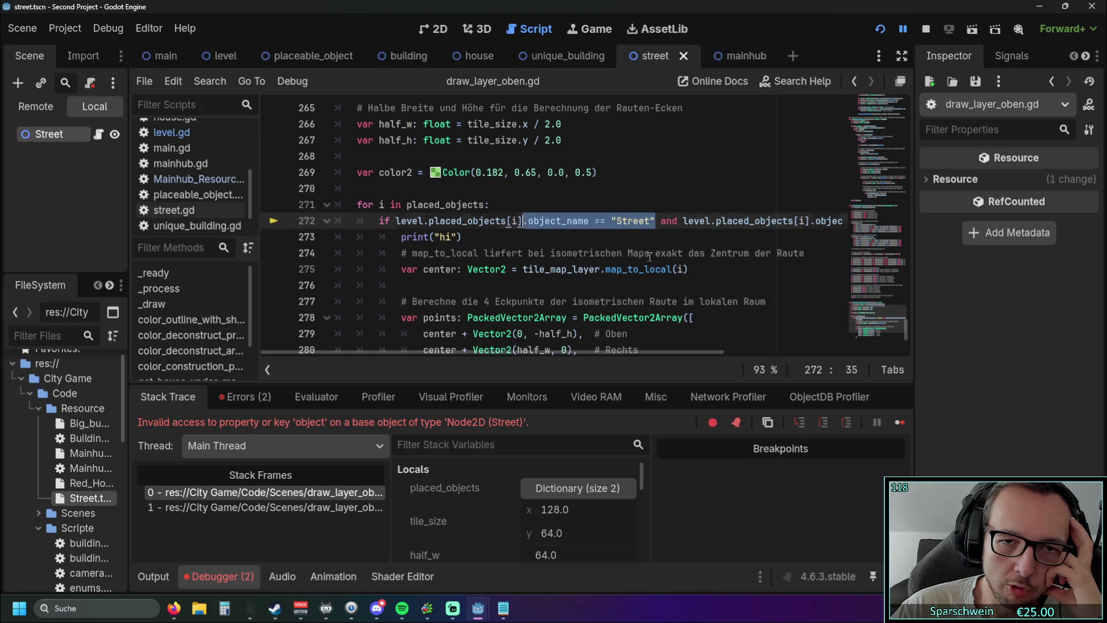
left_click(706, 254)
left_click_drag(495, 353, 623, 365)
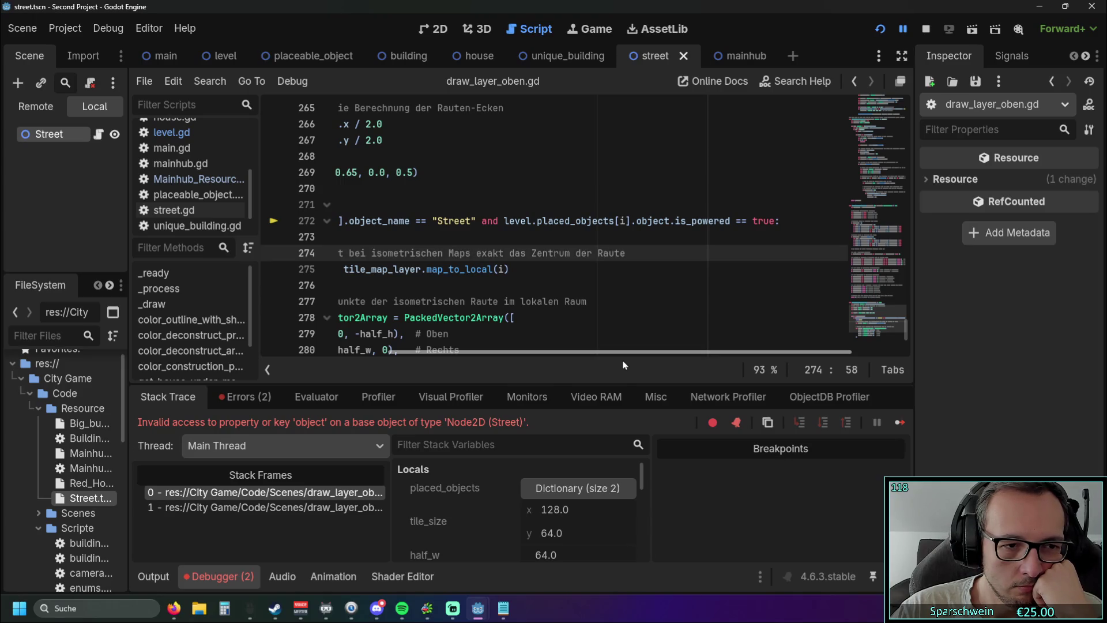
Widen the side panels and open level.gd in the script editor
mouse_move(131, 345)
left_mouse_down()
mouse_move(225, 345)
mouse_move(144, 345)
left_mouse_up()
scroll(207, 173, "up", 2)
left_click(211, 161)
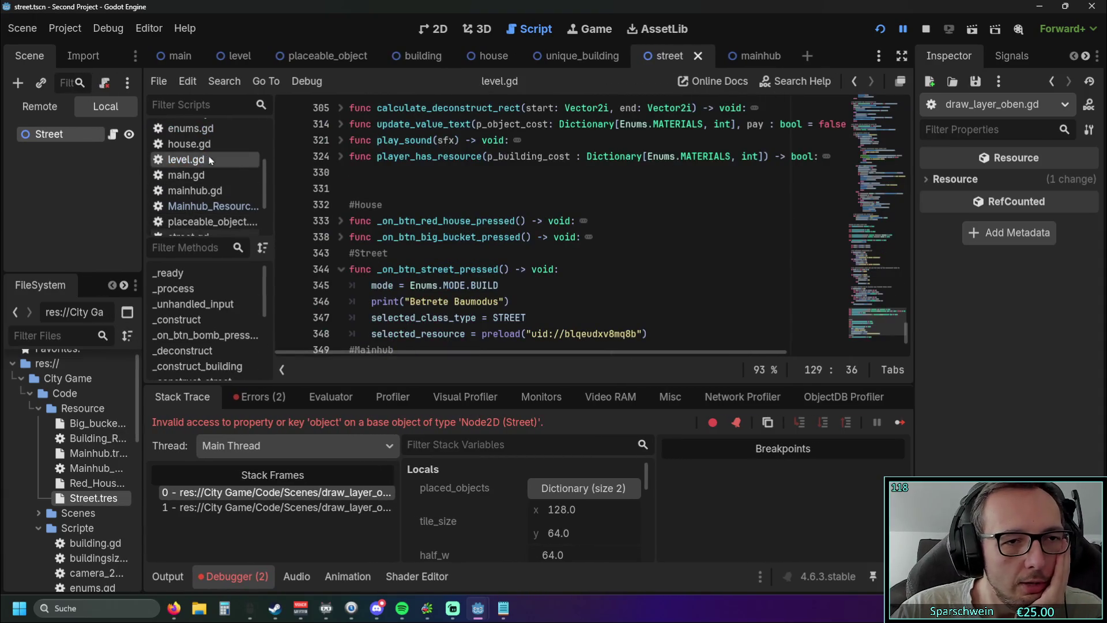
scroll(556, 292, "down", 2)
scroll(665, 294, "up", 10)
scroll(646, 282, "up", 15)
scroll(628, 273, "down", 4)
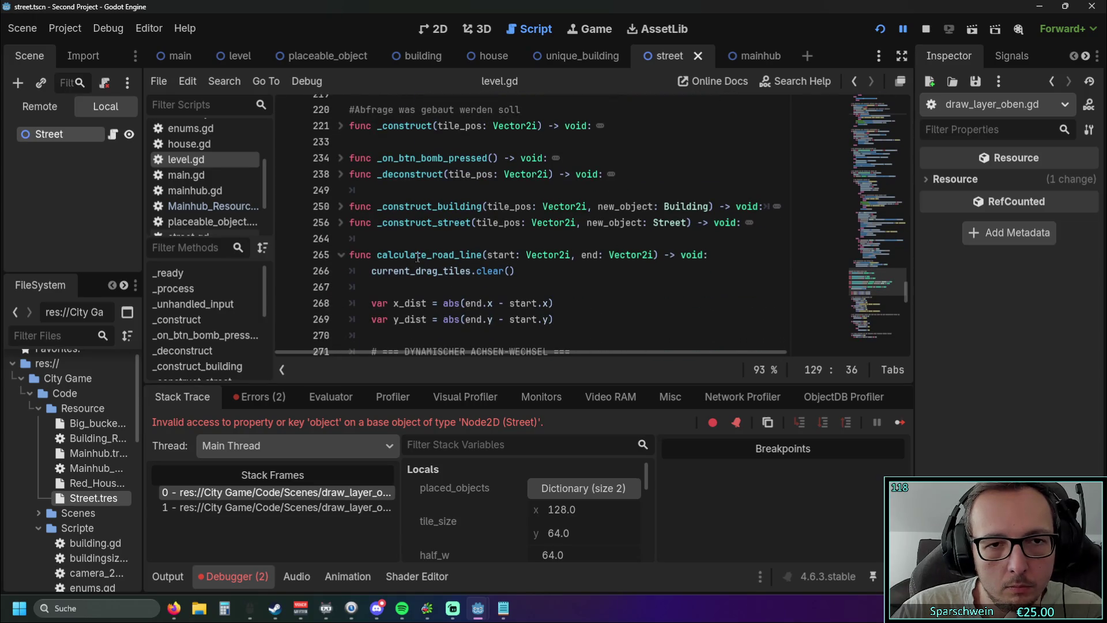
left_click(340, 225)
scroll(384, 231, "down", 2)
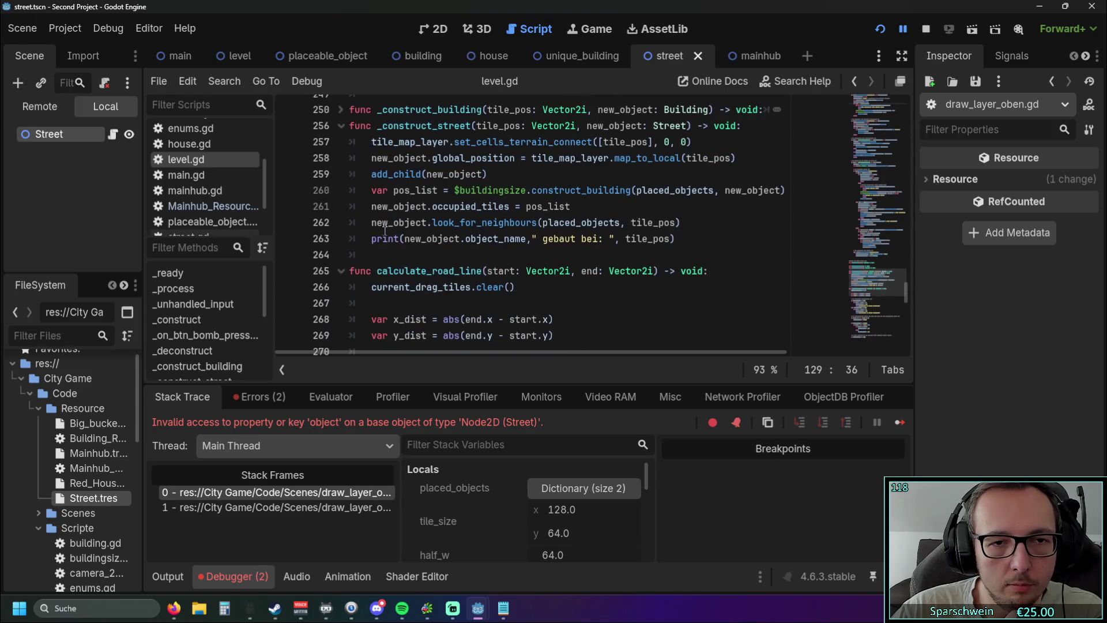
scroll(385, 231, "up", 1)
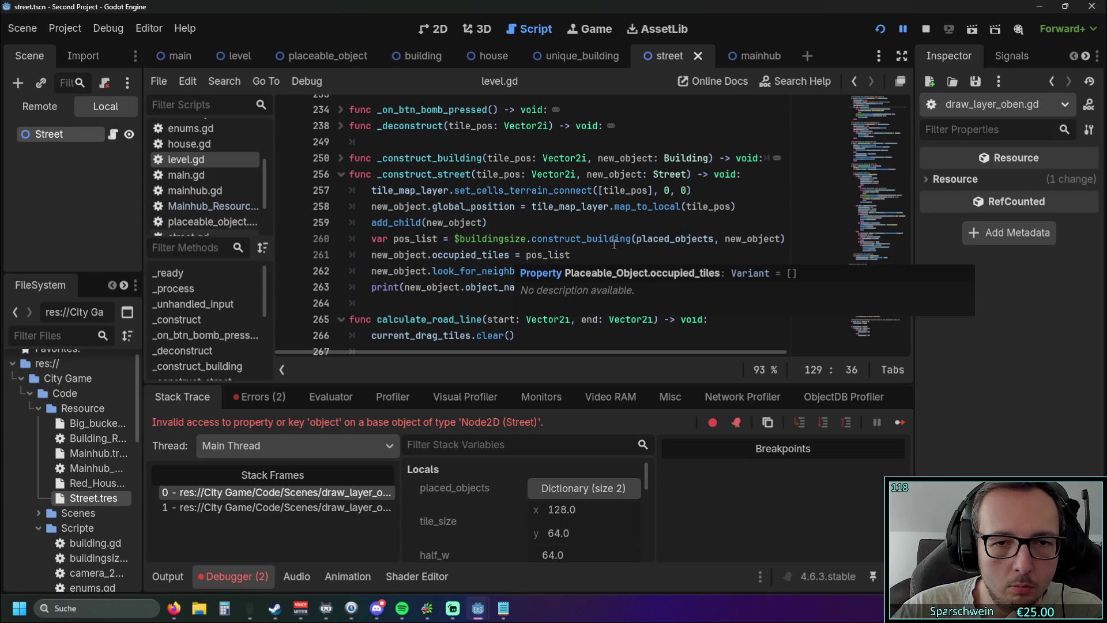
scroll(613, 244, "up", 1)
scroll(611, 244, "down", 1)
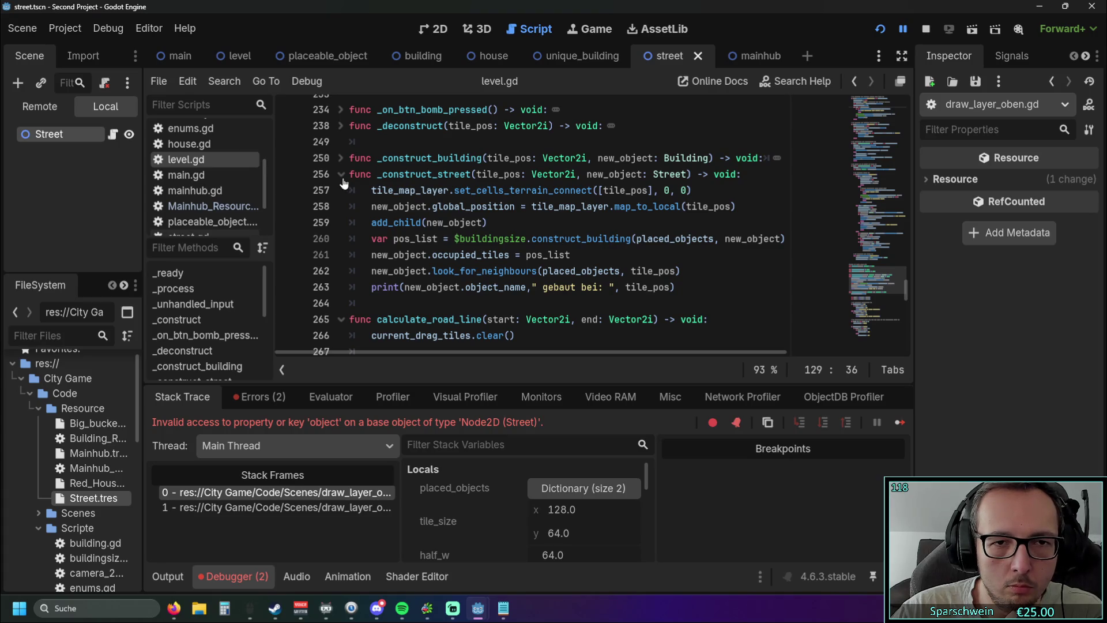
scroll(342, 183, "up", 1)
left_click(341, 125)
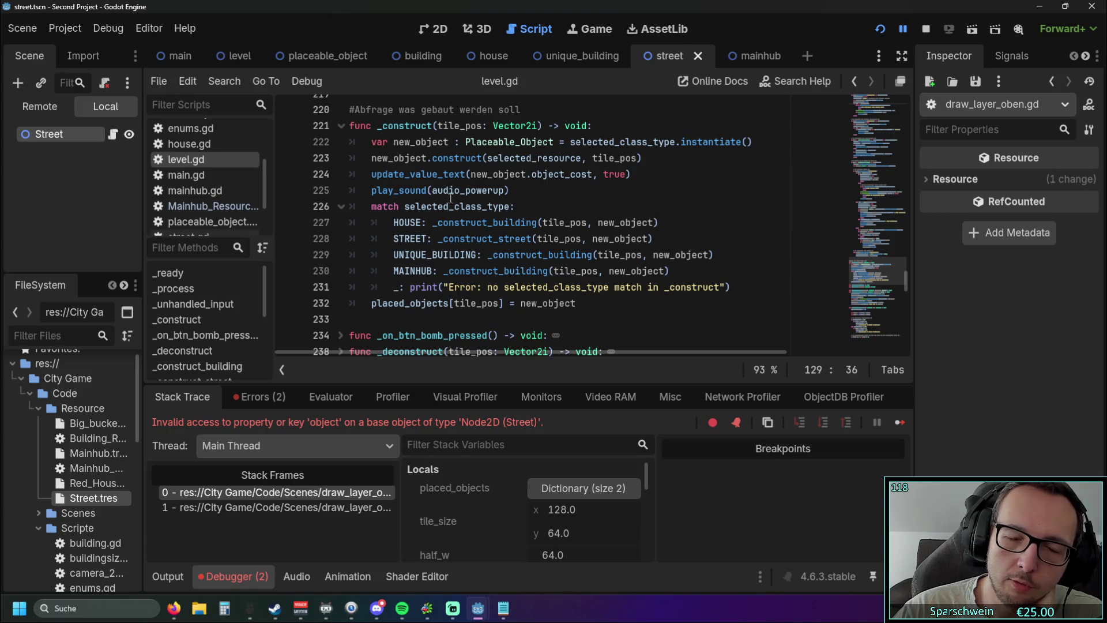
left_click(341, 125)
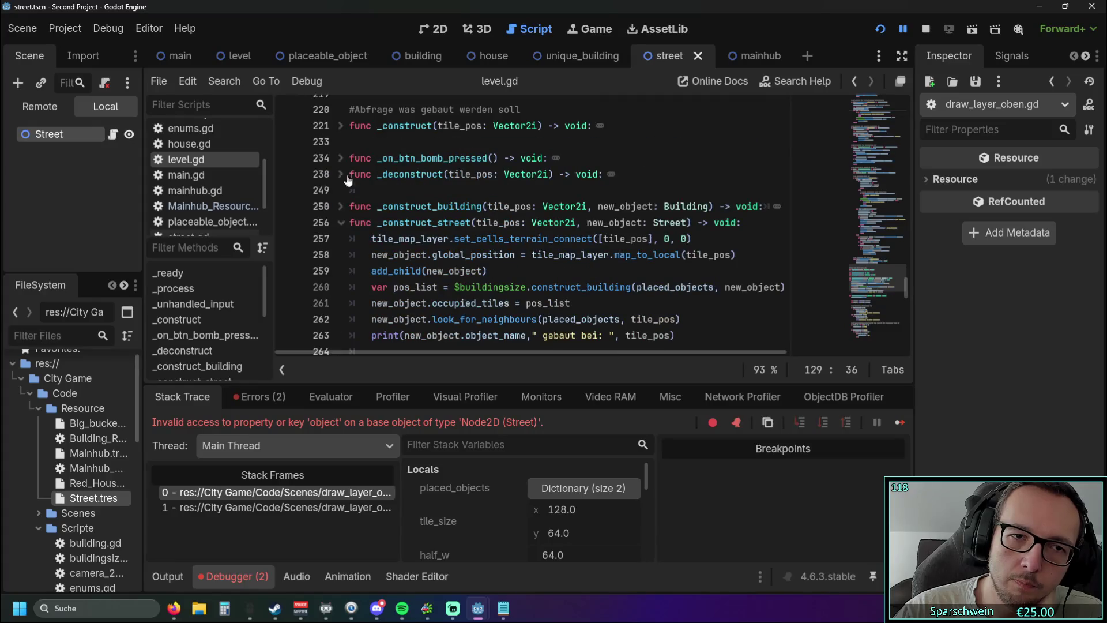
scroll(363, 194, "down", 2)
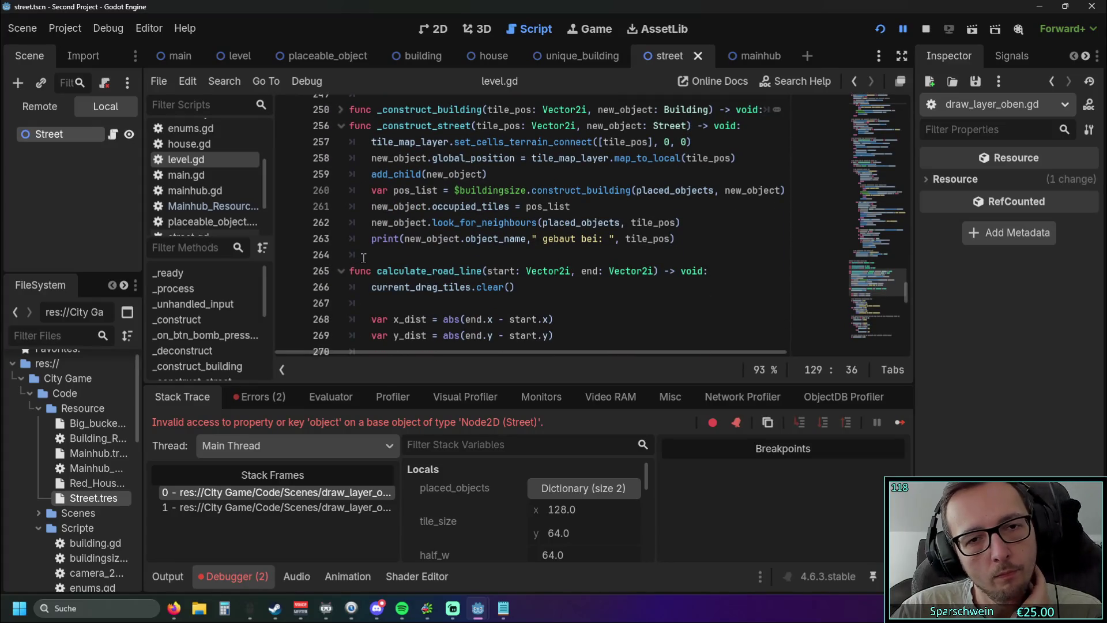
scroll(362, 258, "up", 1)
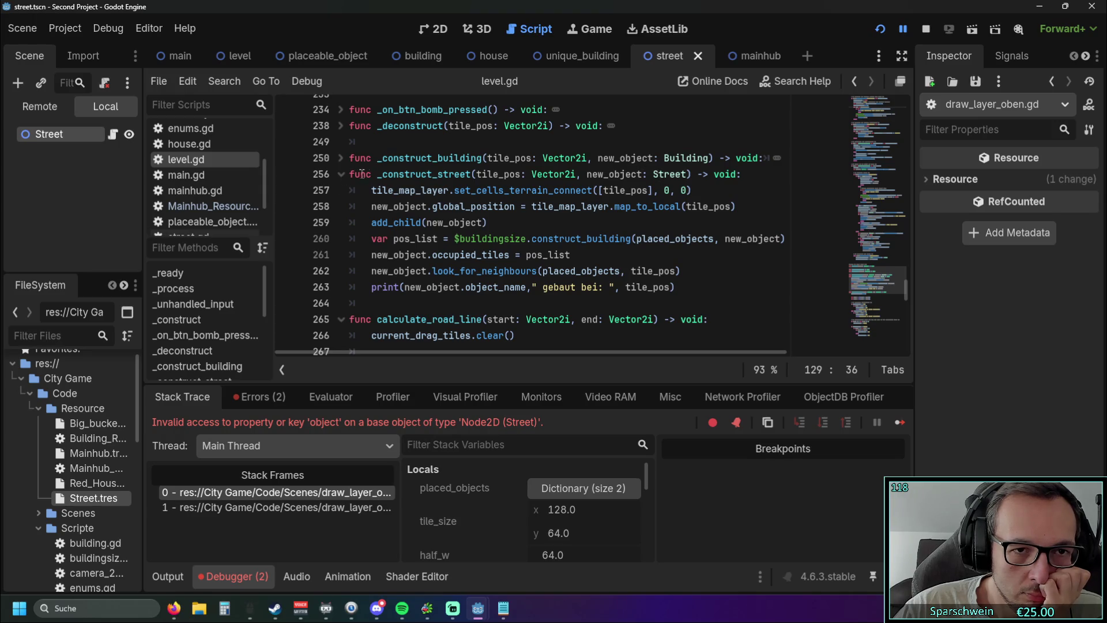
left_click(341, 174)
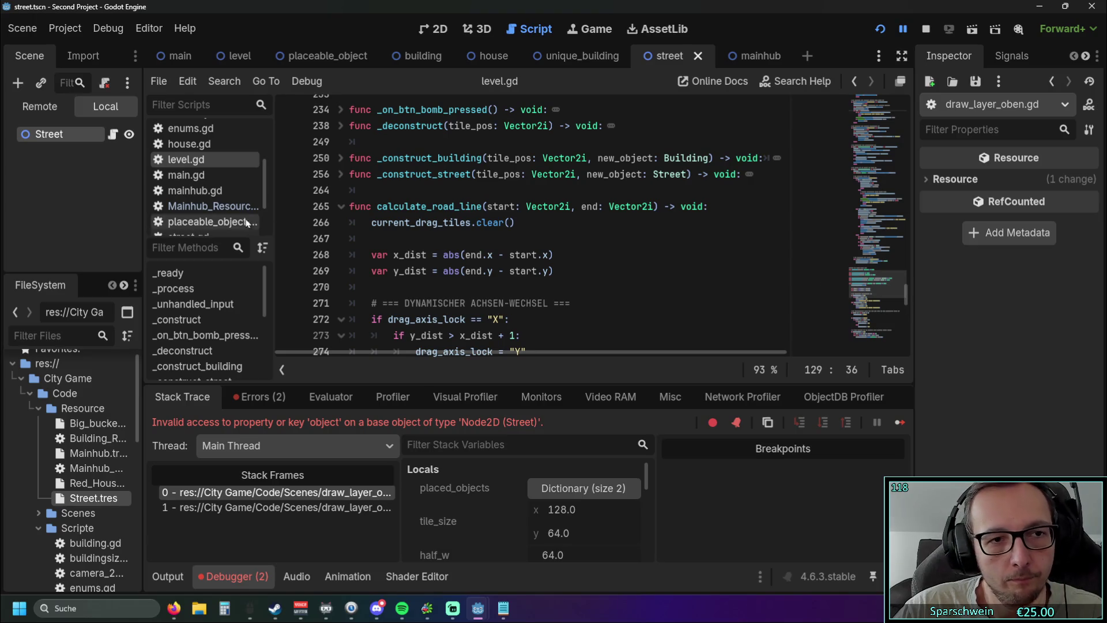
scroll(216, 196, "up", 3)
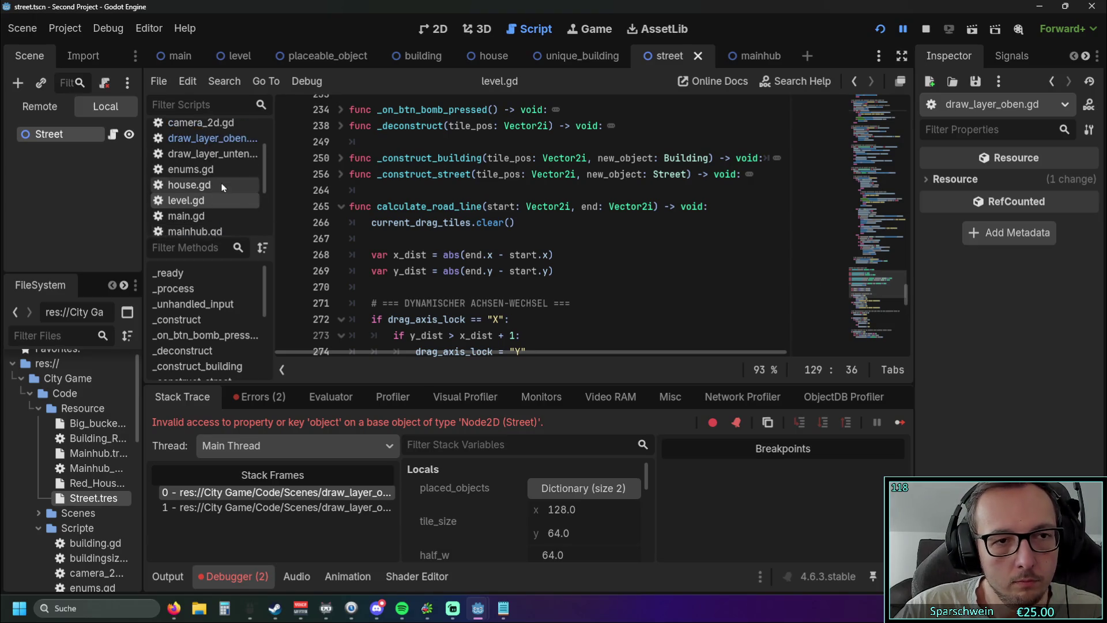
left_click(222, 167)
Try Street in place of new_object on line 272, then revert it to new_object
left_click_drag(651, 220, 801, 225)
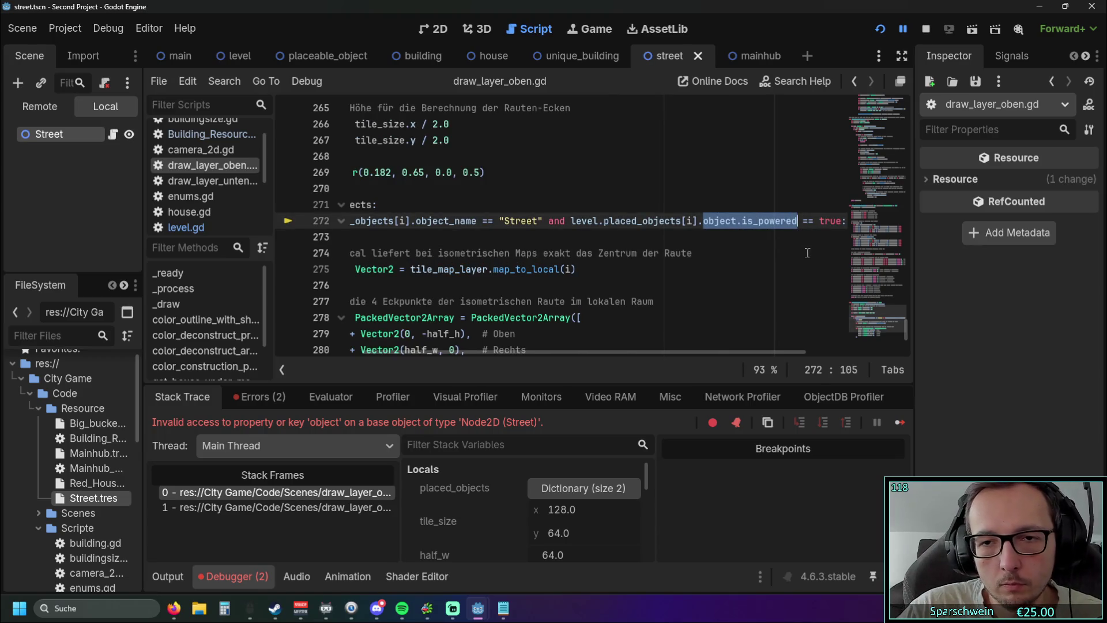
type("Street")
left_click(750, 285)
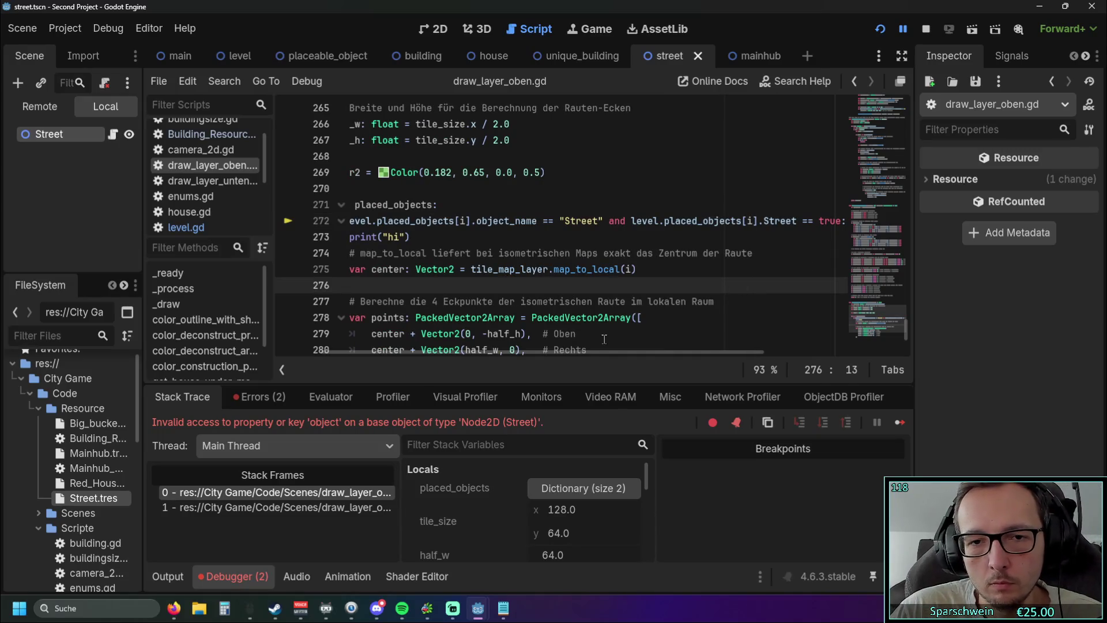
left_click_drag(598, 356, 650, 357)
left_click(726, 221)
double_click(721, 221)
type("new_objectr")
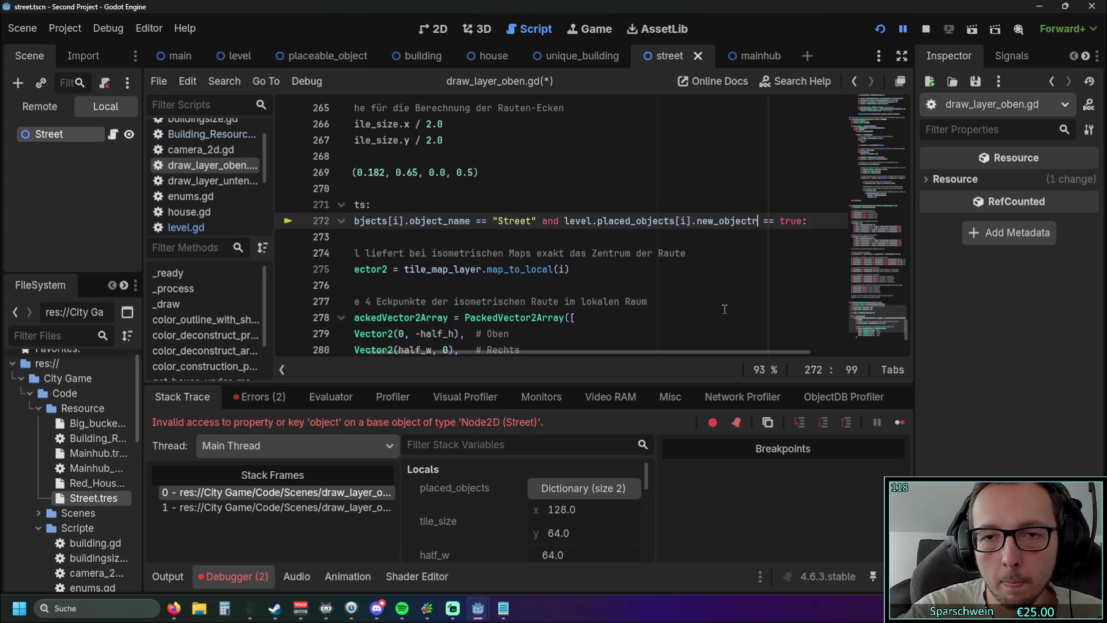
key("BackSpace")
left_click(661, 265)
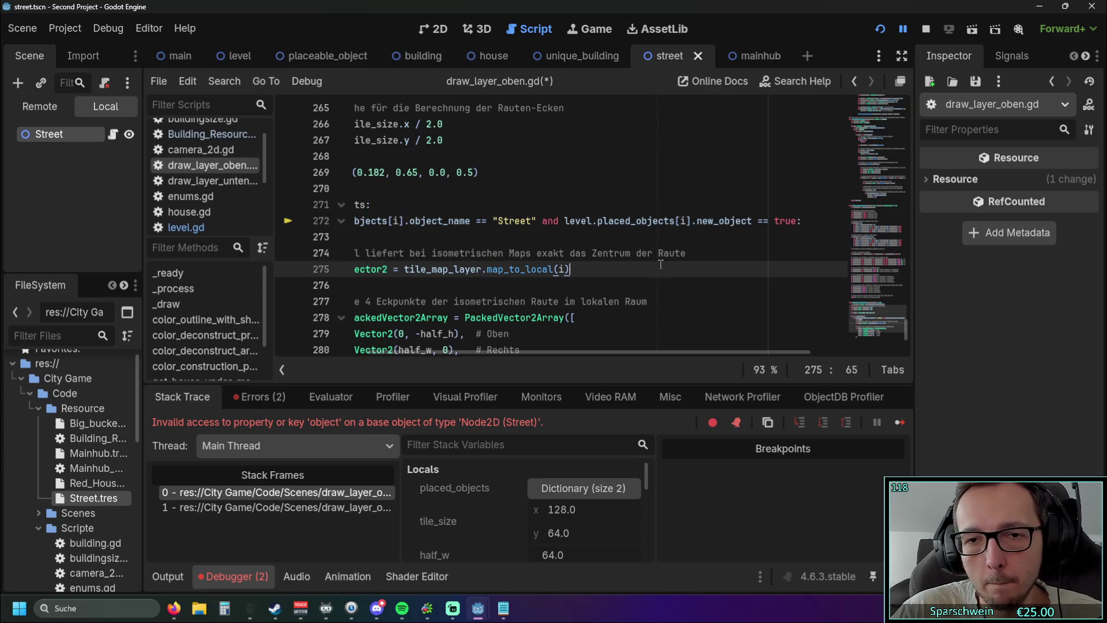
Restart the game and interact with it to trigger the drawing code
left_click(878, 31)
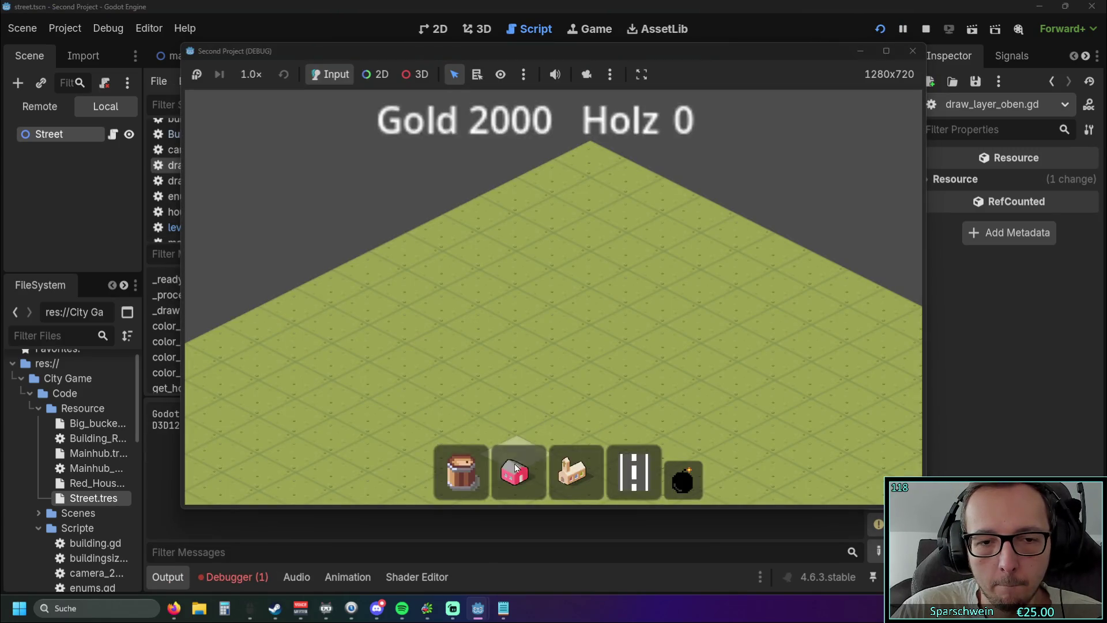
left_click(569, 372)
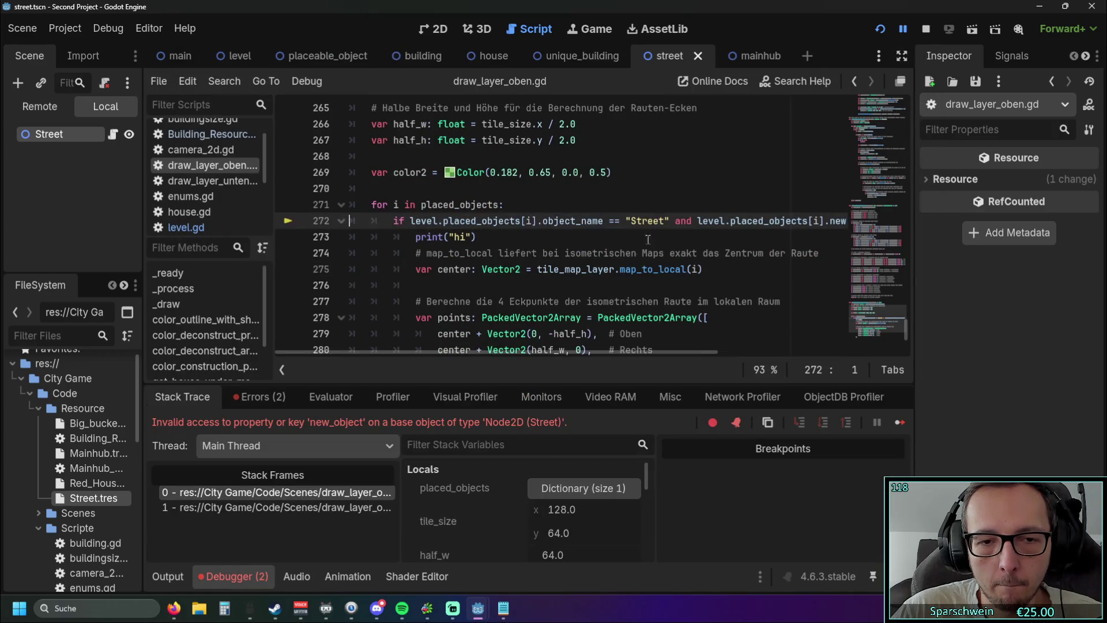
left_click_drag(473, 352, 597, 349)
Replace new_object with Street on line 272 and restart the game
left_click_drag(728, 221, 671, 220)
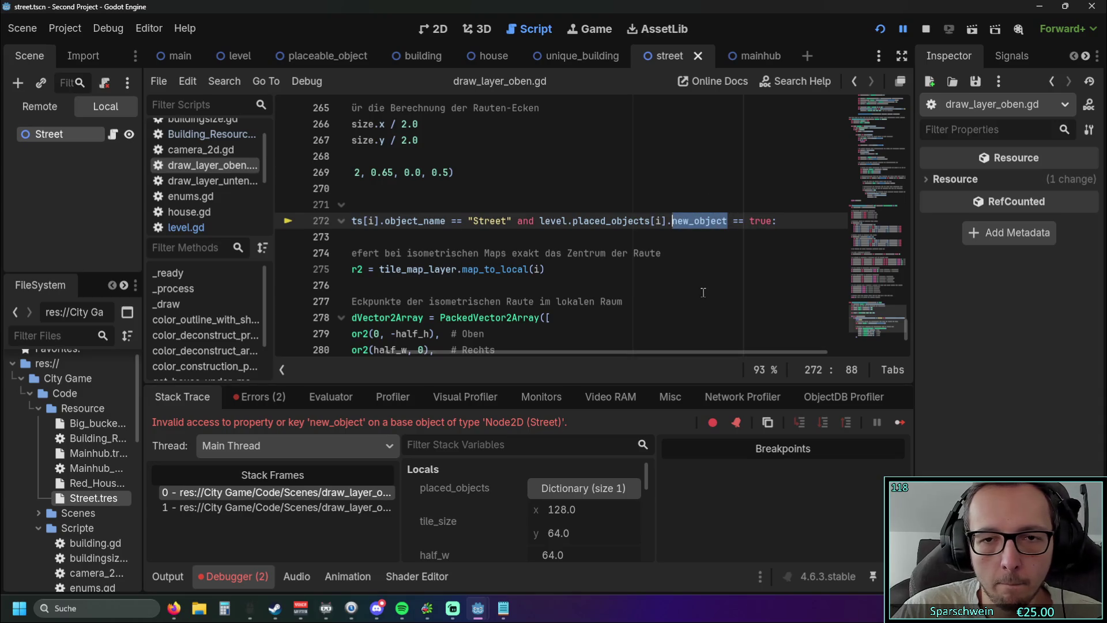
type("Street")
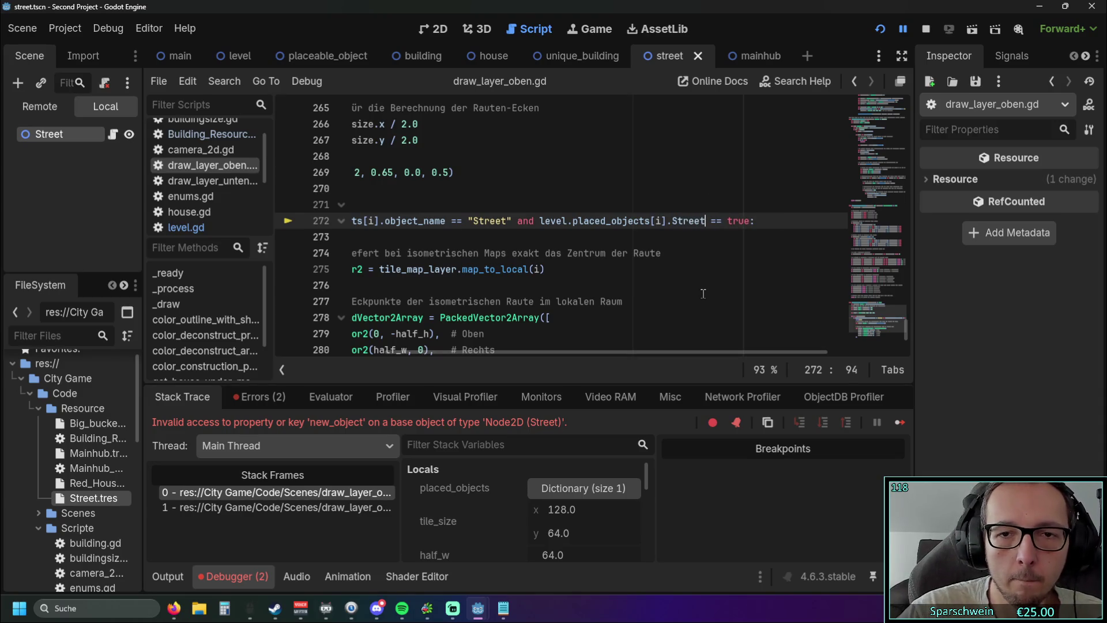
left_click_drag(608, 353, 499, 353)
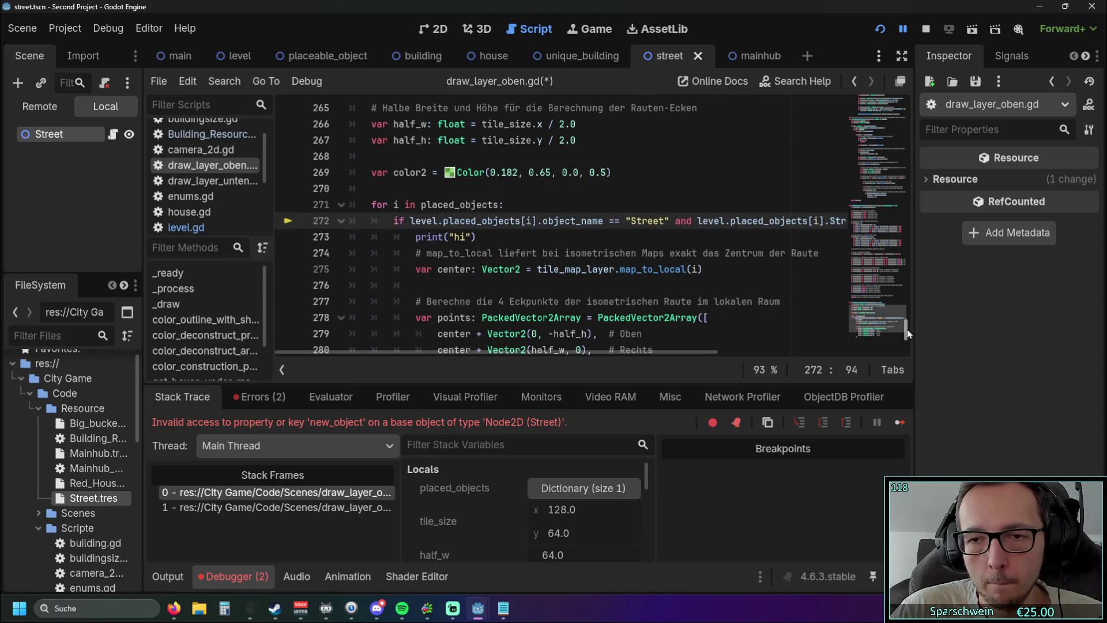
left_click(887, 26)
scroll(898, 279, "down", 10)
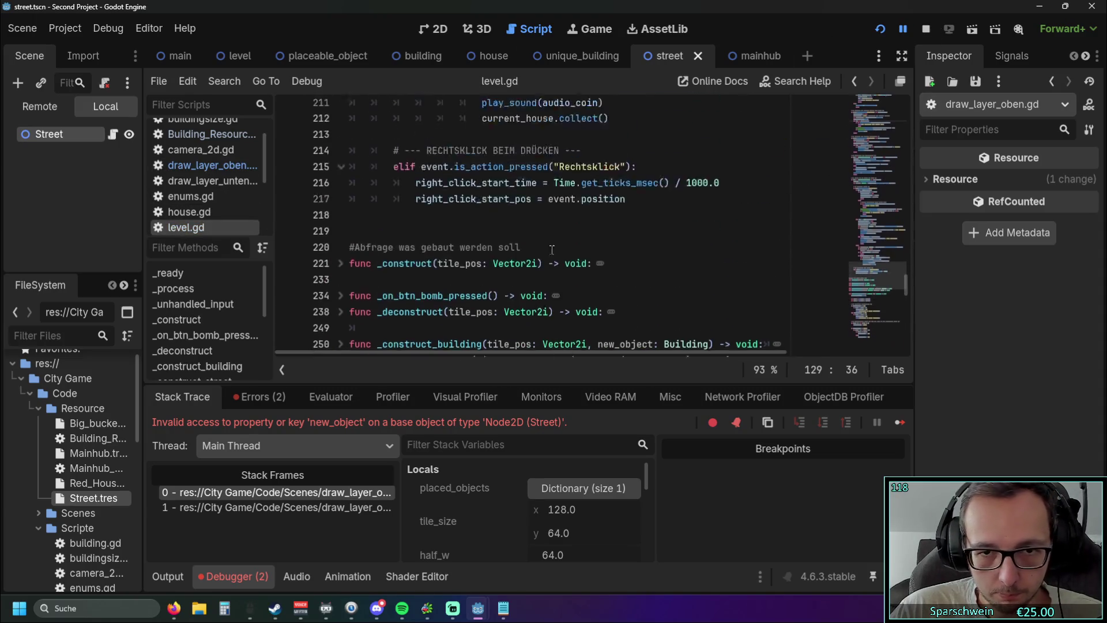
Scroll through level.gd to locate its preload constants
left_click_drag(898, 278, 917, 98)
scroll(613, 251, "down", 7)
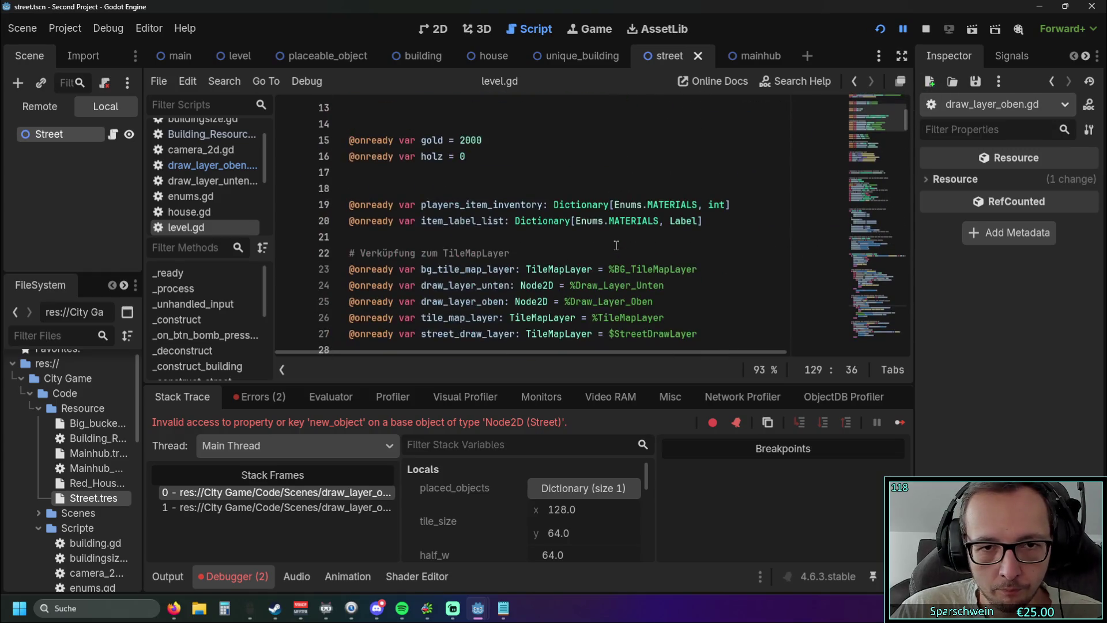
scroll(613, 252, "up", 6)
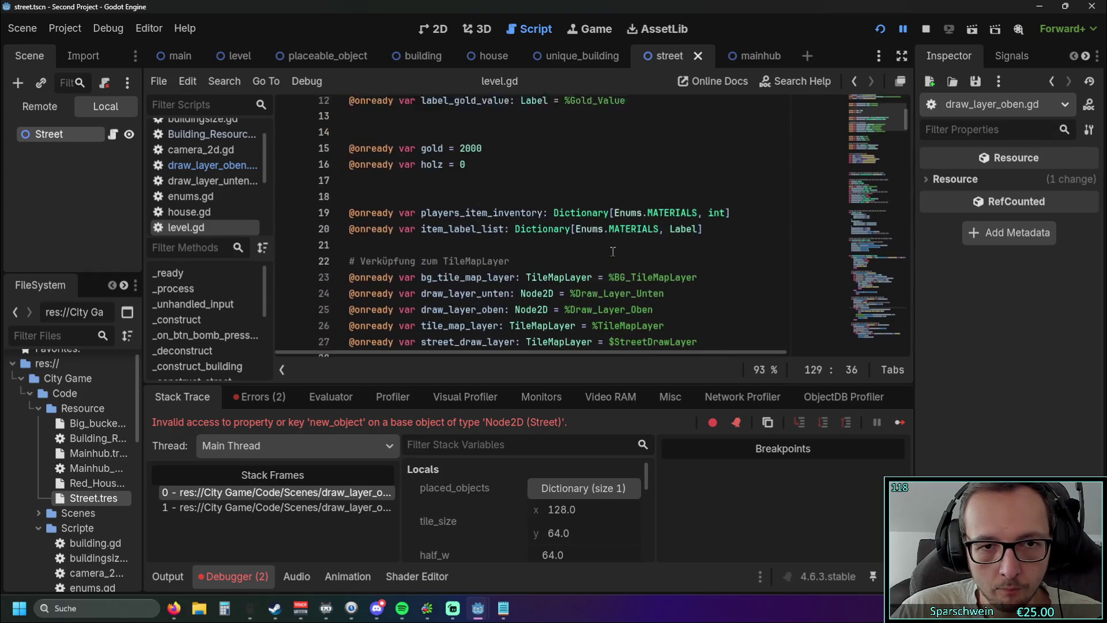
scroll(613, 252, "down", 12)
scroll(613, 251, "up", 2)
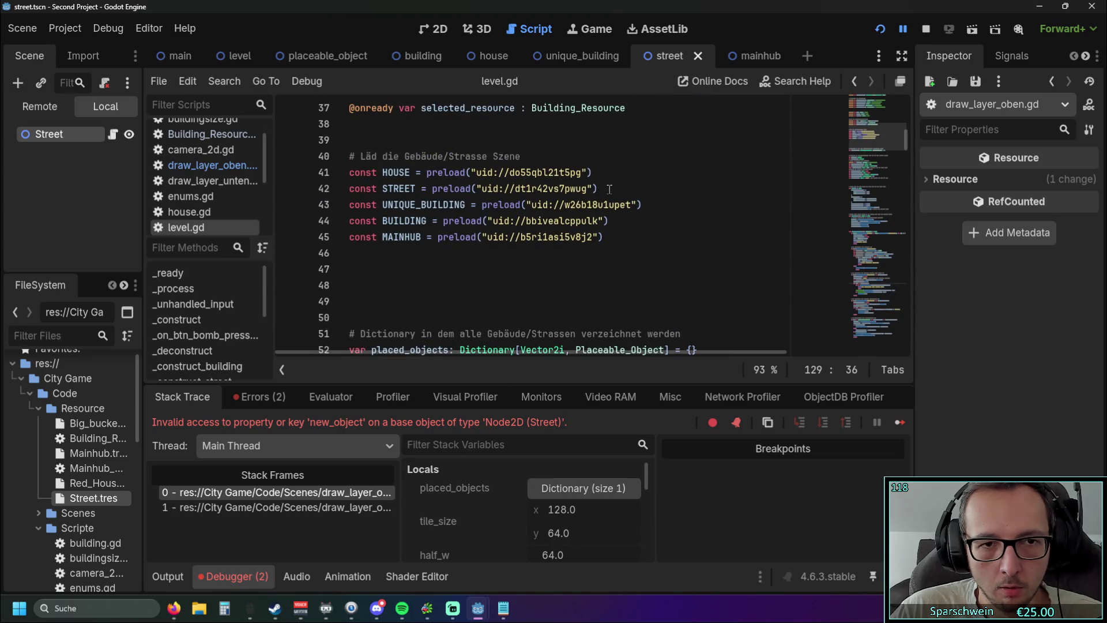
scroll(610, 189, "down", 9)
scroll(599, 197, "up", 9)
scroll(598, 199, "up", 4)
scroll(599, 199, "up", 6)
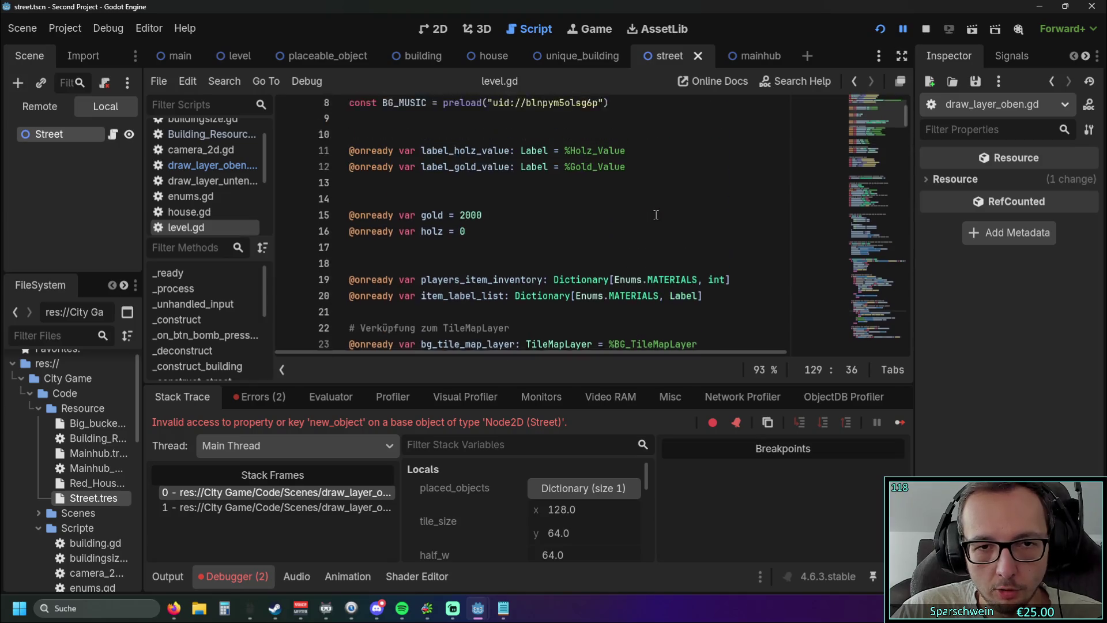
scroll(656, 214, "up", 3)
scroll(656, 214, "down", 10)
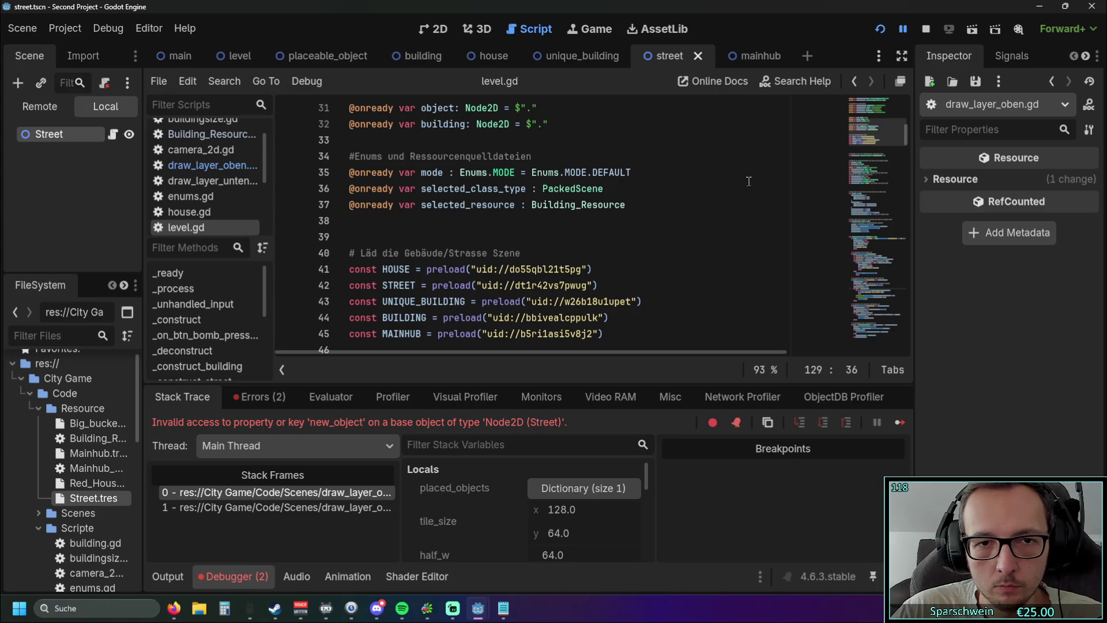
scroll(748, 182, "down", 2)
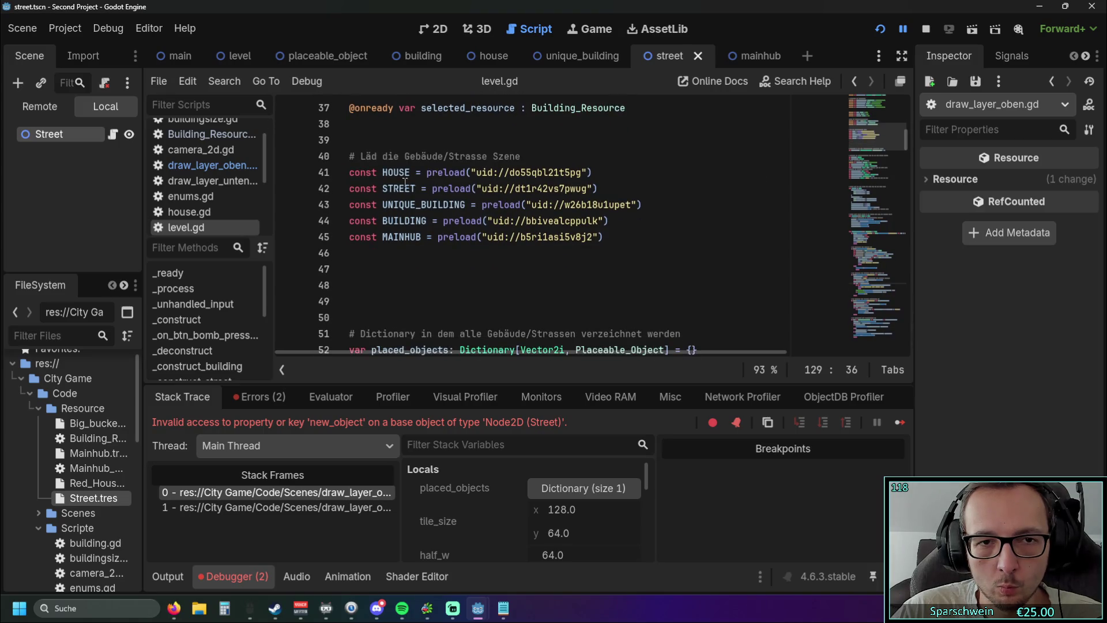
Close the street.tscn info popup, then select and copy the const STREET preload line
mouse_move(517, 185)
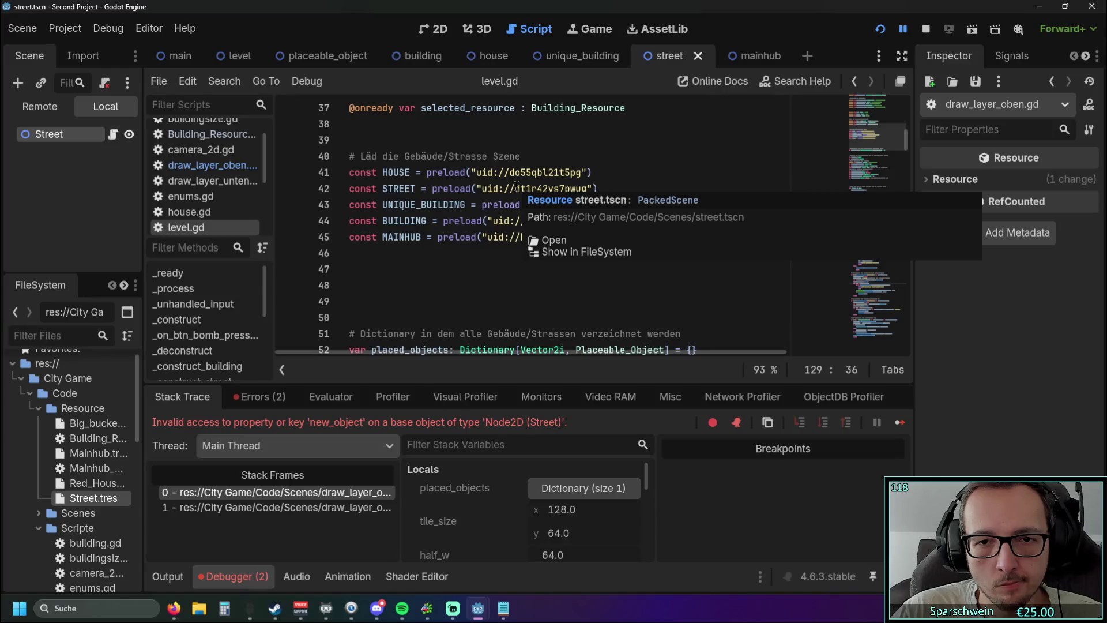
left_click(563, 150)
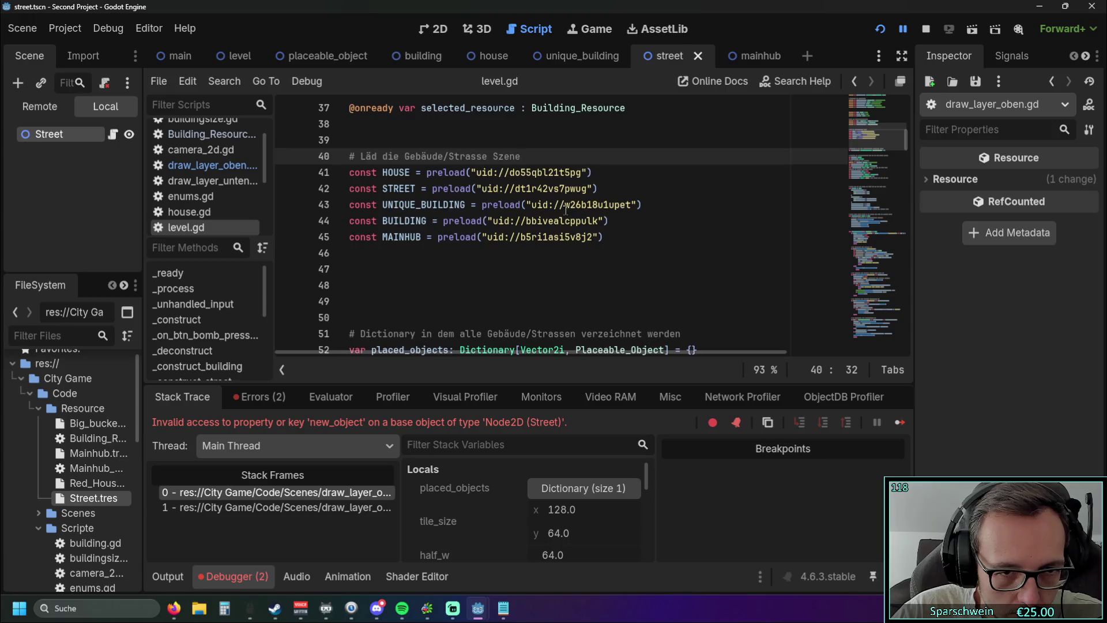
scroll(565, 209, "down", 5)
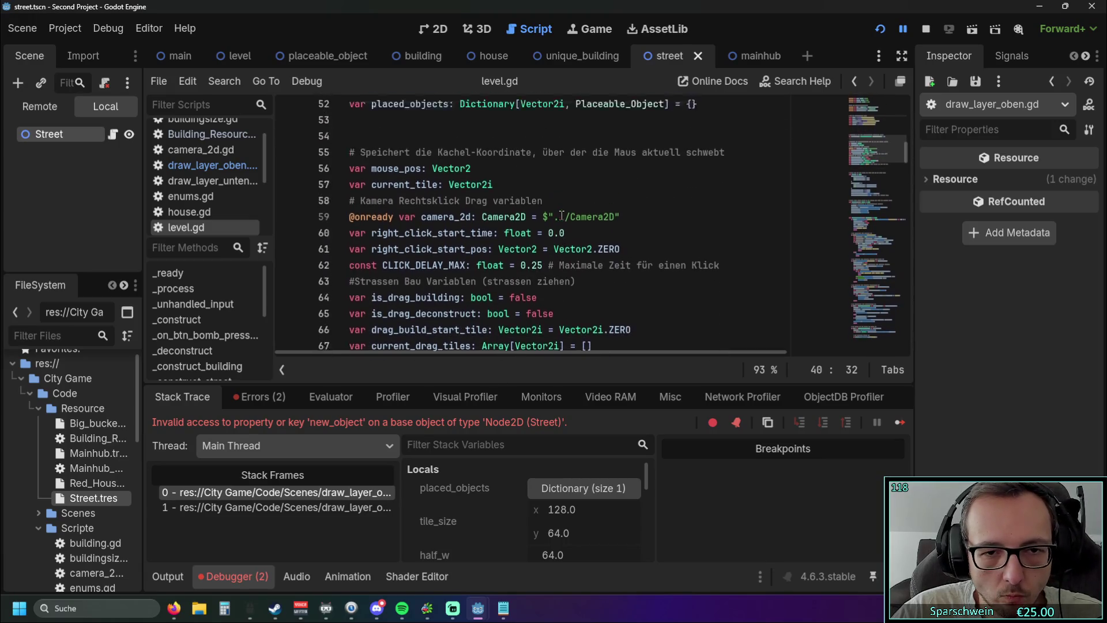
scroll(562, 215, "up", 5)
left_click_drag(602, 189, 272, 188)
key("ctrl+c")
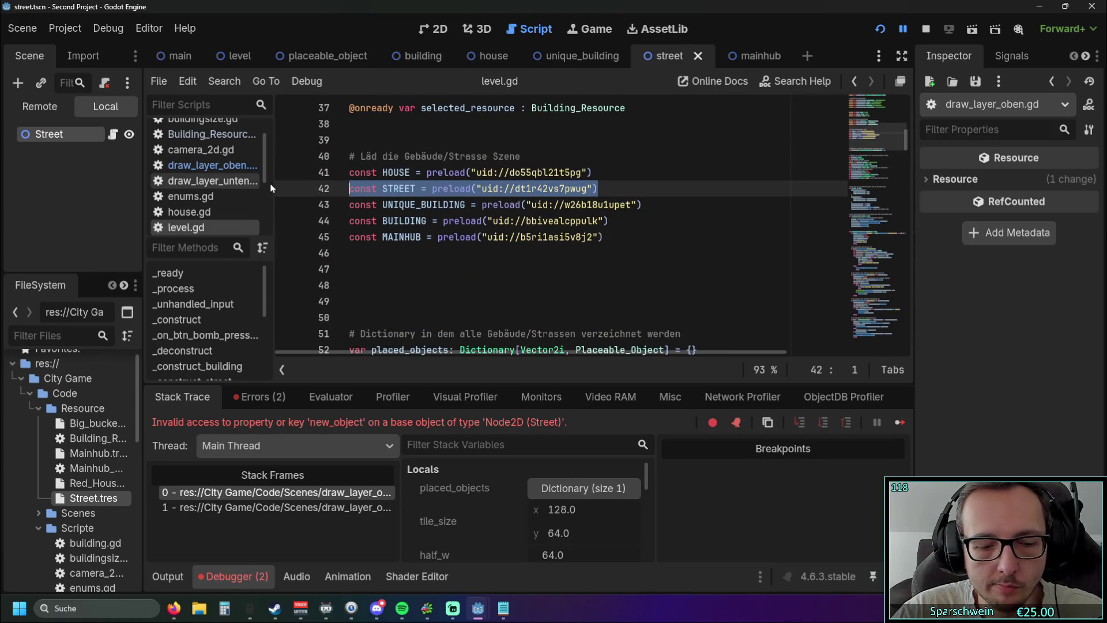
Paste the const STREET = preload(...) line onto empty line 8 of draw_layer_oben.gd
left_click(208, 165)
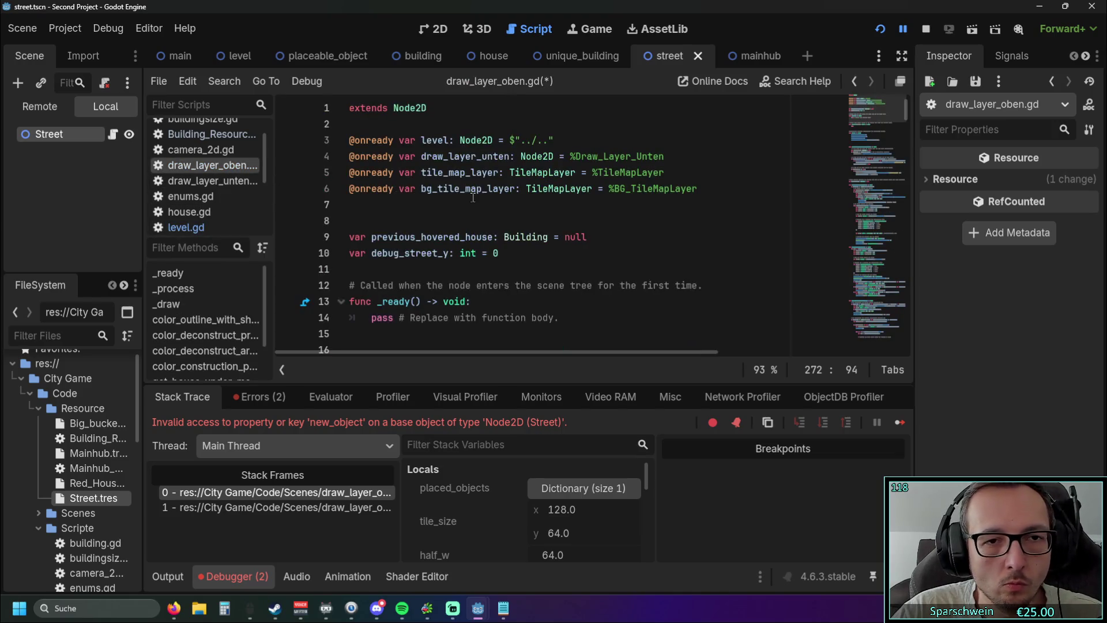
left_click(480, 204)
left_click(439, 219)
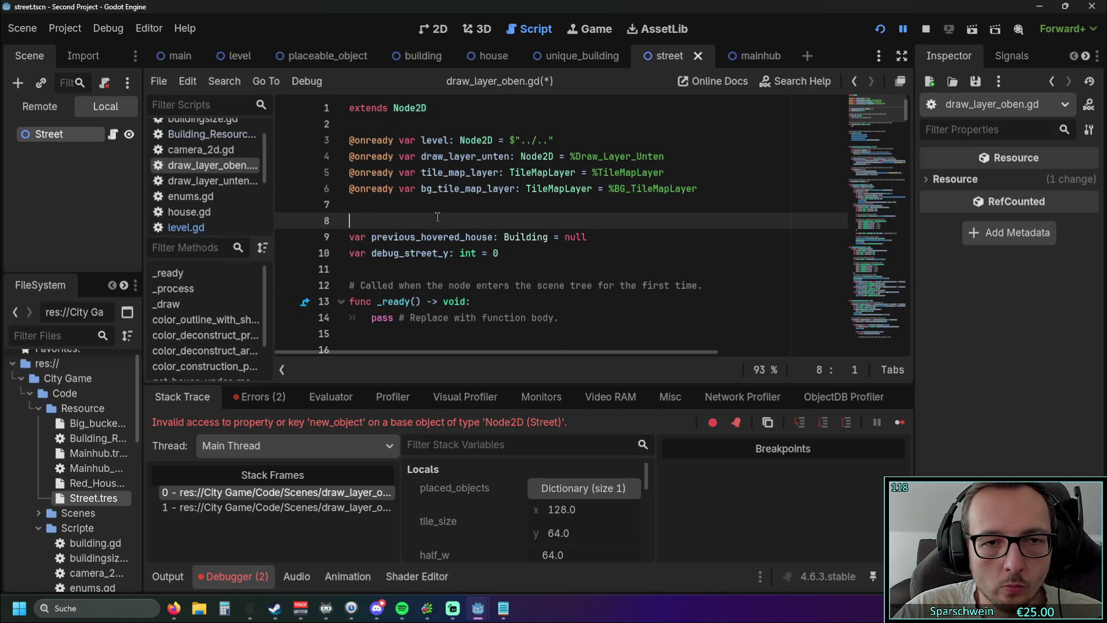
key("ctrl+v")
left_click(424, 269)
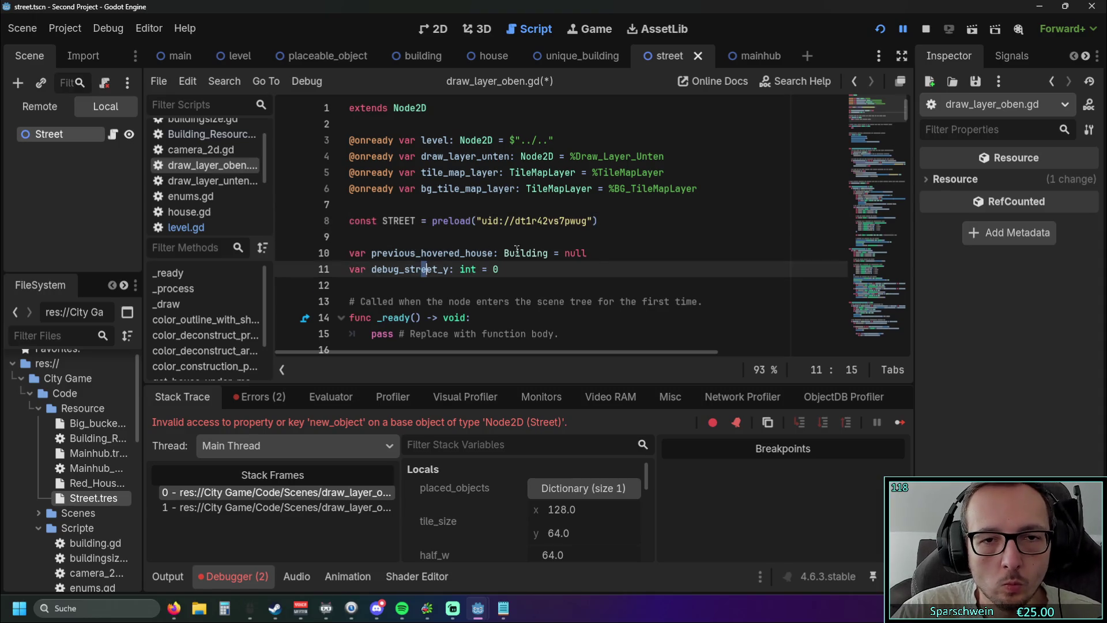
left_click(594, 253)
left_click_drag(906, 108, 906, 346)
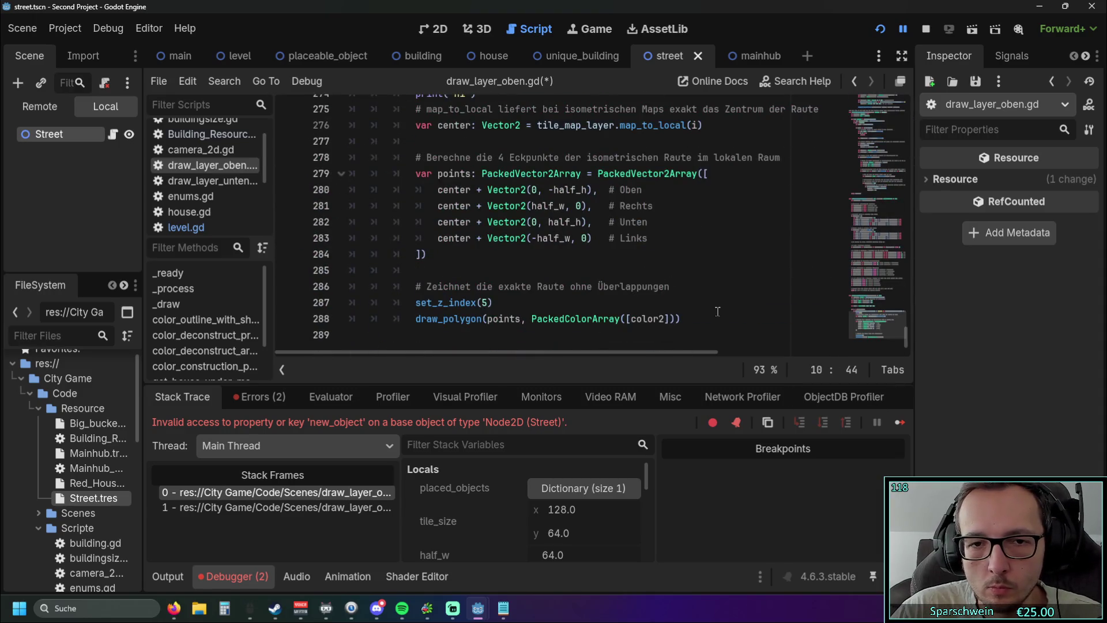
Change line 273 to check placed_objects[i].STREET.is_powered and restart the game to test it
scroll(718, 311, "up", 4)
scroll(573, 361, "right", 5)
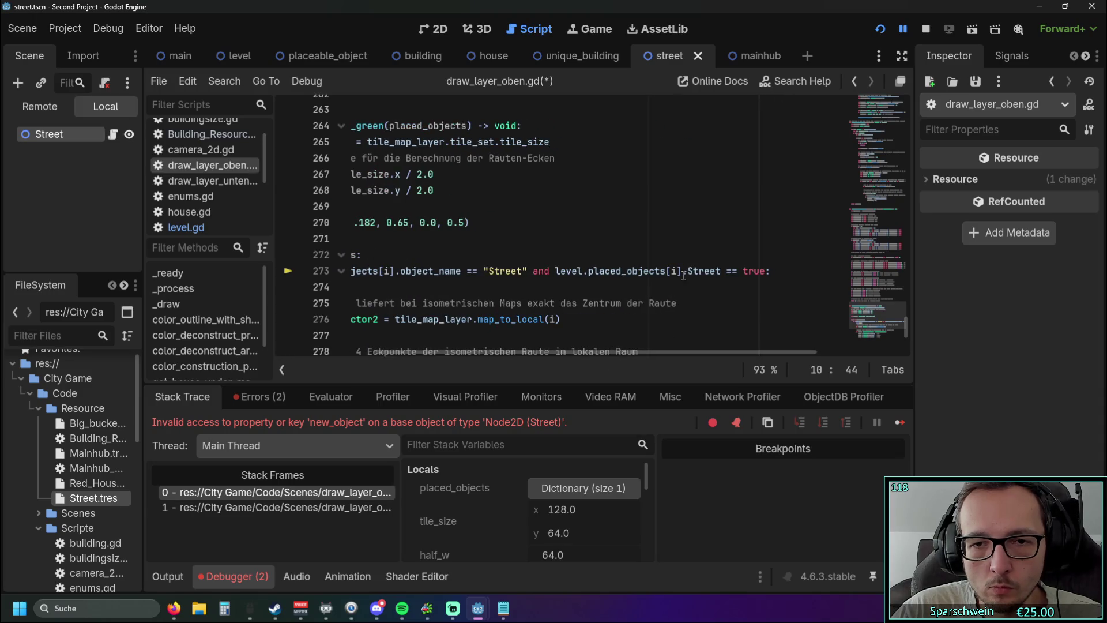
double_click(705, 271)
type("STREET")
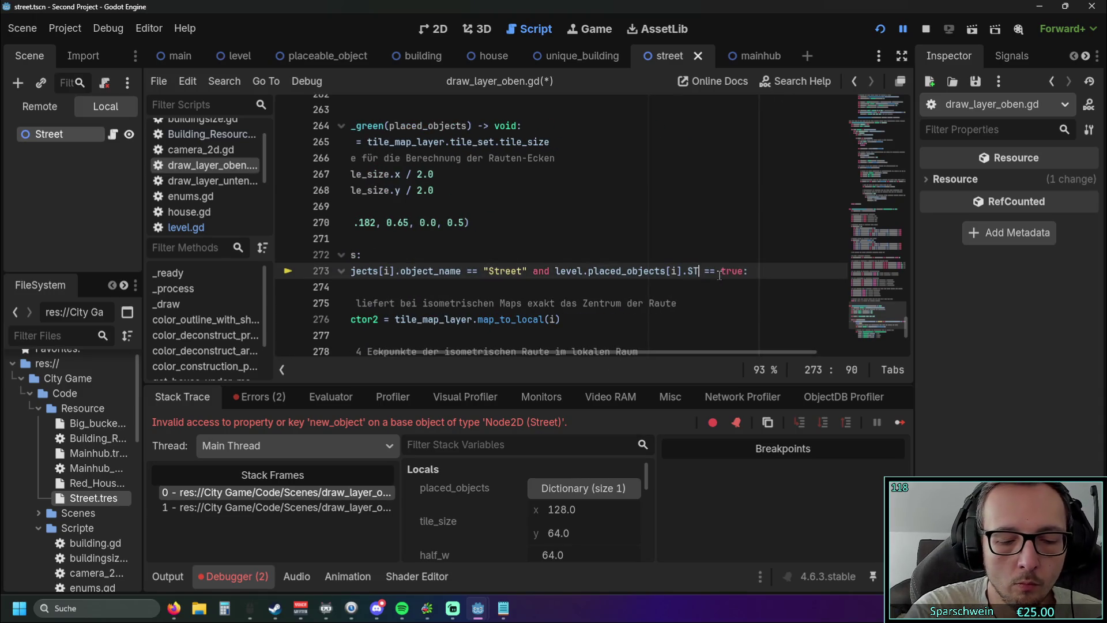
type(".is_pow")
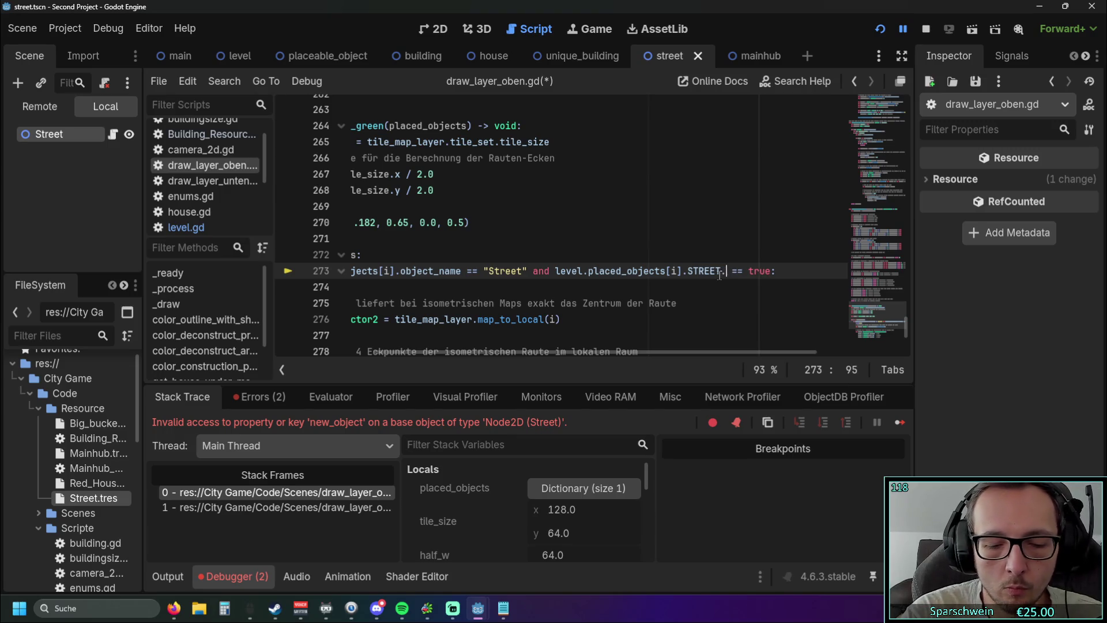
type("ered")
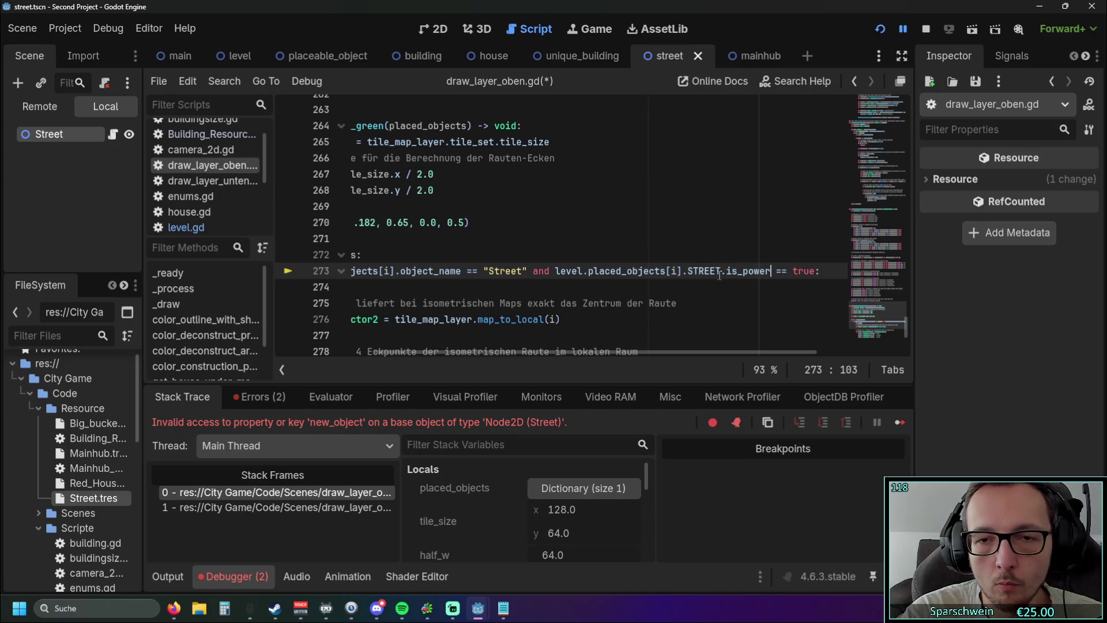
left_click(721, 304)
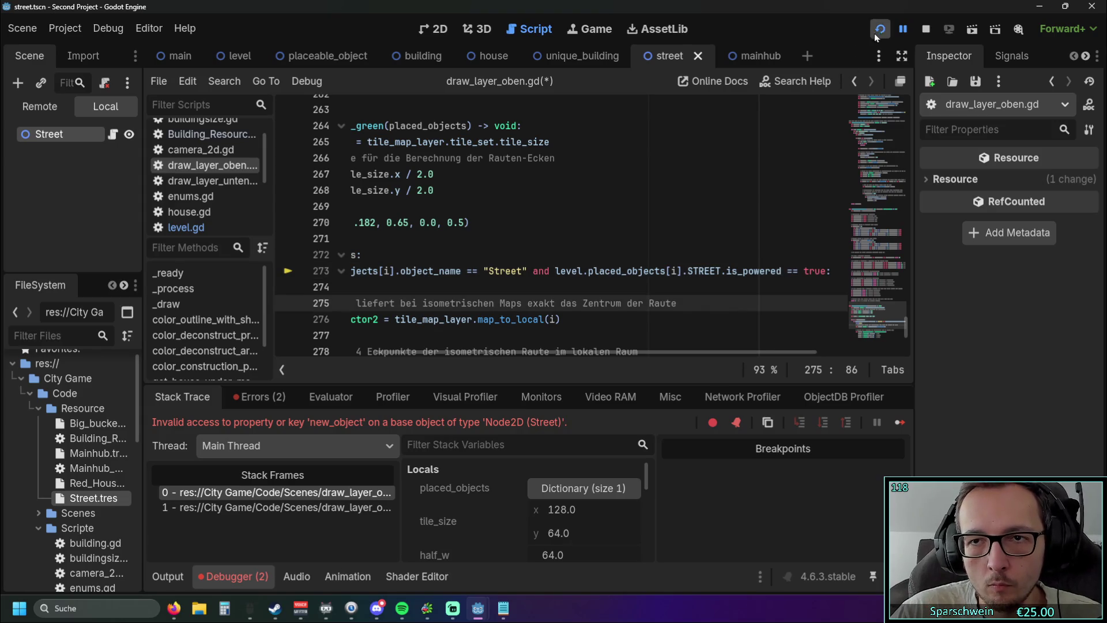
left_click(879, 30)
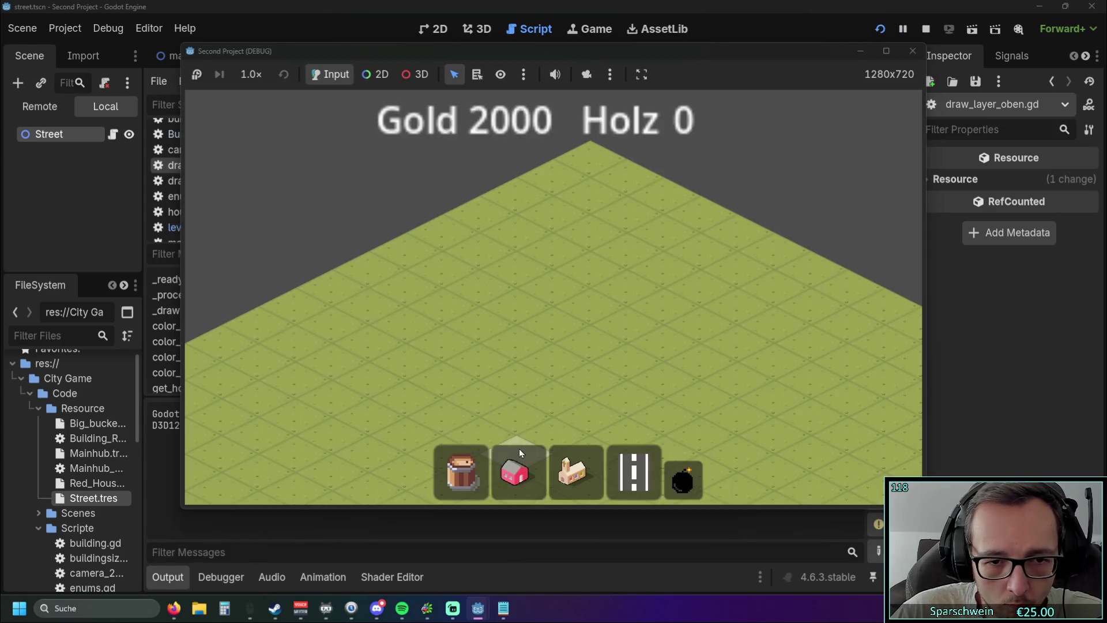
left_click(544, 358)
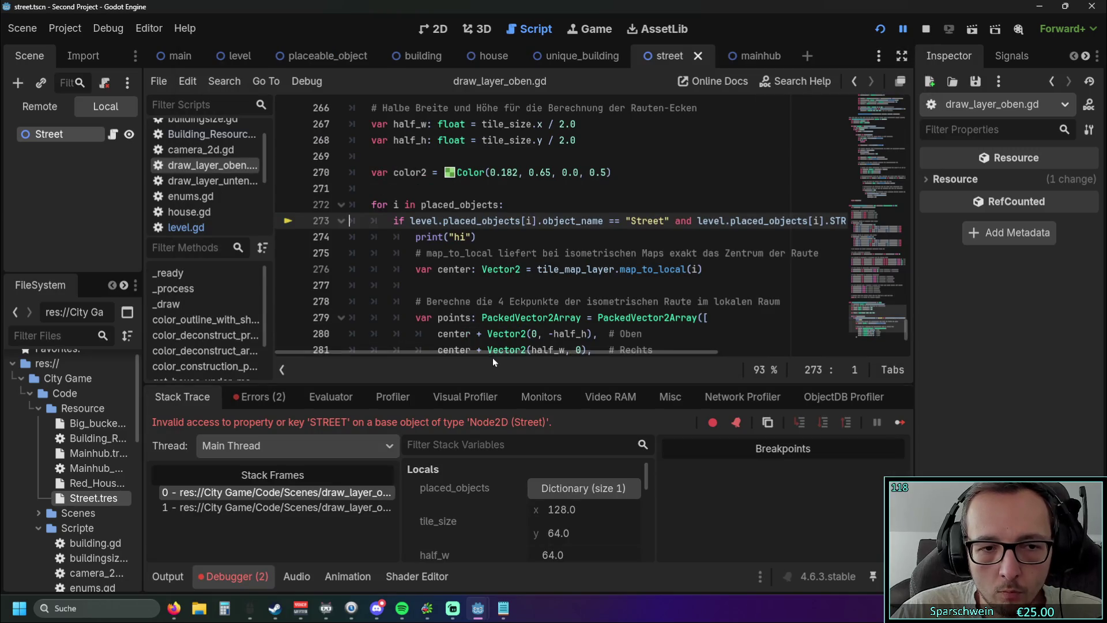
Delete the line 8 'const STREET = preload(...)' from draw_layer_oben.gd
left_click_drag(504, 354, 615, 358)
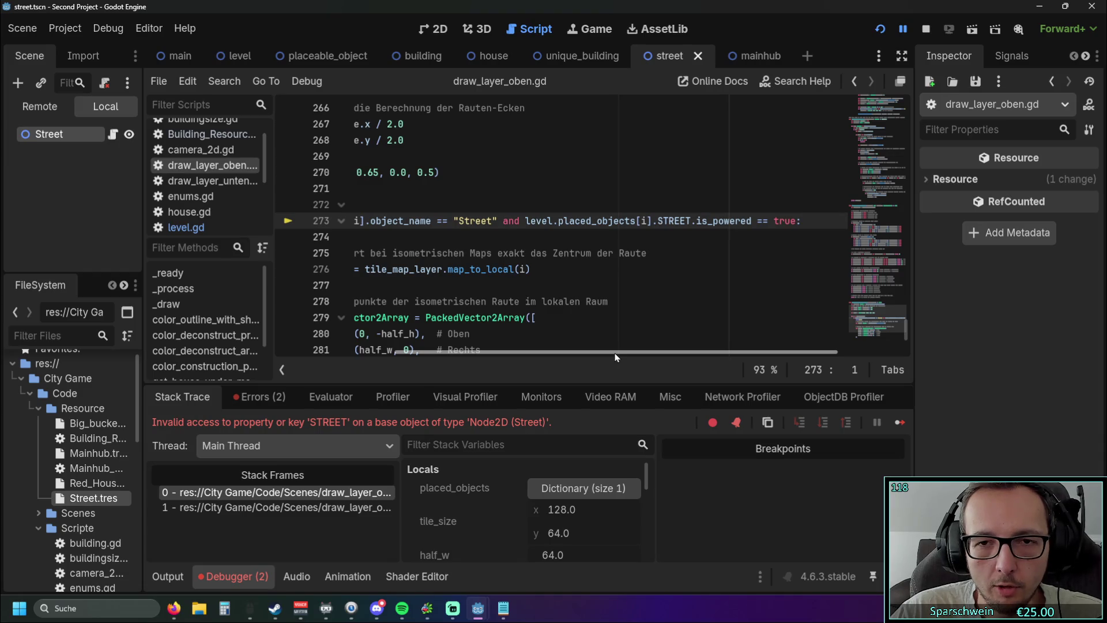
left_click_drag(615, 358, 462, 363)
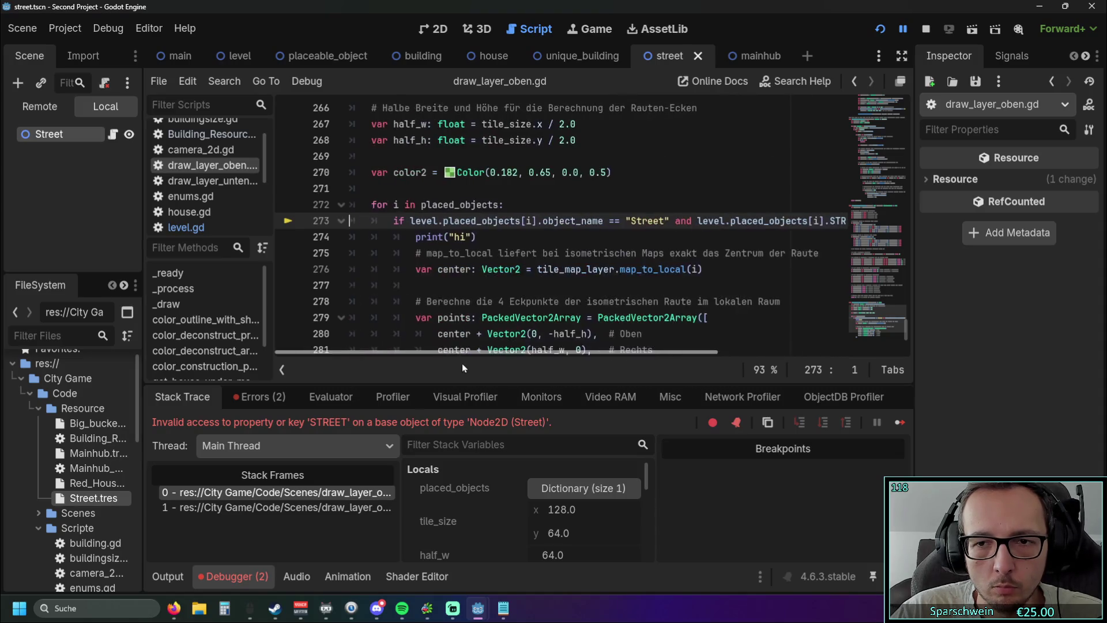
left_click_drag(901, 332, 906, 98)
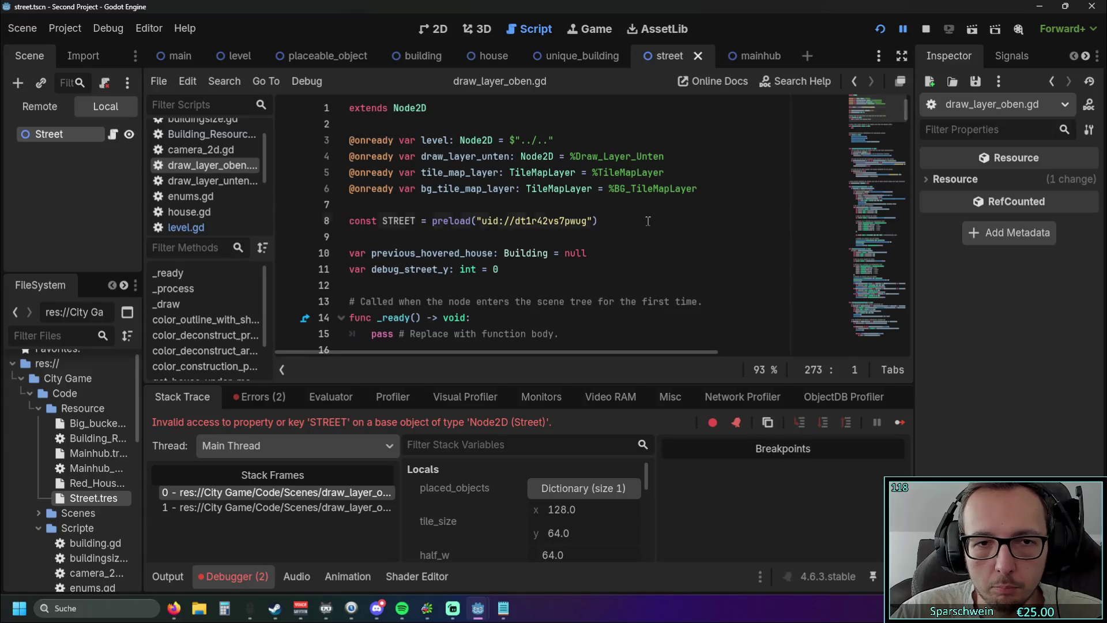
triple_click(521, 220)
key("BackSpace")
key("BackSpace")
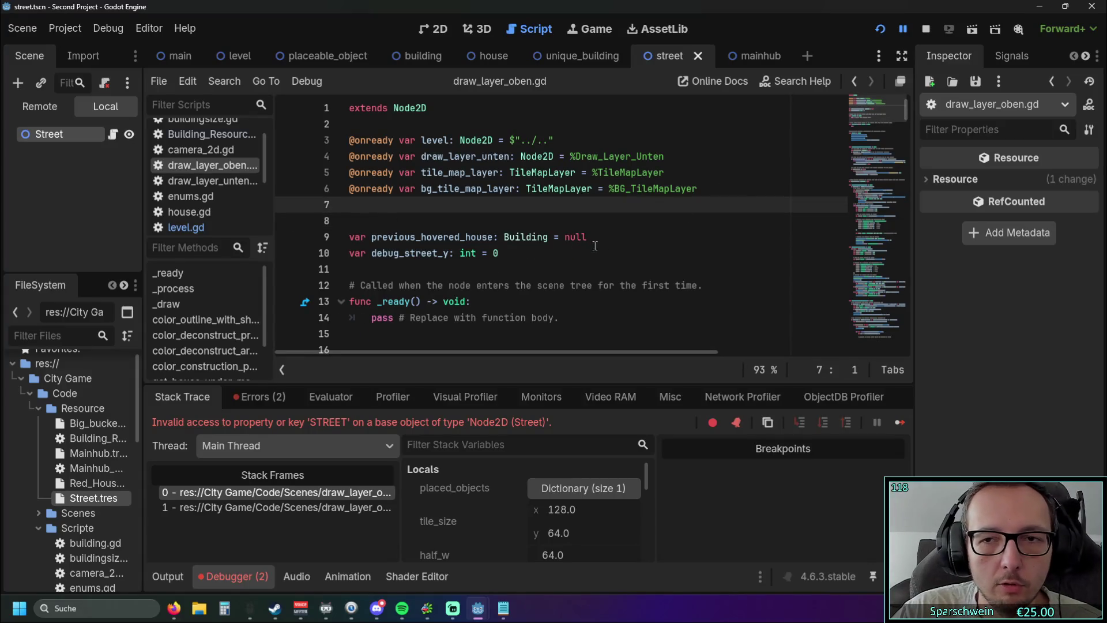
Scroll down to the is_powered check near line 274, then jump to STREET's definition in level.gd
left_click_drag(906, 110, 925, 331)
scroll(845, 301, "down", 5)
scroll(587, 295, "up", 3)
left_click_drag(473, 352, 607, 351)
left_click(710, 259)
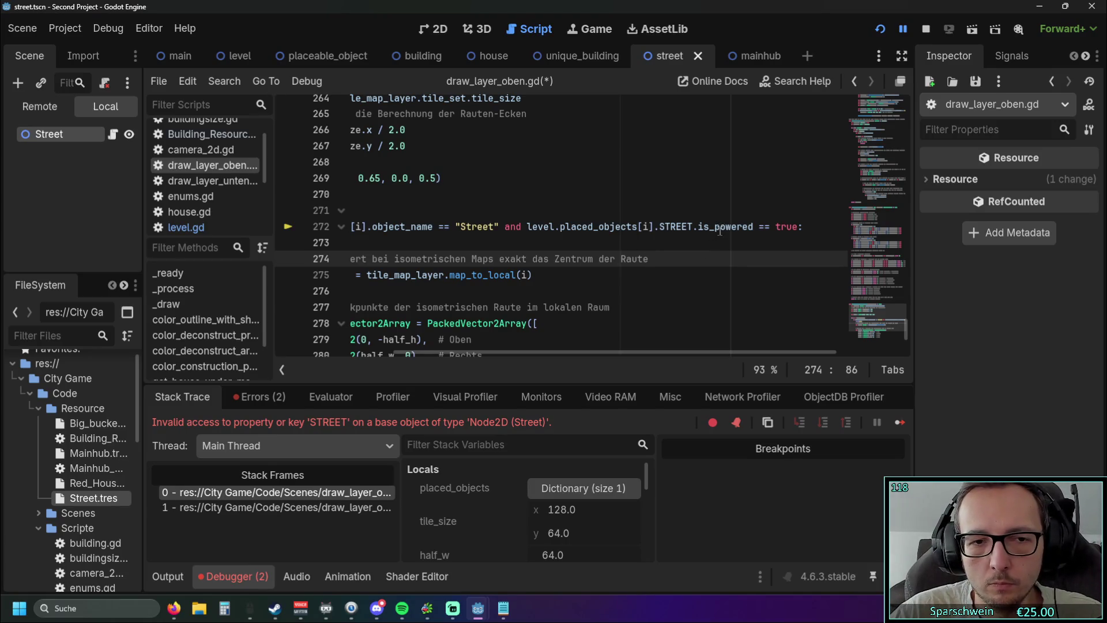
left_click(675, 226, "ctrl")
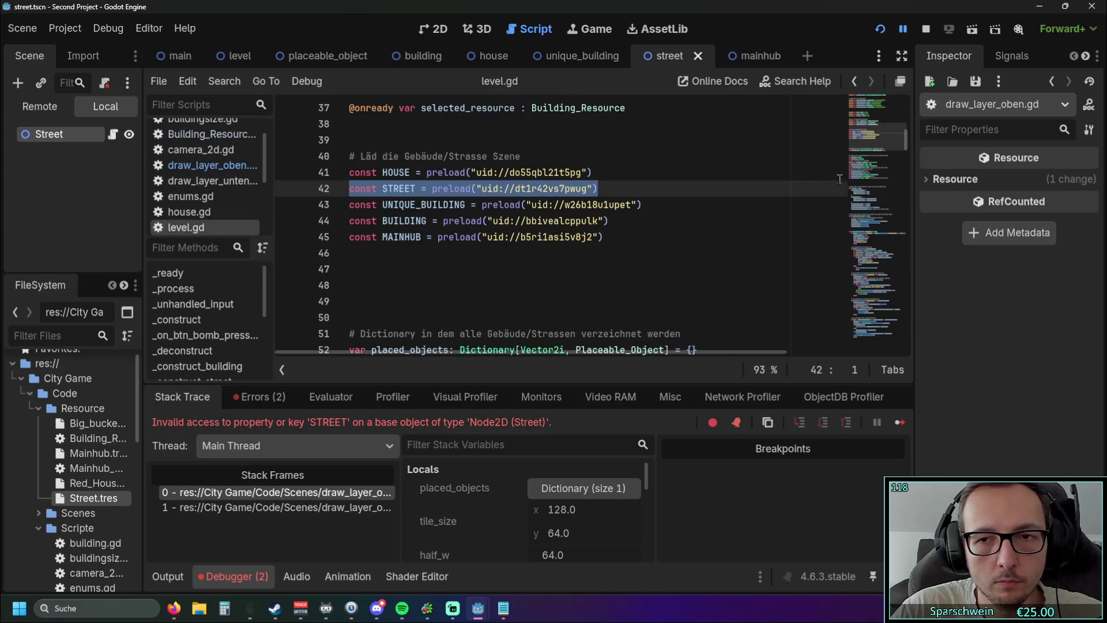
left_click_drag(903, 148, 908, 328)
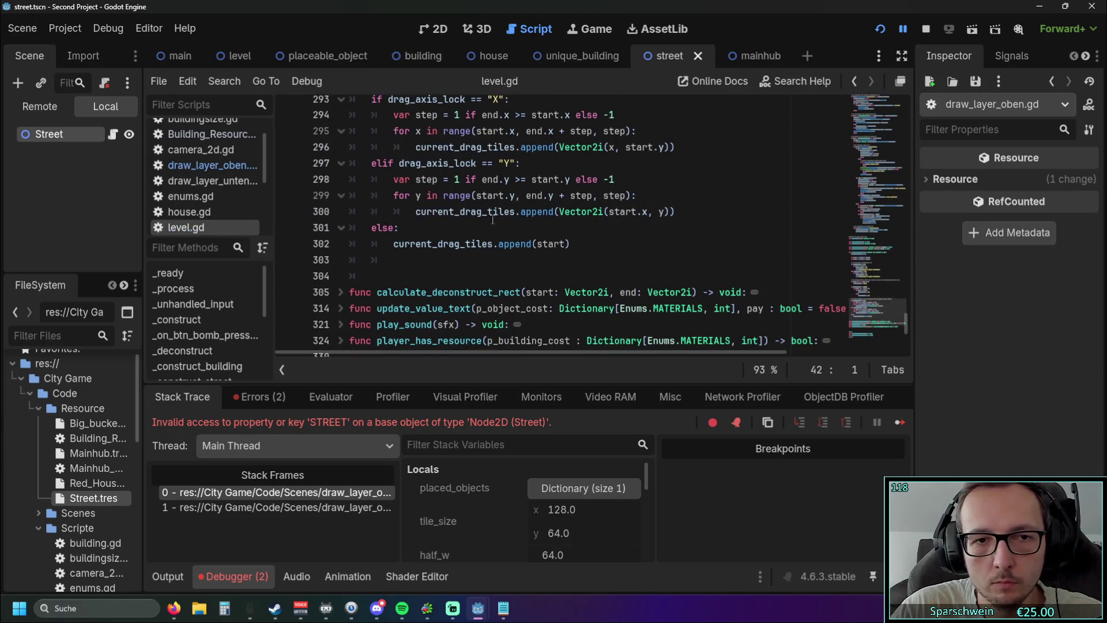
scroll(427, 223, "up", 8)
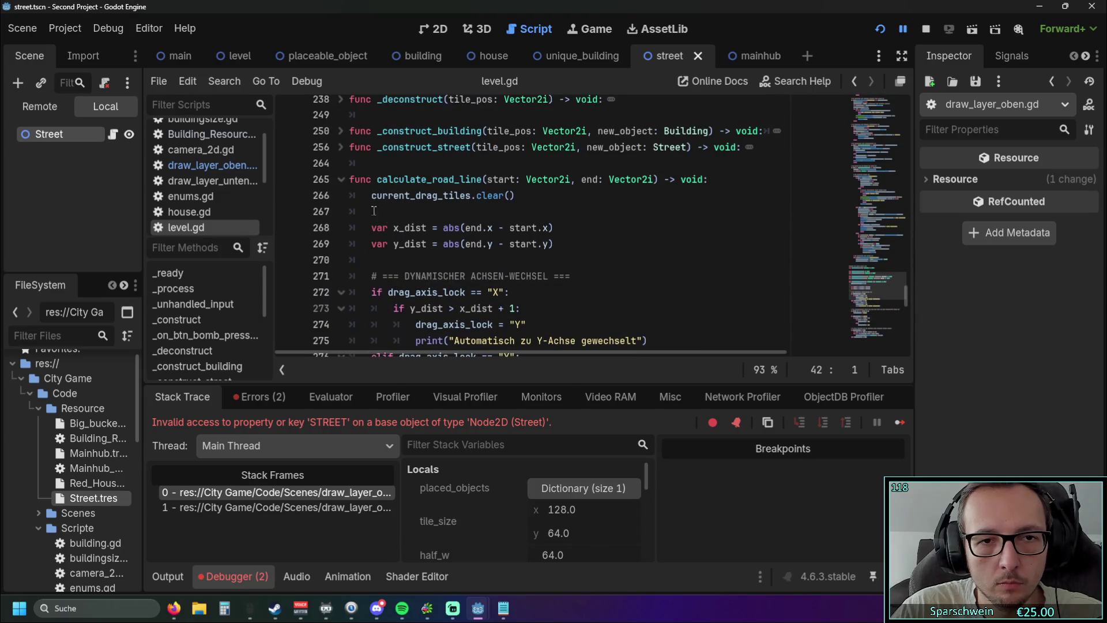
left_click(341, 179)
scroll(487, 211, "up", 2)
scroll(487, 211, "down", 1)
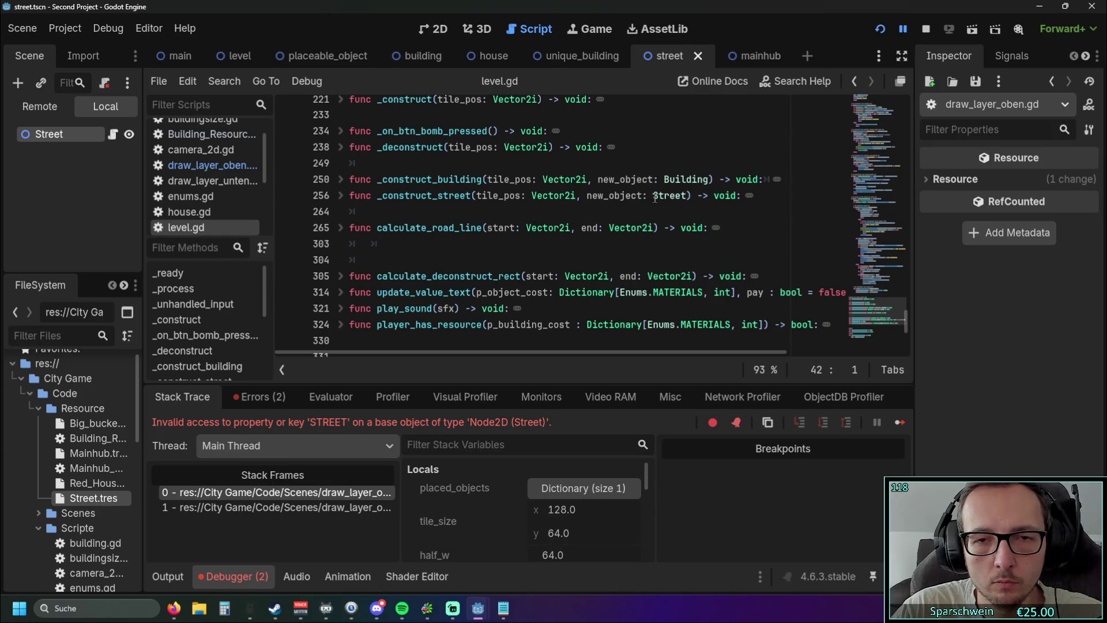
scroll(663, 196, "up", 1)
scroll(692, 198, "down", 2)
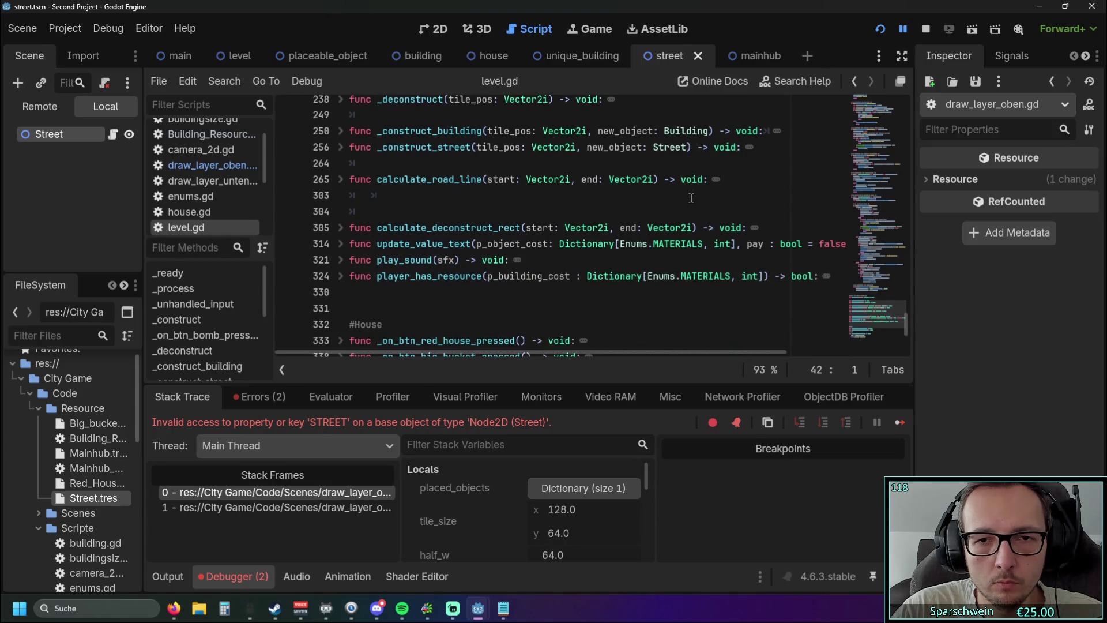
scroll(725, 199, "up", 1)
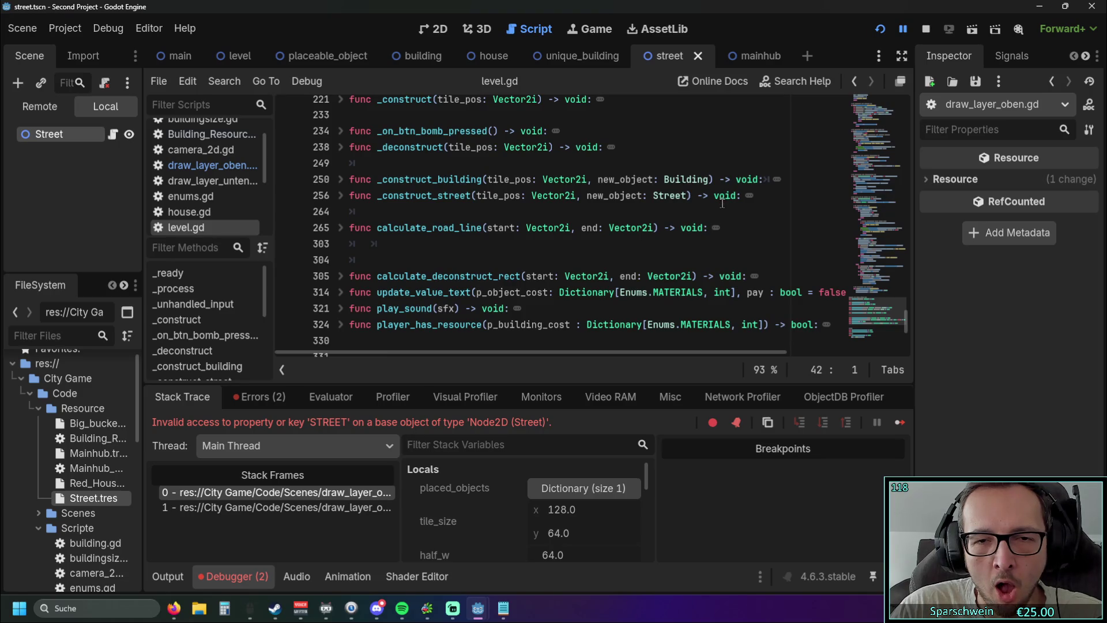
scroll(721, 199, "up", 1)
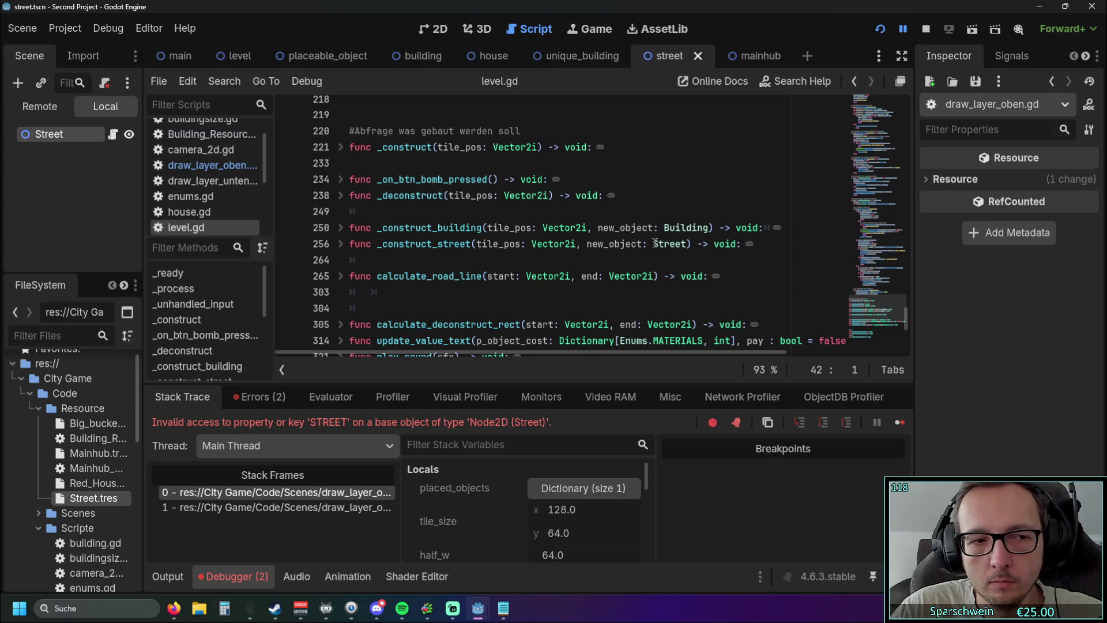
left_click(206, 172)
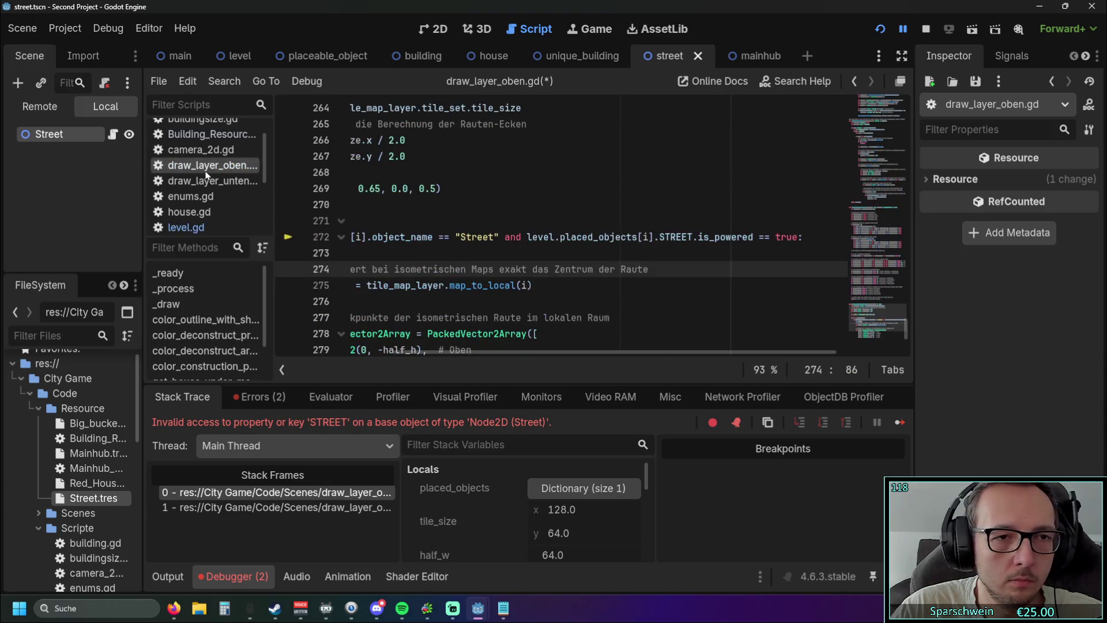
scroll(546, 233, "down", 1)
scroll(546, 233, "up", 1)
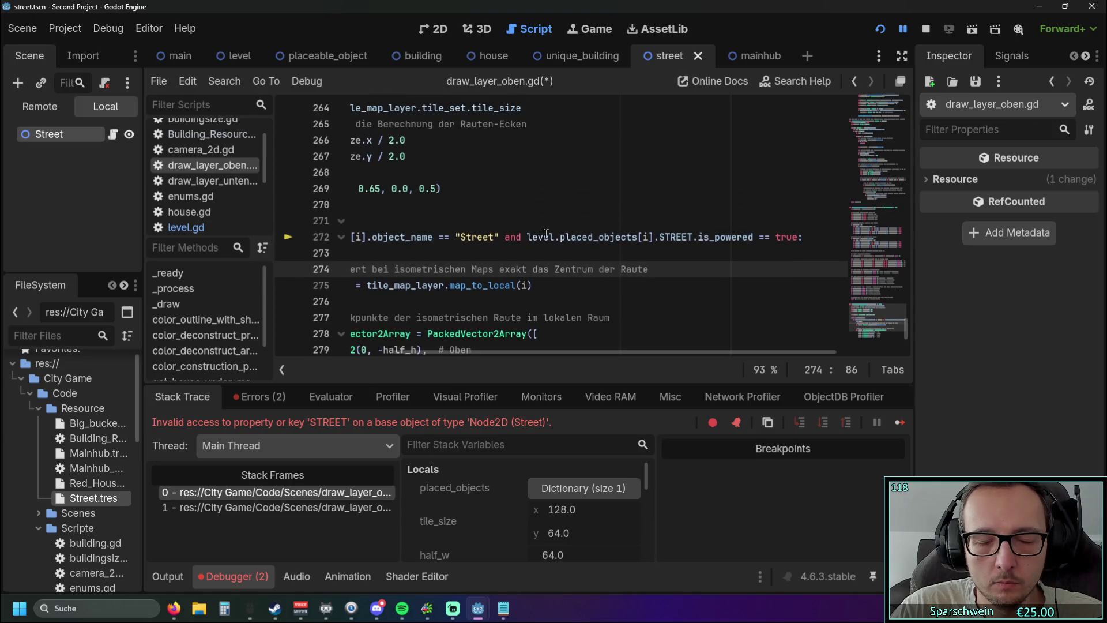
scroll(485, 351, "left", 4)
scroll(528, 353, "right", 4)
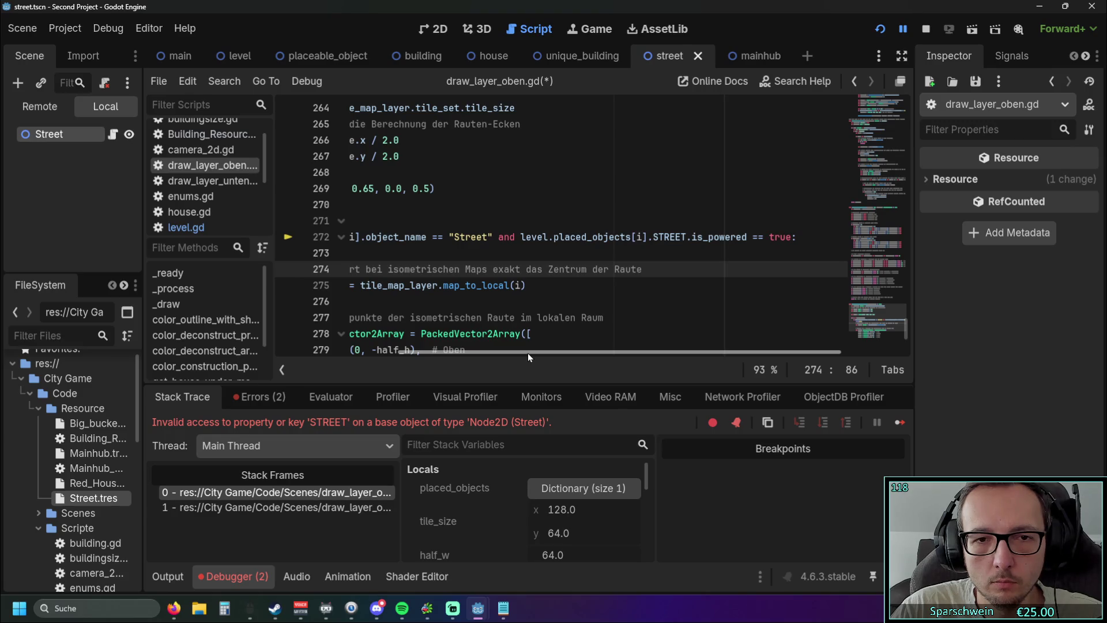
mouse_move(527, 353)
left_mouse_down()
mouse_move(409, 349)
mouse_move(518, 356)
left_mouse_up()
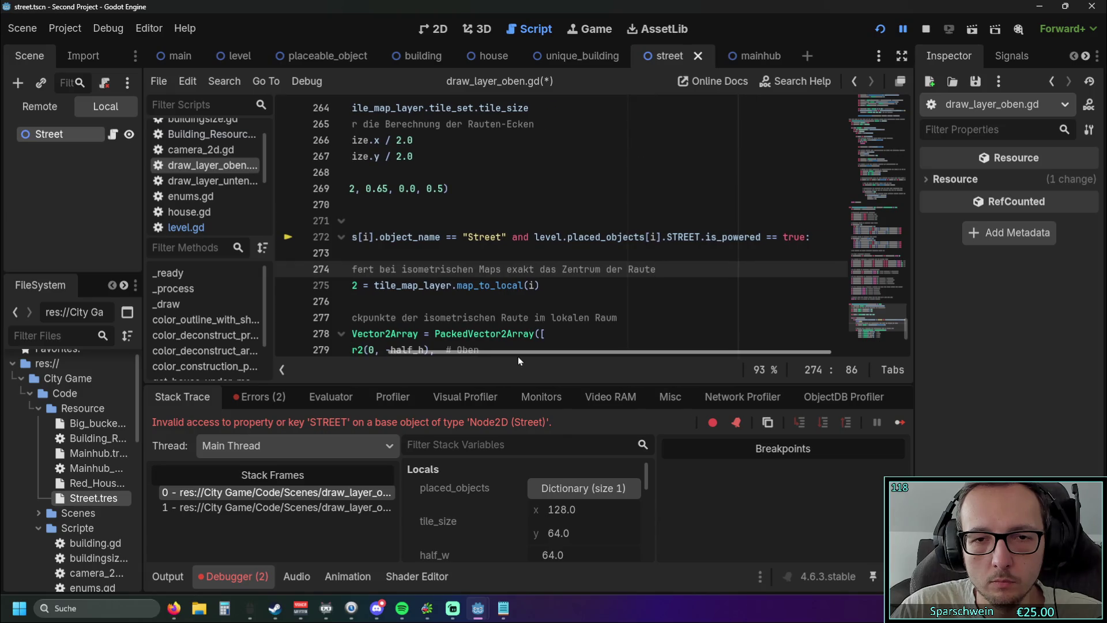
scroll(519, 356, "right", 1)
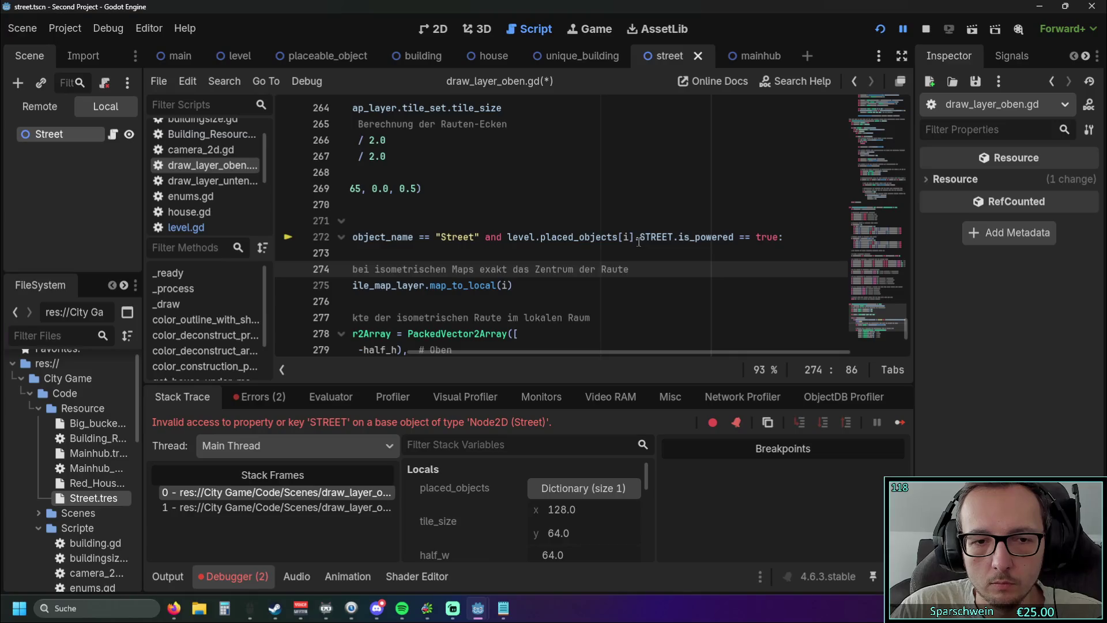
mouse_move(548, 351)
left_mouse_down()
mouse_move(432, 354)
mouse_move(577, 360)
mouse_move(556, 359)
left_mouse_up()
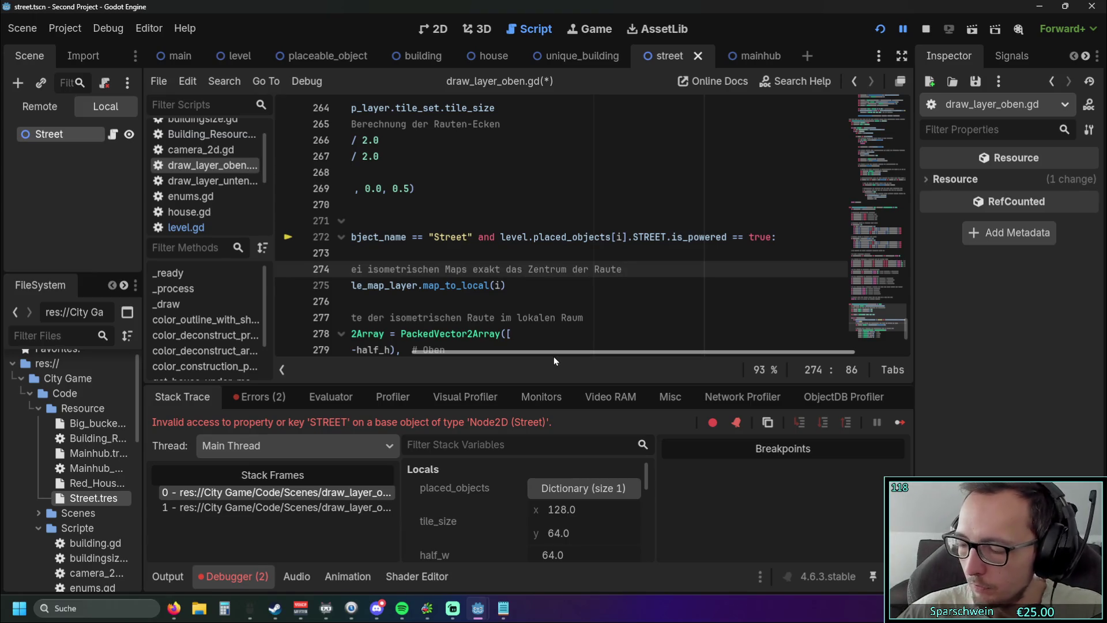
Find street.gd in the Filter Scripts list and open it
scroll(634, 271, "up", 1)
scroll(664, 268, "down", 1)
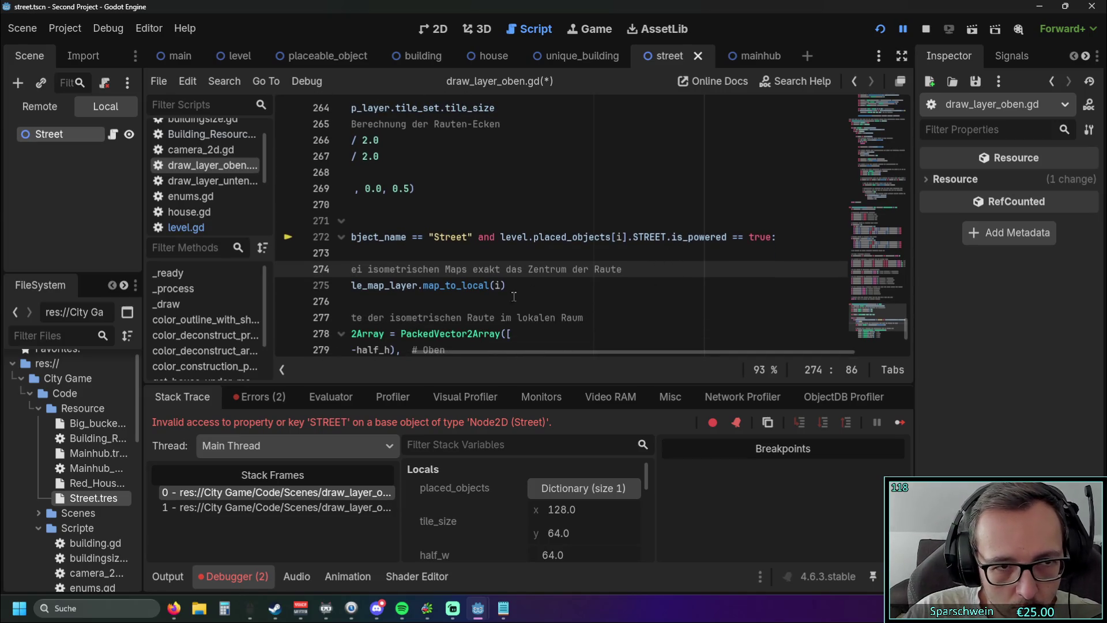
scroll(205, 205, "down", 2)
scroll(206, 204, "up", 2)
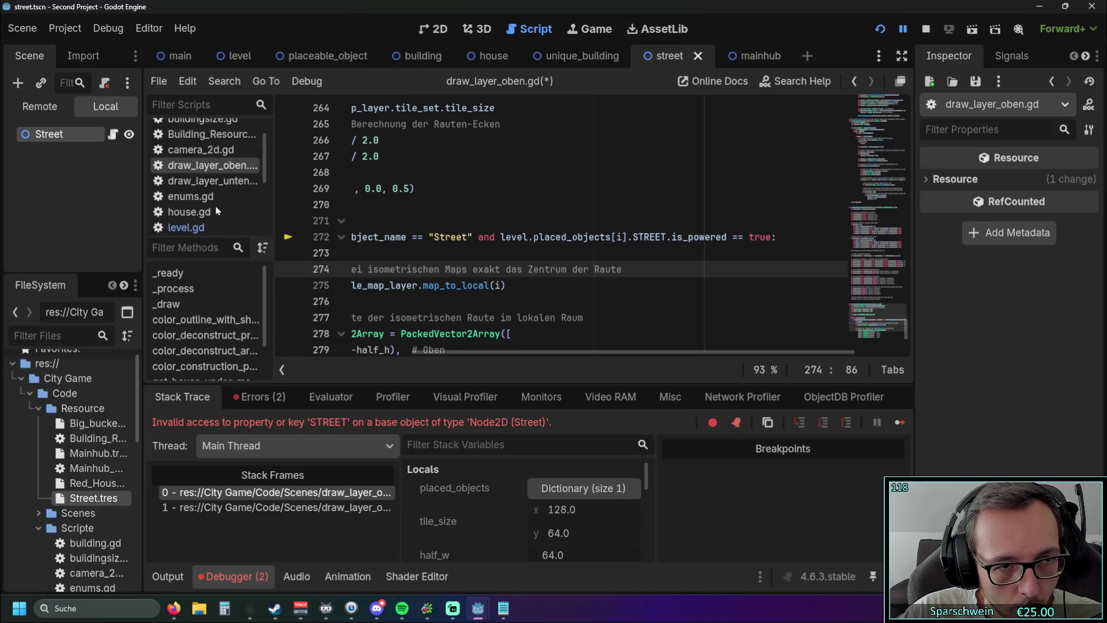
scroll(218, 211, "down", 5)
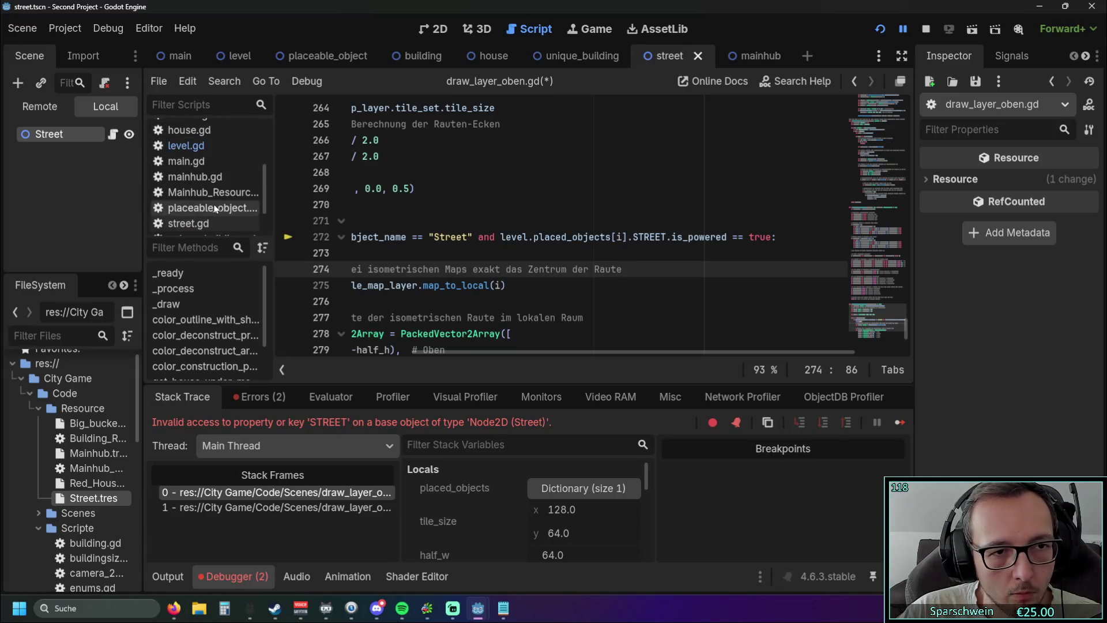
left_click(207, 185)
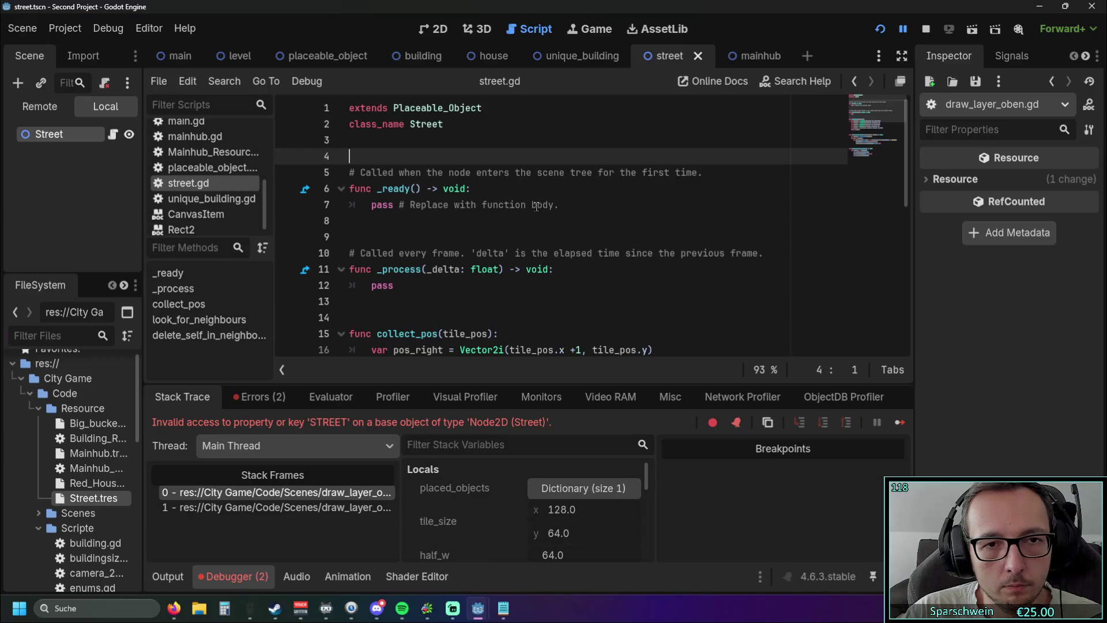
Declare 'var is_powered : bool = true' below class_name Street in street.gd
key("Return")
key("Return")
key("Up")
key("Up")
type("var ")
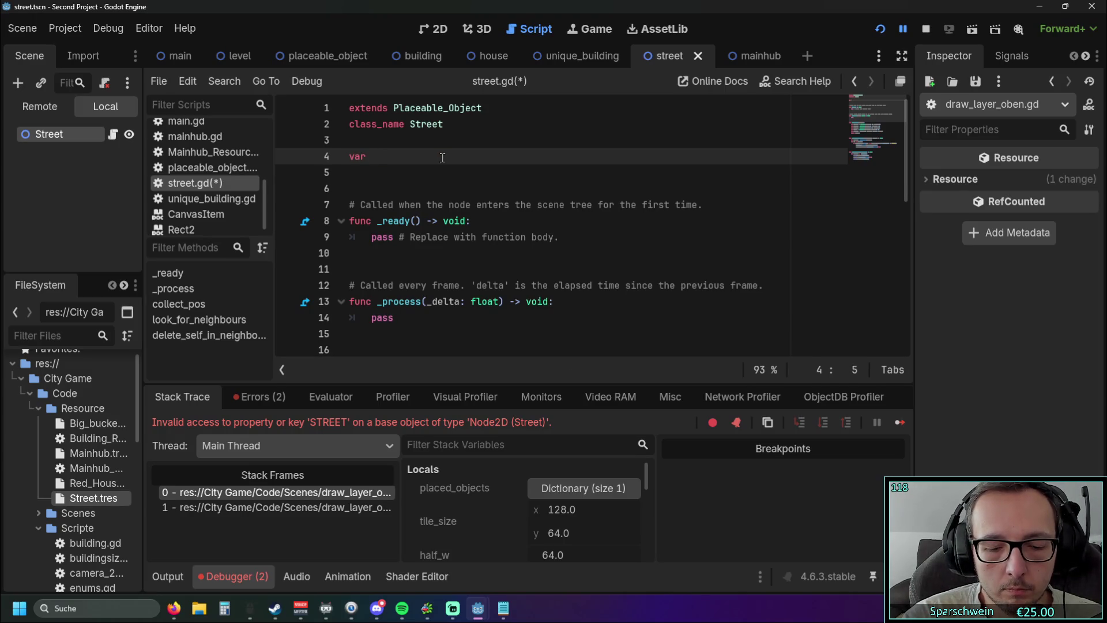
type("is_powered : bool = true")
left_click(443, 190)
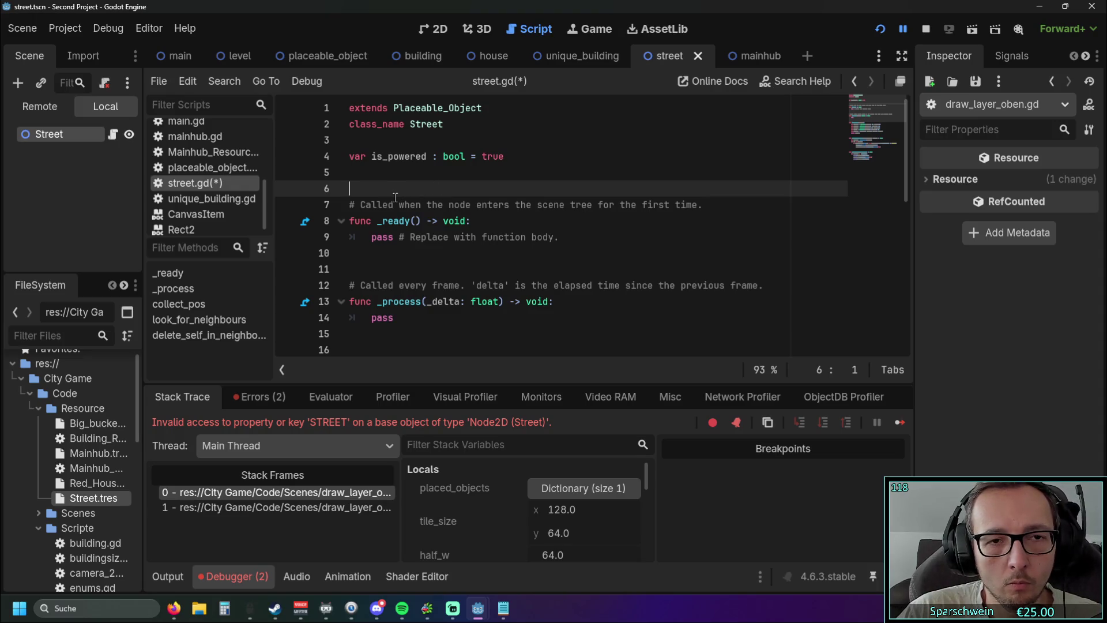
scroll(228, 188, "up", 2)
scroll(228, 189, "up", 3)
left_click(213, 165)
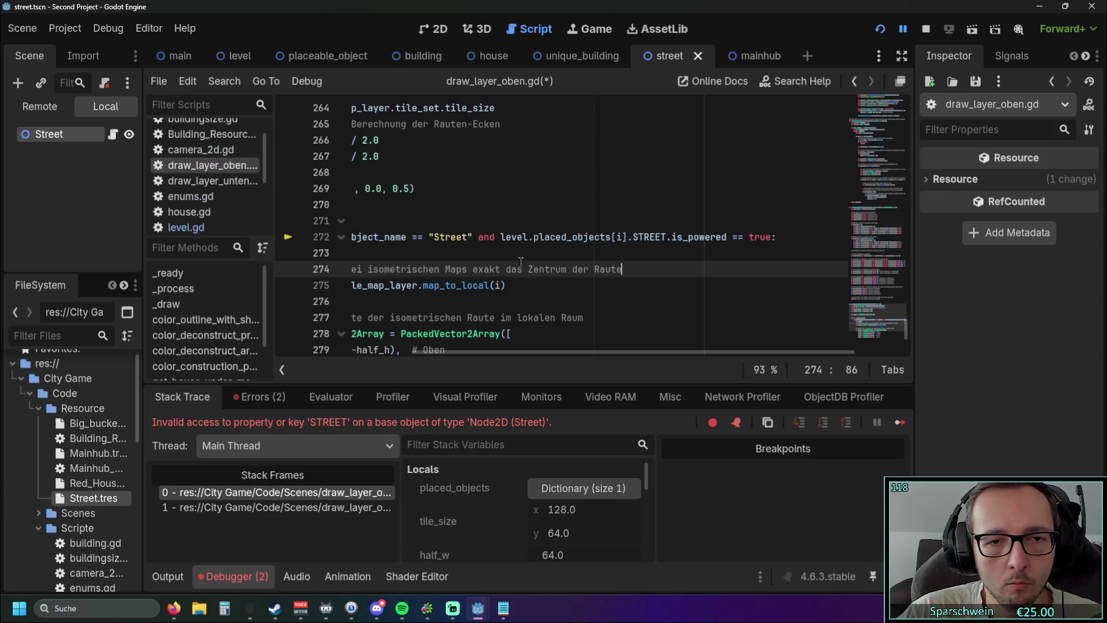
mouse_move(518, 352)
left_mouse_down()
mouse_move(544, 353)
mouse_move(531, 350)
left_mouse_up()
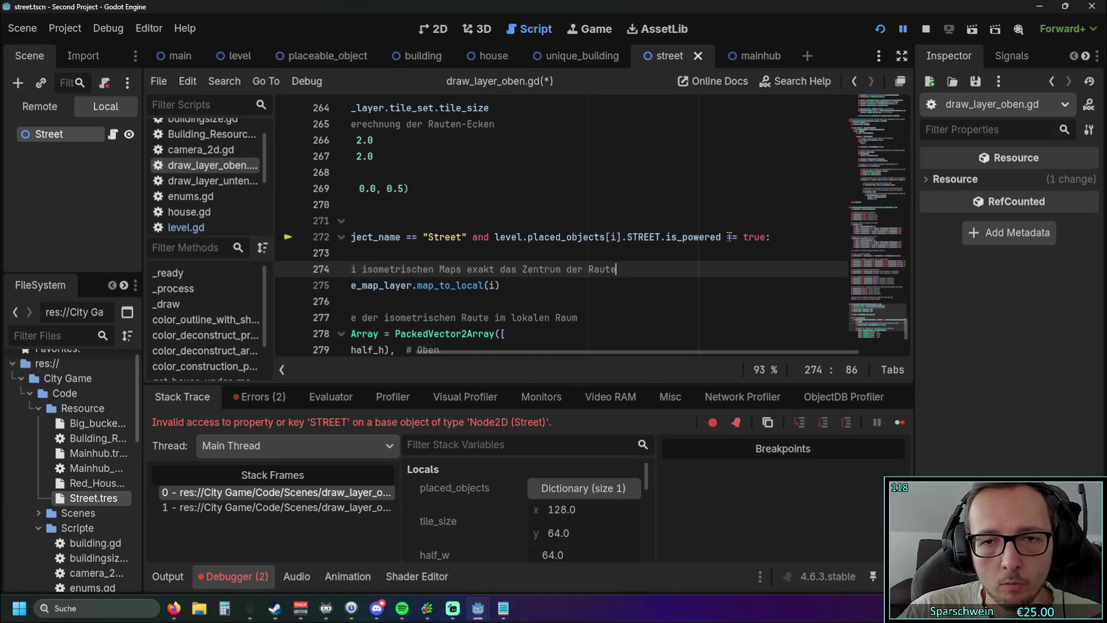
left_click_drag(663, 236, 621, 238)
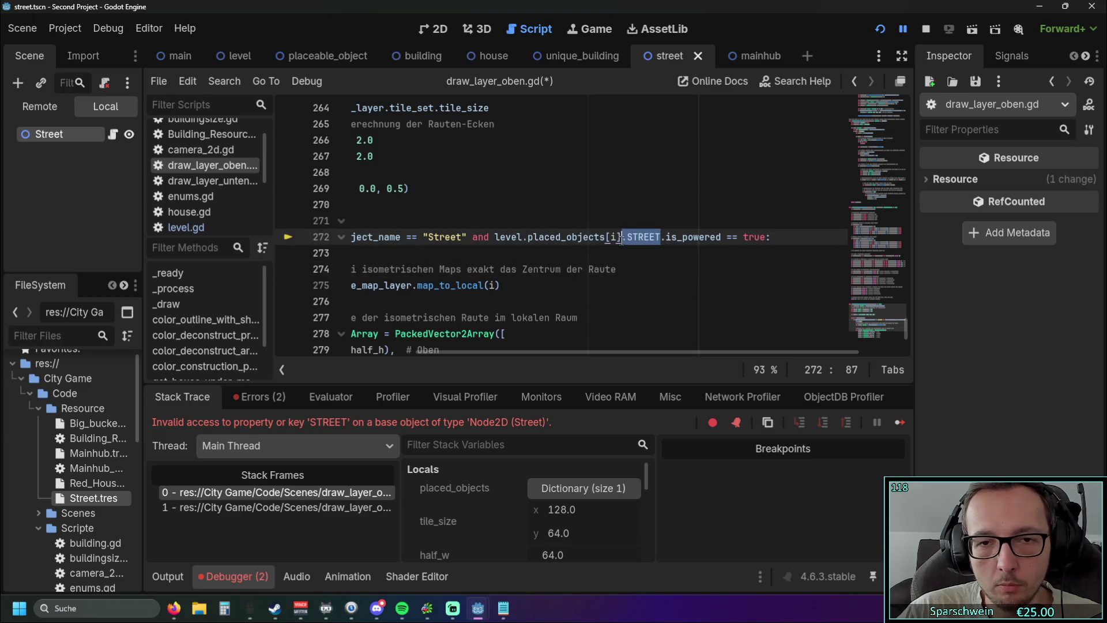
key("BackSpace")
left_click(630, 270)
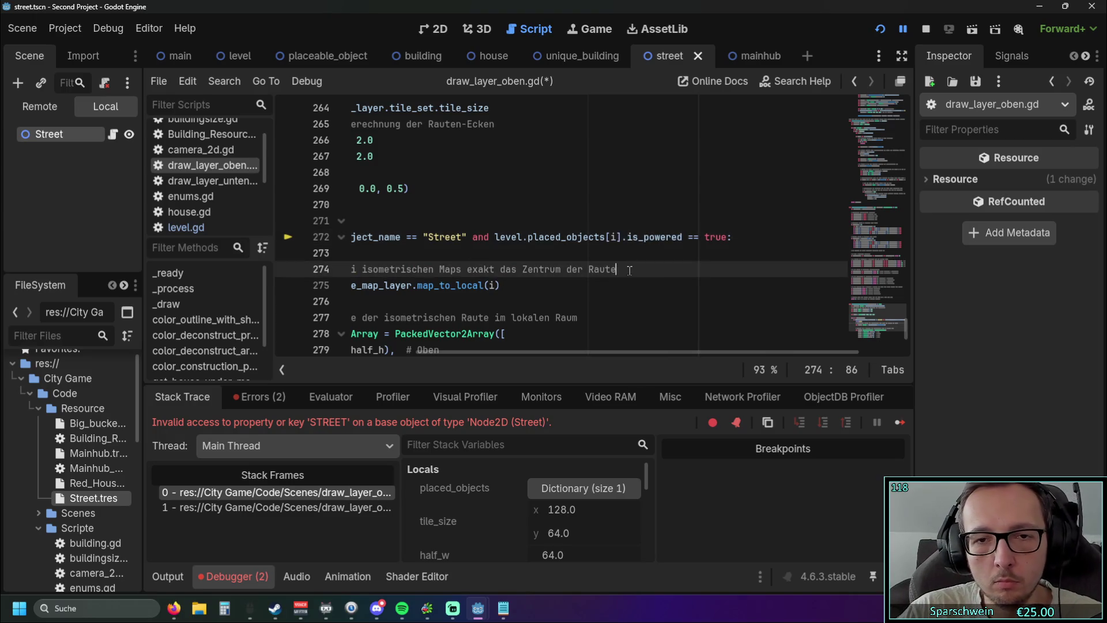
mouse_move(550, 353)
left_mouse_down()
mouse_move(481, 352)
mouse_move(567, 351)
left_mouse_up()
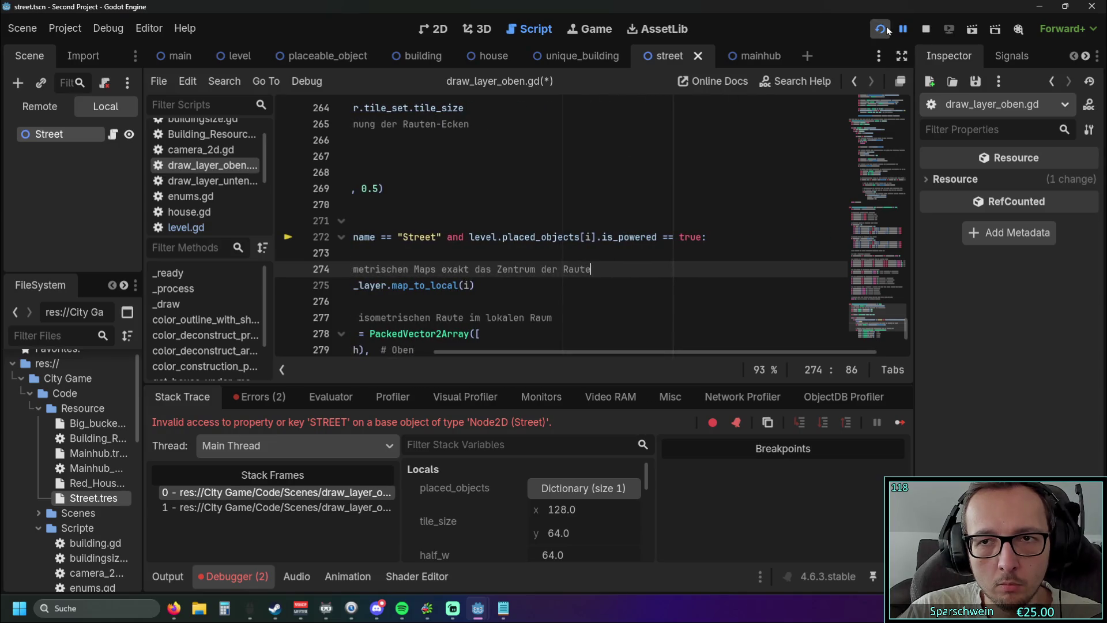
left_click(886, 28)
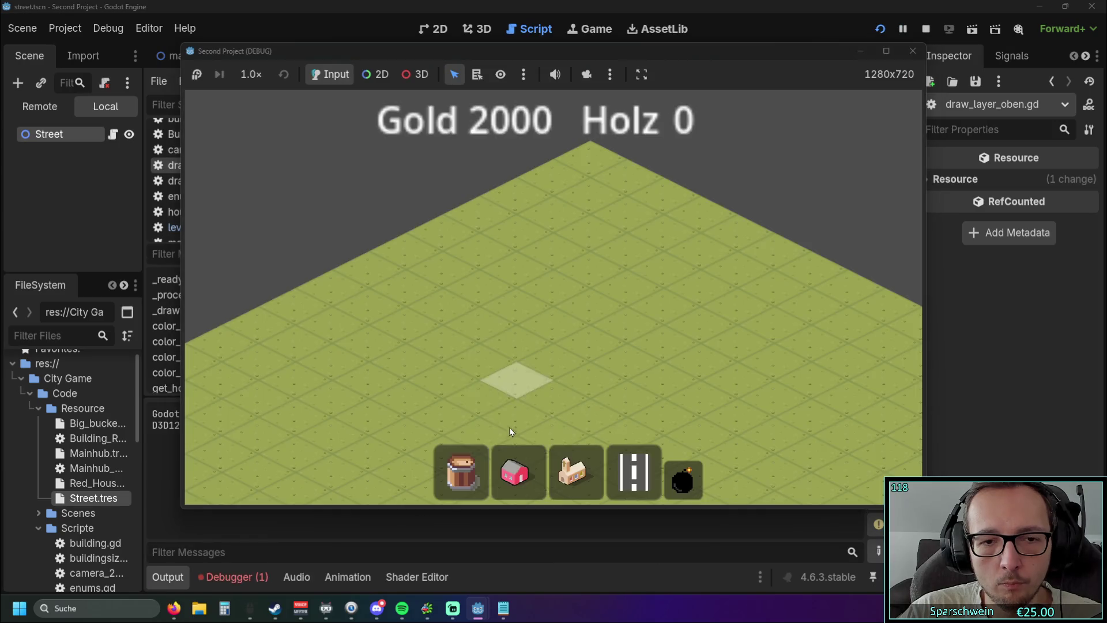
left_click(545, 346)
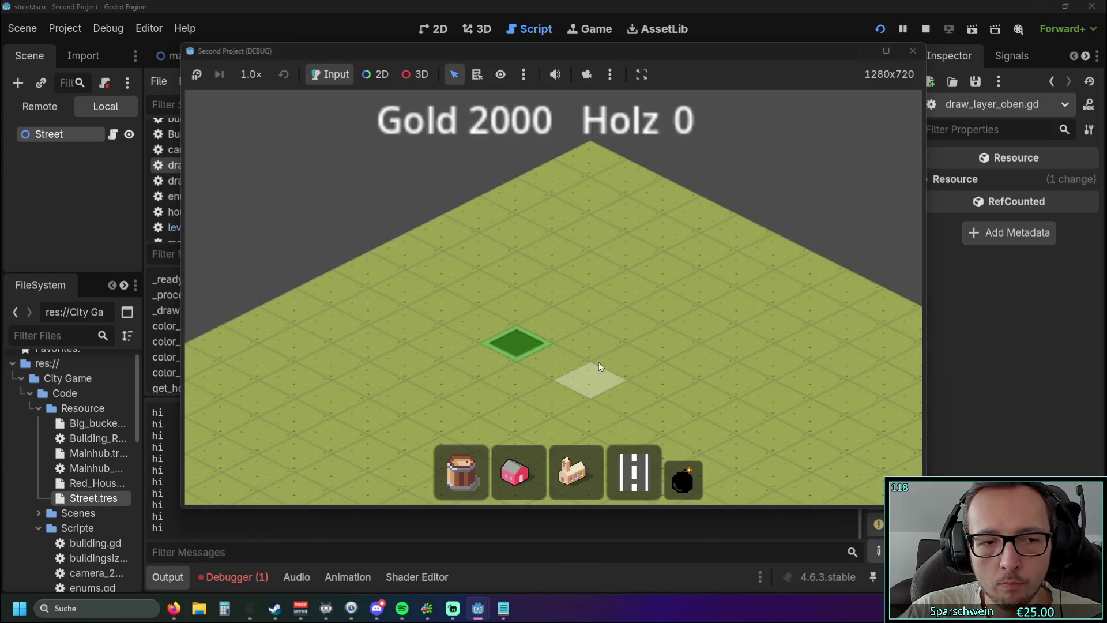
left_click(912, 50)
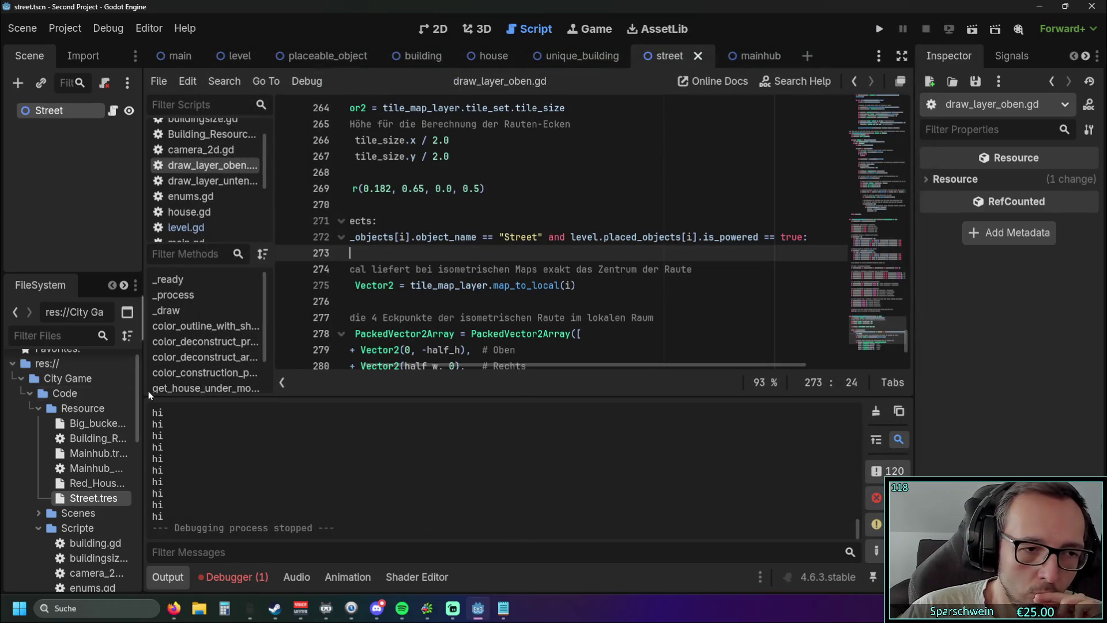
left_click_drag(147, 391, 210, 392)
left_click(116, 443)
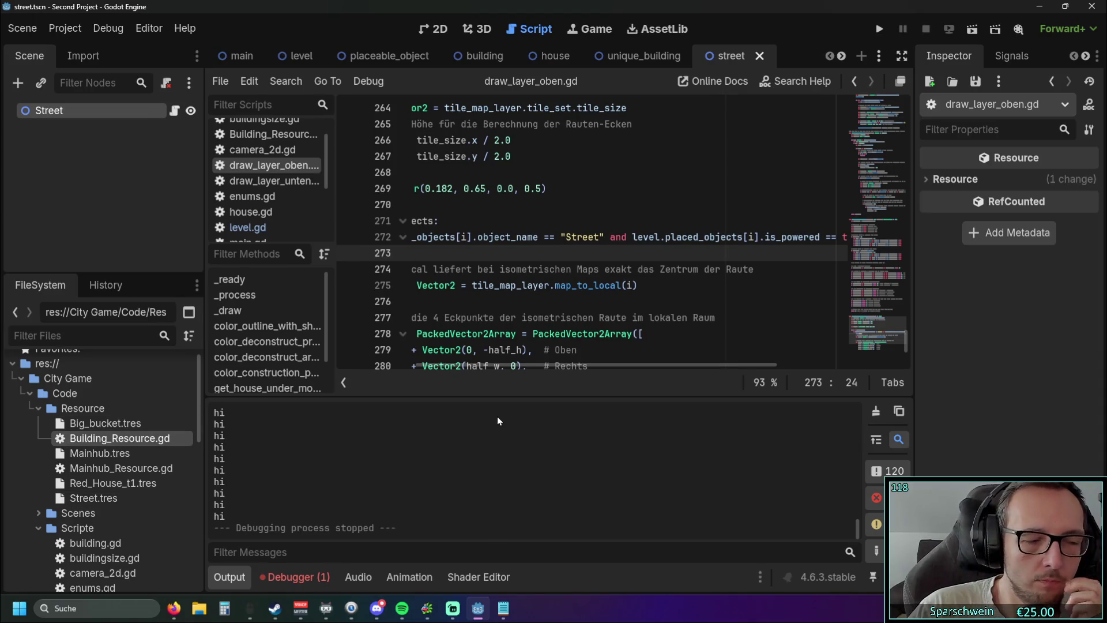
mouse_move(513, 367)
left_mouse_down()
mouse_move(426, 366)
mouse_move(628, 370)
left_mouse_up()
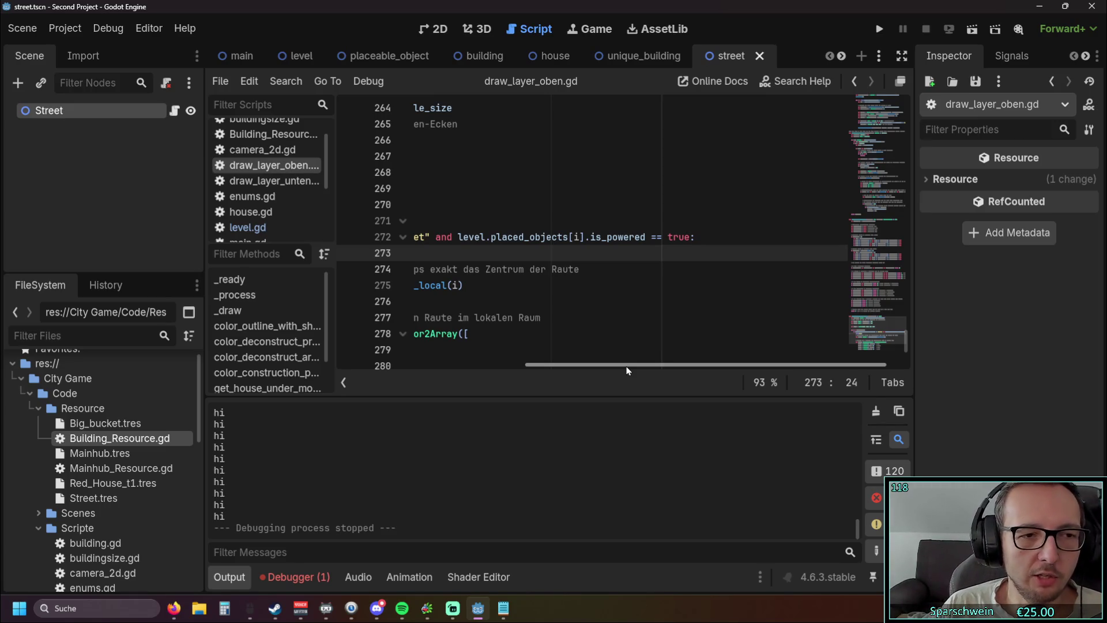
double_click(98, 441)
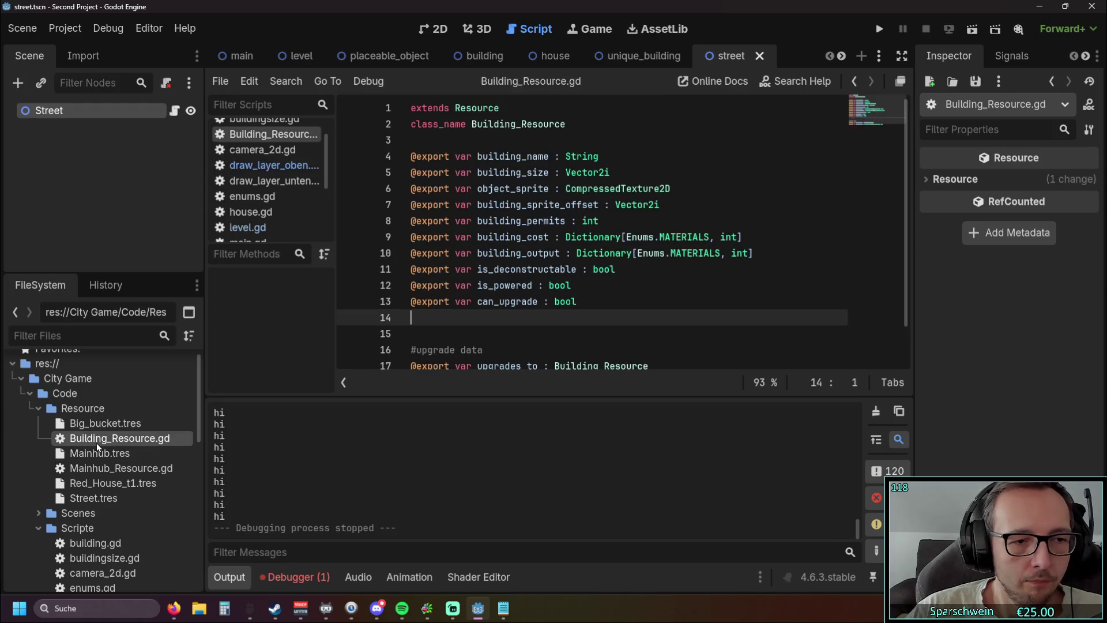
left_click(589, 280)
key("shift+Home")
key("BackSpace")
key("BackSpace")
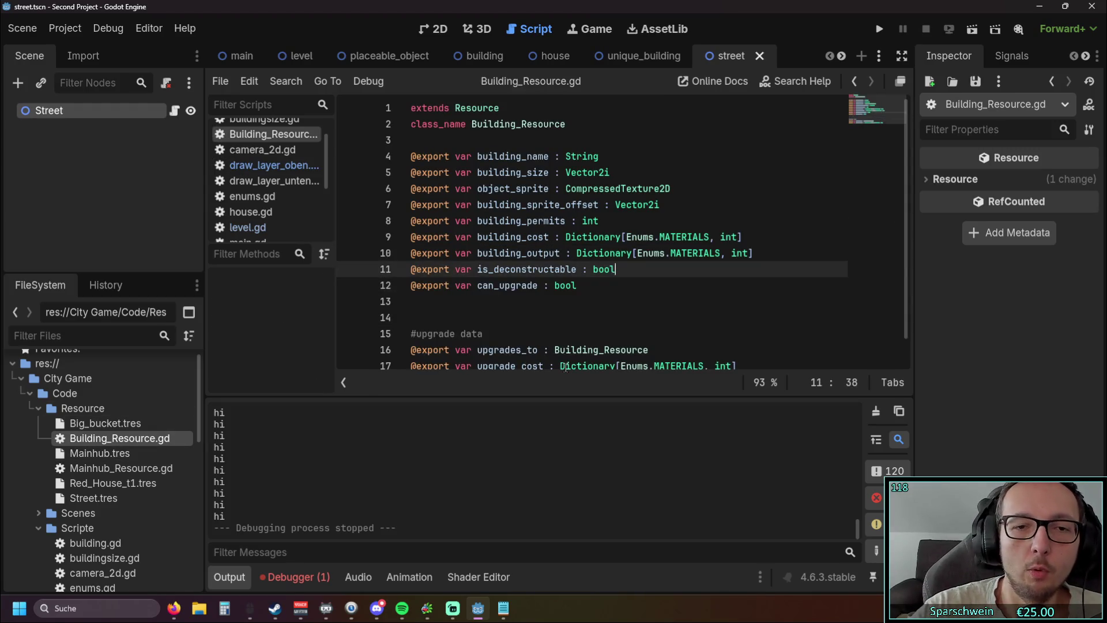
left_click(566, 301)
Return to draw_layer_oben.gd with the caret at the end of line 275
left_click(119, 499)
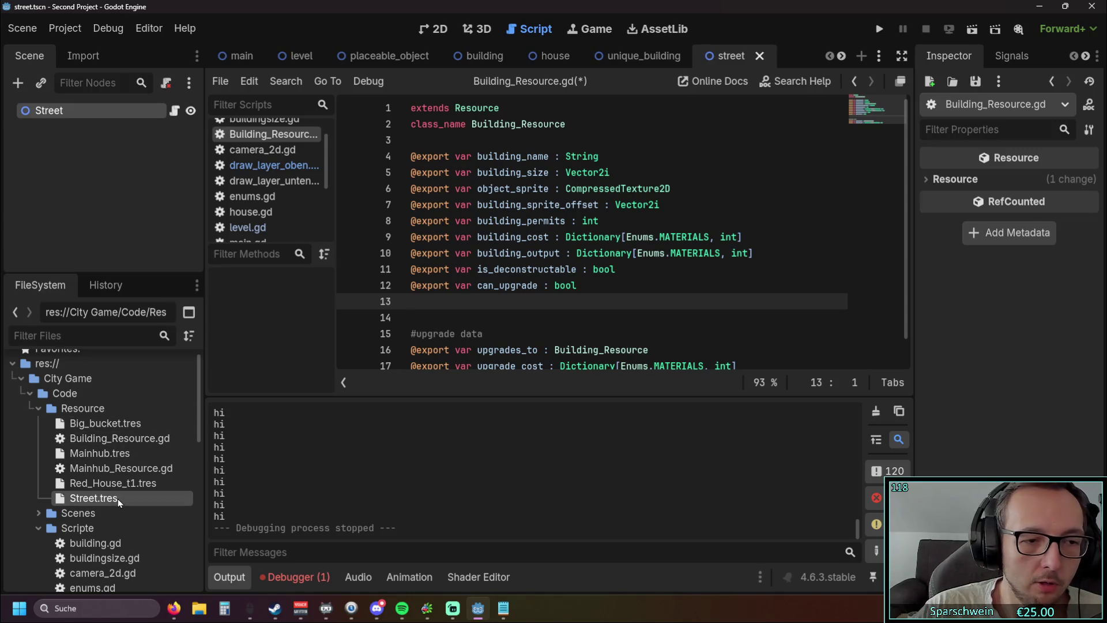
left_click(111, 441)
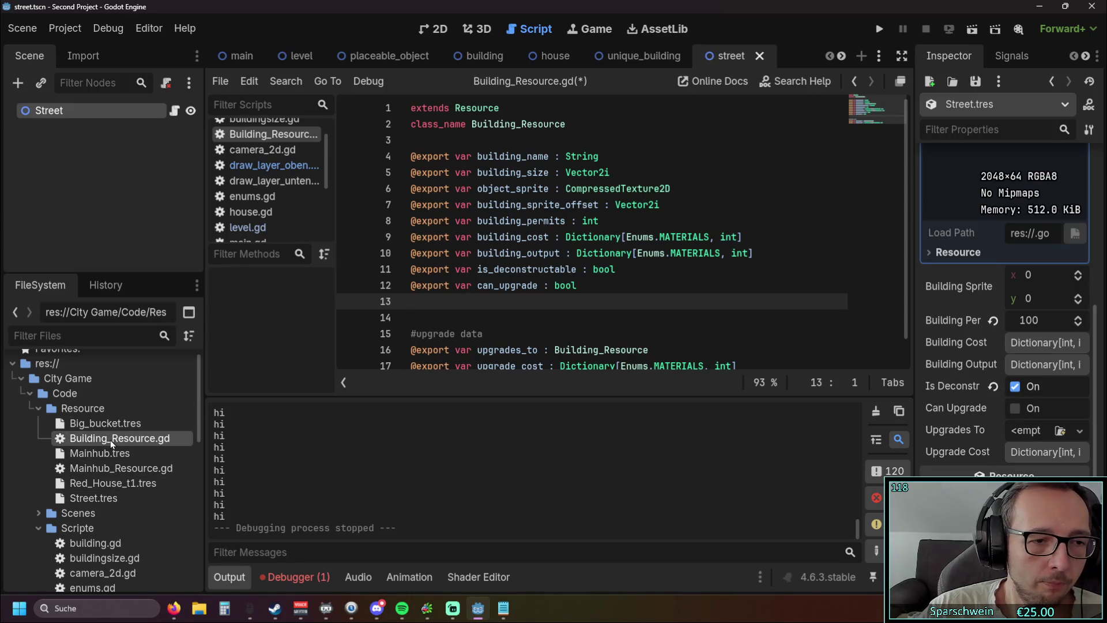
scroll(112, 432, "up", 1)
left_click(271, 165)
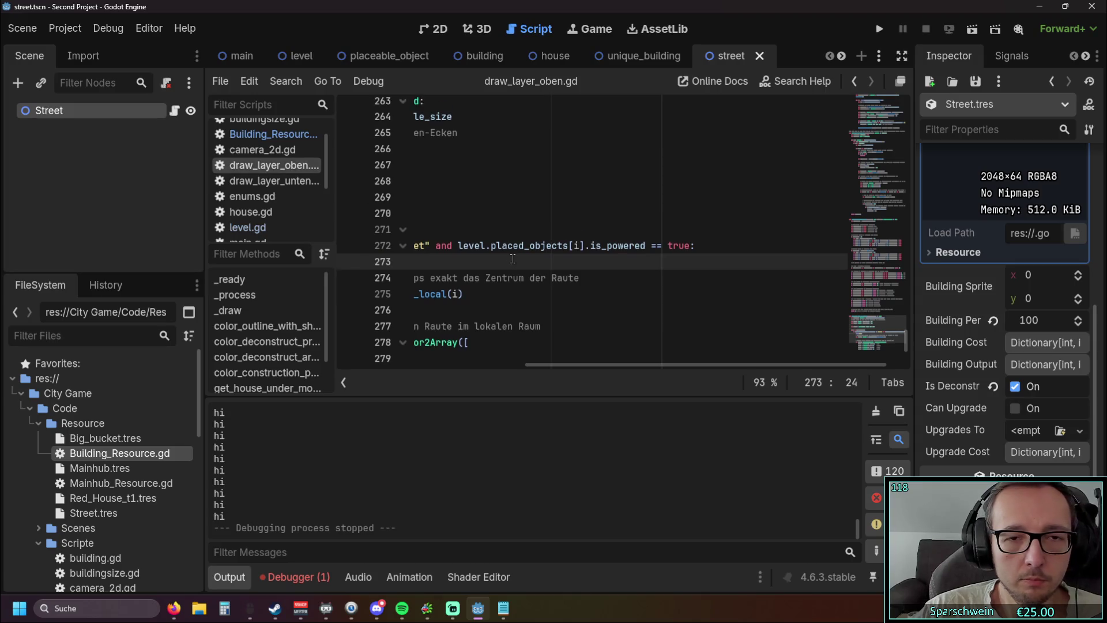
scroll(513, 258, "up", 3)
mouse_move(576, 364)
left_mouse_down()
mouse_move(501, 365)
mouse_move(607, 365)
mouse_move(533, 364)
left_mouse_up()
left_click(688, 338)
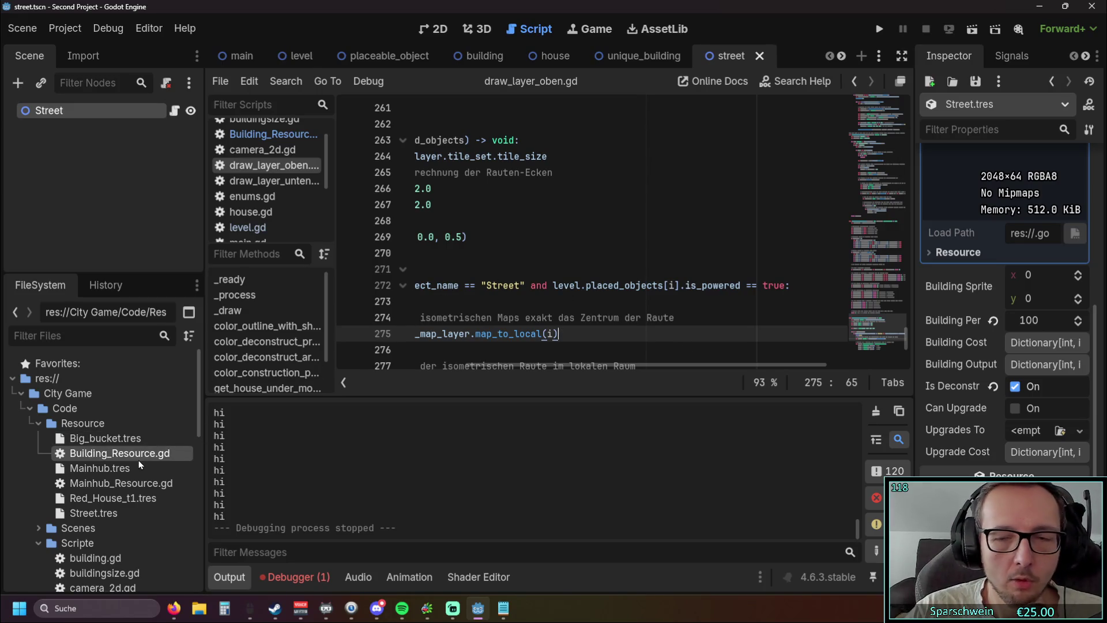
Select Street.tres, widen the file browser slightly, and open street.gd
scroll(119, 474, "down", 1)
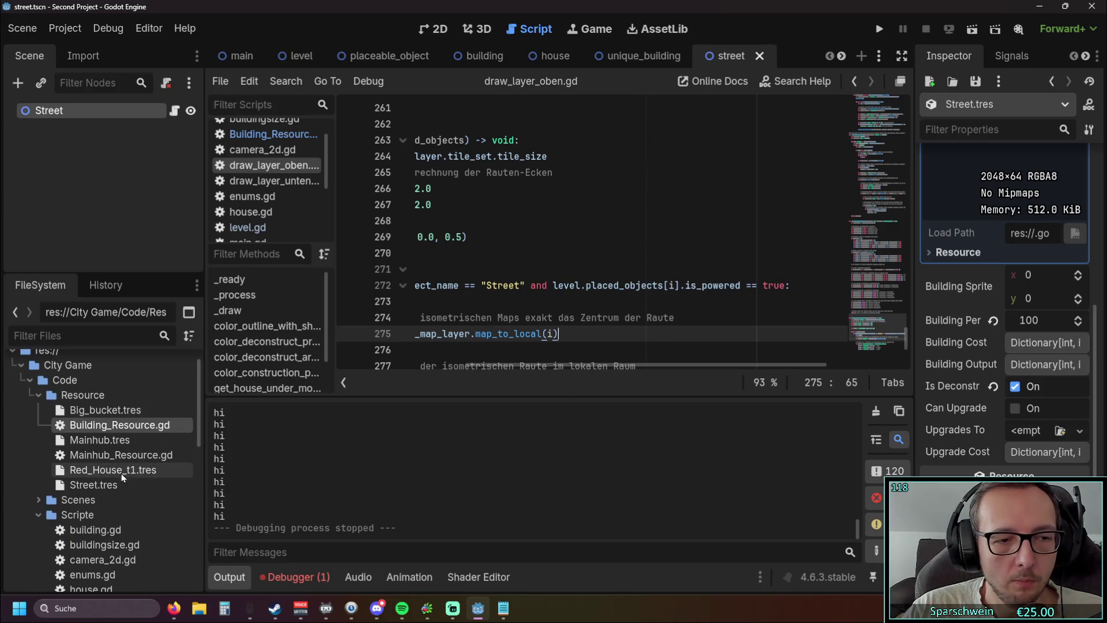
left_click(113, 486)
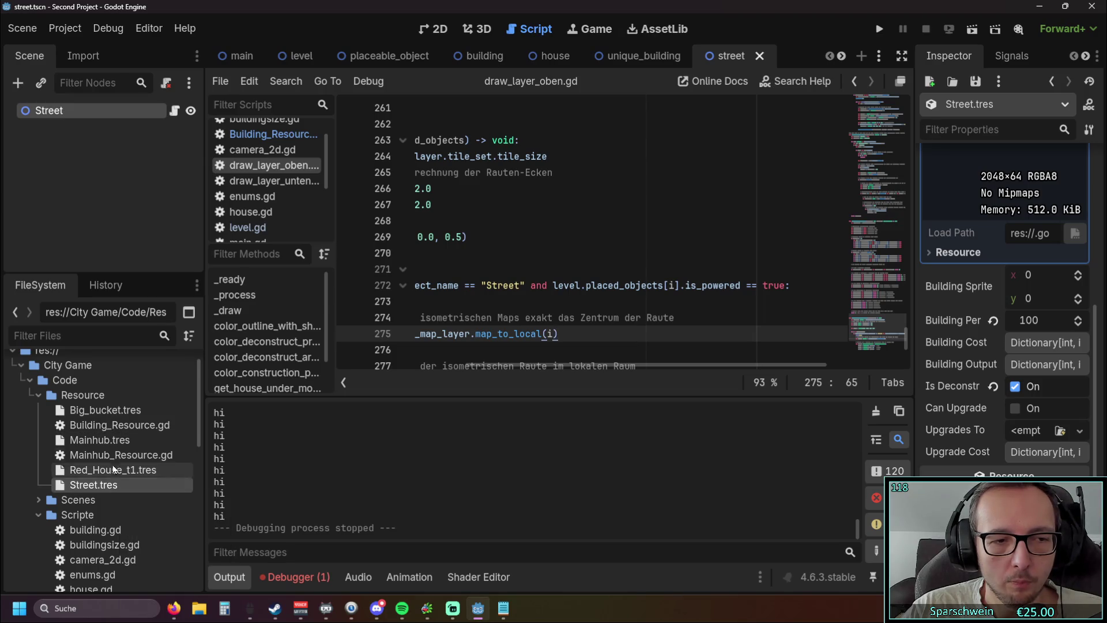
scroll(144, 409, "up", 1)
scroll(144, 408, "down", 3)
scroll(144, 414, "up", 3)
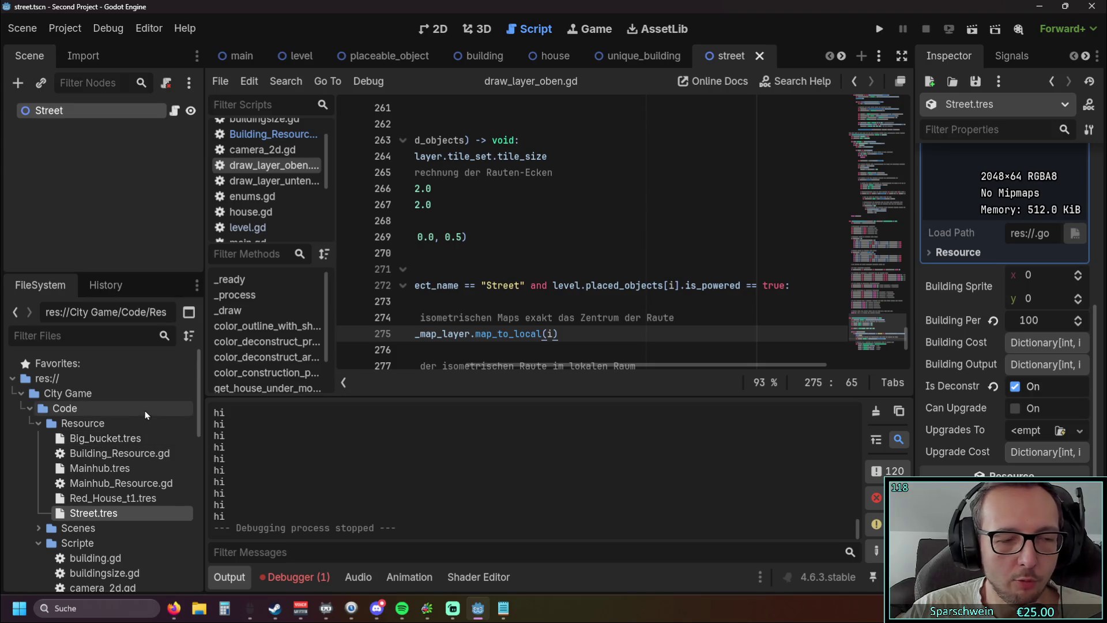
left_click_drag(205, 409, 217, 409)
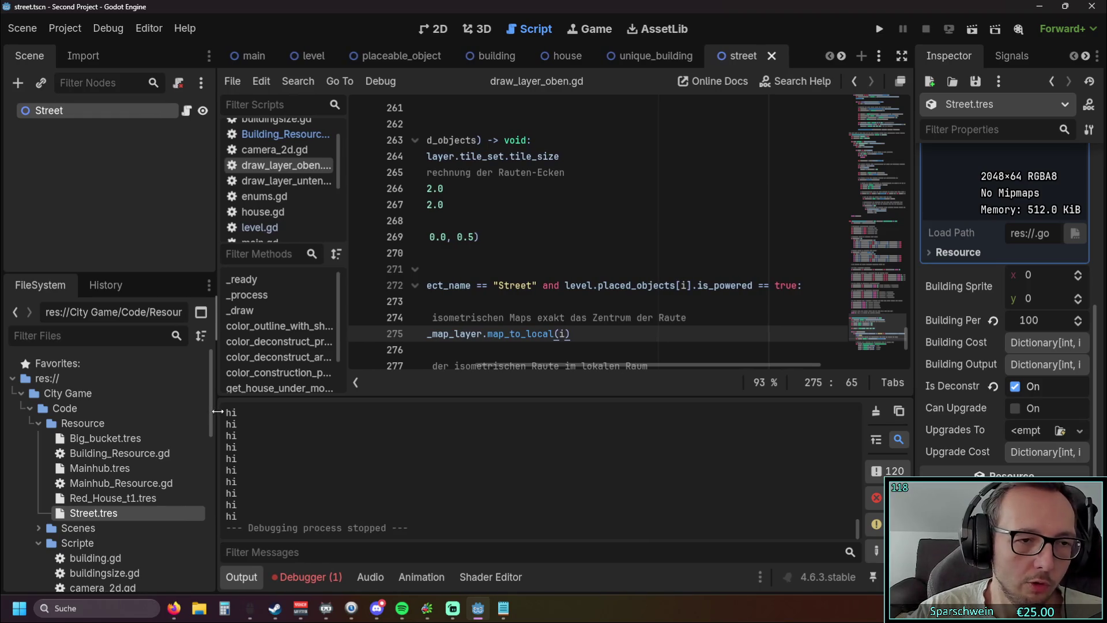
scroll(141, 442, "down", 2)
scroll(118, 438, "down", 7)
scroll(116, 432, "up", 9)
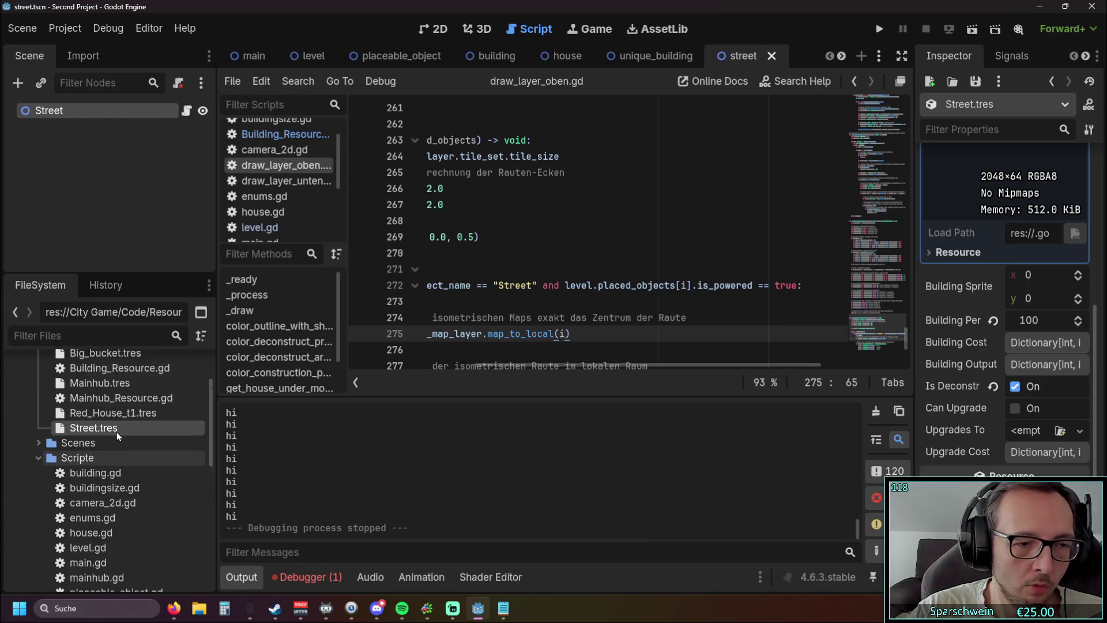
scroll(279, 192, "down", 4)
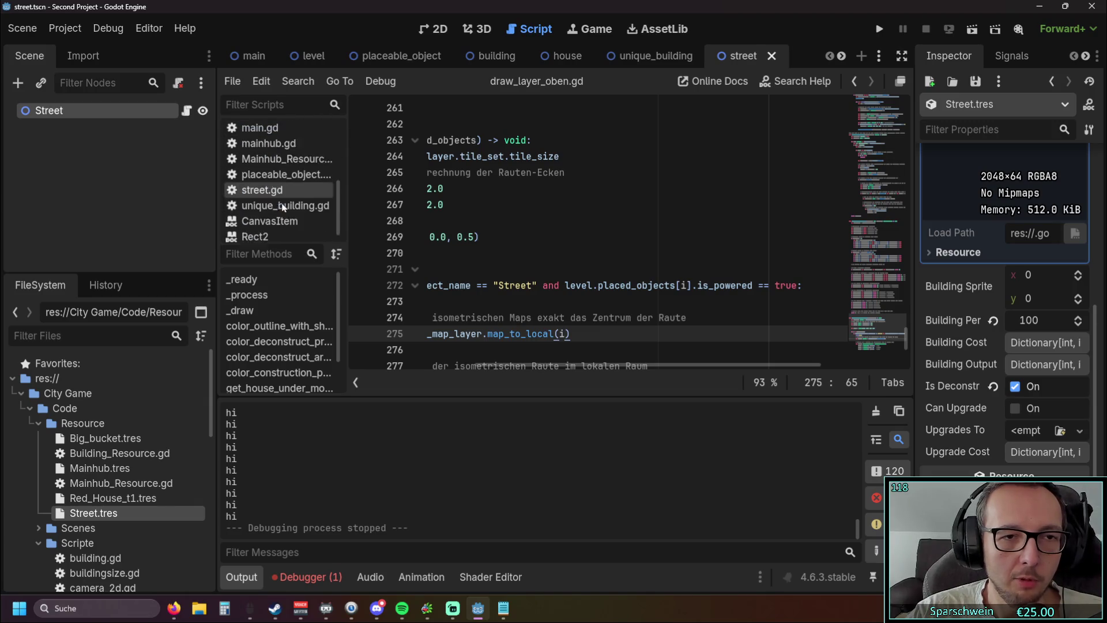
left_click(280, 190)
Put the caret on line 9 of street.gd, run the project, and close the game
left_click(603, 238)
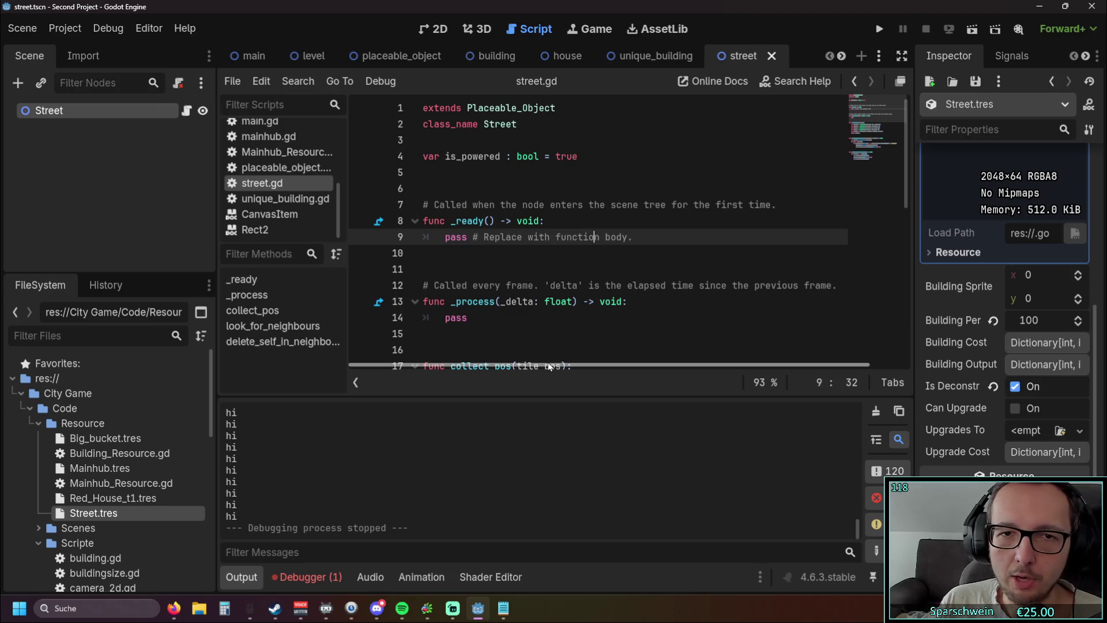
left_click(870, 32)
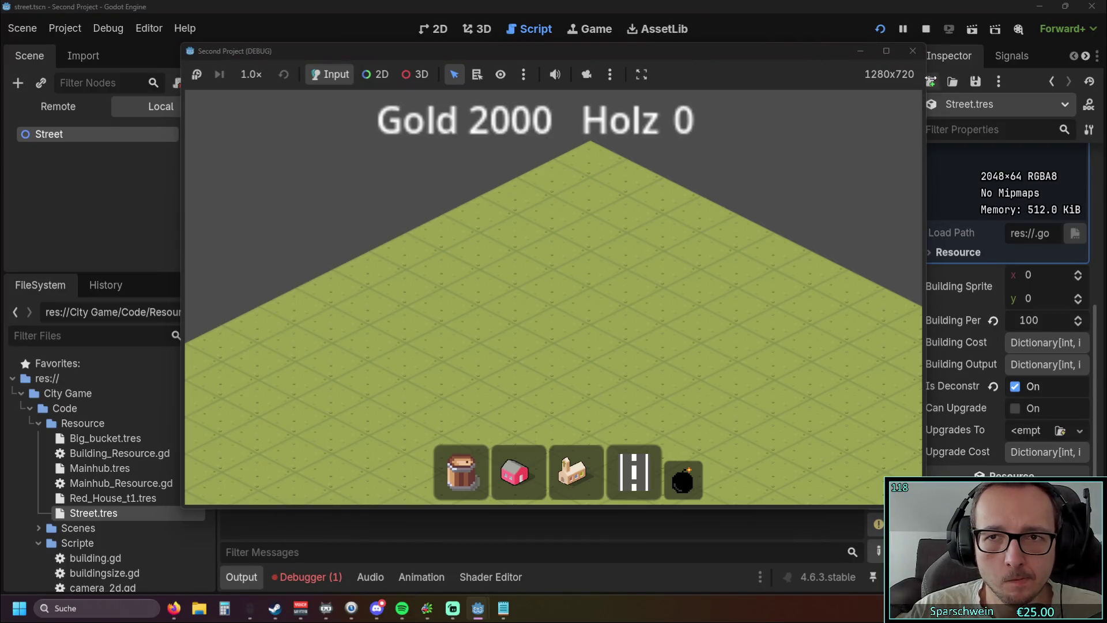
left_click(913, 51)
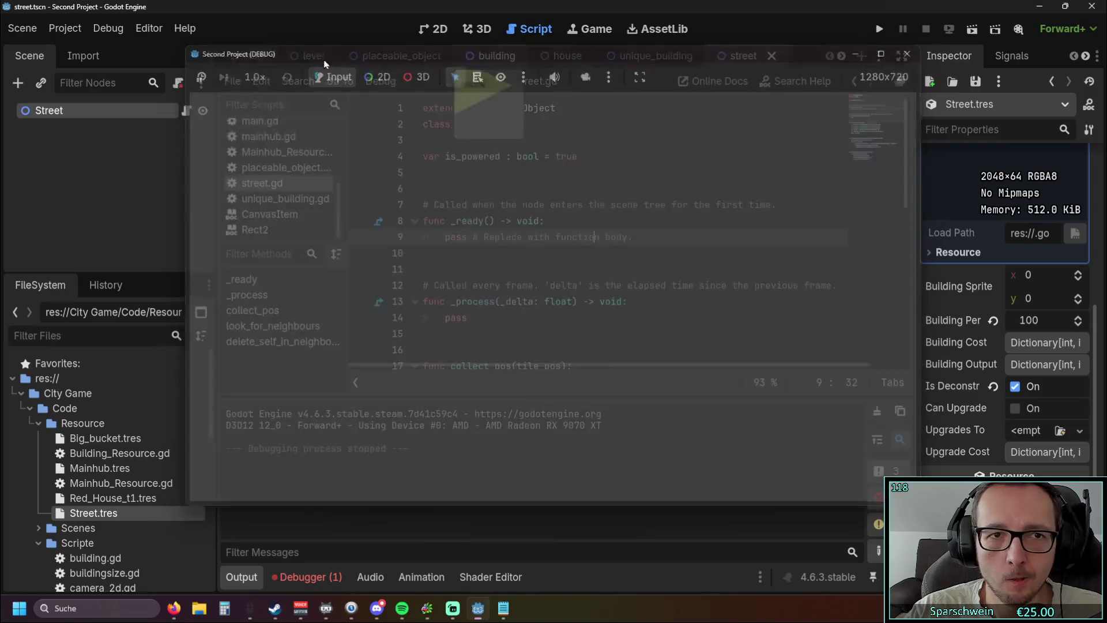
scroll(283, 162, "up", 5)
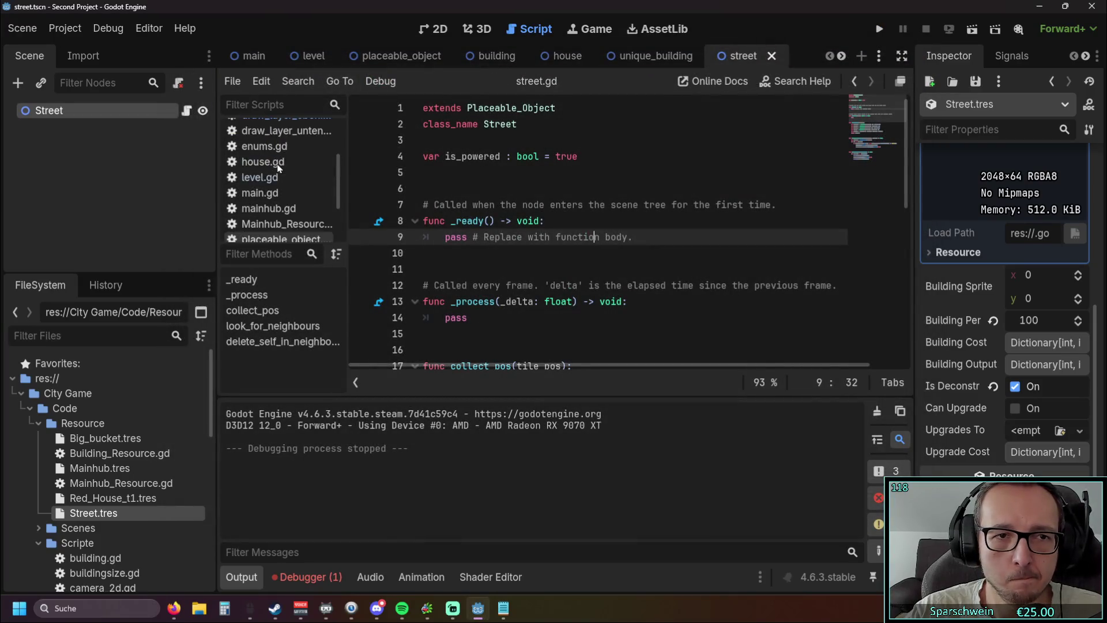
Step through Building_Resource.gd and draw_layer_oben.gd, then close camera_2d.gd
left_click(296, 148)
left_click(286, 173)
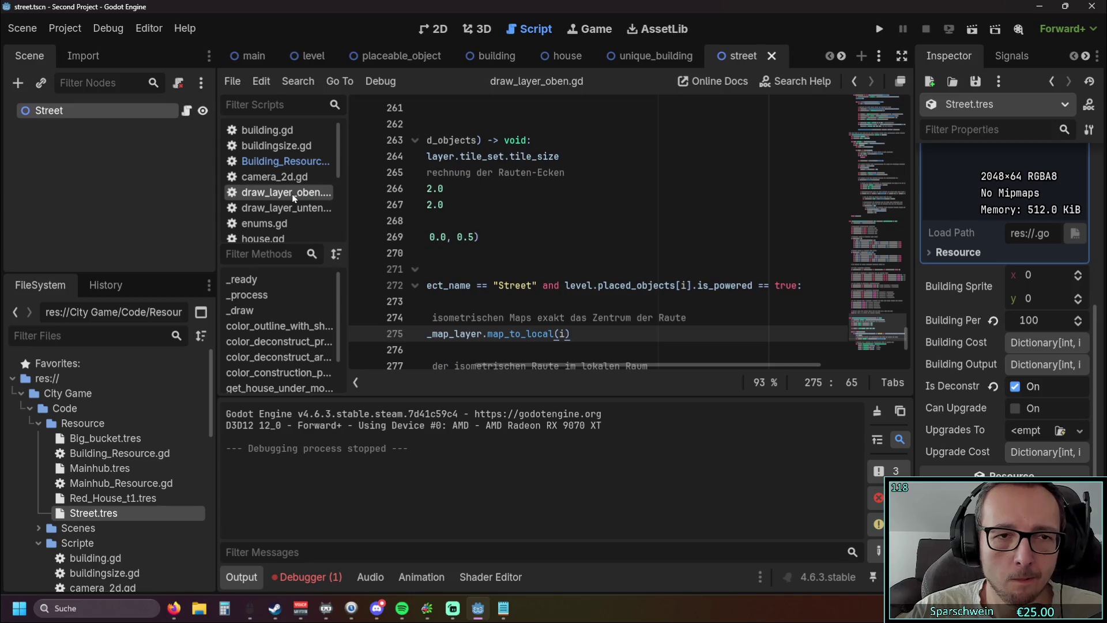
left_click(252, 178)
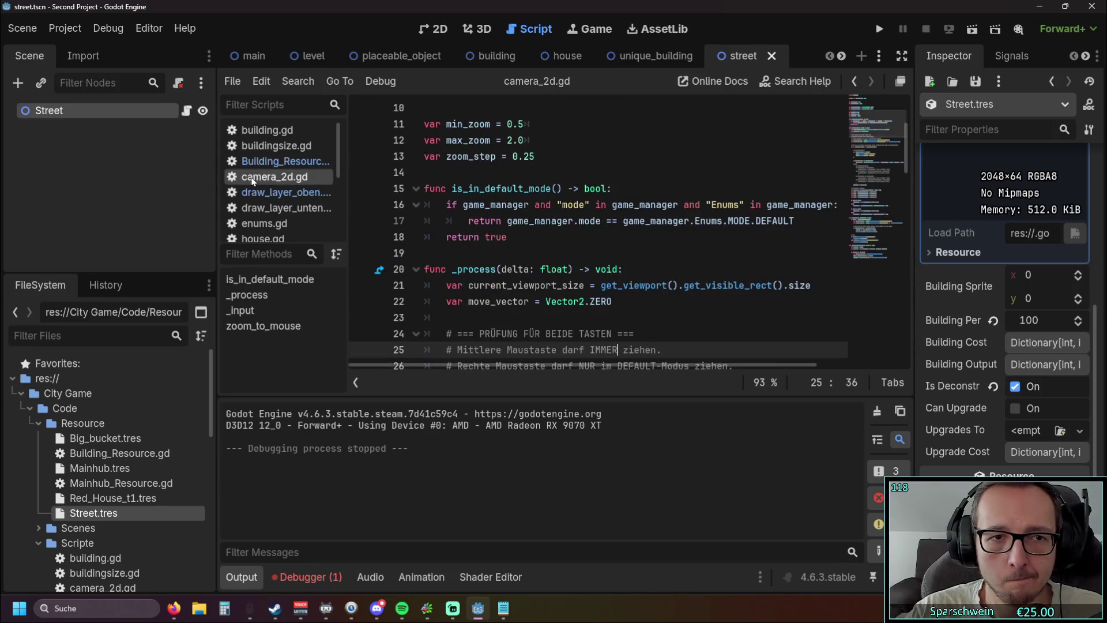
right_click(252, 181)
right_click(252, 183)
right_click(256, 185)
left_click(294, 227)
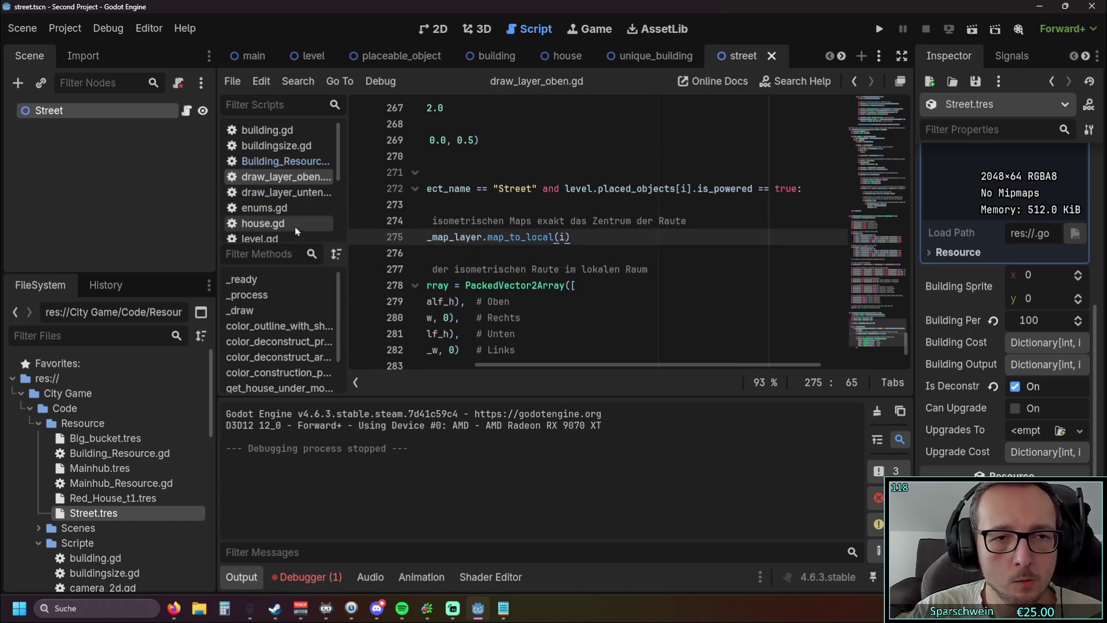
Show enums.gd, then mainhub.gd, and collapse the Output panel
scroll(286, 184, "down", 2)
left_click(286, 183)
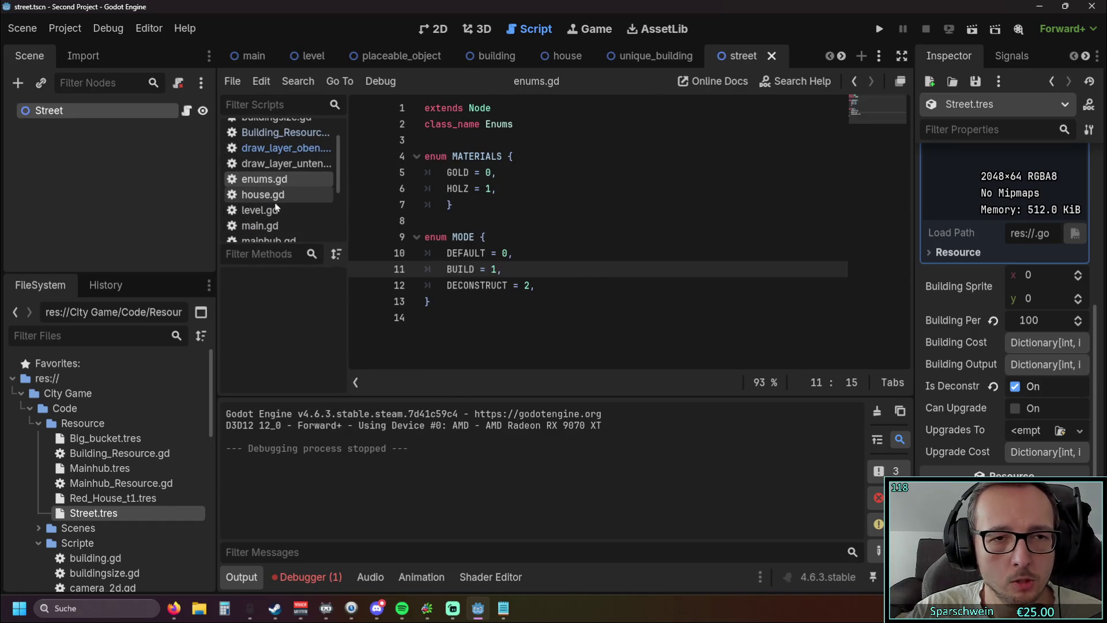
scroll(291, 190, "down", 2)
left_click(292, 184)
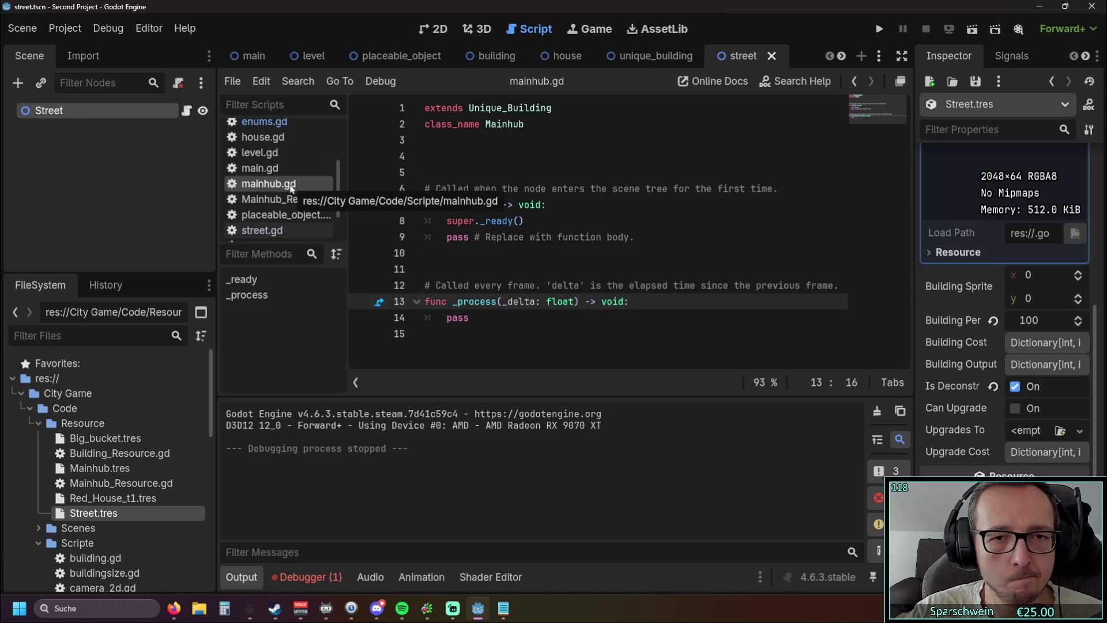
scroll(291, 190, "down", 2)
scroll(291, 190, "up", 4)
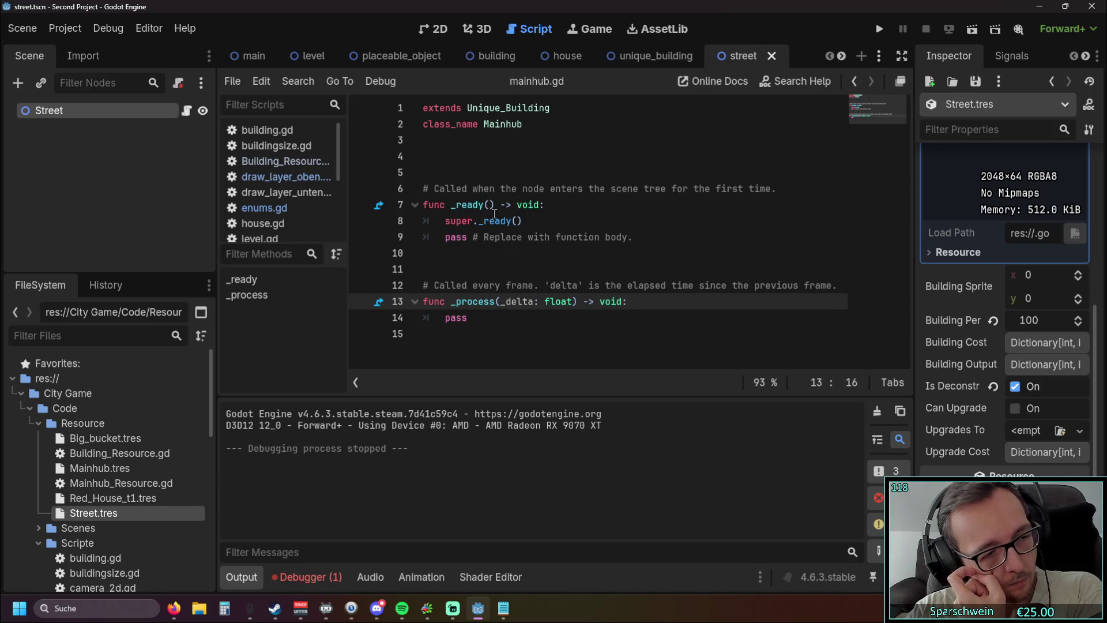
mouse_move(495, 215)
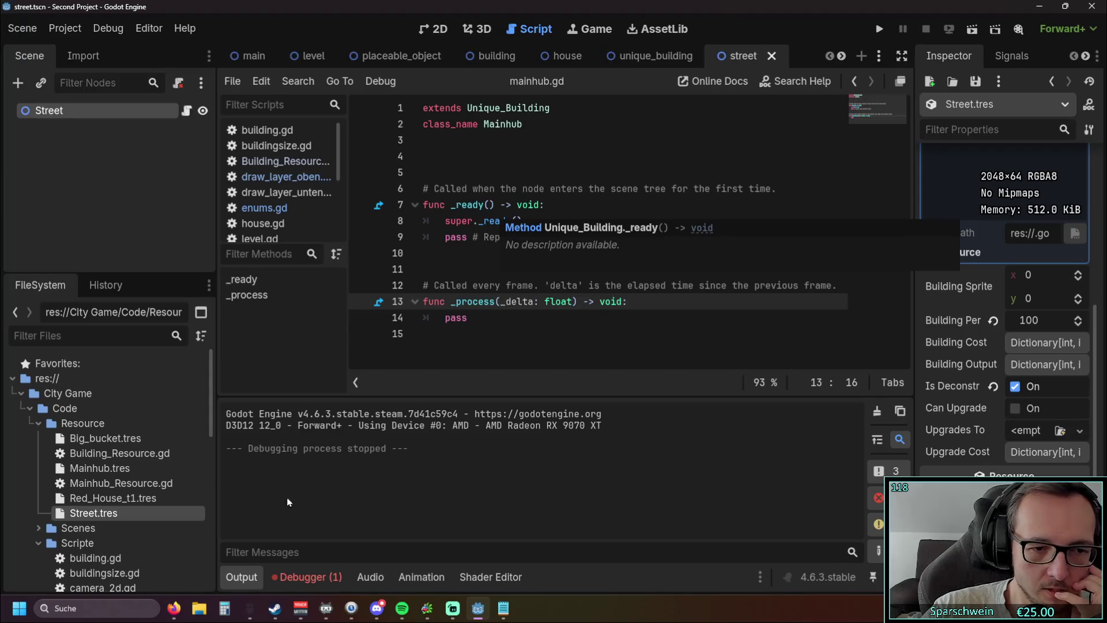
left_click(240, 577)
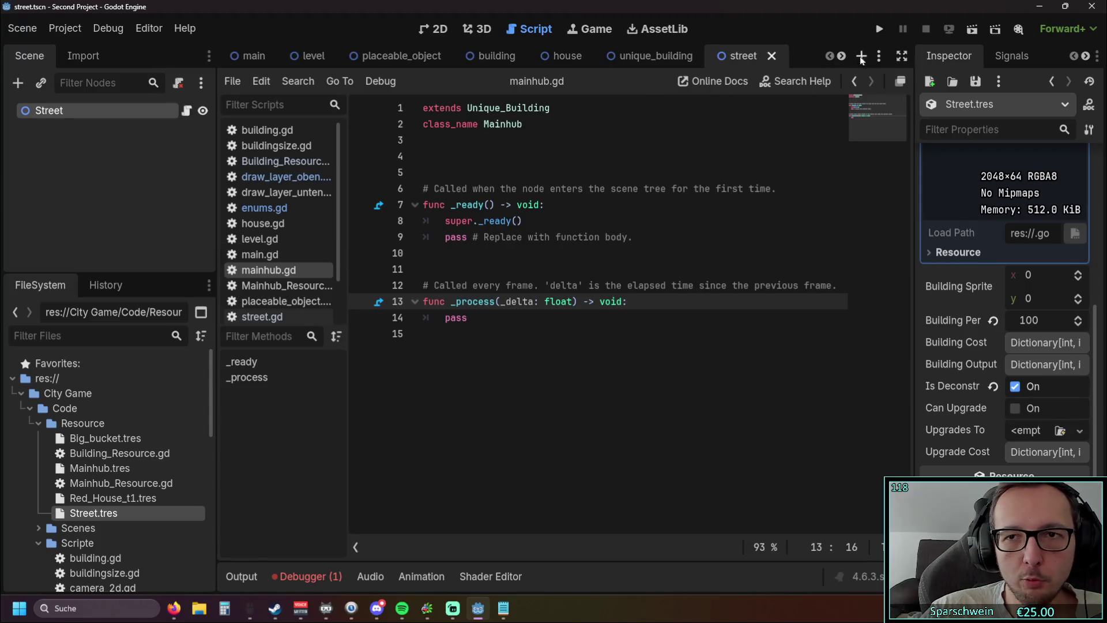
Run the game, lay two streets crossing in an X, then close the game window
left_click(879, 28)
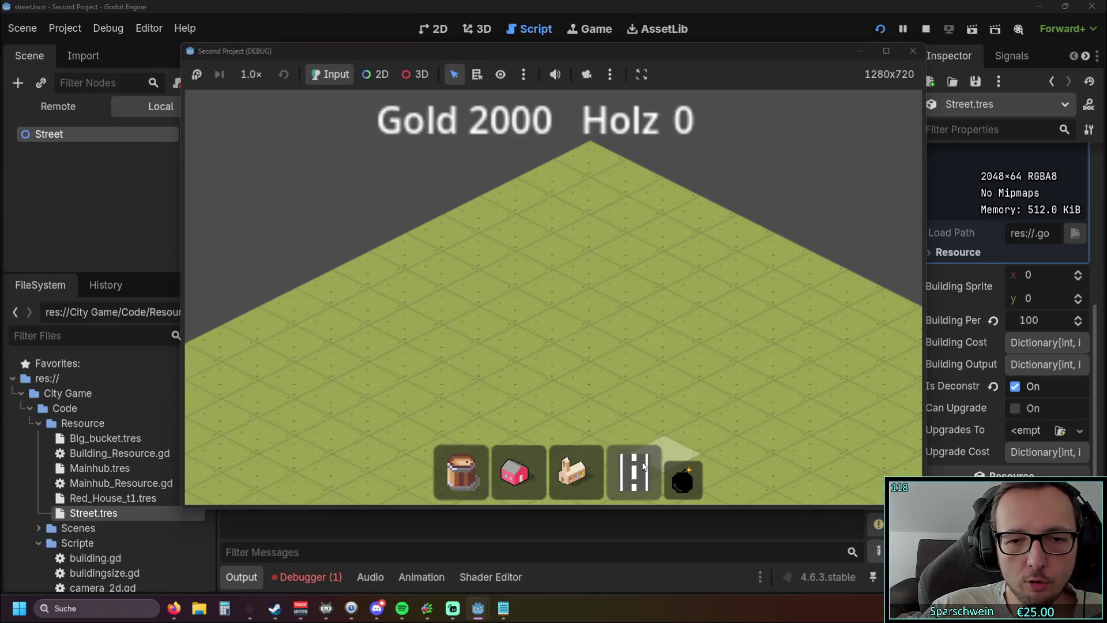
left_click(645, 466)
left_click(517, 337)
scroll(561, 275, "up", 2)
left_click(704, 361)
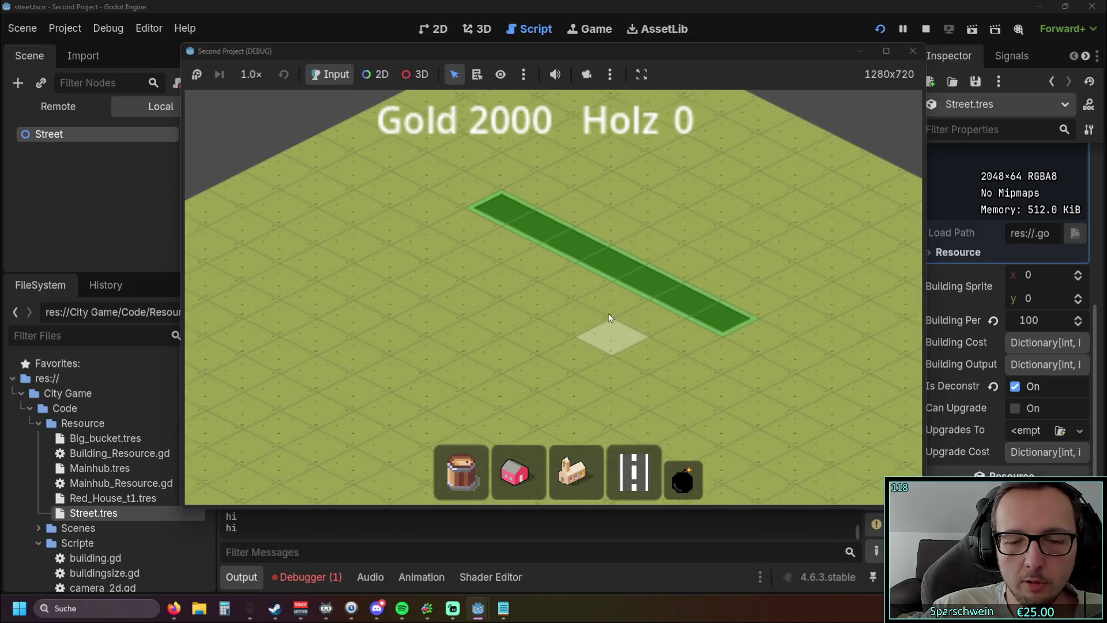
left_click(715, 225)
left_click(571, 325)
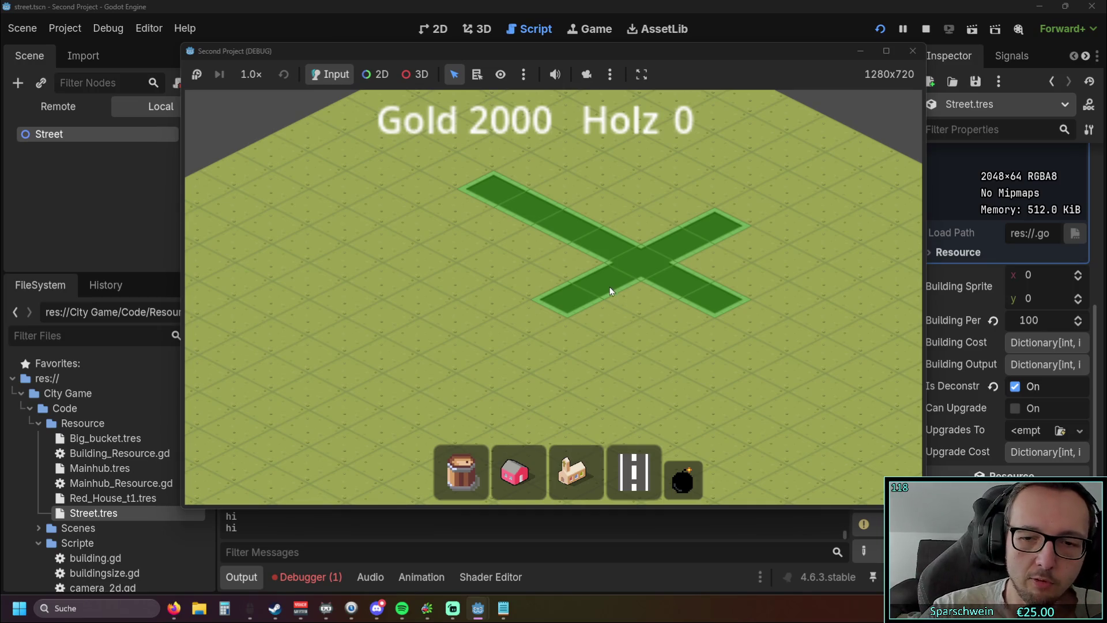
left_click_drag(897, 51, 724, 51)
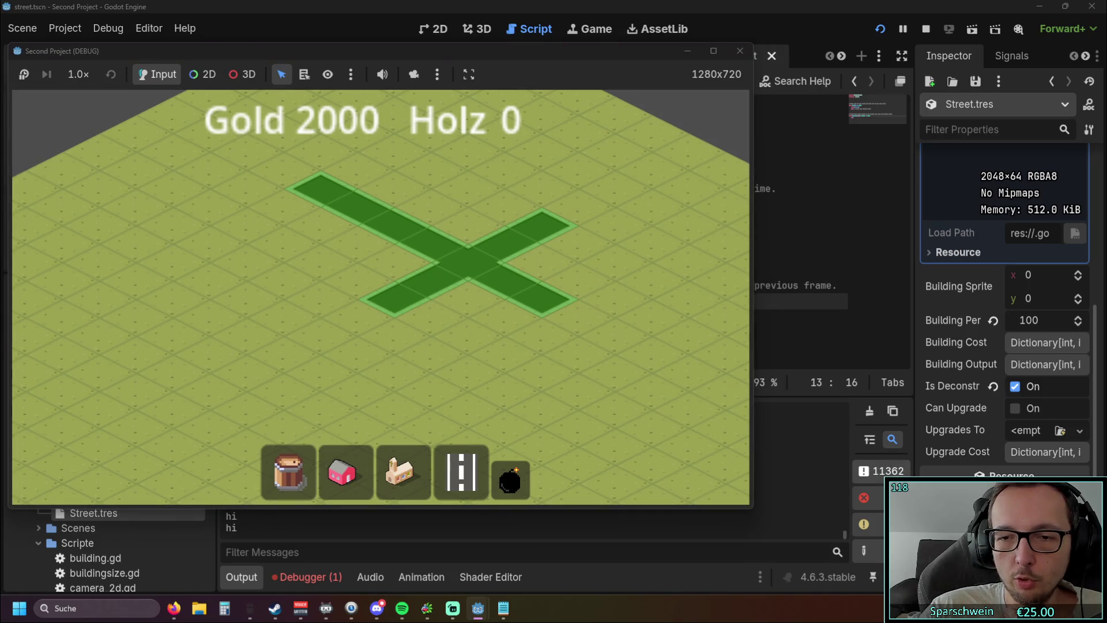
left_click(738, 53)
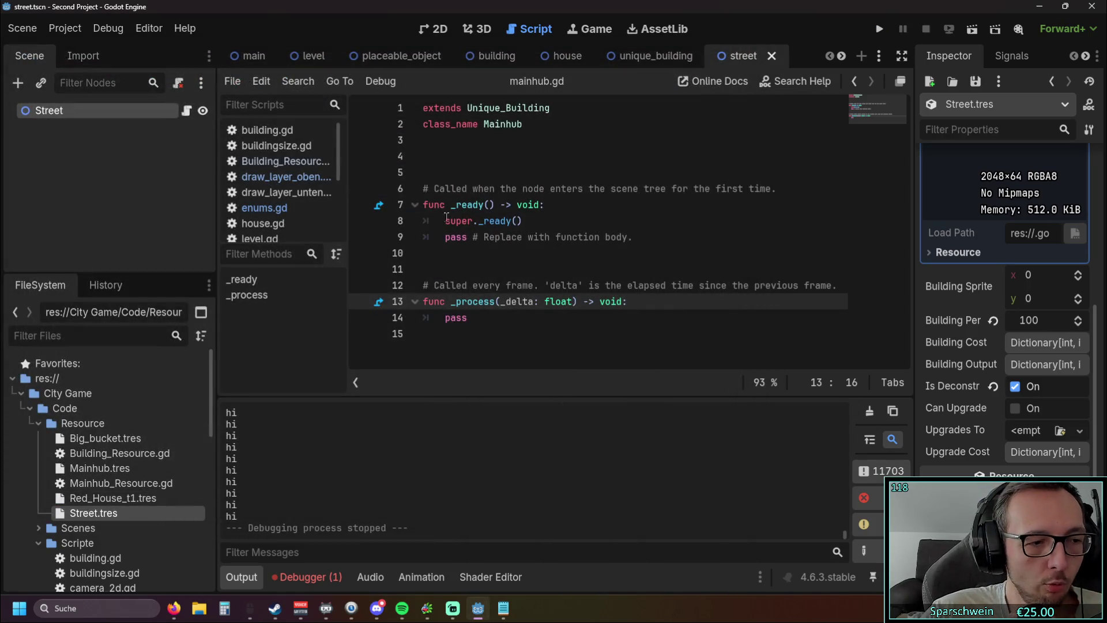
In draw_layer_oben.gd, delete the debug print("hi") line on line 273
left_click(281, 183)
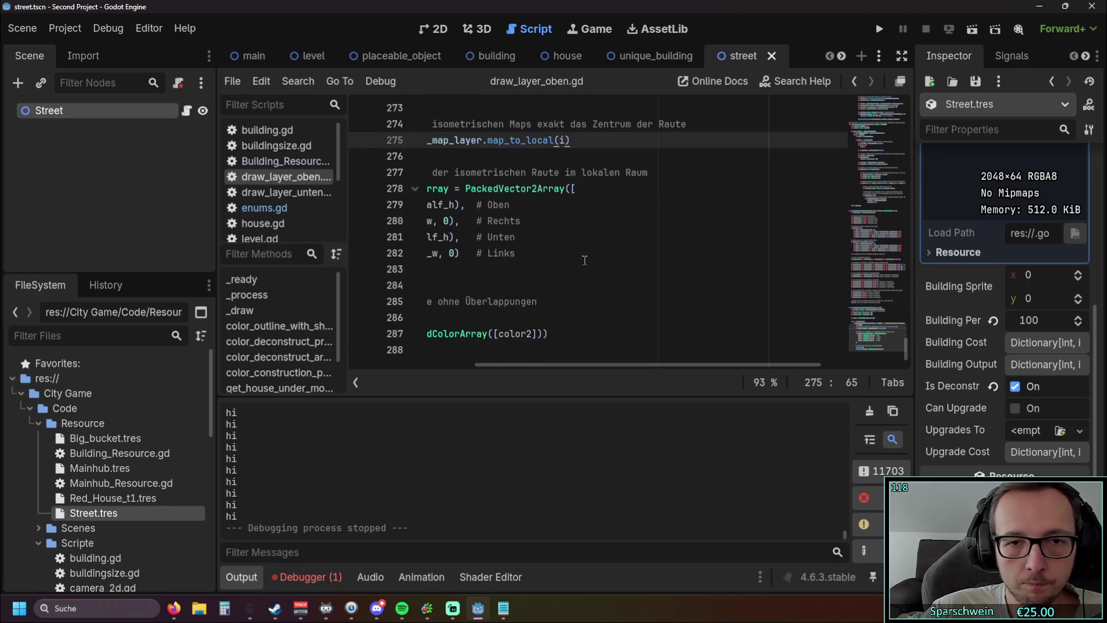
left_click(281, 192)
scroll(597, 346, "down", 15)
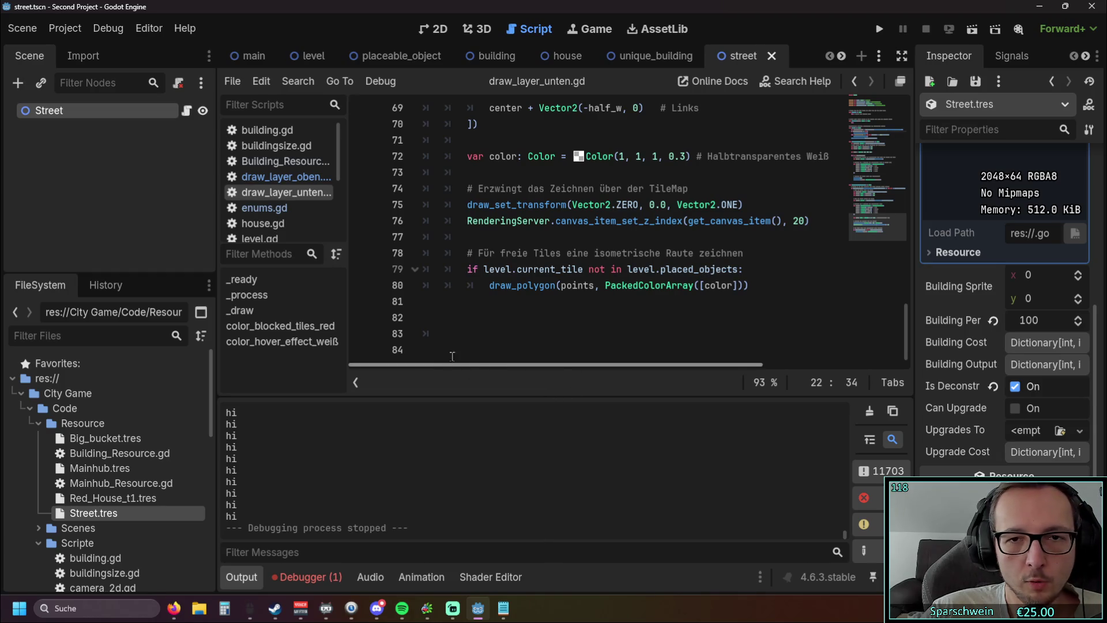
scroll(598, 290, "up", 5)
scroll(598, 290, "up", 3)
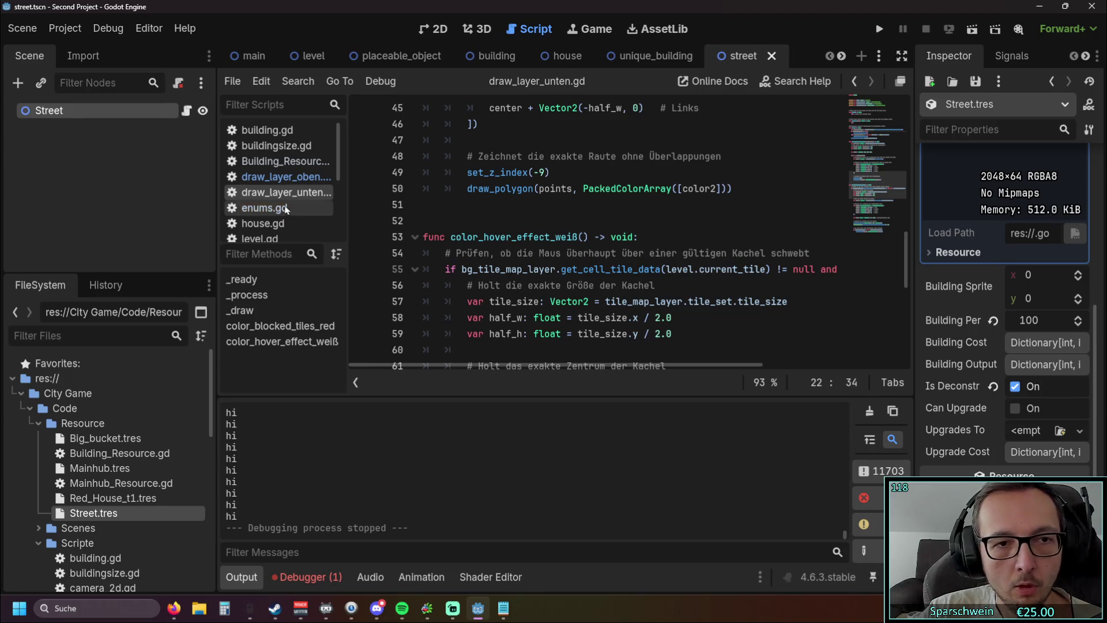
left_click(282, 177)
scroll(623, 295, "up", 7)
scroll(520, 277, "down", 3)
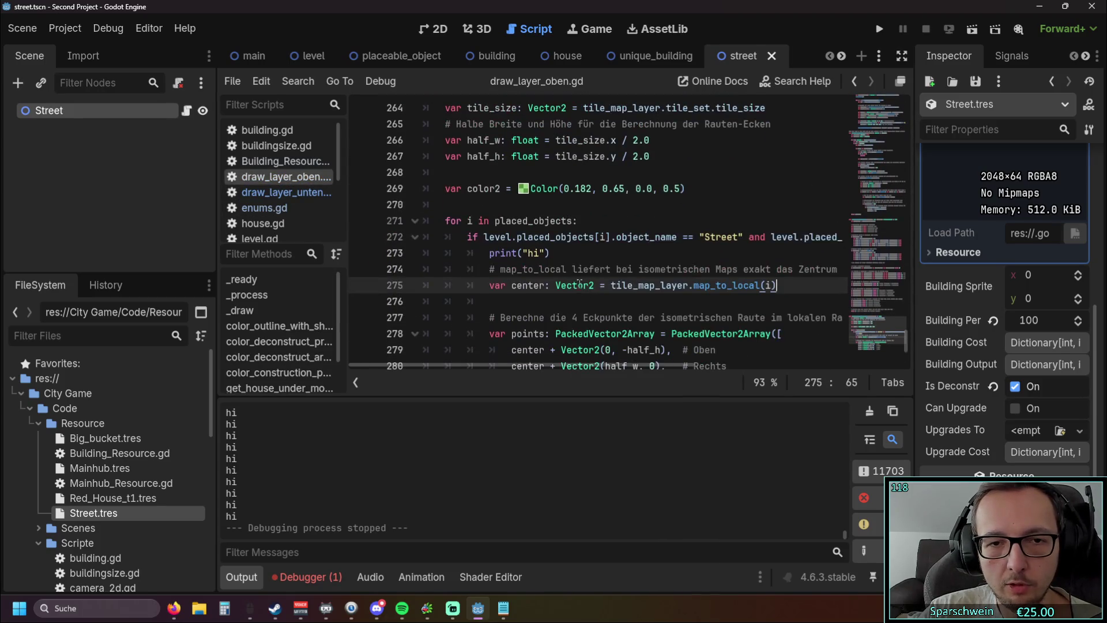
triple_click(462, 253)
key("BackSpace")
key("BackSpace")
Review the _draw function and stop the running game with F8
scroll(566, 365, "left", 4)
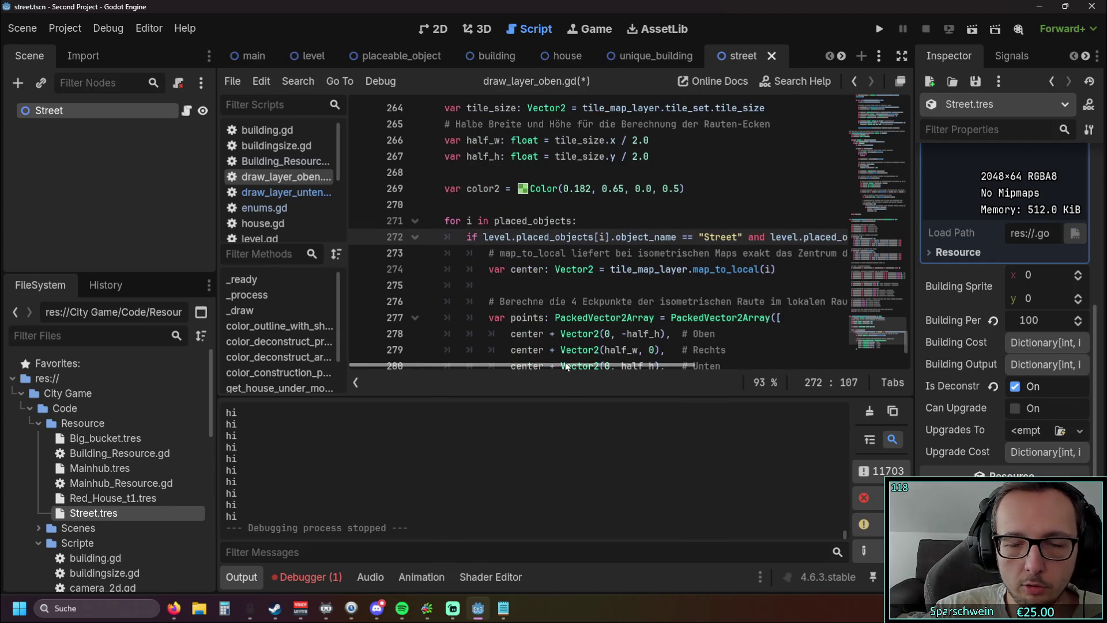
scroll(565, 364, "right", 5)
scroll(565, 364, "left", 5)
scroll(624, 295, "up", 7)
scroll(625, 294, "up", 20)
scroll(620, 292, "up", 20)
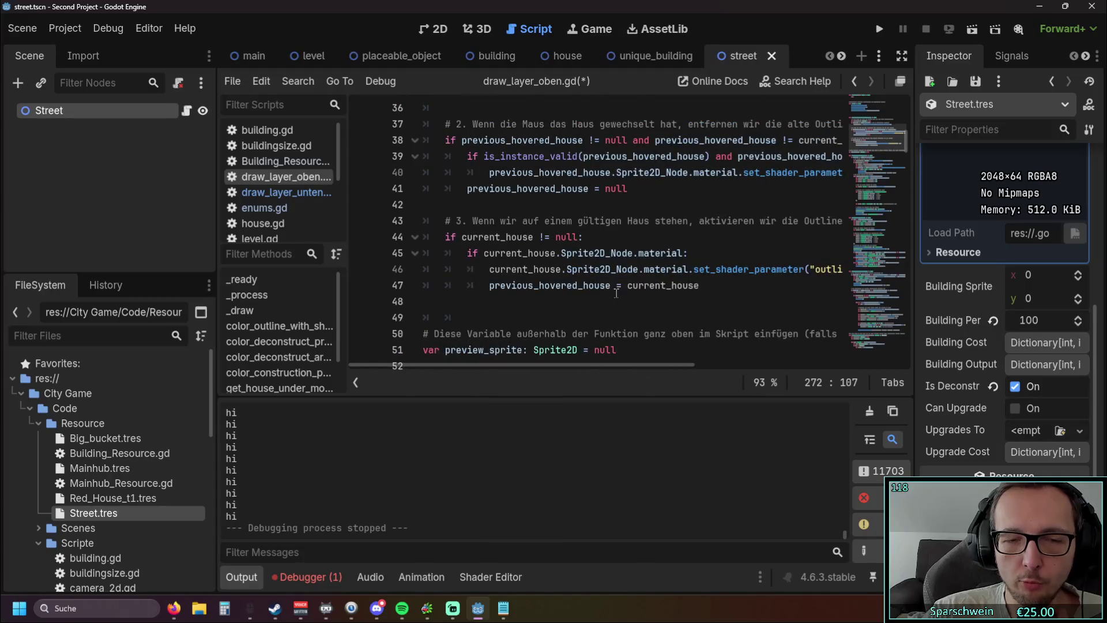
scroll(616, 293, "up", 5)
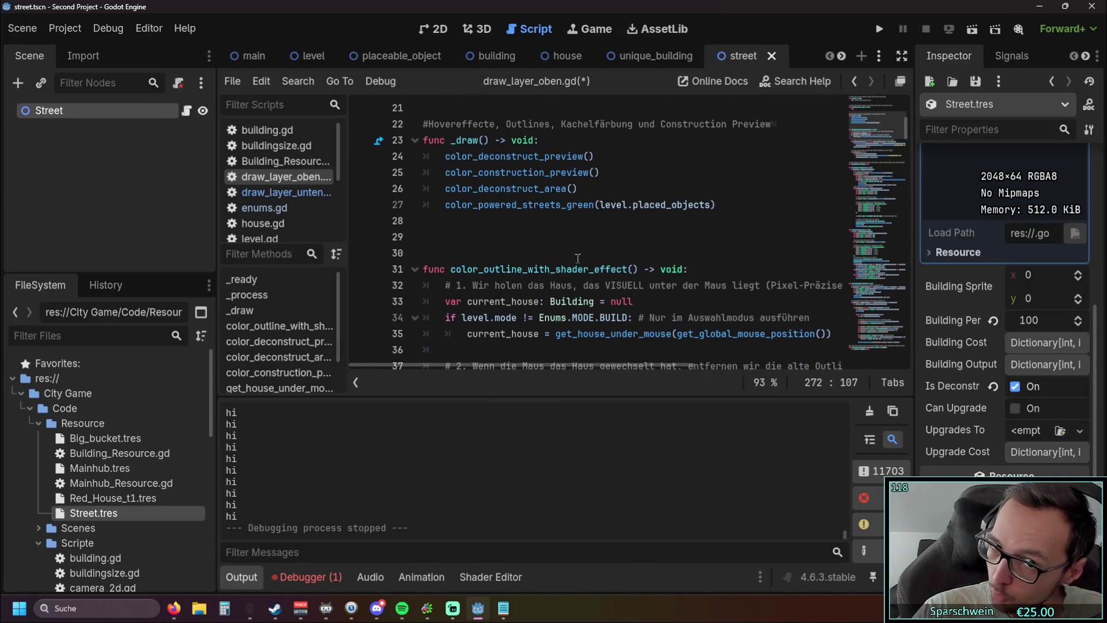
scroll(310, 443, "up", 2)
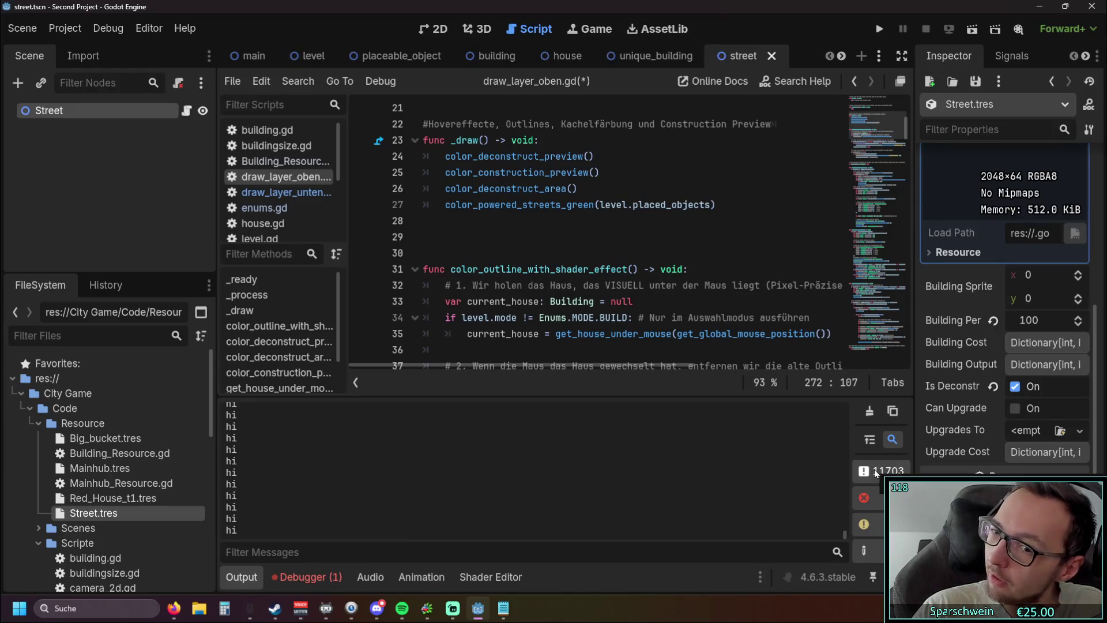
scroll(418, 497, "up", 1)
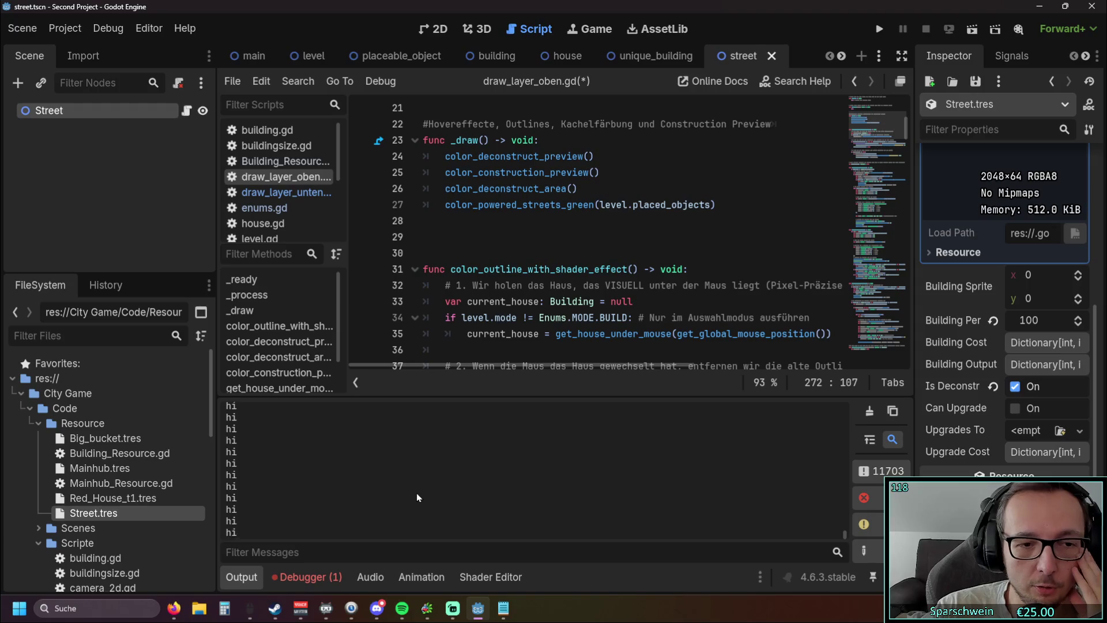
scroll(582, 501, "up", 5)
scroll(581, 502, "down", 5)
left_click_drag(845, 534, 844, 382)
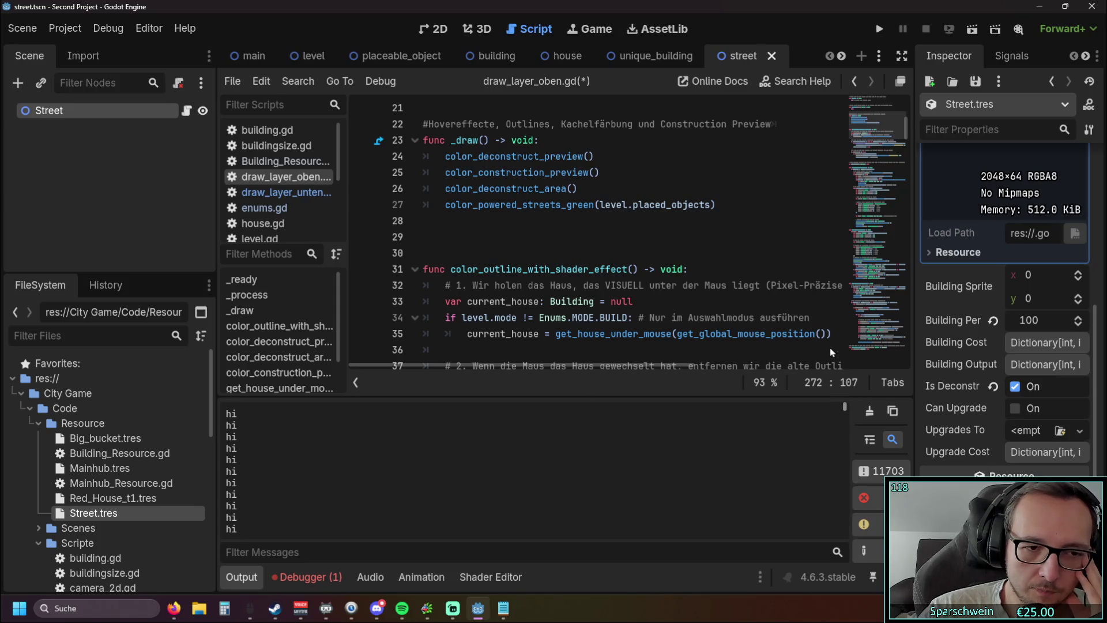
key("F8")
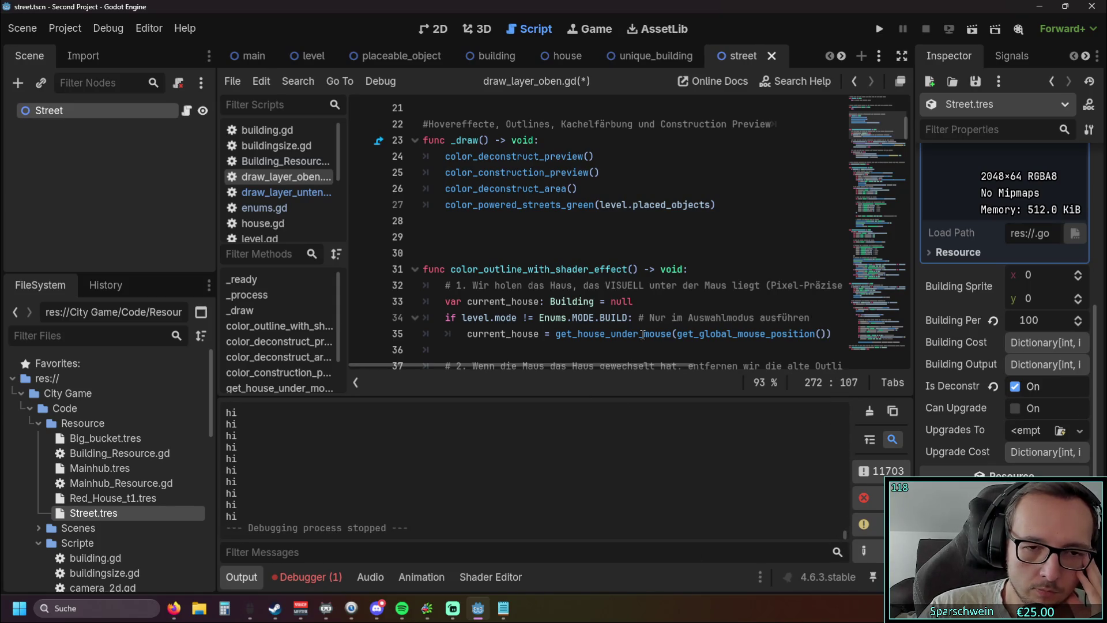
mouse_move(643, 335)
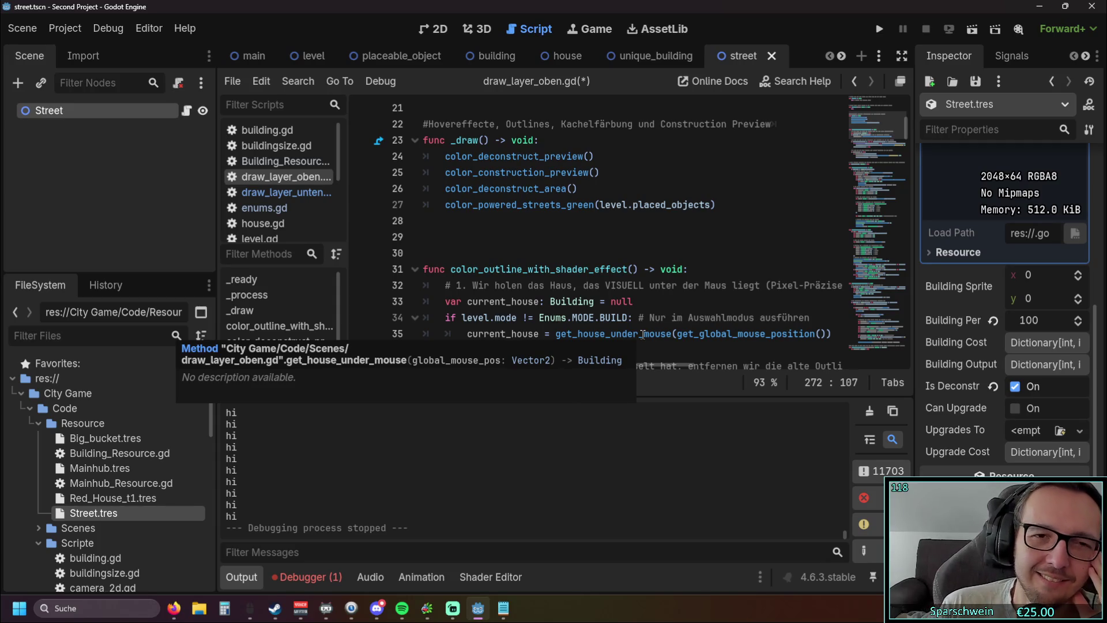
scroll(591, 319, "up", 4)
scroll(591, 319, "down", 2)
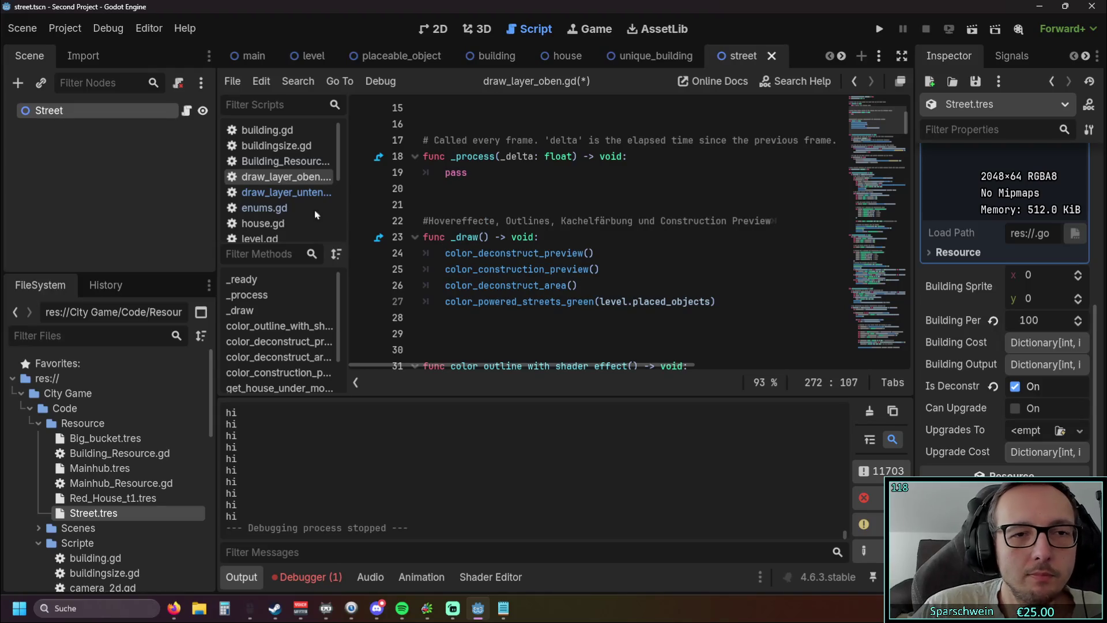
Look through the draw_layer_unten.gd script
left_click(277, 196)
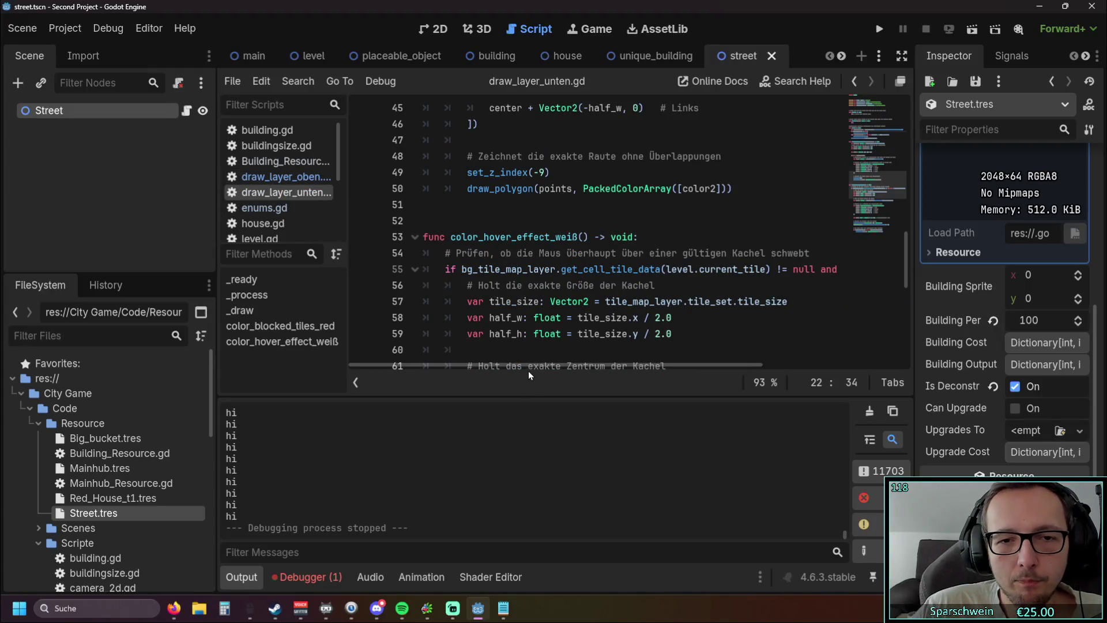
scroll(593, 259, "up", 5)
scroll(593, 259, "up", 9)
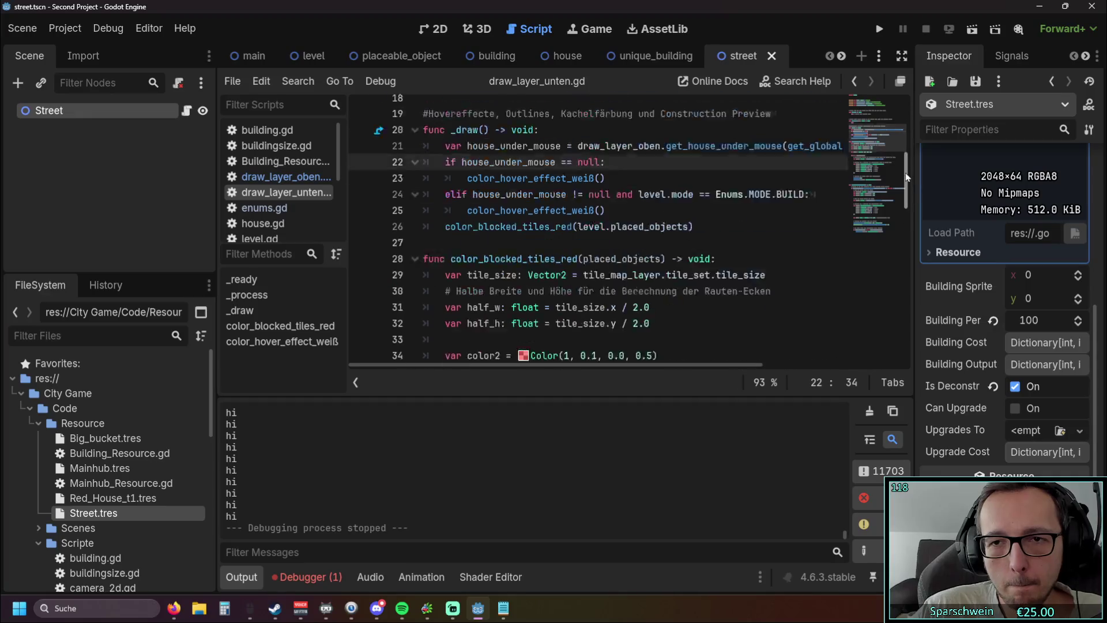
scroll(896, 136, "up", 1)
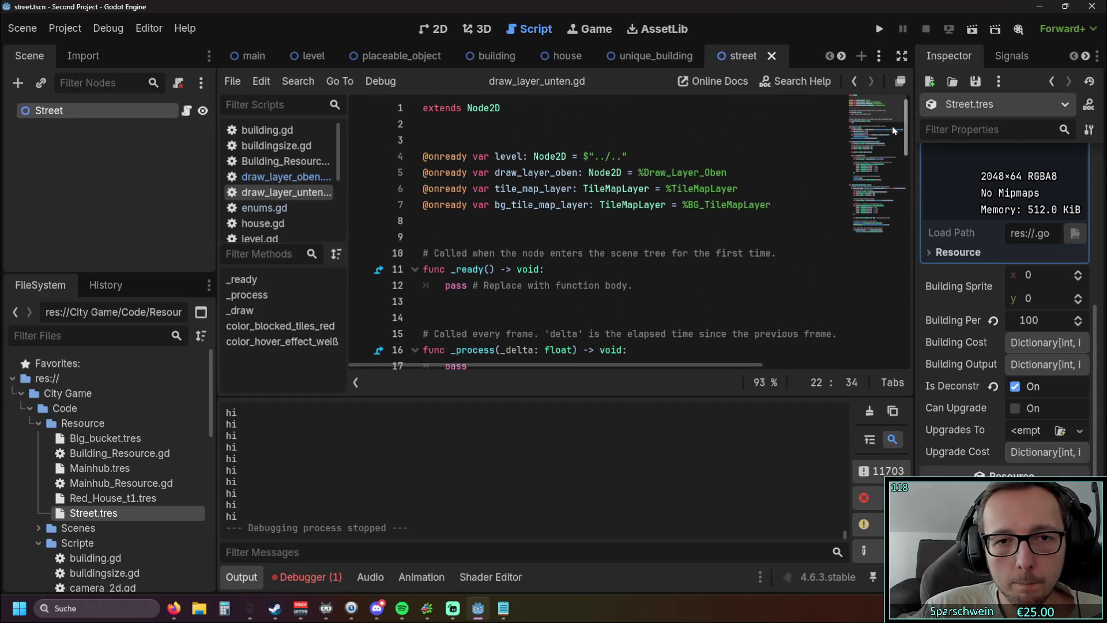
left_click_drag(891, 126, 884, 164)
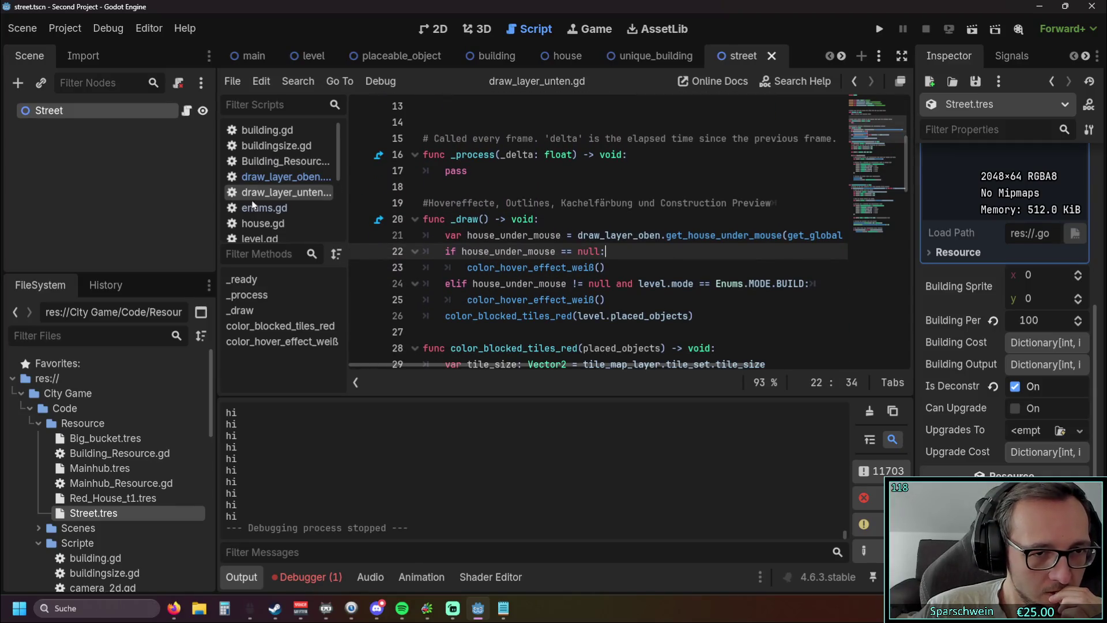
scroll(271, 208, "down", 1)
Open level.gd at its _process redraw calls around line 90, then launch the game
left_click(258, 225)
scroll(897, 191, "up", 20)
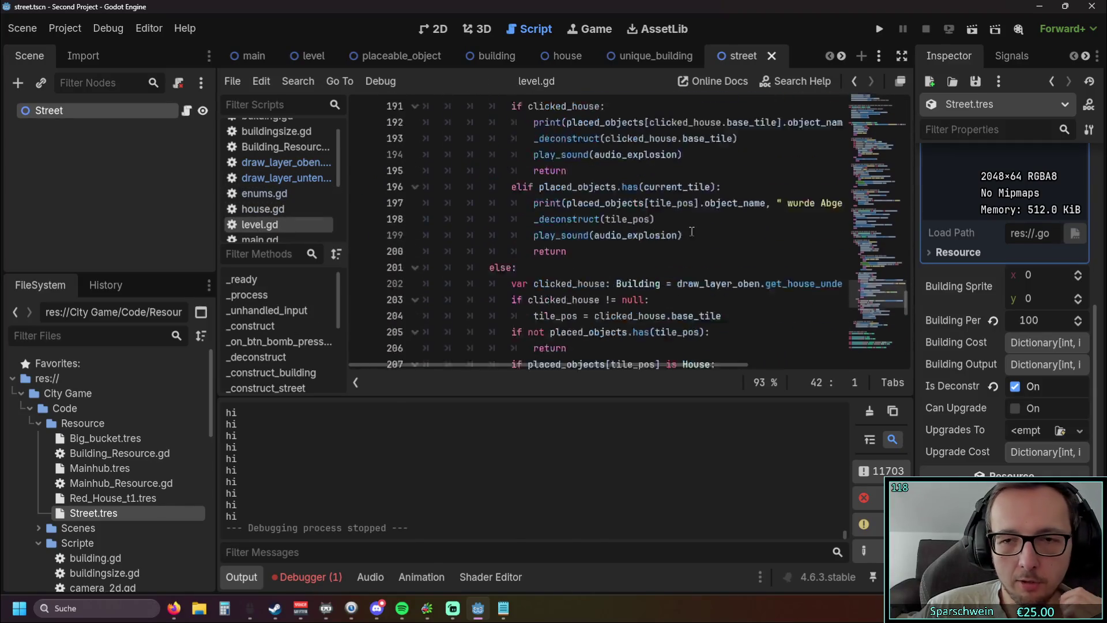
mouse_move(897, 187)
left_mouse_down()
mouse_move(904, 113)
mouse_move(895, 195)
left_mouse_up()
left_click_drag(637, 295, 426, 217)
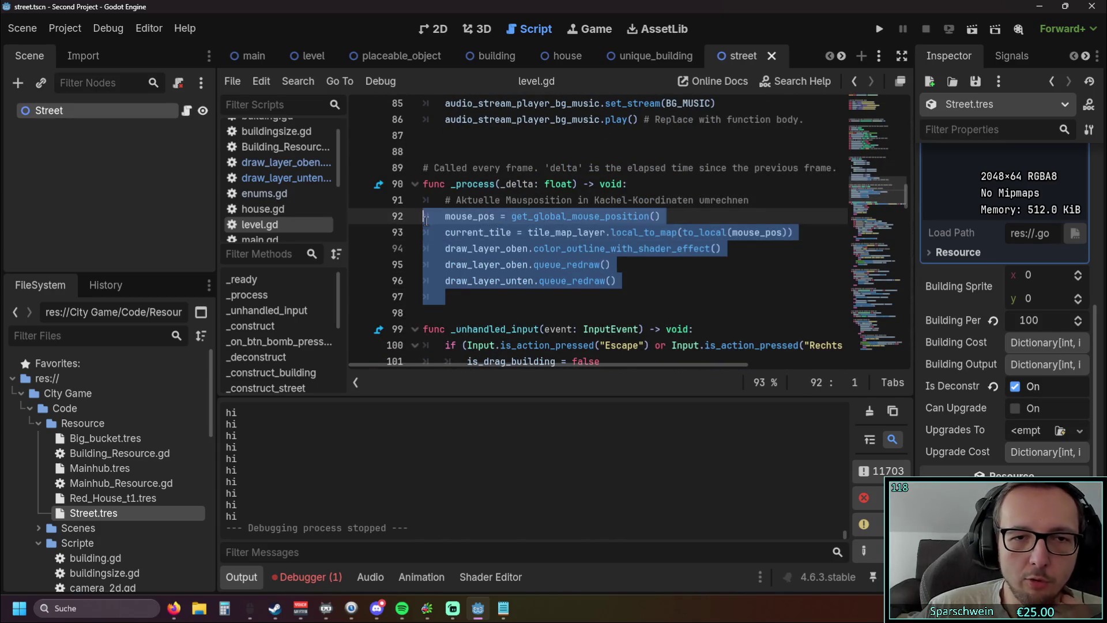
left_click(687, 300)
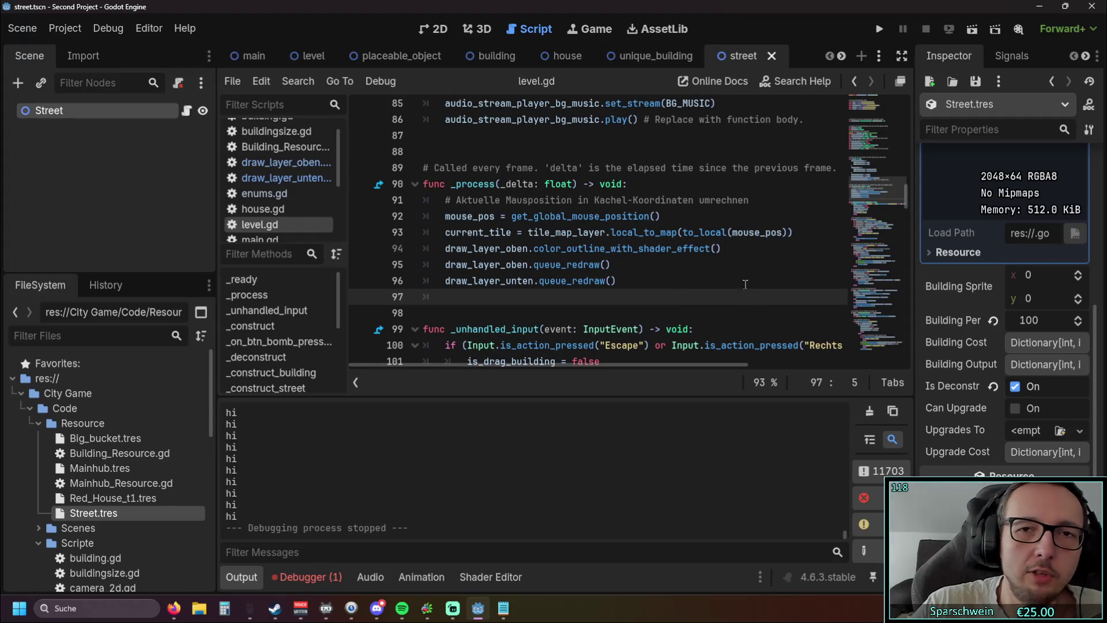
left_click(880, 28)
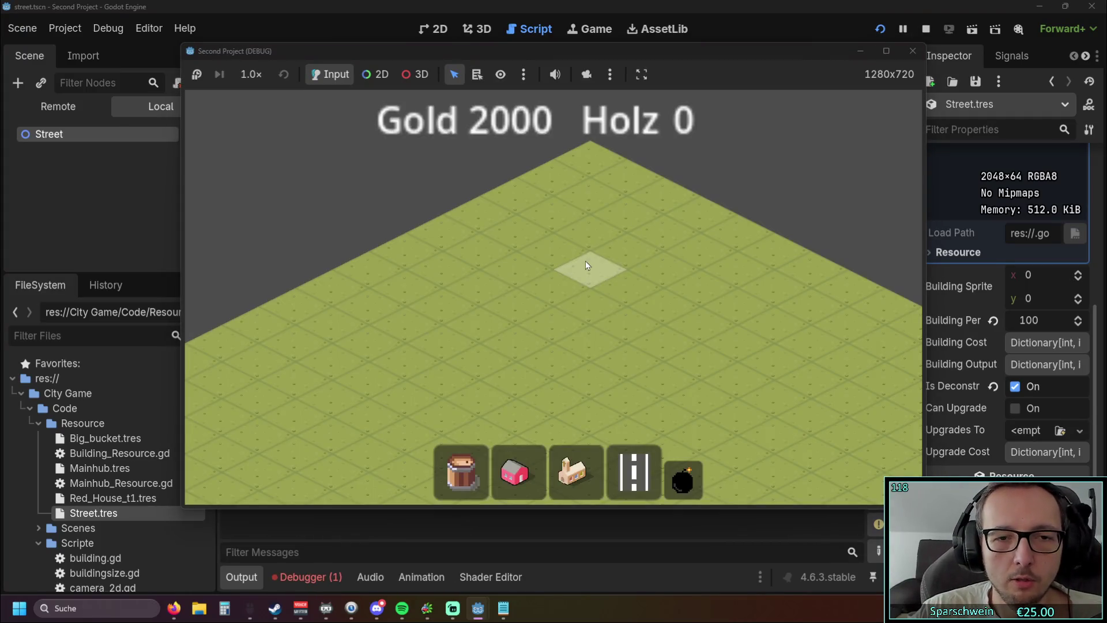
Pan the map, drag-build two crossing diagonal streets, then close the game window
mouse_move(579, 367)
left_mouse_down()
mouse_move(528, 254)
mouse_move(640, 338)
left_mouse_up()
left_click_drag(487, 353, 681, 246)
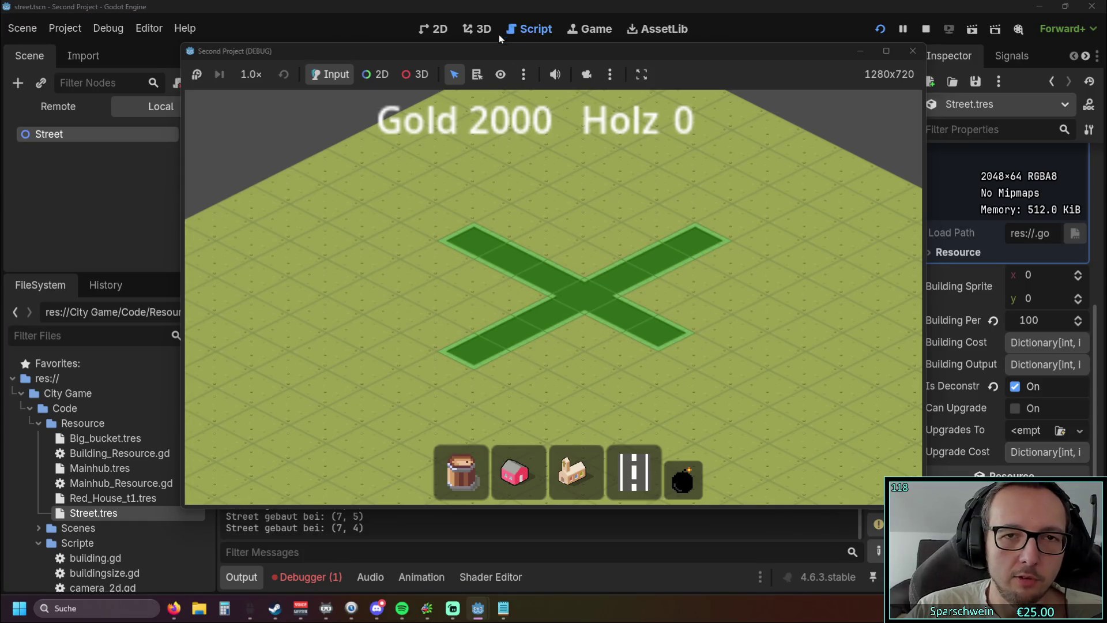
mouse_move(505, 51)
left_mouse_down()
mouse_move(788, 31)
mouse_move(580, 40)
left_mouse_up()
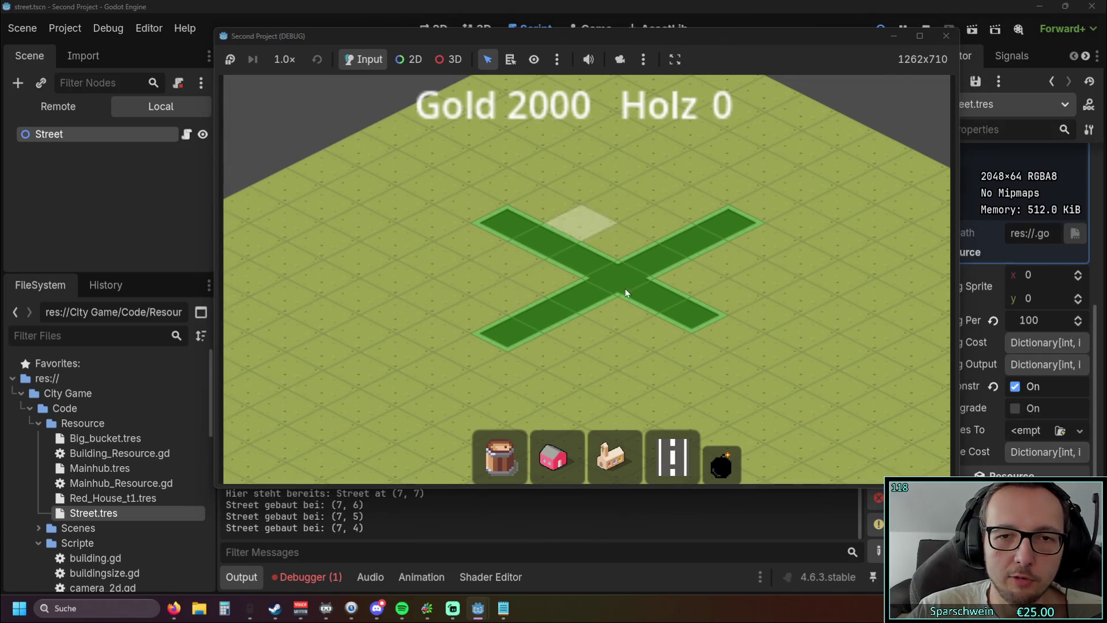
left_click(943, 43)
scroll(642, 258, "down", 20)
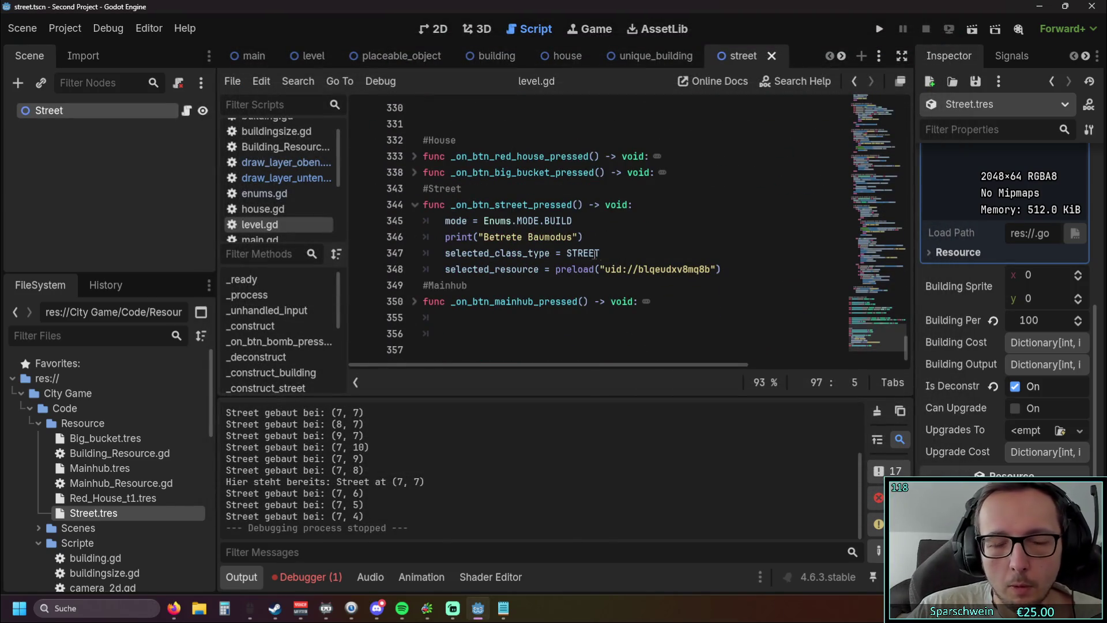
Open street.gd, restore the Street check on line 29 after a stray deletion, and save
scroll(305, 210, "down", 3)
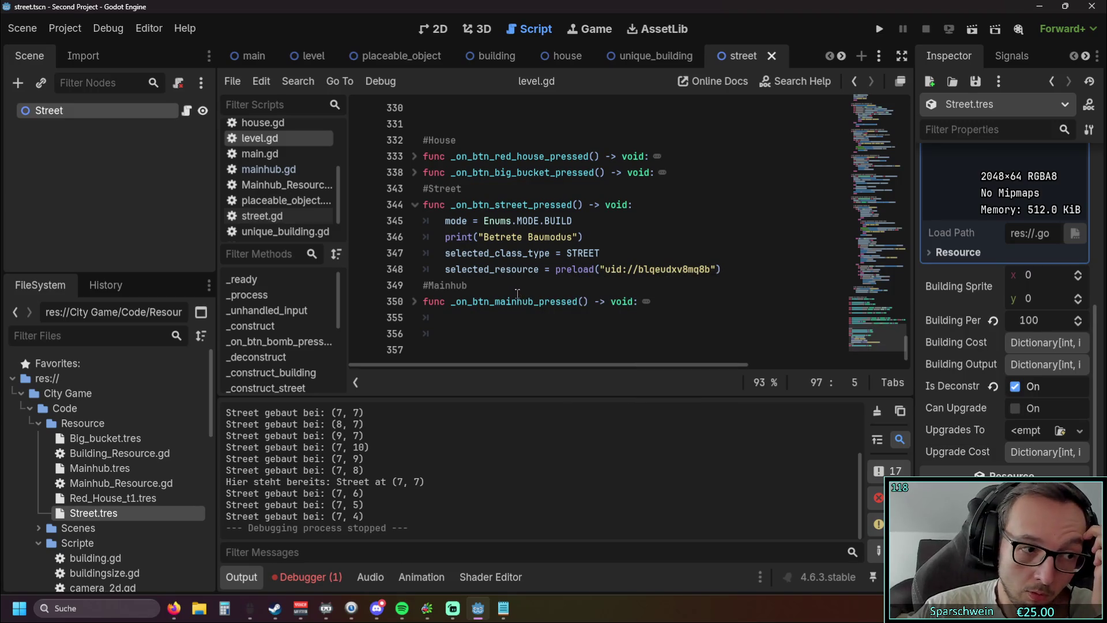
left_click(262, 216)
scroll(575, 241, "down", 5)
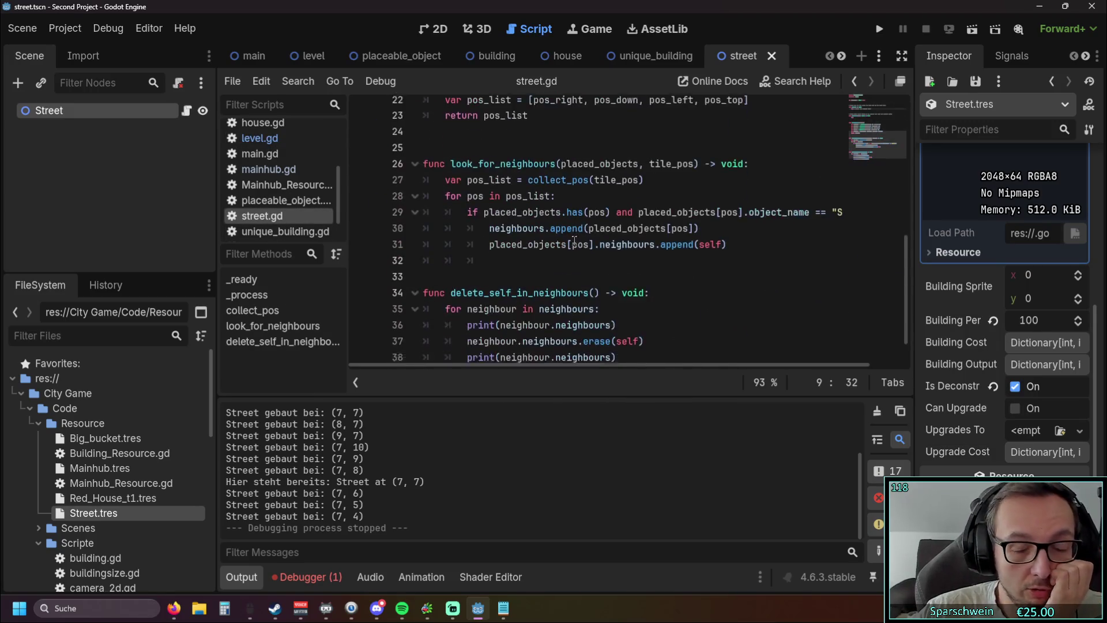
scroll(640, 295, "up", 3)
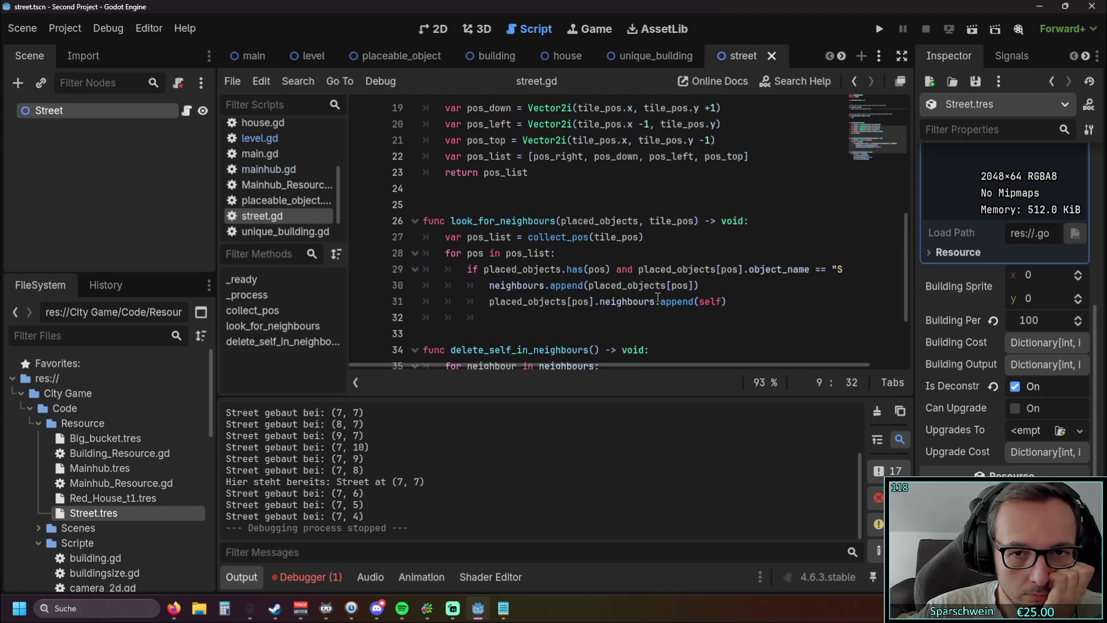
mouse_move(589, 367)
left_mouse_down()
mouse_move(666, 374)
mouse_move(544, 365)
mouse_move(657, 369)
left_mouse_up()
left_click_drag(842, 269, 583, 270)
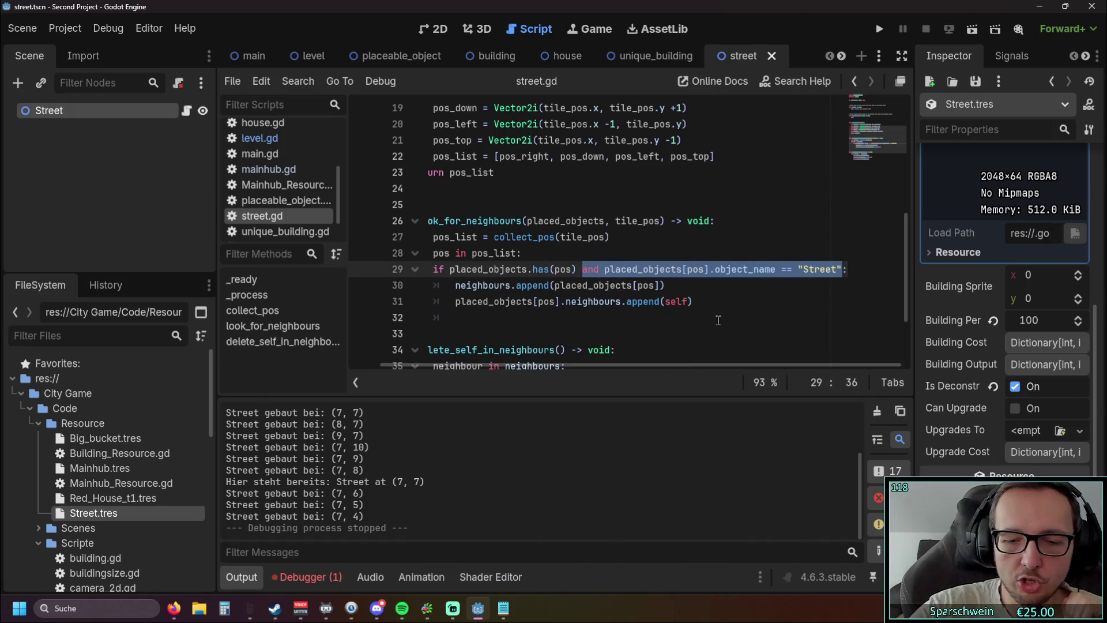
key("BackSpace")
key("BackSpace")
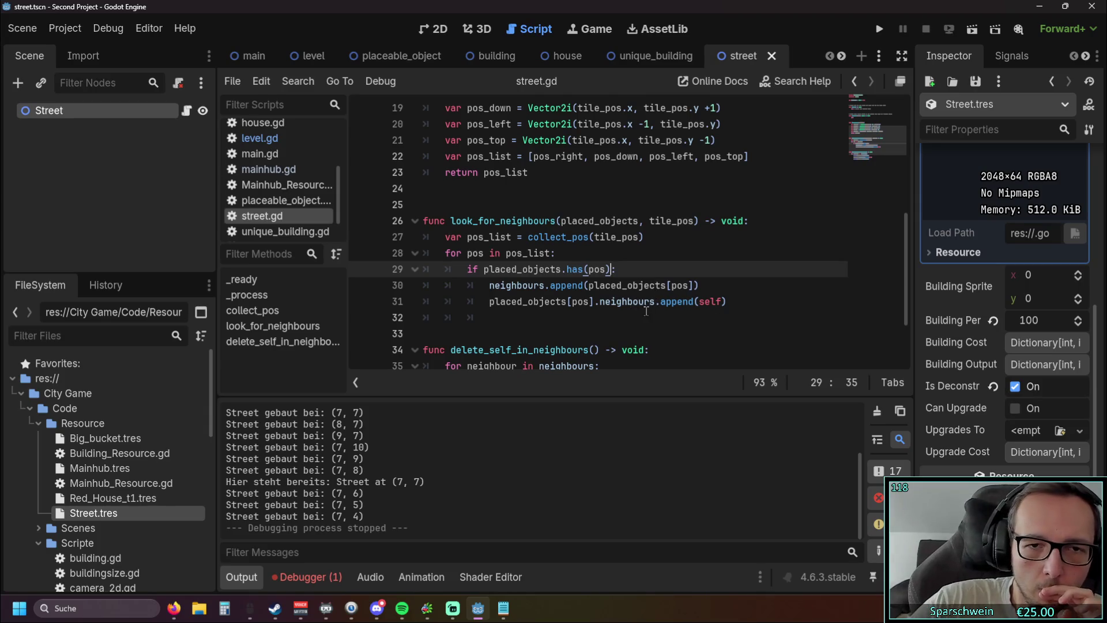
left_click(640, 315)
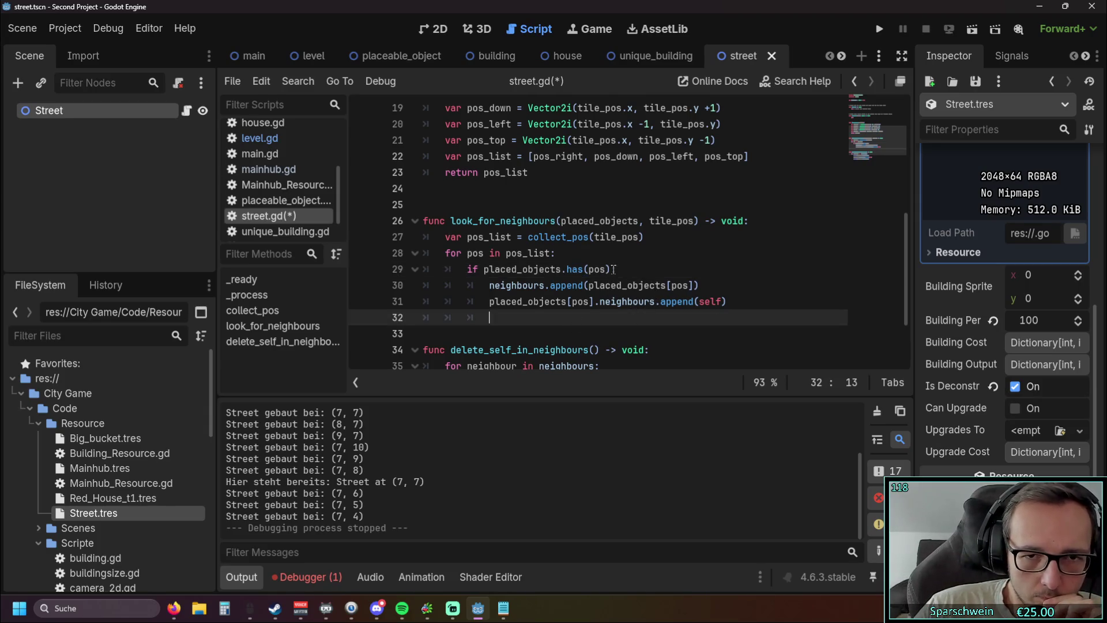
key("ctrl+z")
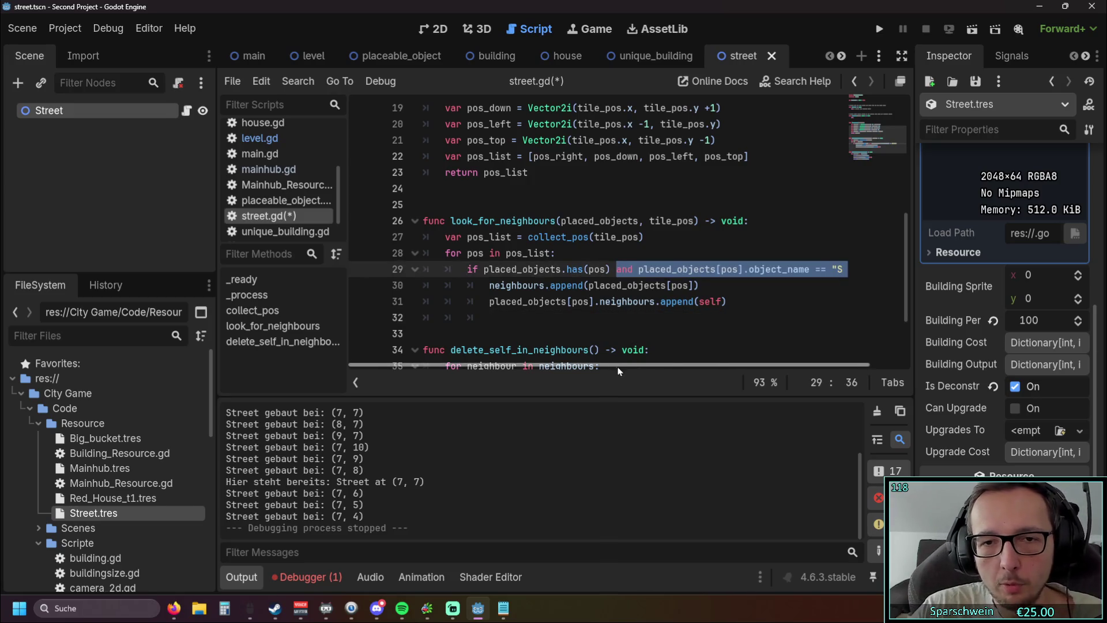
scroll(616, 369, "right", 2)
key("ctrl+s")
key("End")
On line 29, add 'or' after the Street comparison and an opening parenthesis before it
type("or")
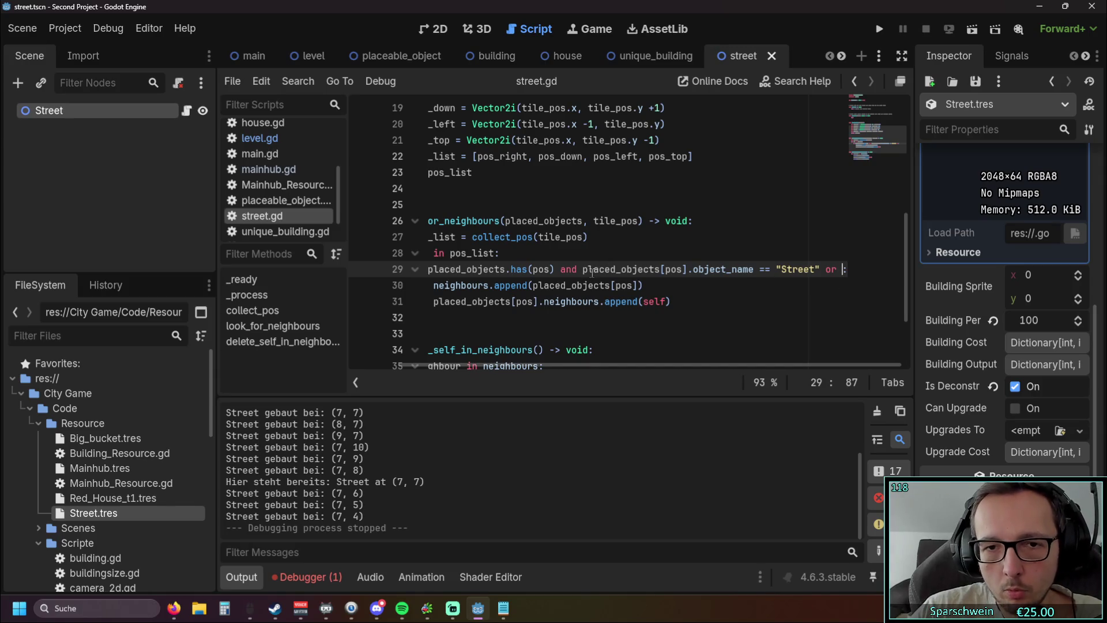
left_click_drag(582, 269, 820, 269)
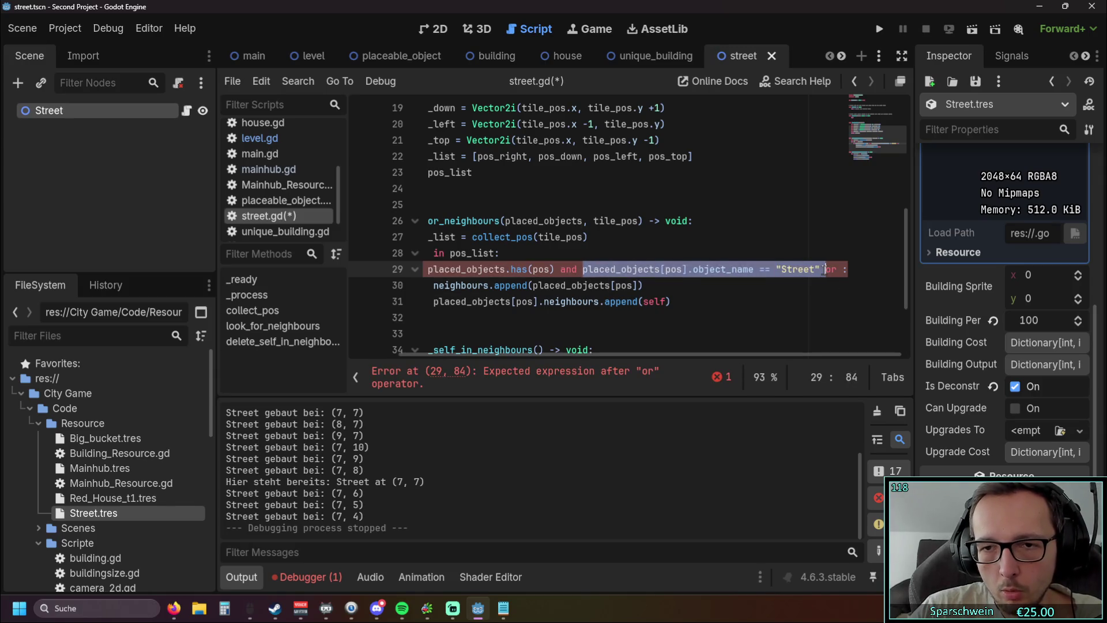
left_click(581, 270)
type("(")
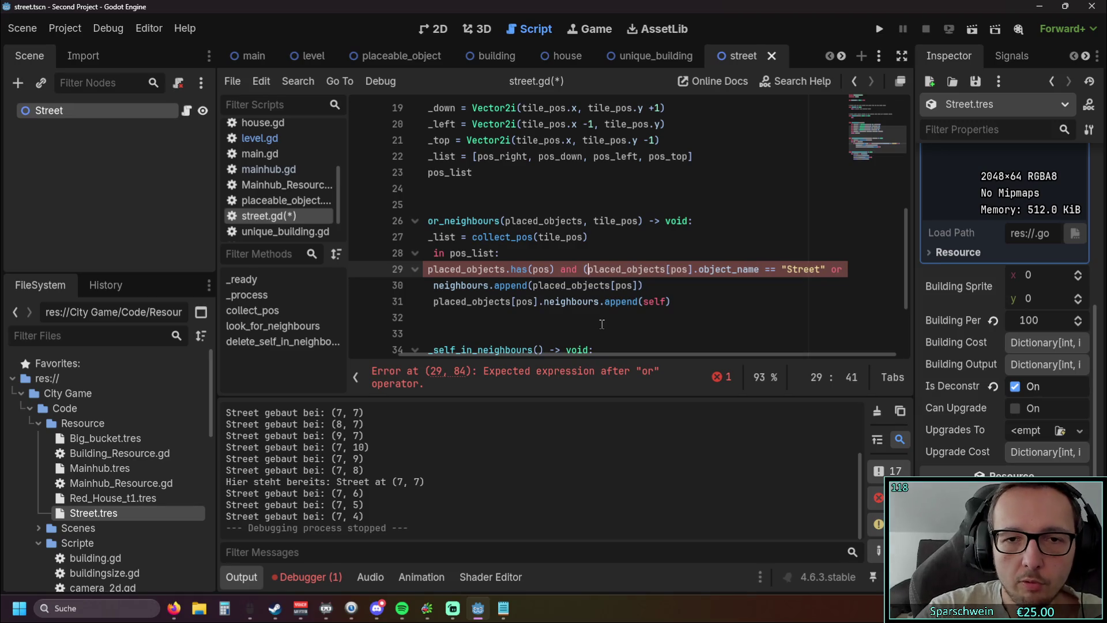
left_click(602, 318)
Paste a copy of the Street comparison after 'or', change it to "Mainhub" and close the parenthesis
left_click_drag(597, 269, 826, 269)
key("ctrl+c")
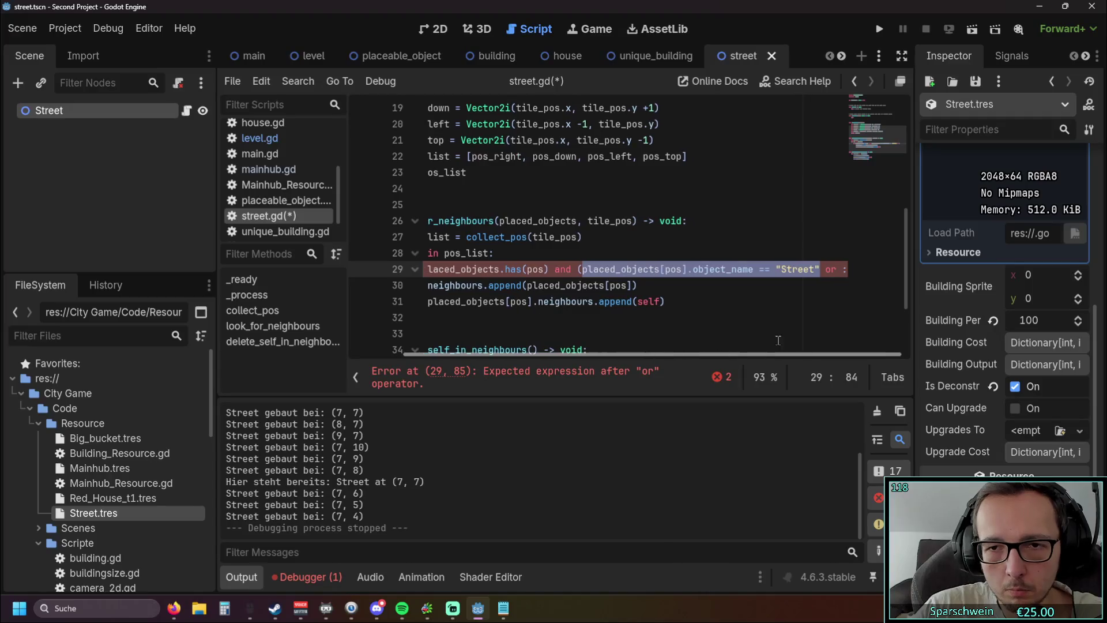
left_click(844, 269)
key("ctrl+v")
key("Left")
key("BackSpace")
key("BackSpace")
key("BackSpace")
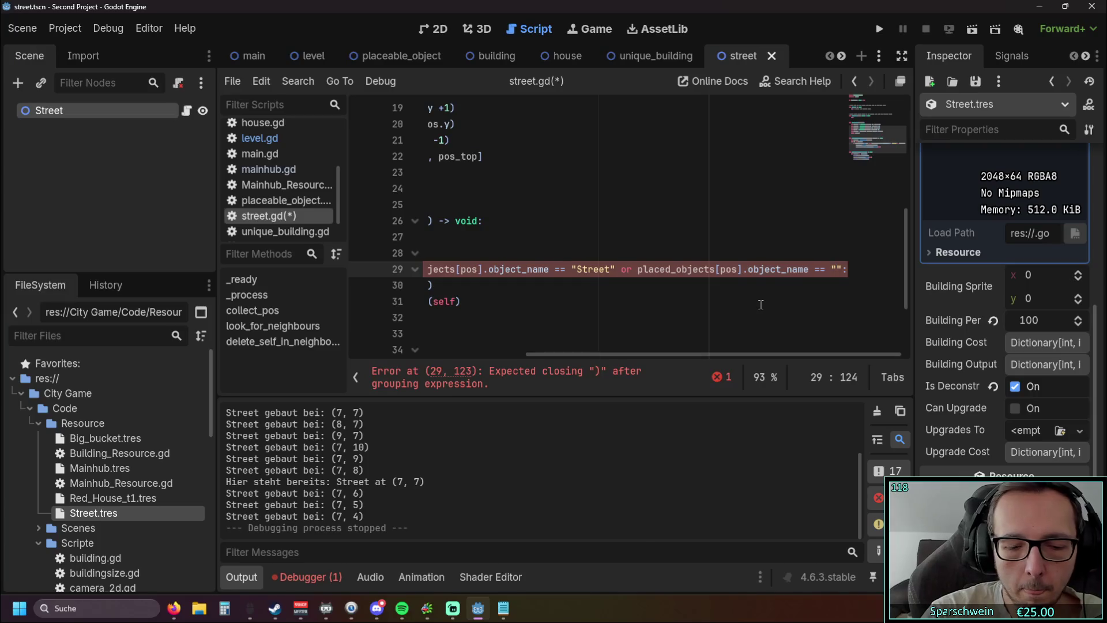
type("Mainhub")
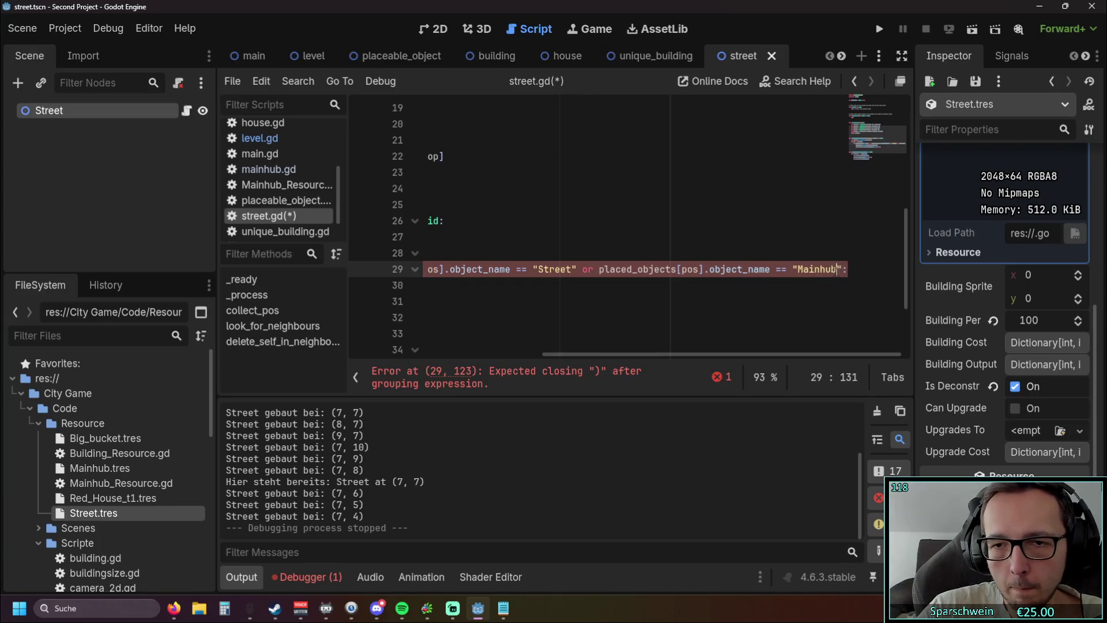
type(")")
left_click(774, 305)
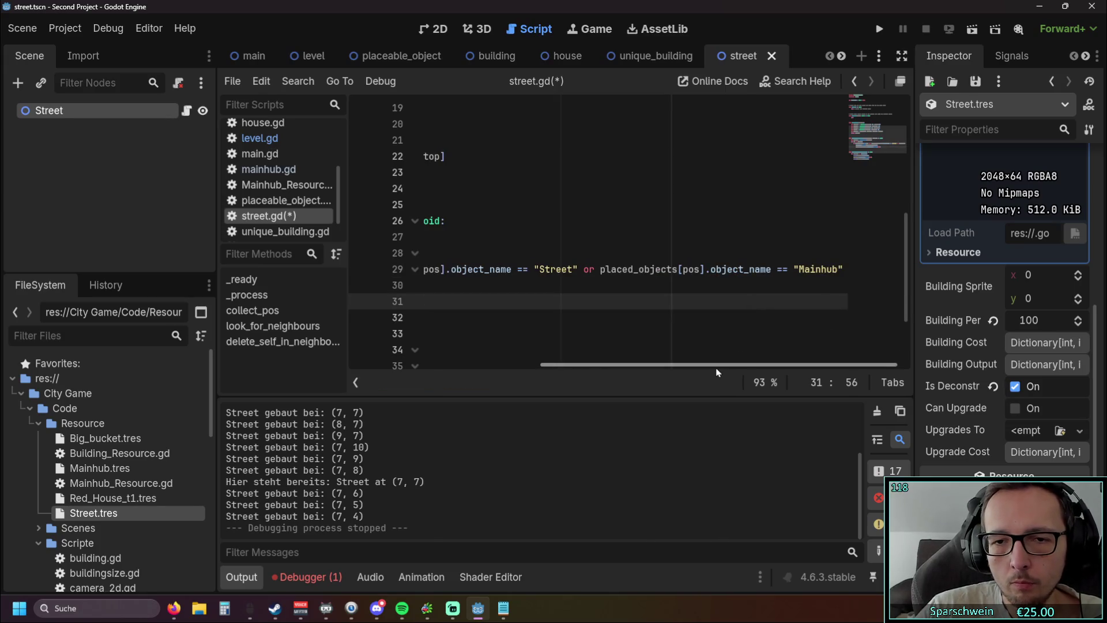
scroll(717, 369, "left", 5)
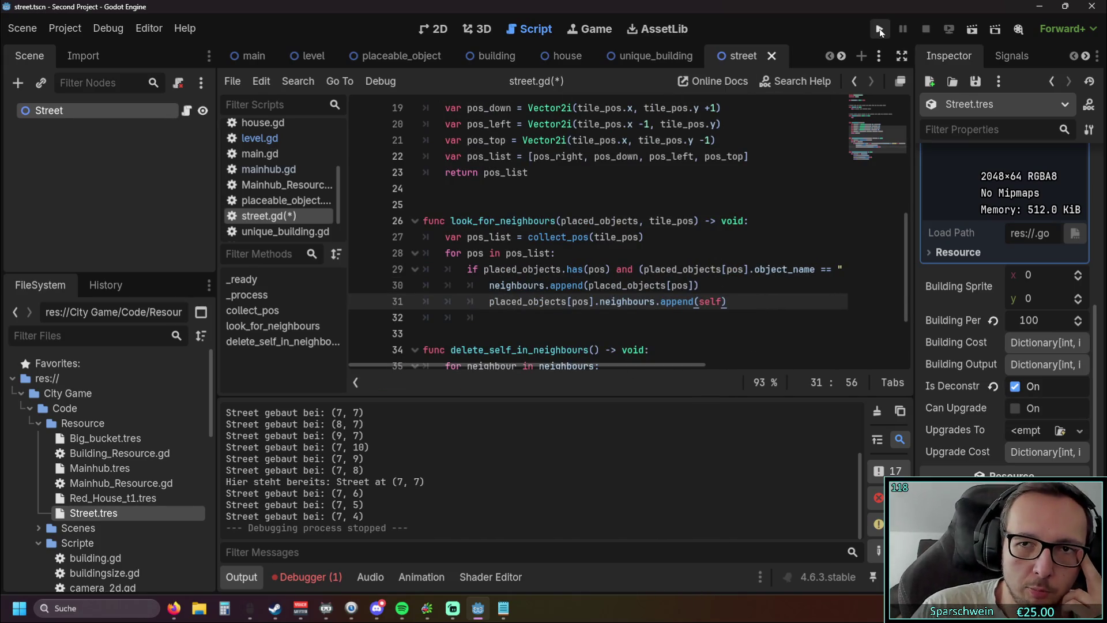
Change is_powered's default on line 4 of street.gd from true to false and launch a test run
scroll(613, 287, "down", 2)
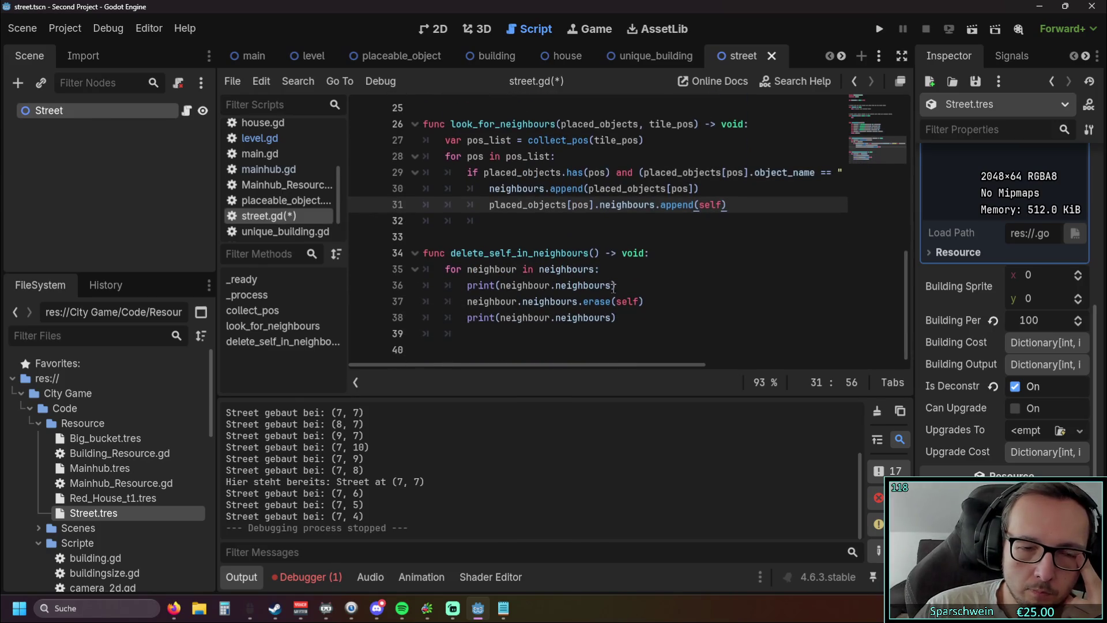
scroll(613, 287, "up", 8)
scroll(614, 286, "down", 2)
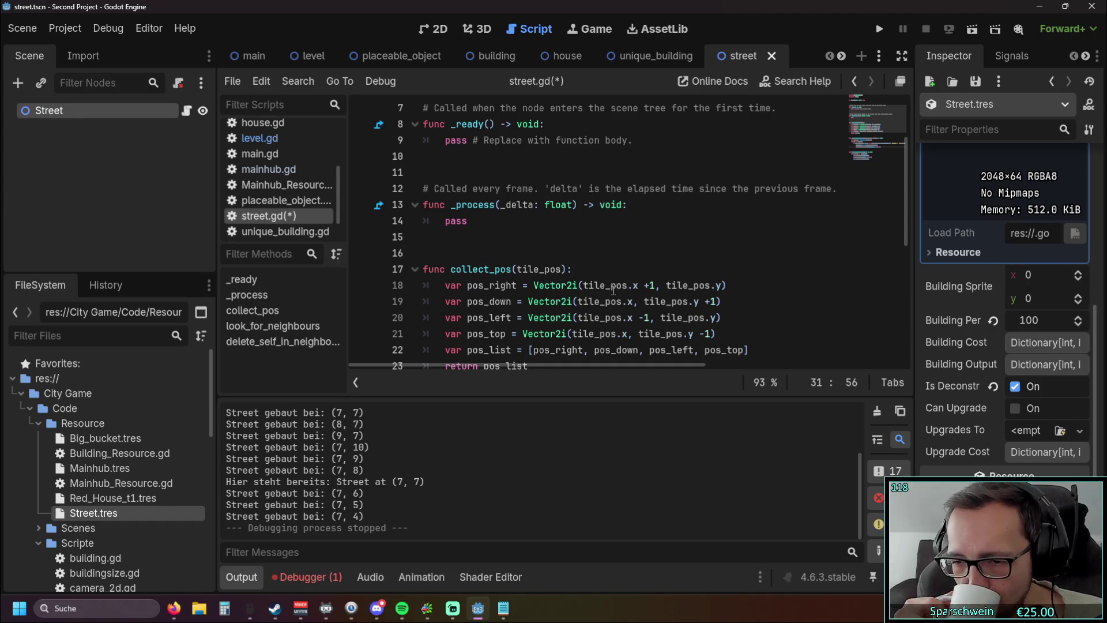
scroll(613, 290, "up", 2)
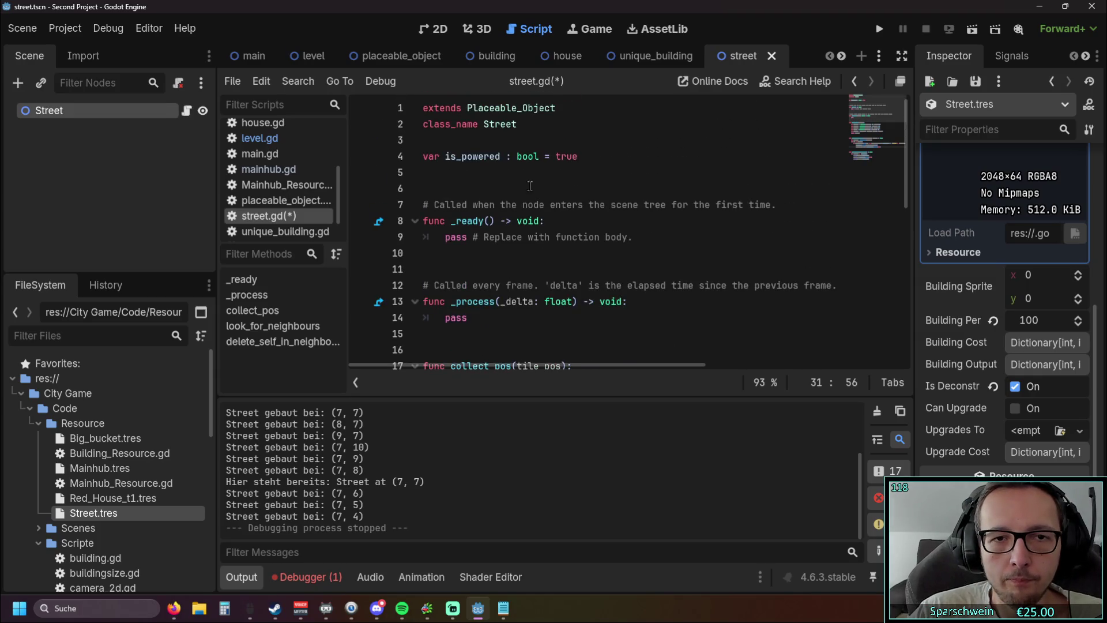
left_click_drag(557, 158, 580, 158)
type("false")
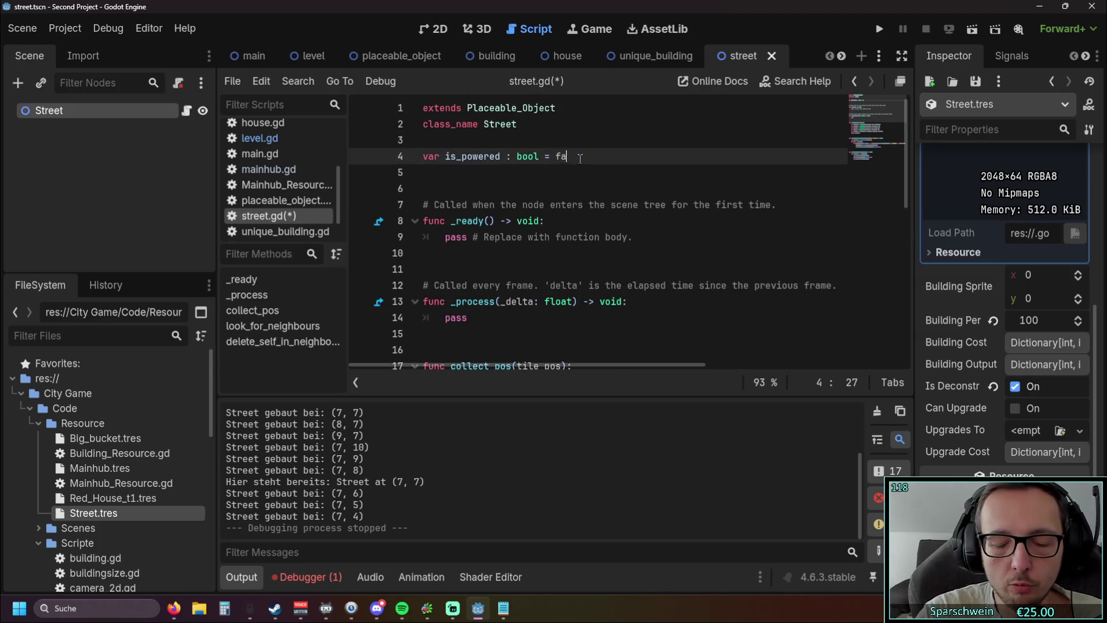
left_click(615, 189)
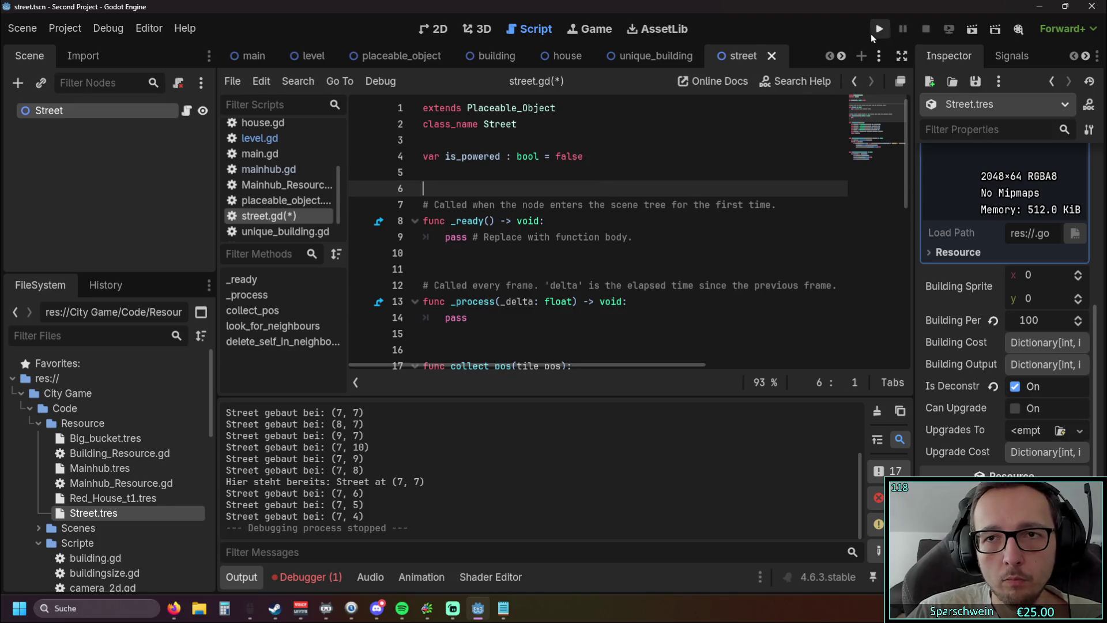
left_click(879, 28)
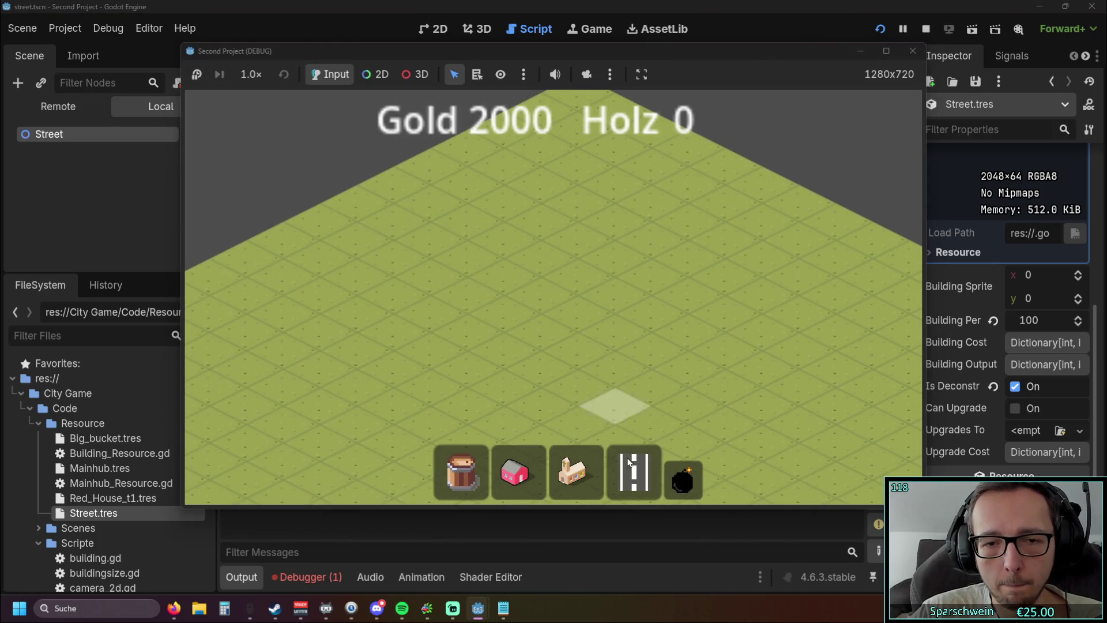
In the running game, place a Mainhub, lay a street strip beside it, then close the game
left_click(584, 472)
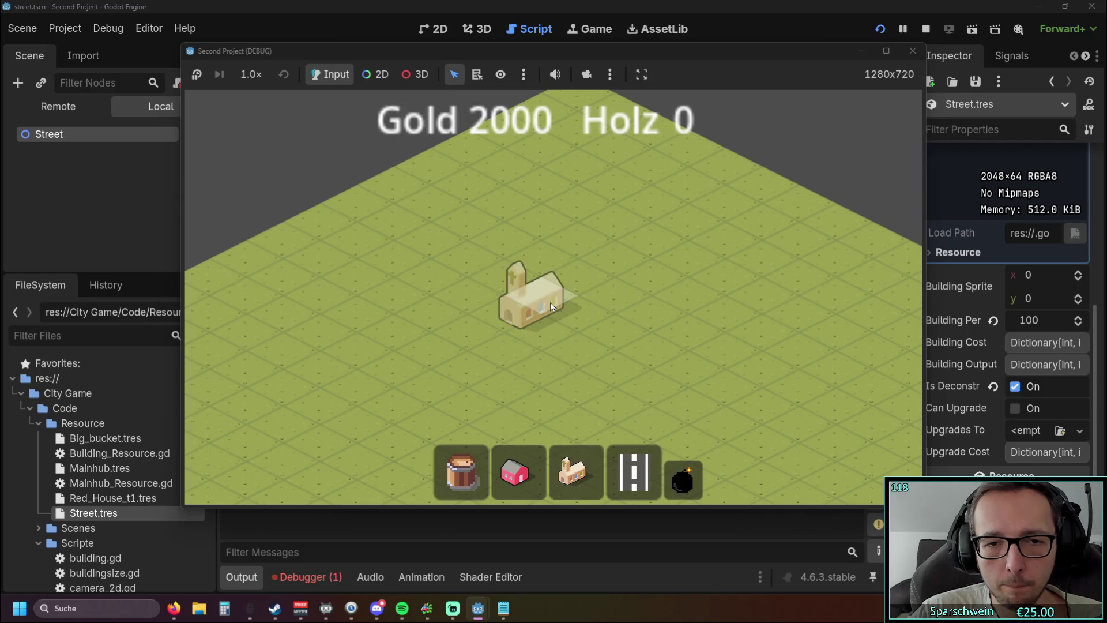
left_click(566, 350)
left_click(634, 472)
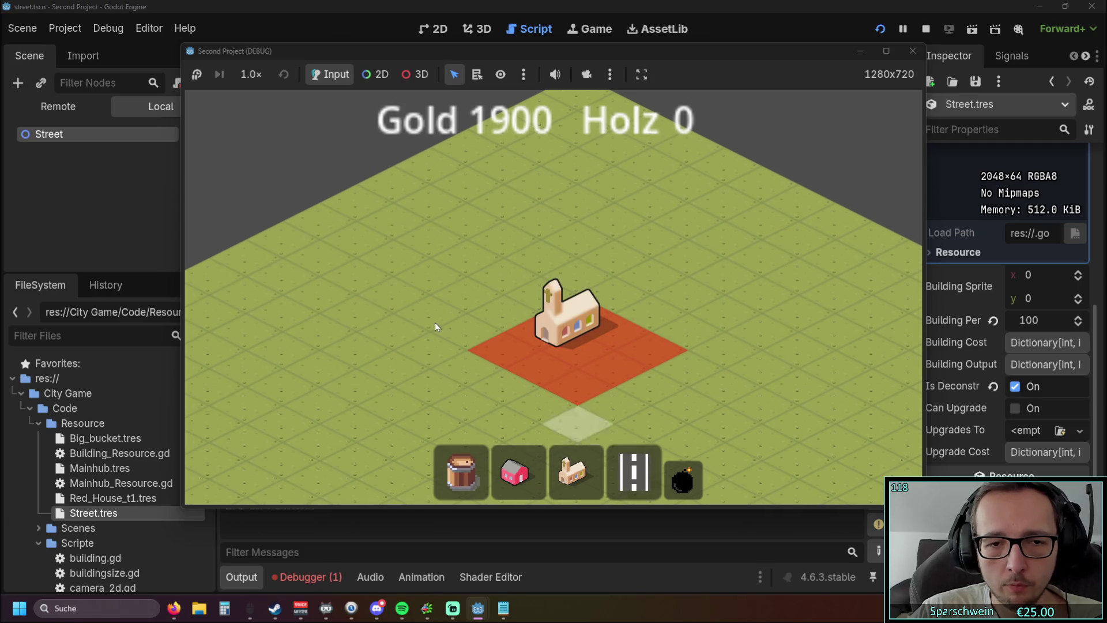
left_click_drag(407, 325, 607, 402)
right_click(588, 343)
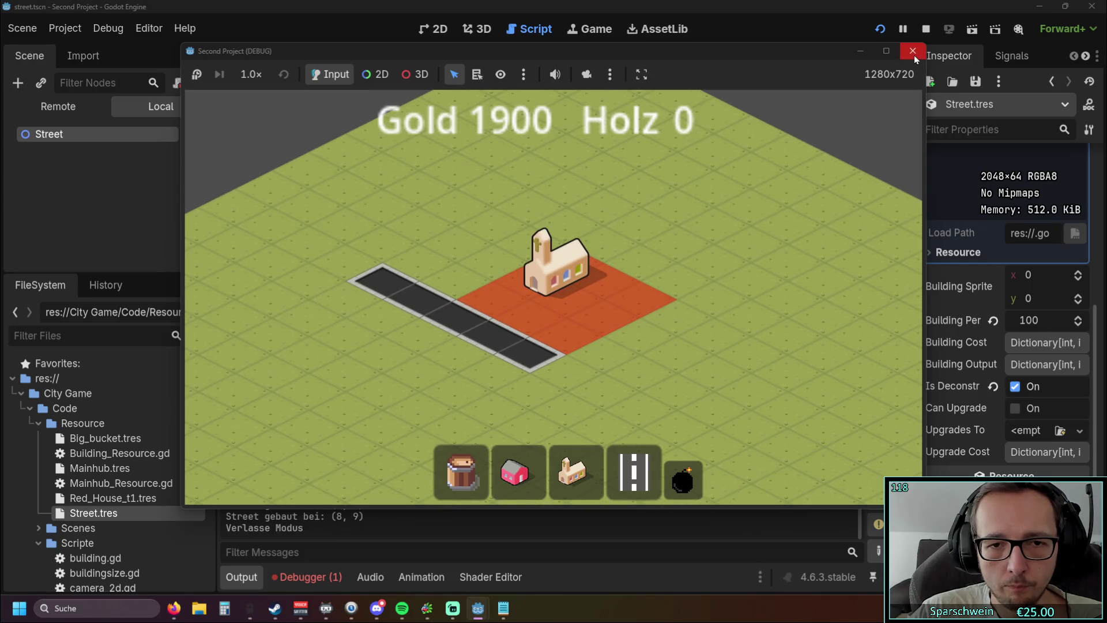
left_click(915, 54)
scroll(468, 272, "down", 1)
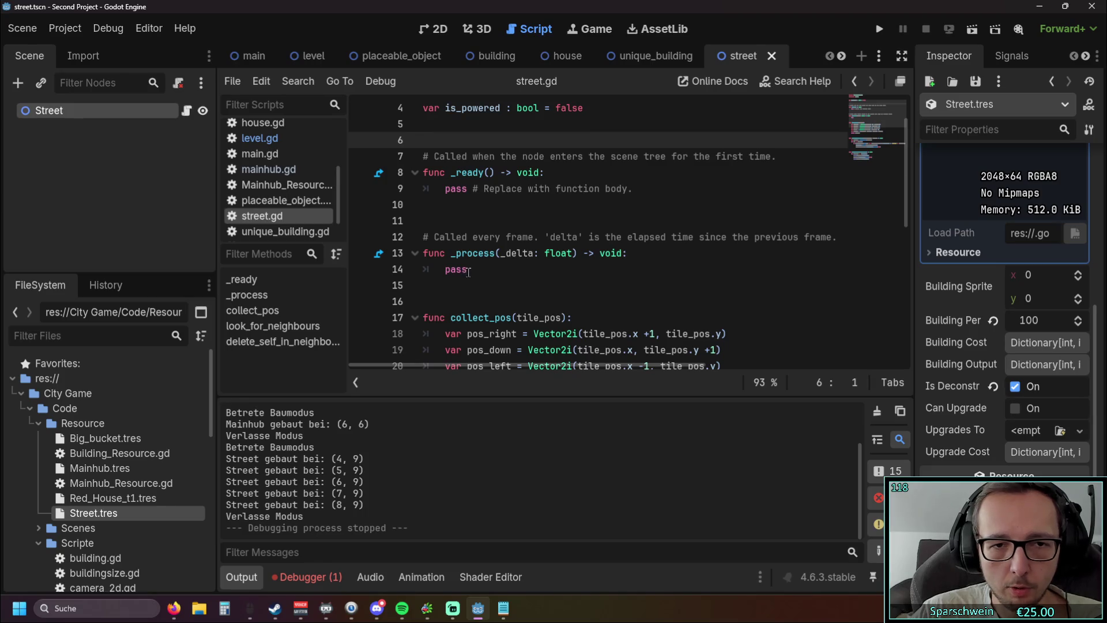
Below delete_self_in_neighbours, declare 'func powered_by_mainhub() -> void:' and open an empty body line
scroll(468, 272, "down", 8)
scroll(502, 291, "up", 7)
scroll(507, 297, "down", 6)
left_click(623, 320)
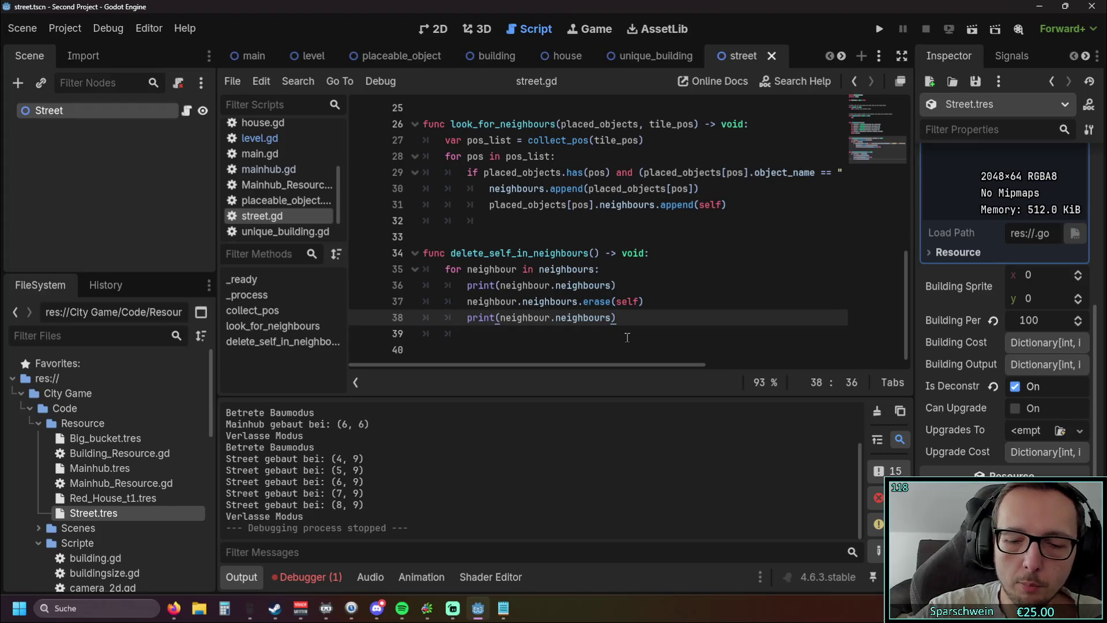
key("Return")
key("Return")
key("BackSpace")
key("BackSpace")
type("func powerd")
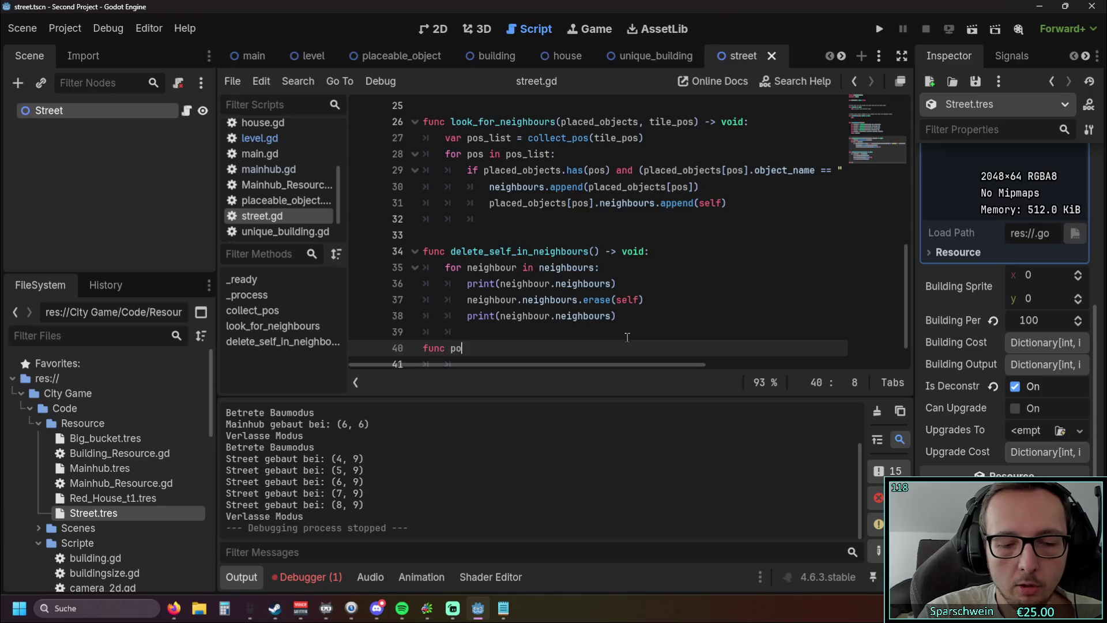
key("BackSpace")
type("ed_")
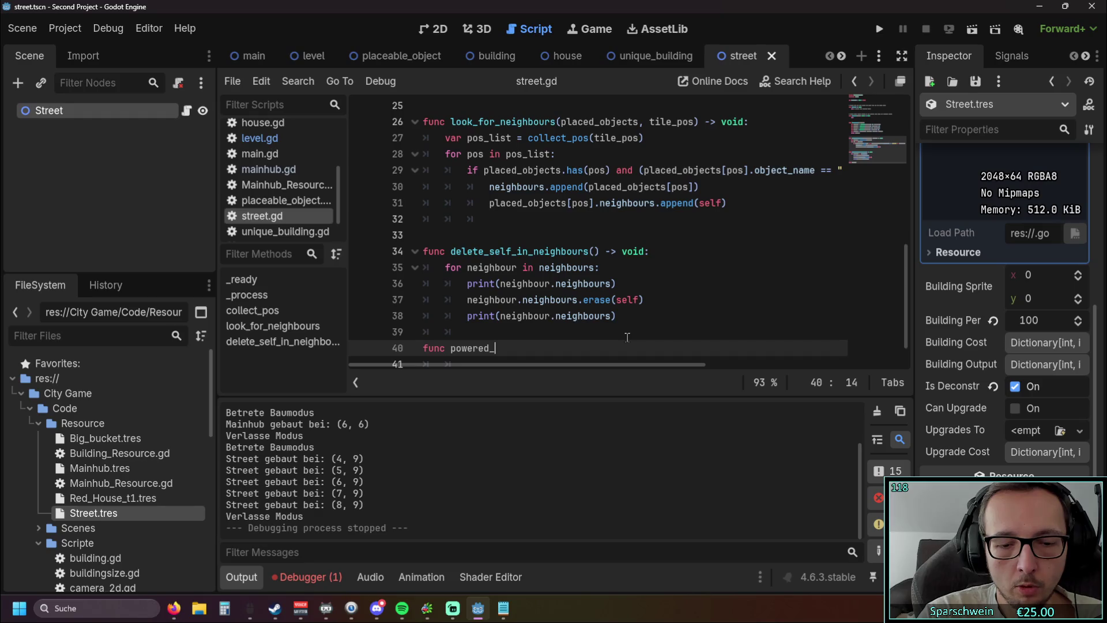
type("by_")
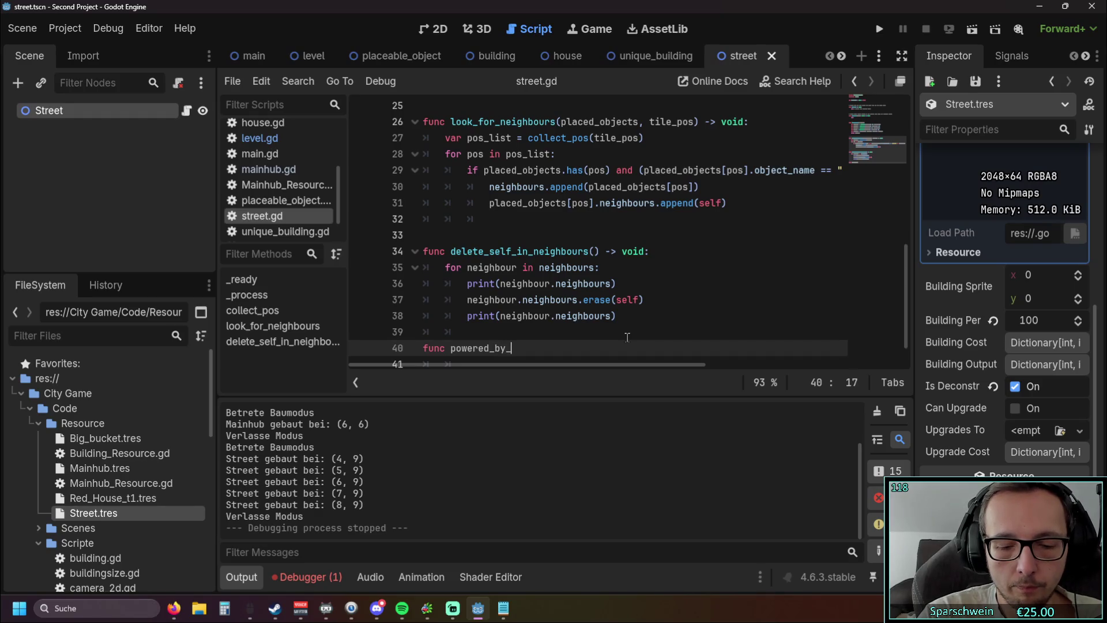
type("mainhub")
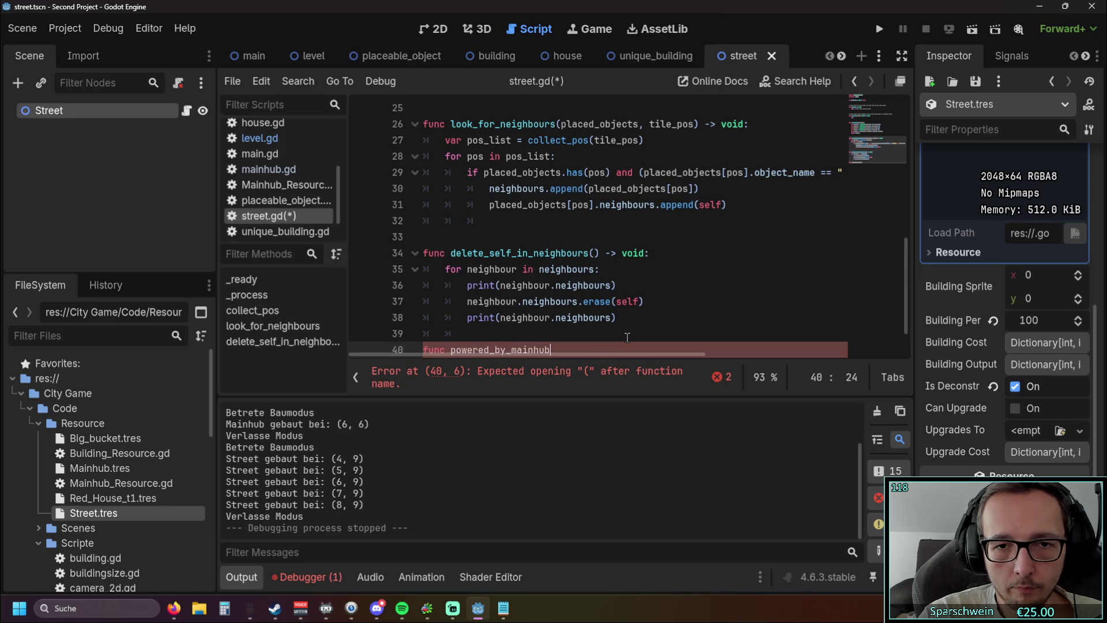
type("() -> void")
key("Escape")
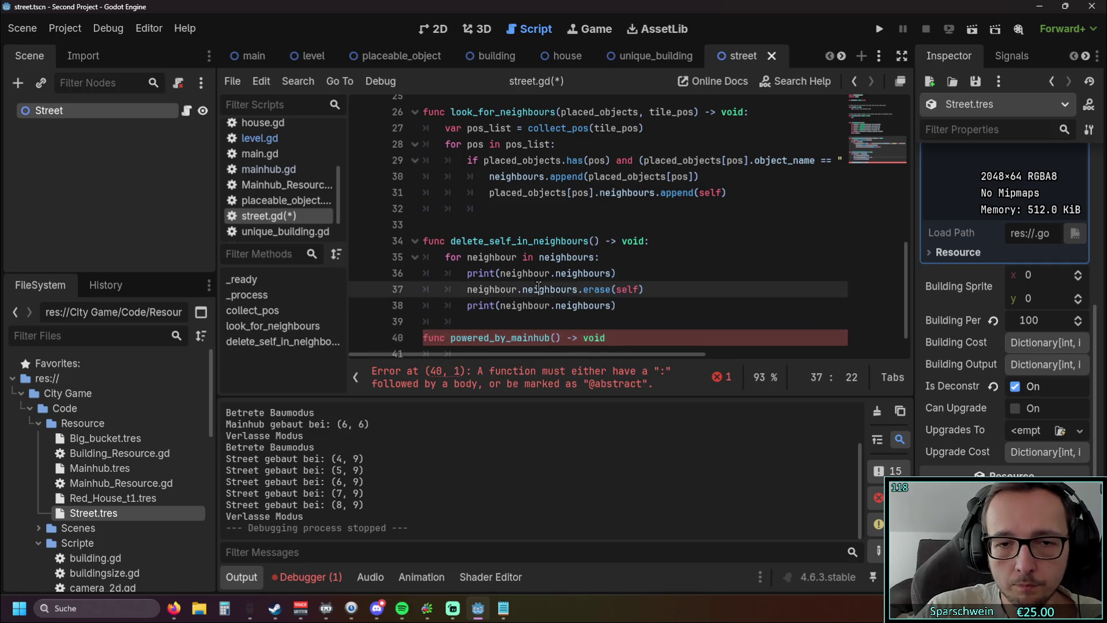
scroll(627, 328, "down", 1)
type(":")
key("Return")
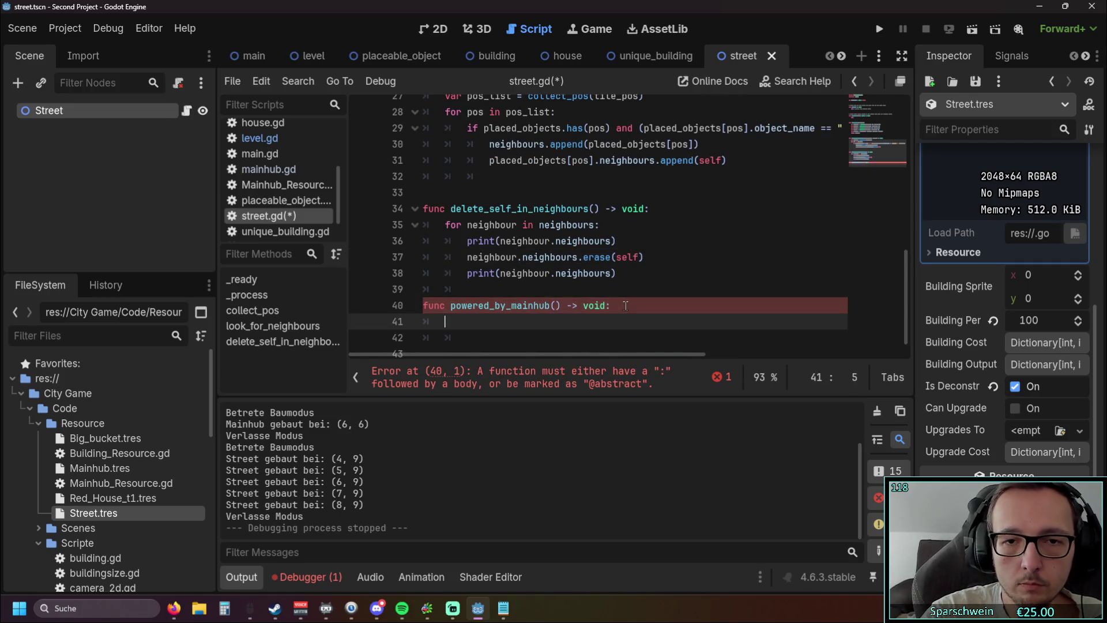
Review the code in street.gd, then open placeable_object.gd from the script list
scroll(626, 306, "down", 1)
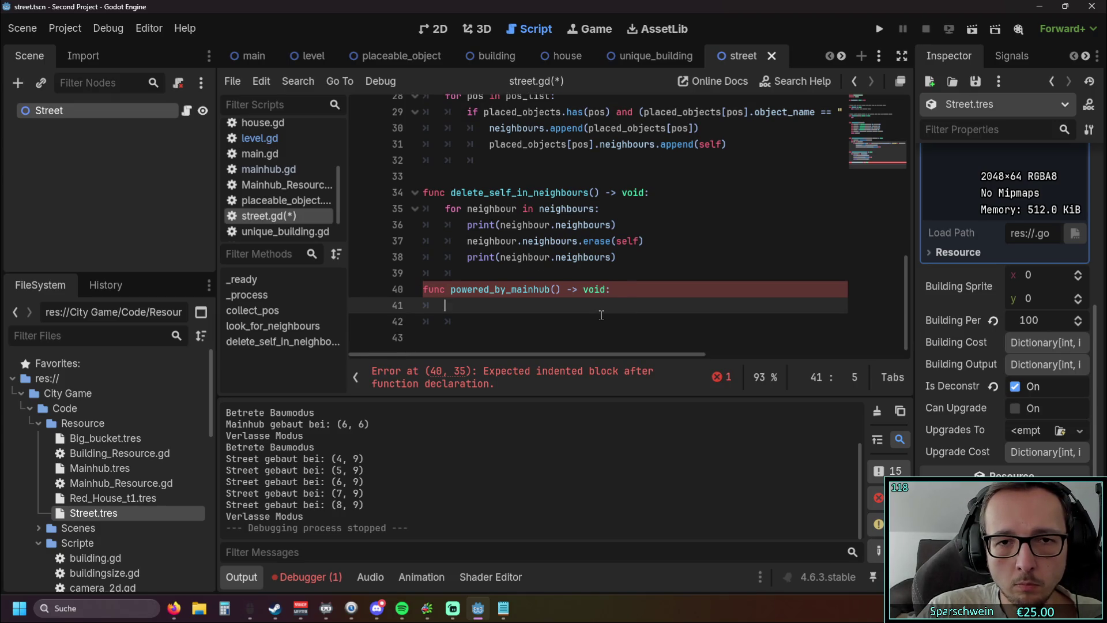
scroll(600, 314, "up", 1)
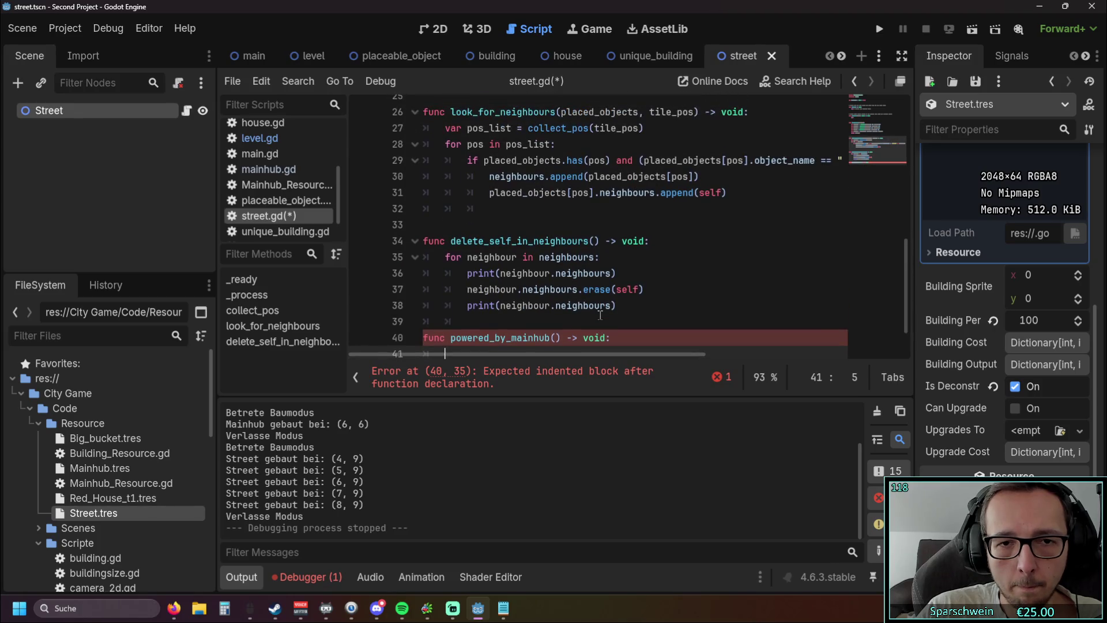
scroll(600, 315, "up", 1)
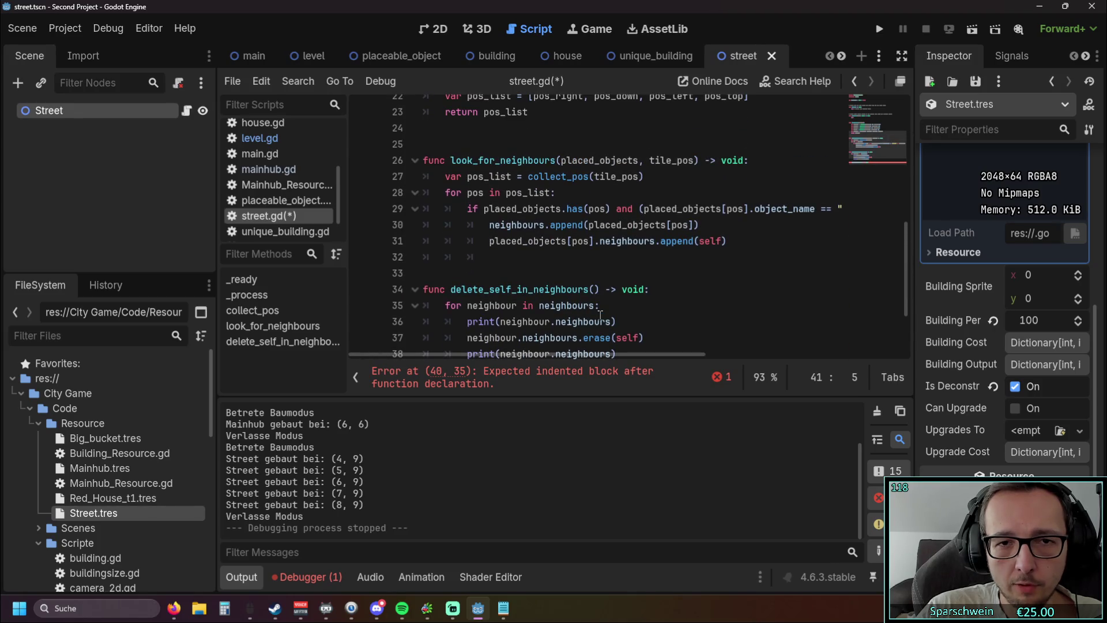
scroll(601, 315, "up", 7)
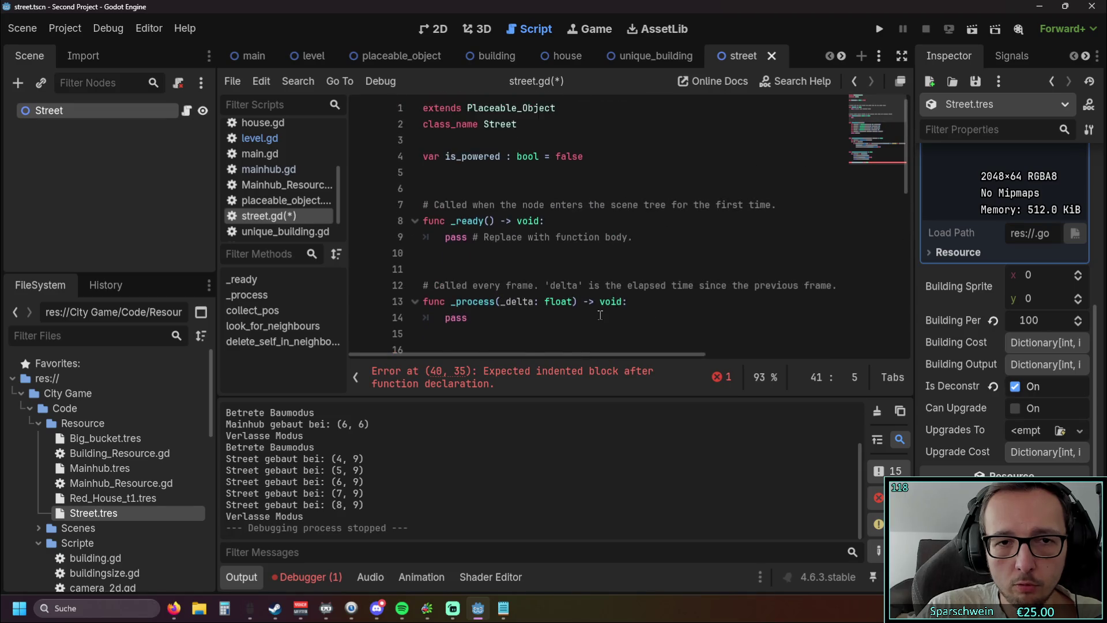
scroll(600, 315, "down", 8)
scroll(601, 315, "up", 1)
scroll(601, 314, "down", 1)
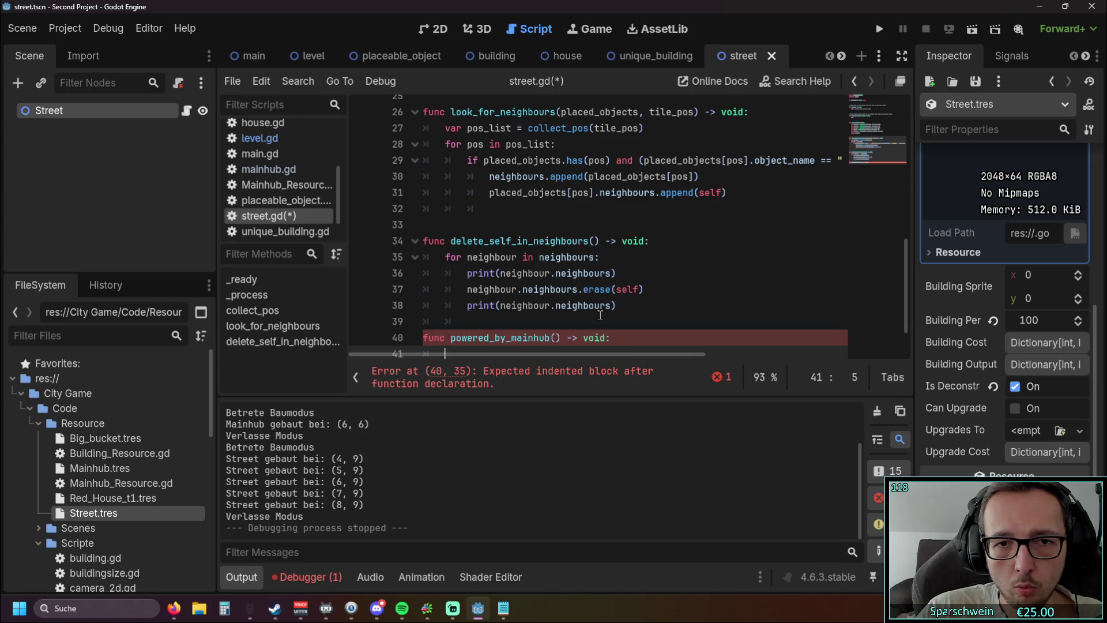
scroll(601, 315, "up", 5)
scroll(601, 314, "down", 2)
scroll(601, 315, "up", 3)
scroll(599, 315, "down", 6)
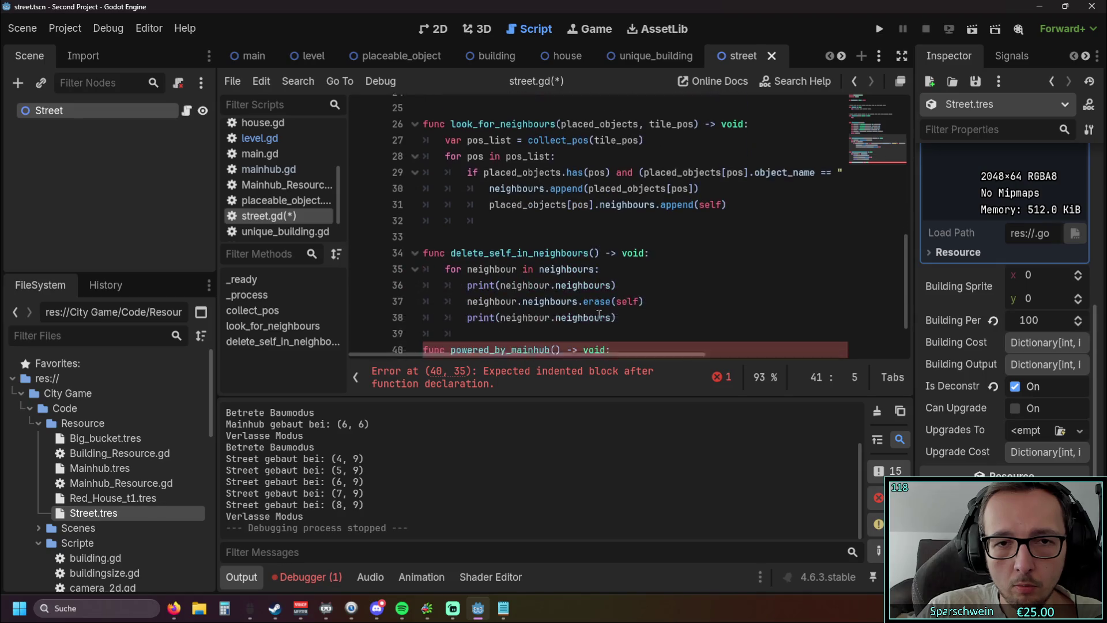
scroll(598, 315, "up", 8)
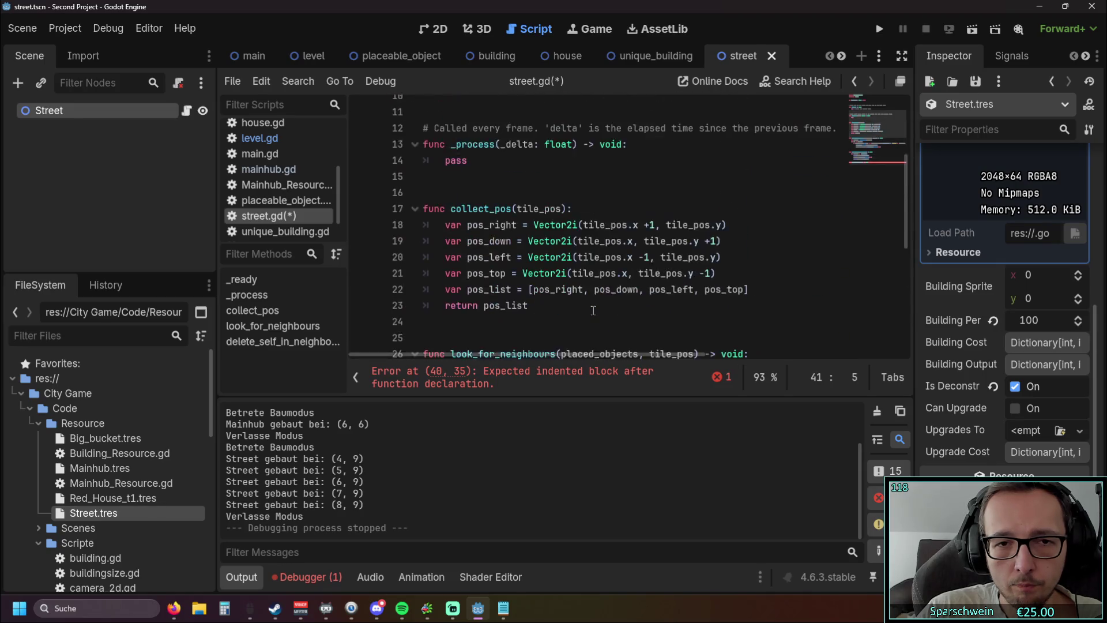
scroll(593, 311, "down", 9)
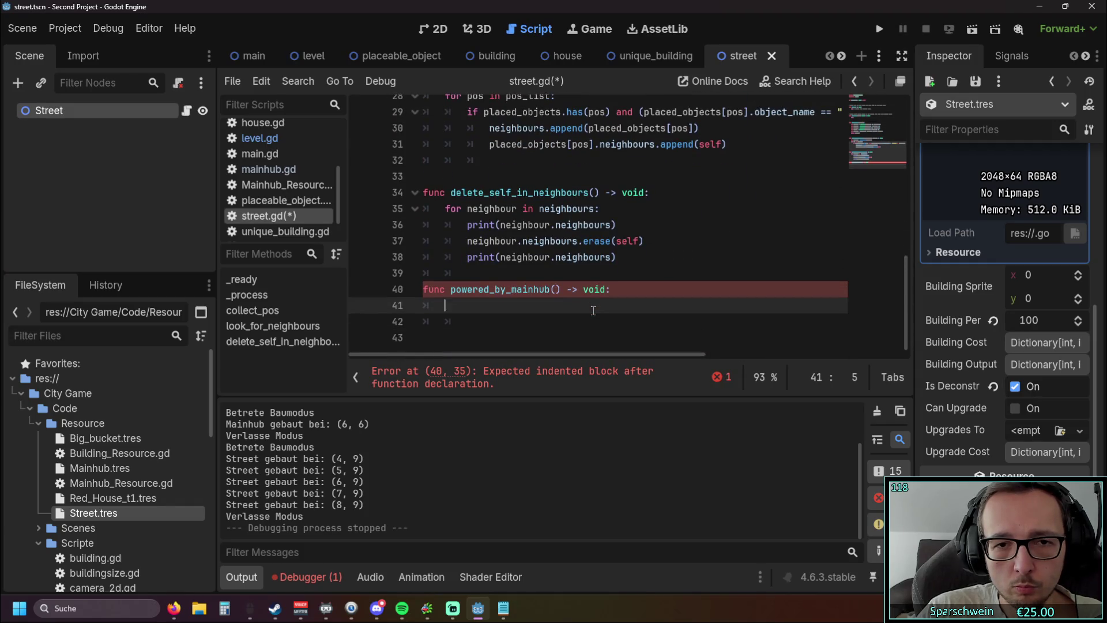
scroll(593, 310, "up", 2)
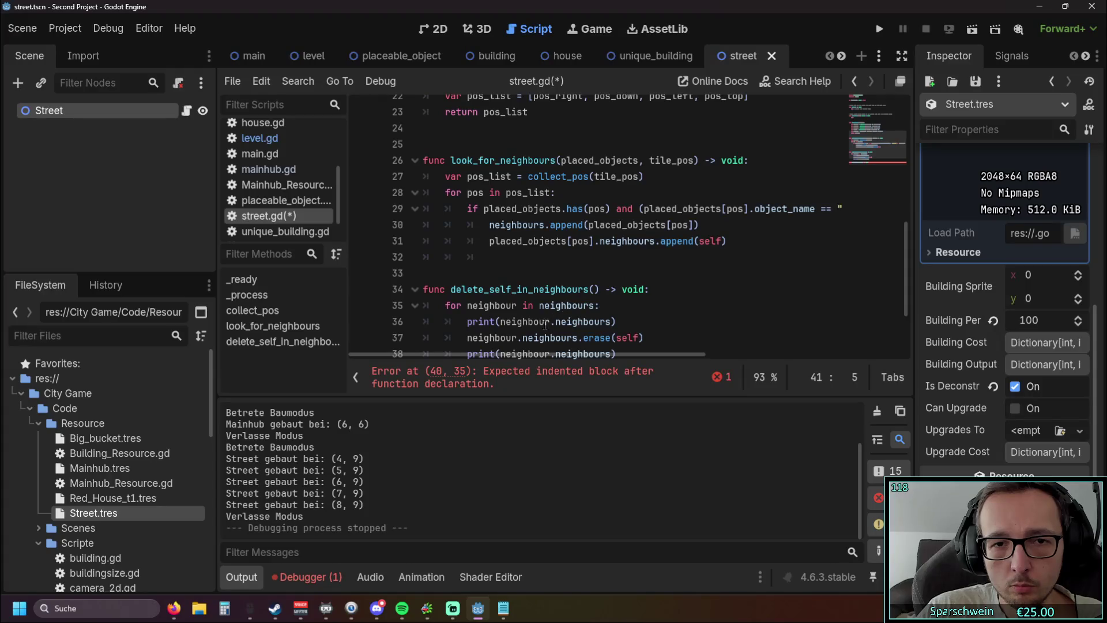
mouse_move(539, 354)
left_mouse_down()
mouse_move(579, 351)
mouse_move(510, 353)
left_mouse_up()
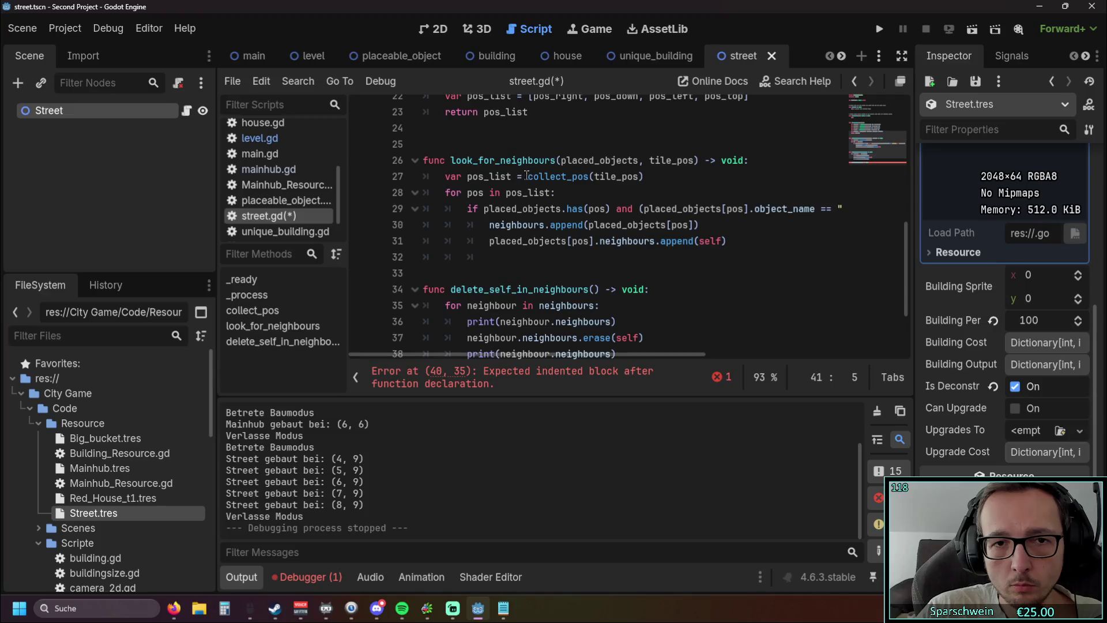
scroll(585, 216, "up", 2)
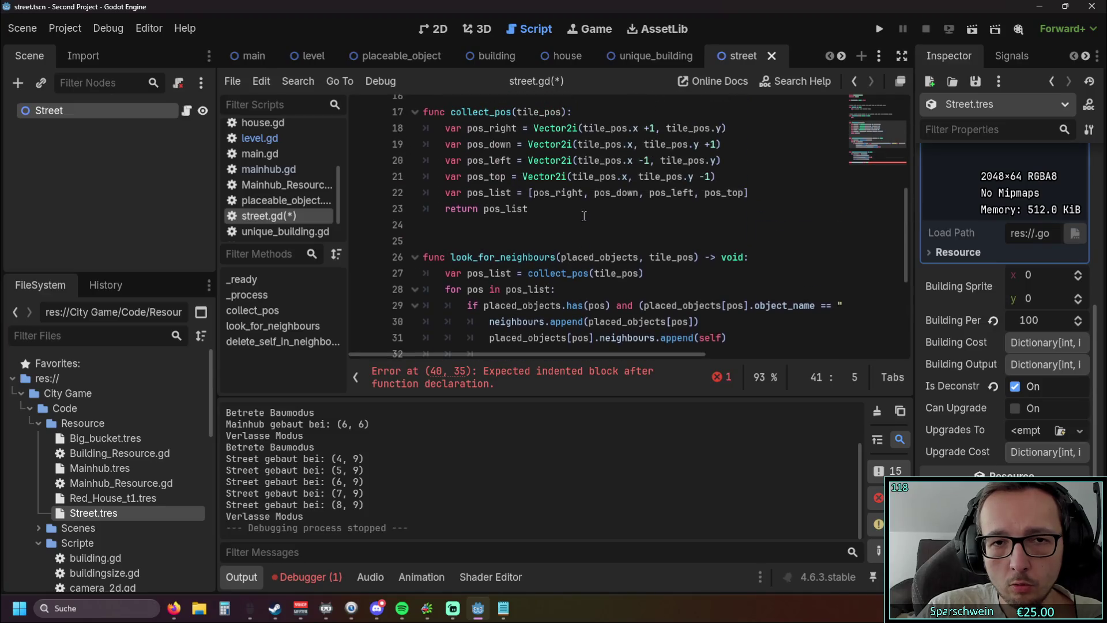
scroll(584, 216, "down", 3)
scroll(585, 216, "up", 2)
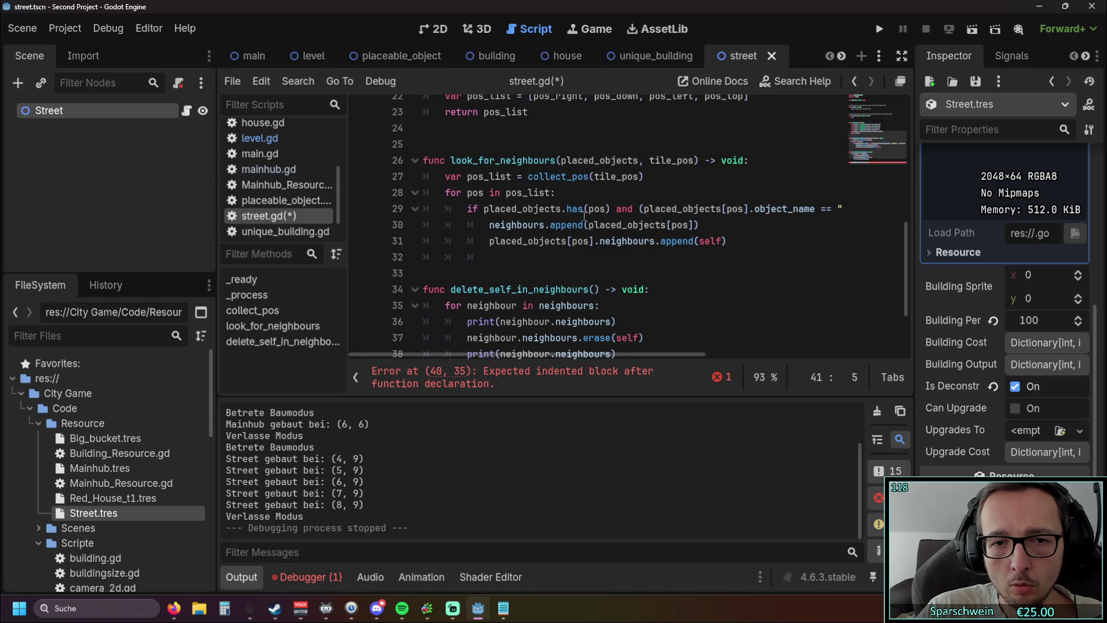
scroll(584, 216, "up", 6)
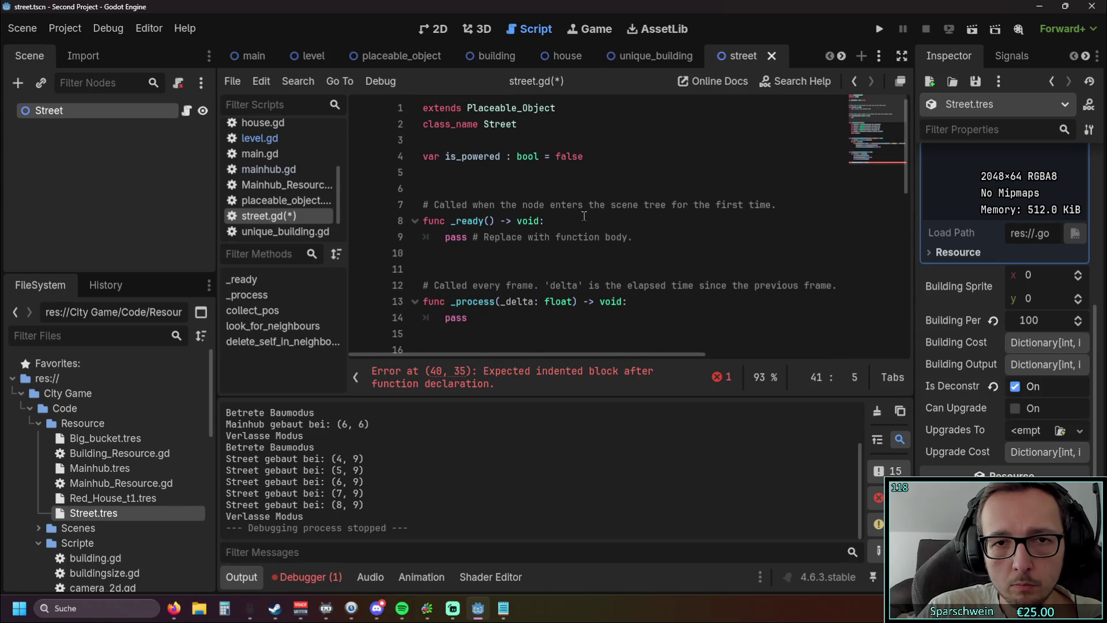
scroll(584, 216, "down", 7)
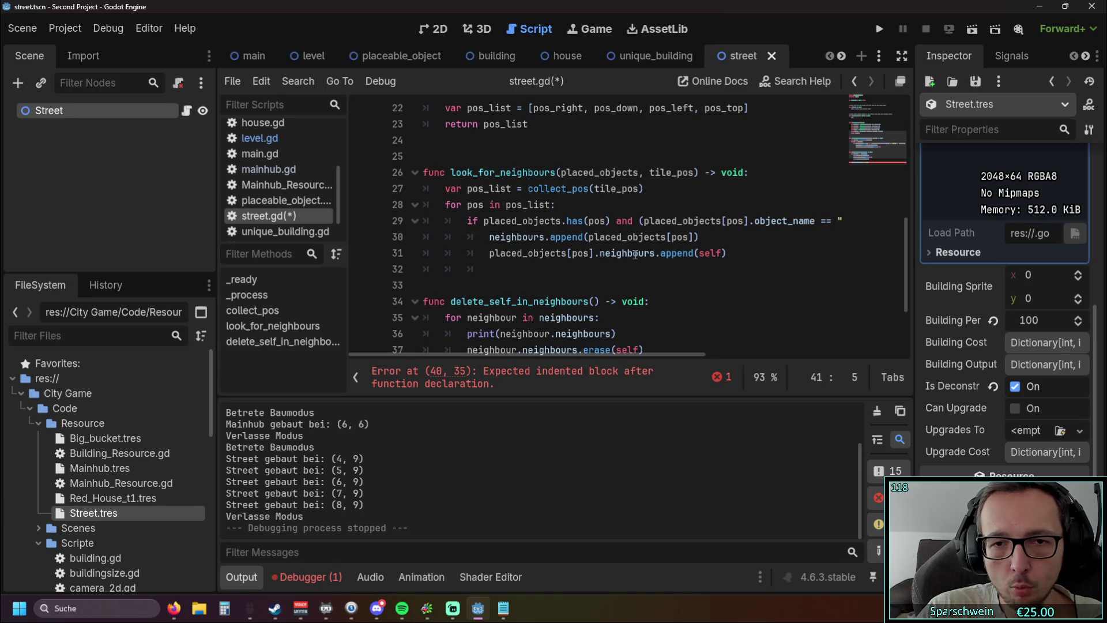
left_click(275, 206)
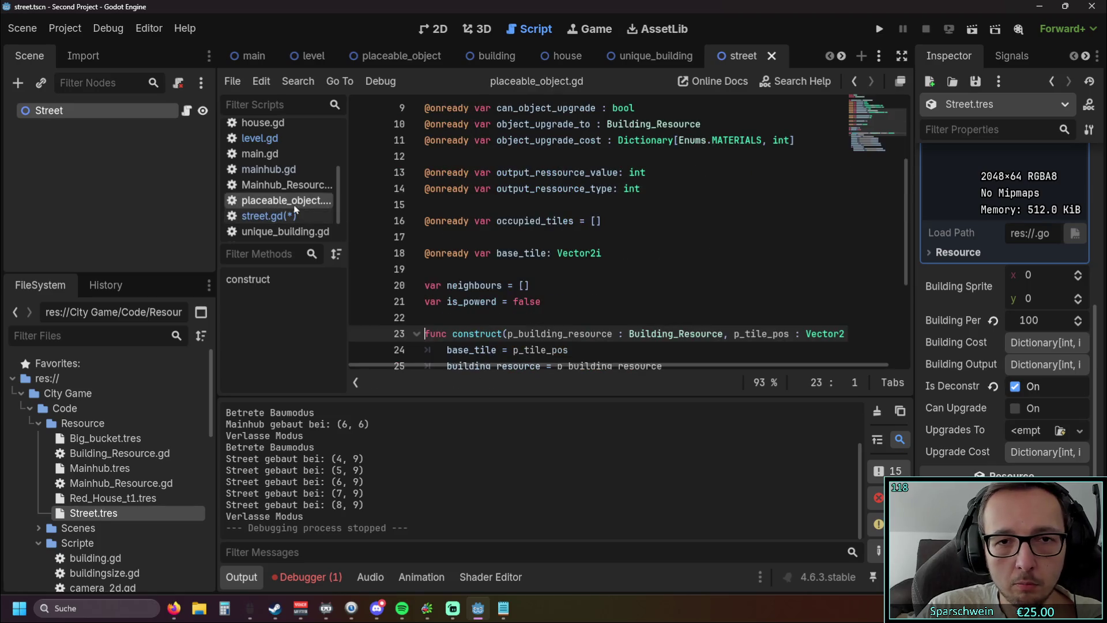
Inspect the construct body and the neighbours declaration in placeable_object.gd, then return to street.gd
scroll(644, 249, "up", 2)
scroll(644, 249, "up", 1)
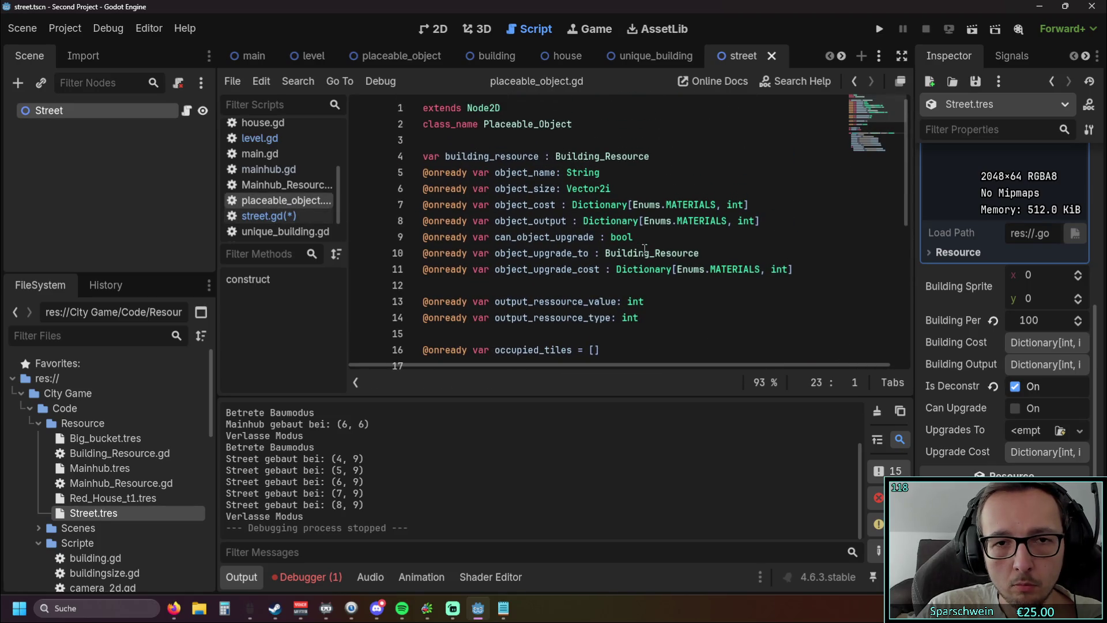
scroll(645, 249, "down", 5)
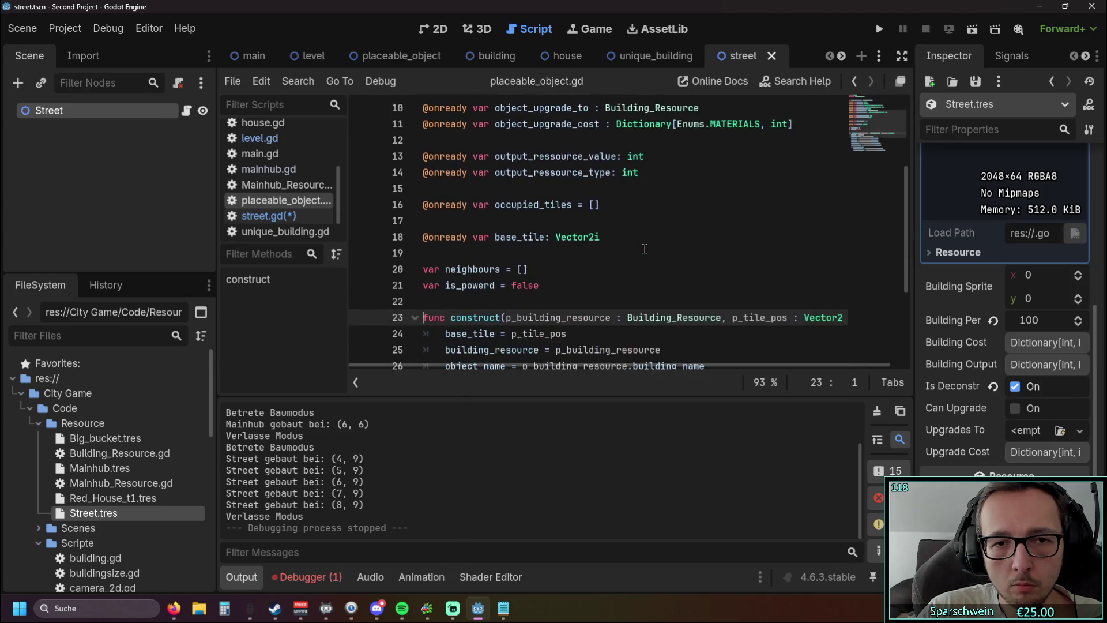
scroll(644, 249, "down", 1)
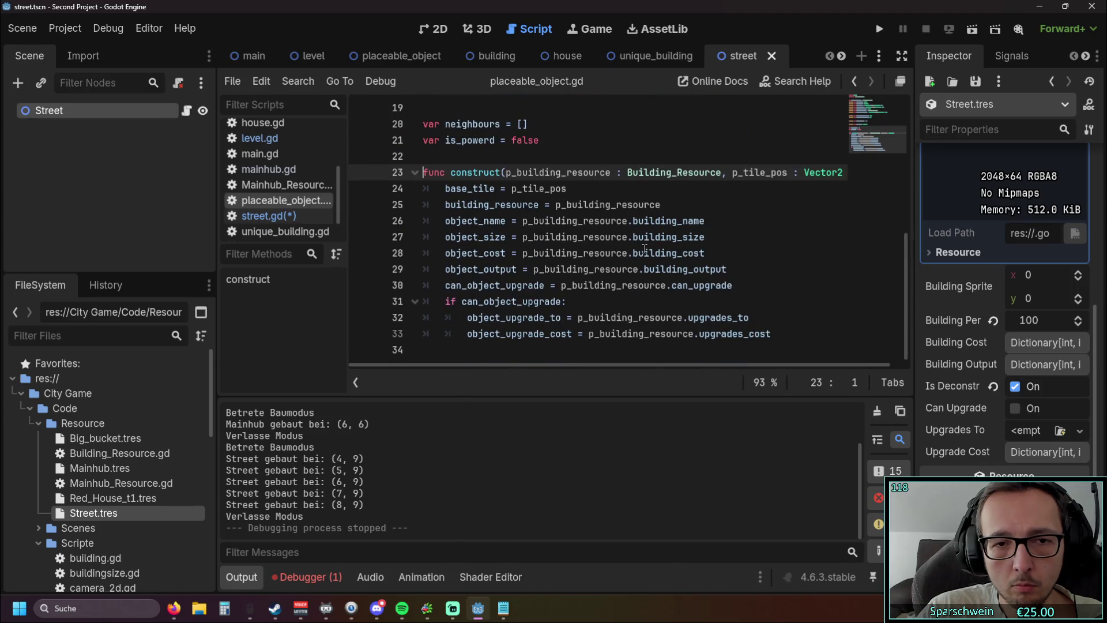
left_click(683, 202)
mouse_move(660, 333)
left_mouse_down()
mouse_move(577, 238)
mouse_move(438, 191)
left_mouse_up()
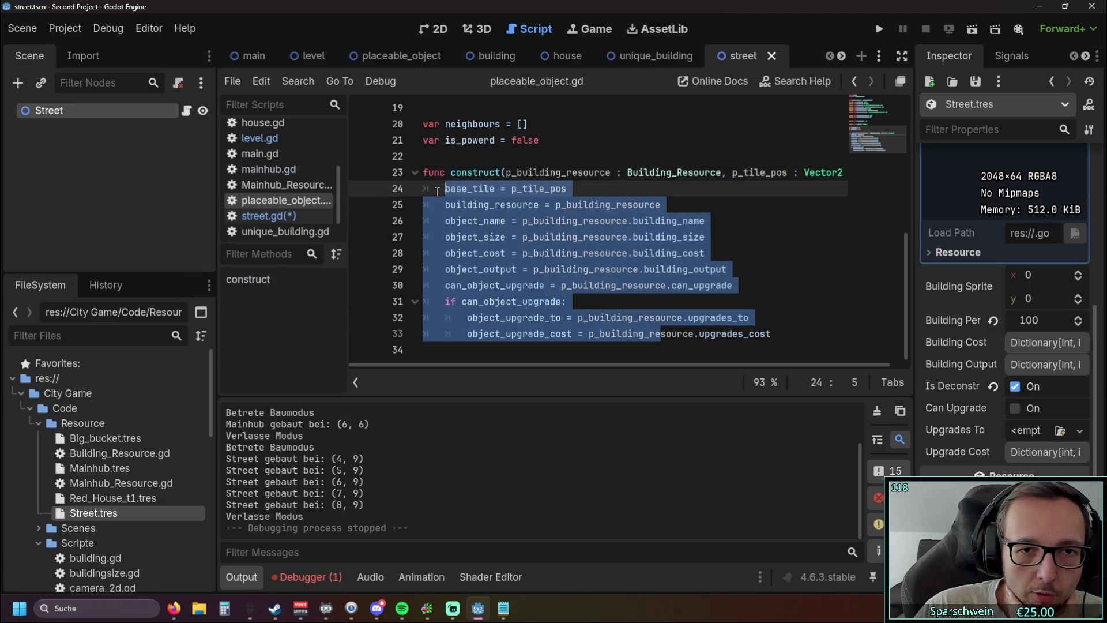
left_click(604, 285)
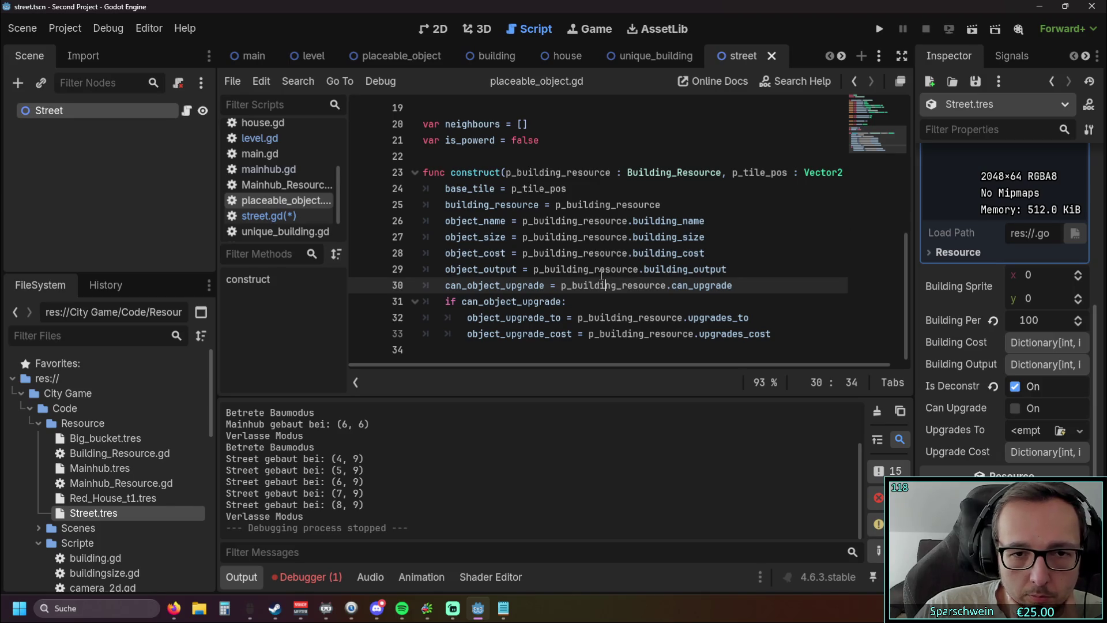
scroll(600, 272, "up", 1)
scroll(600, 272, "up", 2)
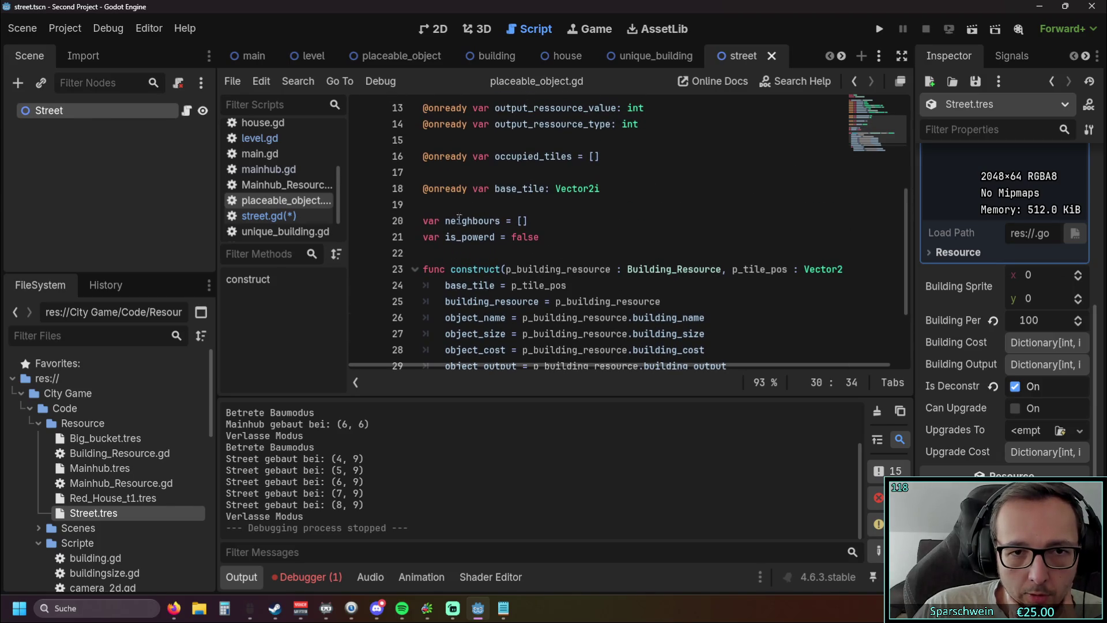
left_click_drag(445, 221, 552, 222)
left_click(268, 216)
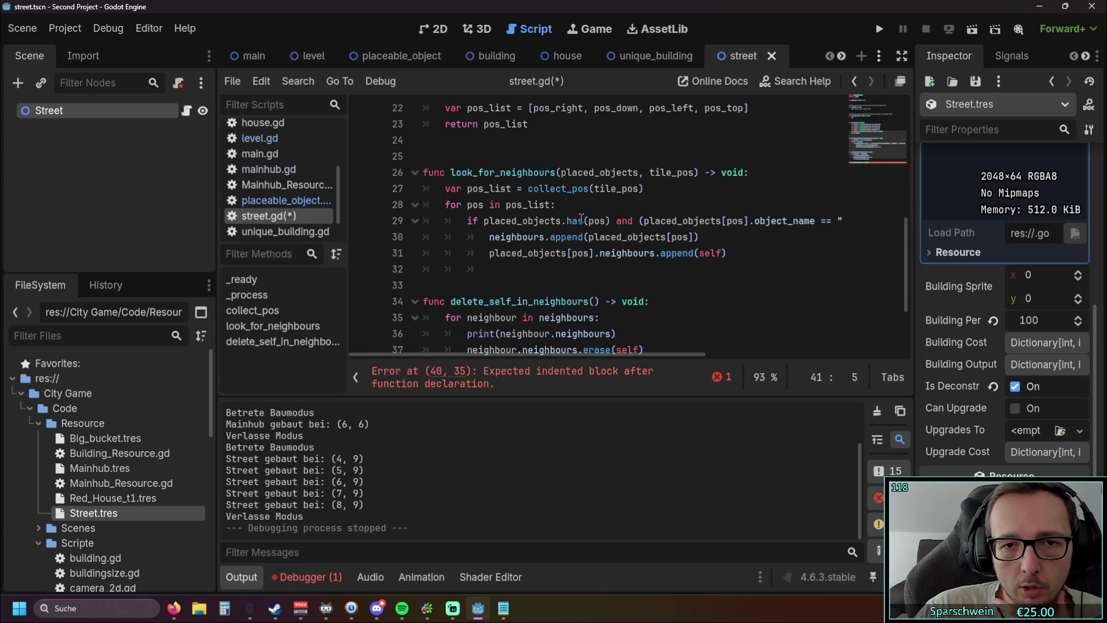
Write the loop header 'for neighbour in neighbours:' on line 41 and open an indented line
scroll(581, 219, "down", 3)
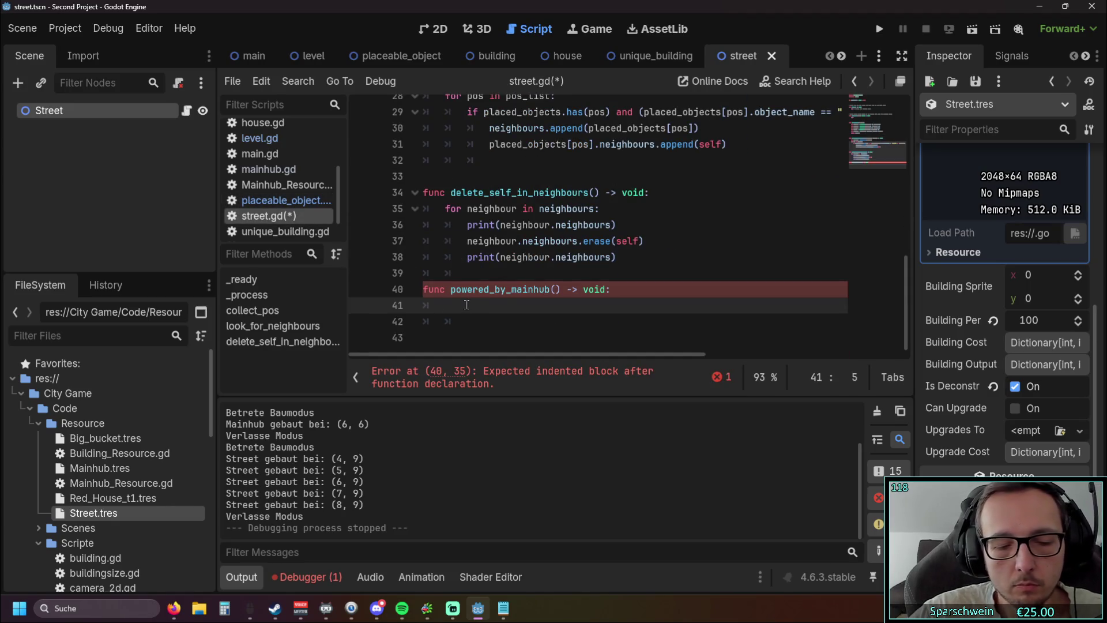
type("if")
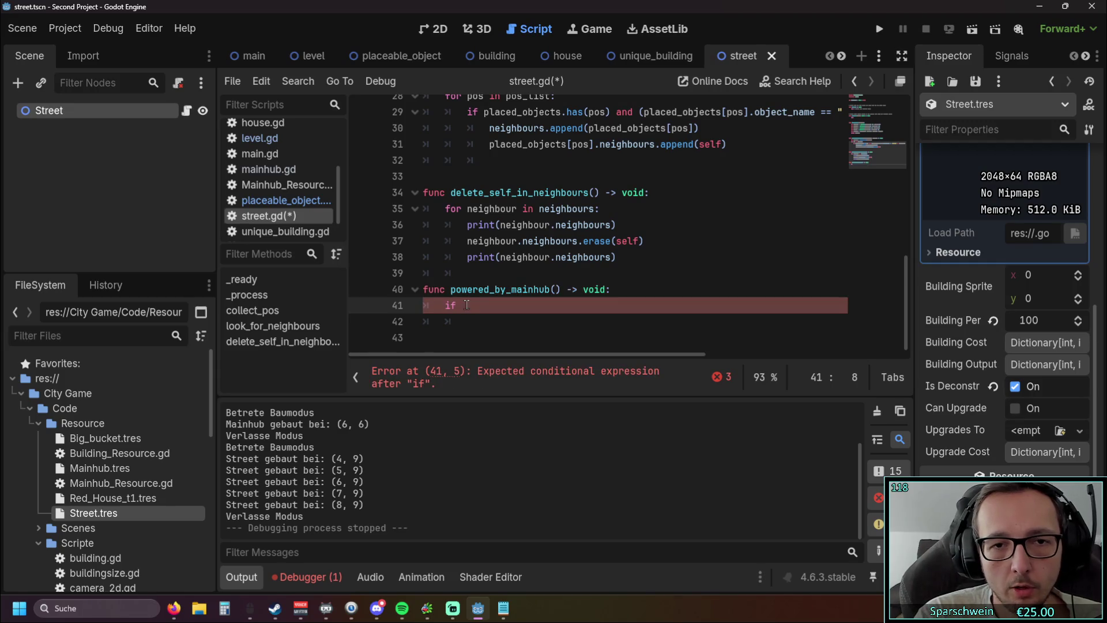
key("BackSpace")
key("BackSpace")
key("BackSpace")
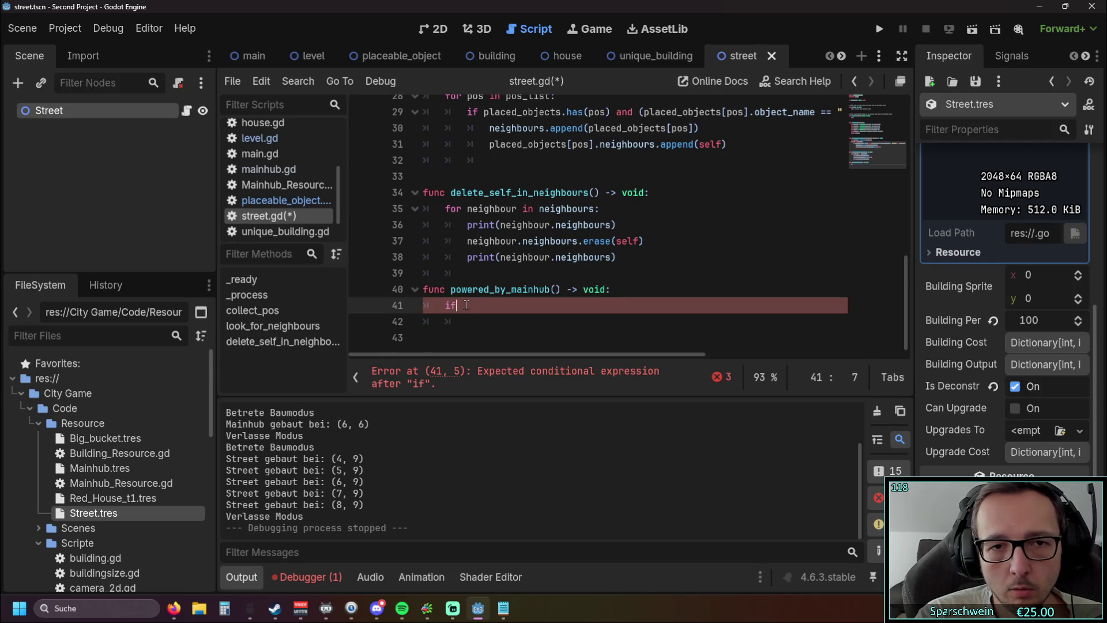
type("for")
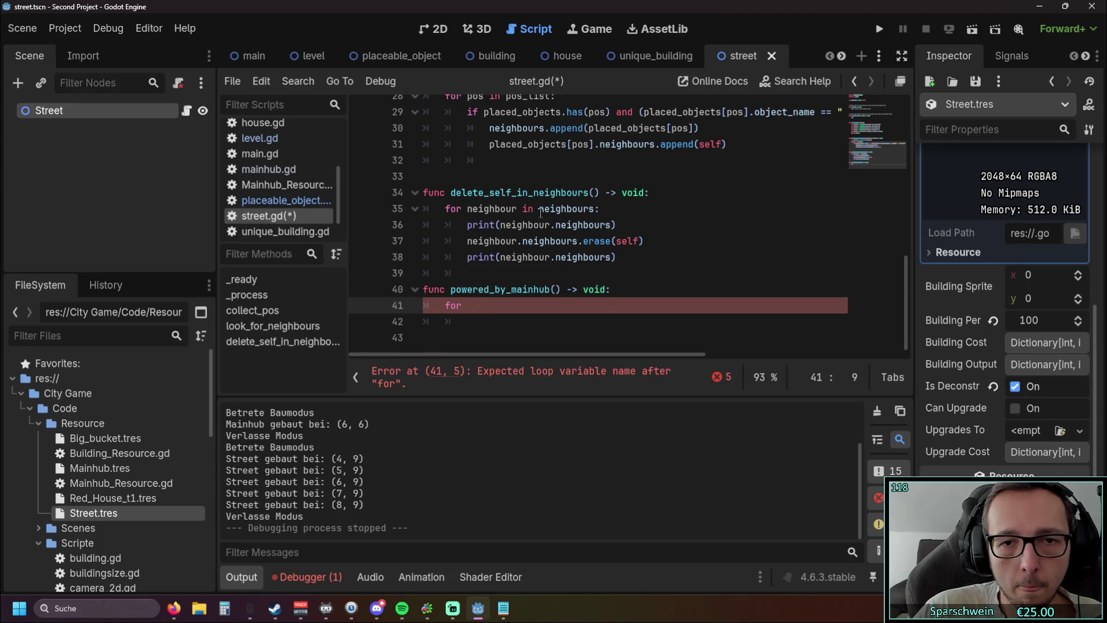
left_click_drag(596, 208, 400, 212)
key("ctrl+c")
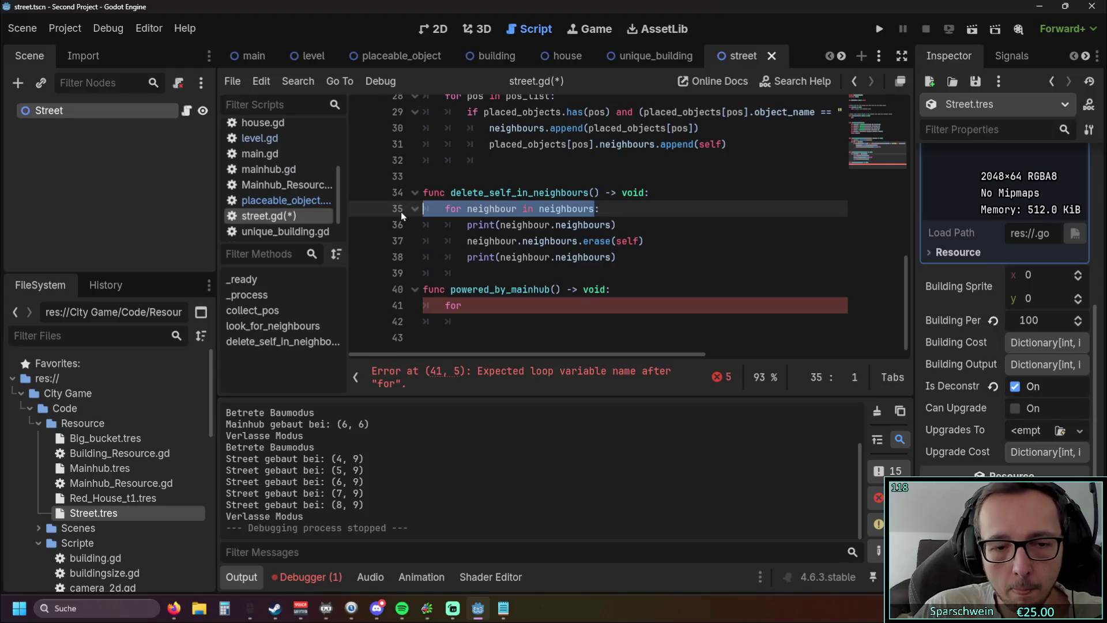
left_click(482, 312)
key("ctrl+v")
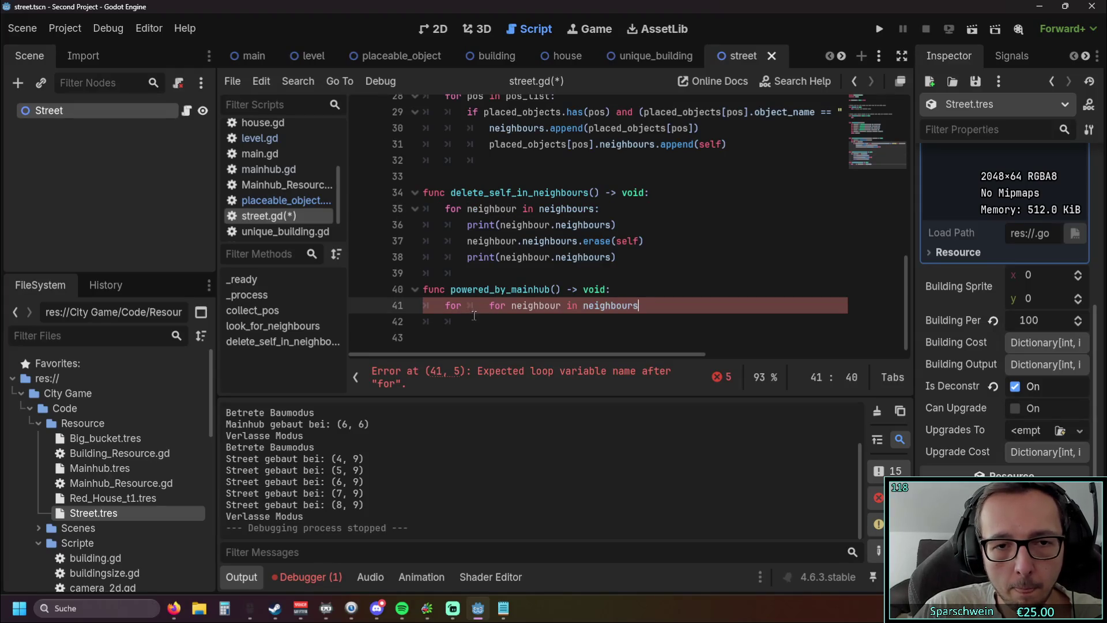
left_click_drag(489, 307, 432, 308)
key("BackSpace")
left_click(599, 305)
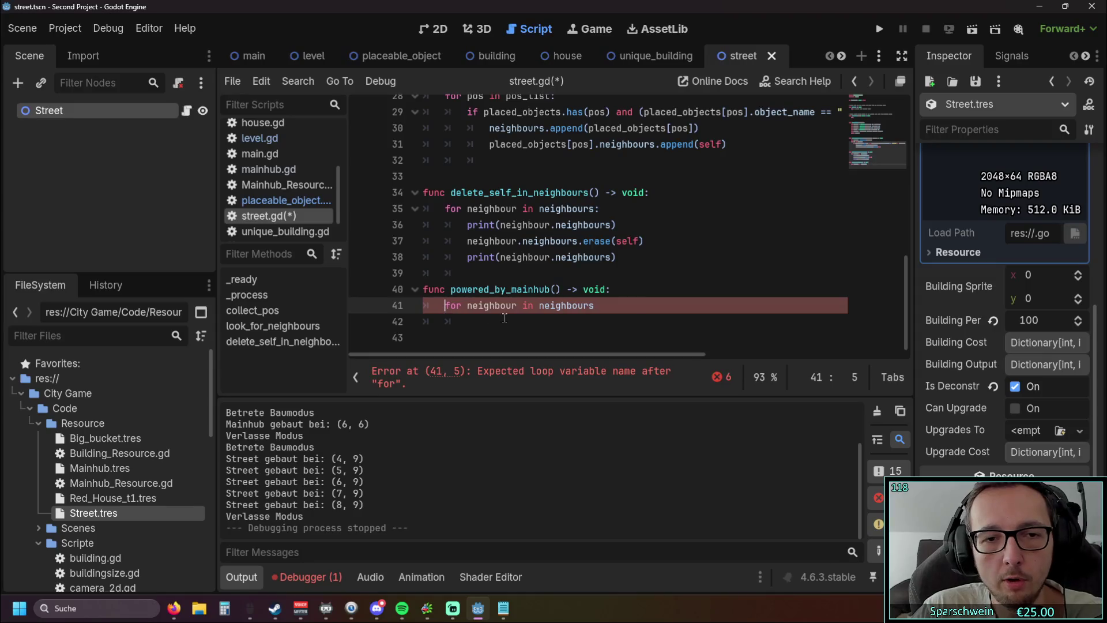
type(":")
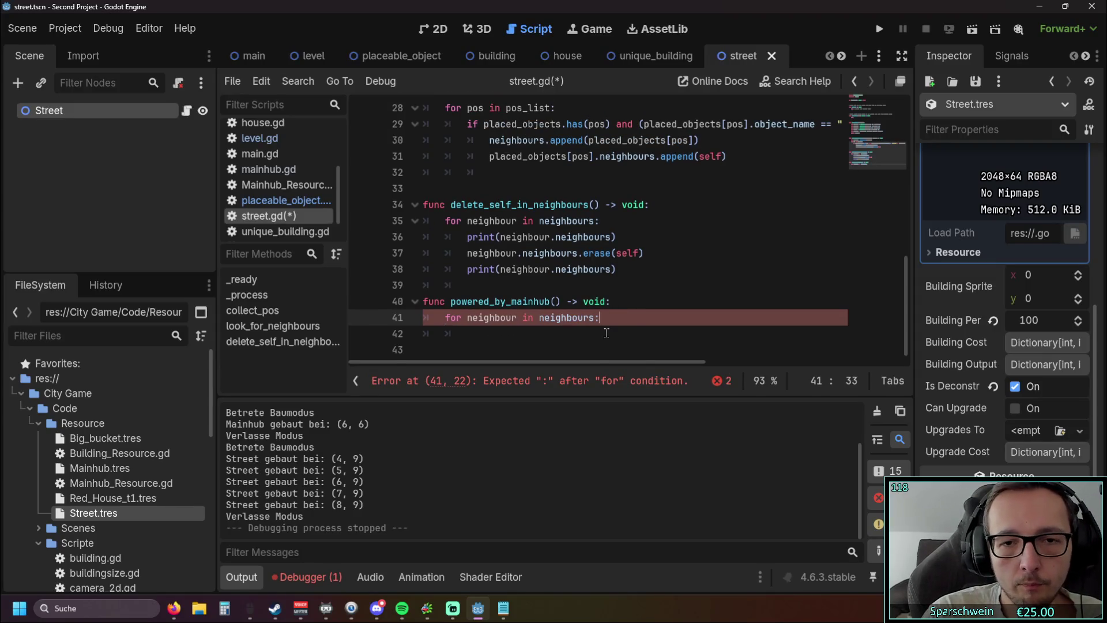
key("Return")
Start an 'if neighbour' condition on line 42 inside the loop
type("if")
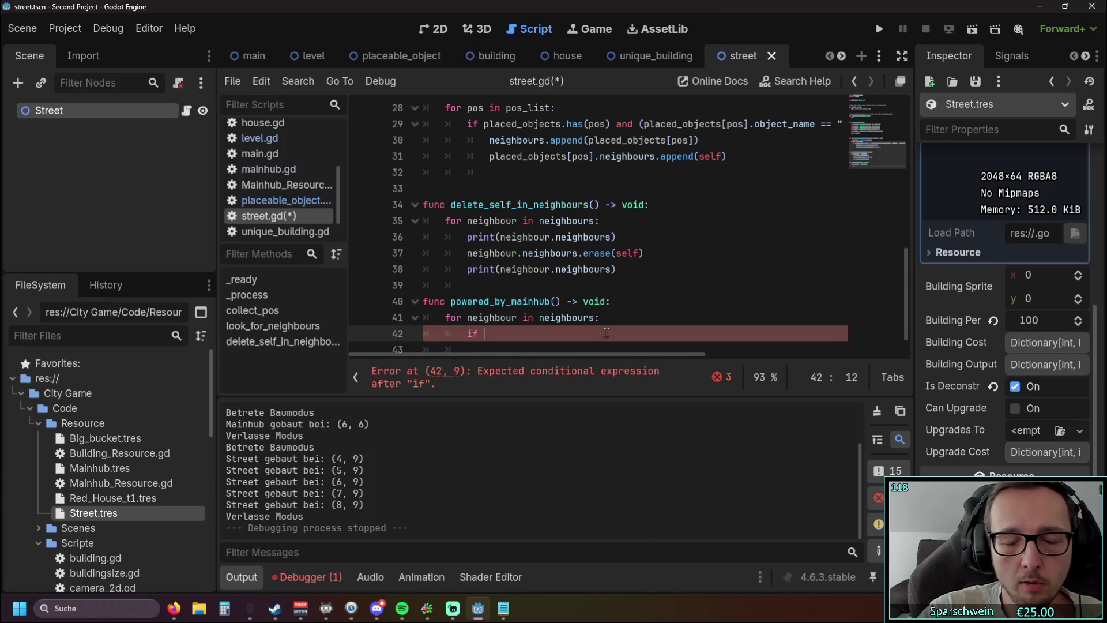
scroll(606, 333, "down", 1)
left_click_drag(467, 290, 522, 292)
key("ctrl+c")
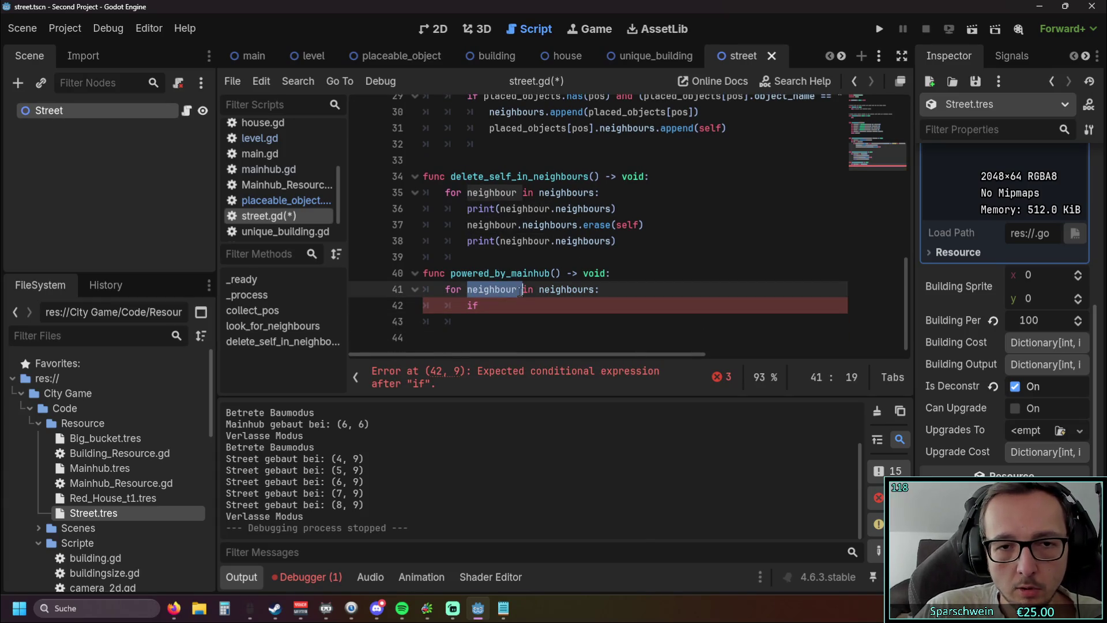
left_click(517, 307)
key("ctrl+v")
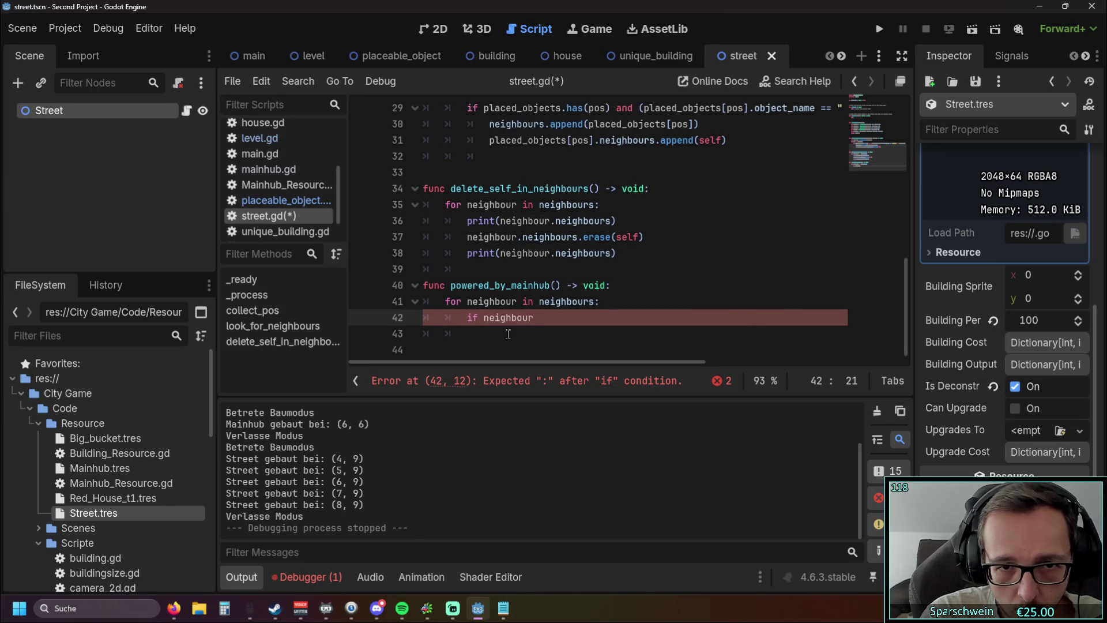
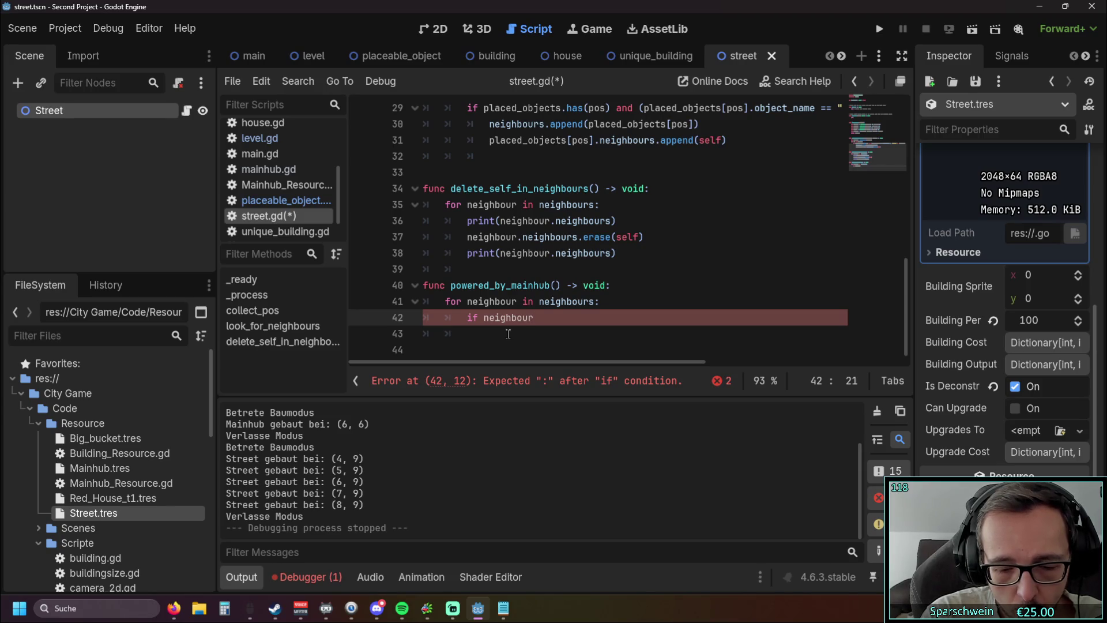
Write line 42 as 'if neighbour.is_powered:' and start its indented body
type(".")
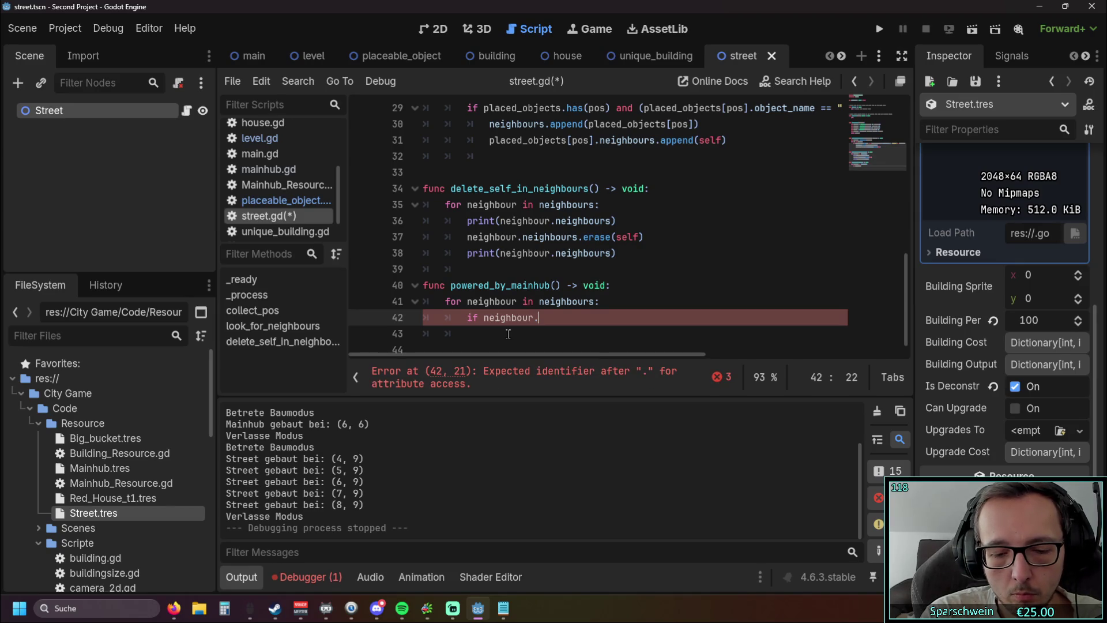
type("is_powerd")
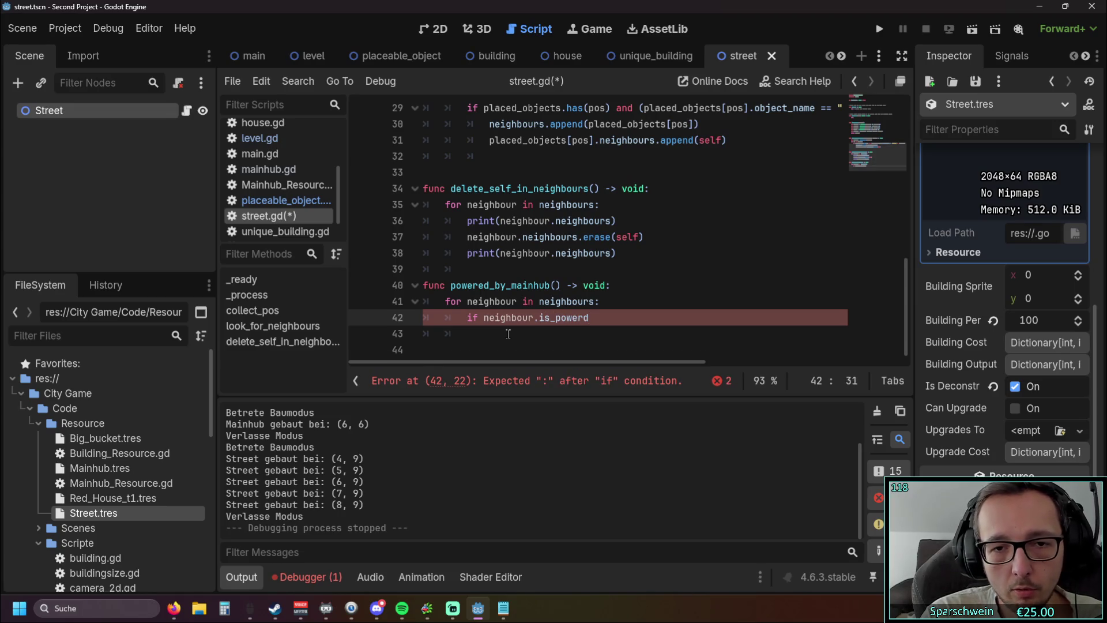
key("BackSpace")
type("ed")
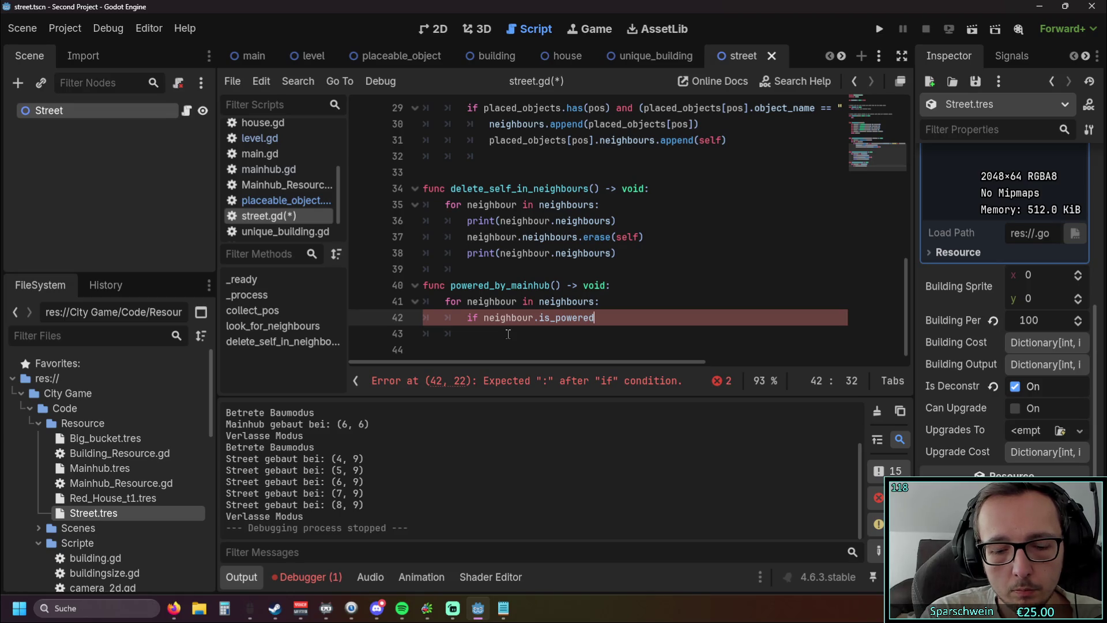
type(":")
key("Return")
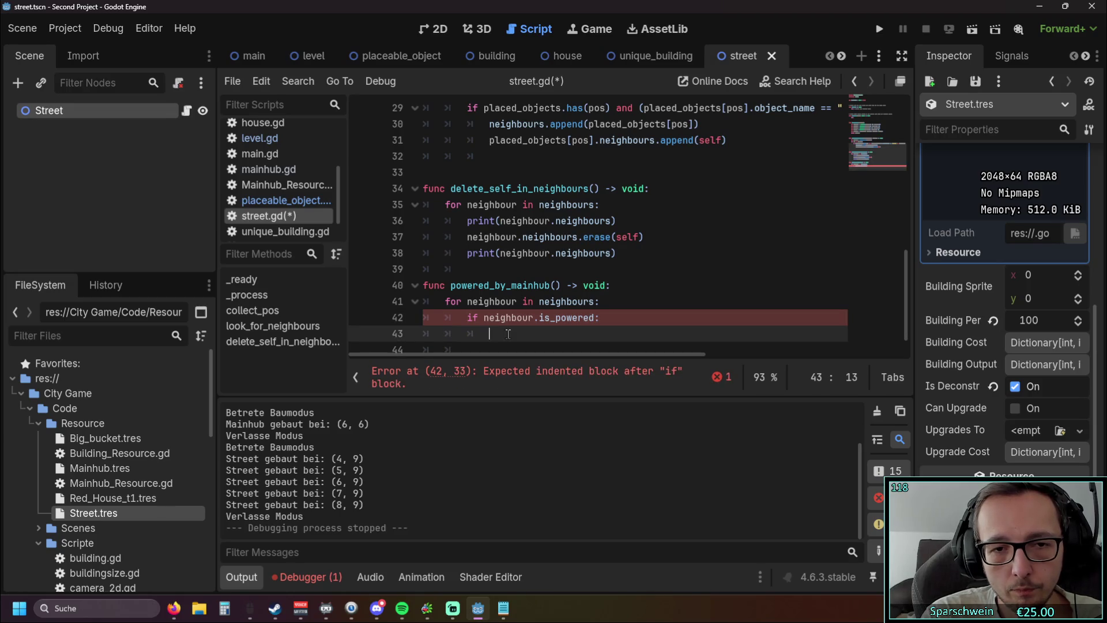
scroll(505, 333, "up", 10)
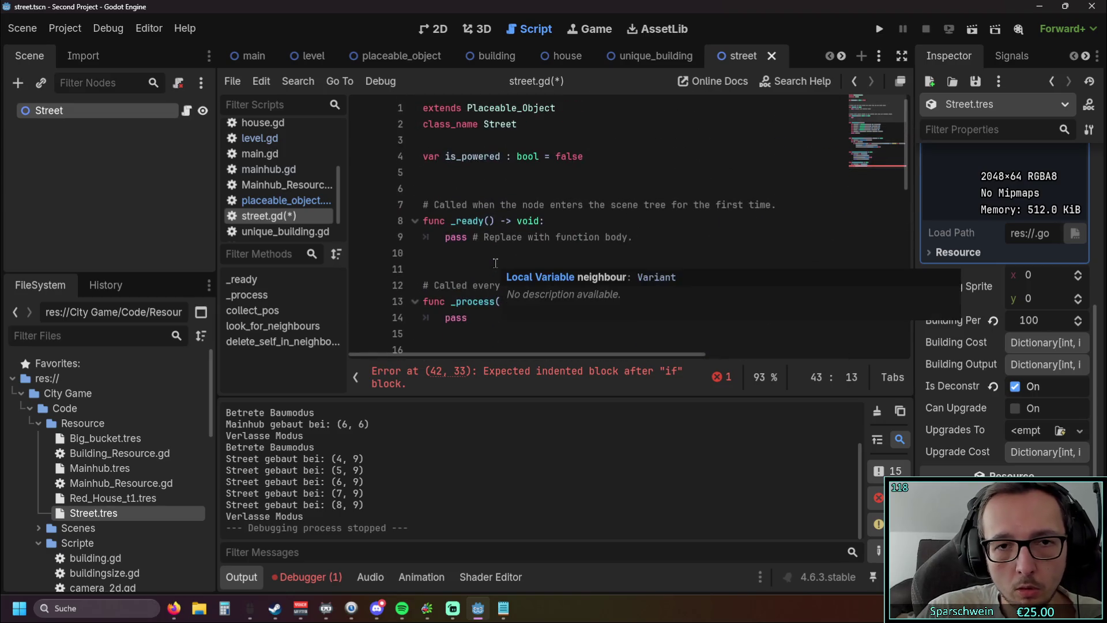
scroll(526, 307, "down", 10)
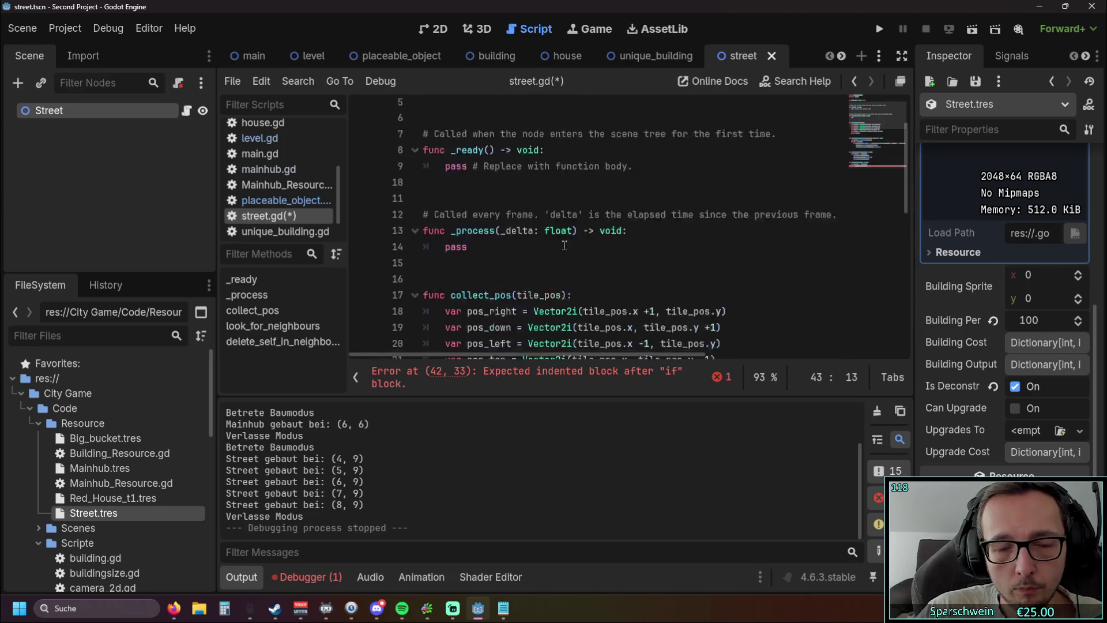
Complete the is_powerd member on line 43 and jump to its declaration in placeable_object.gd
type("is")
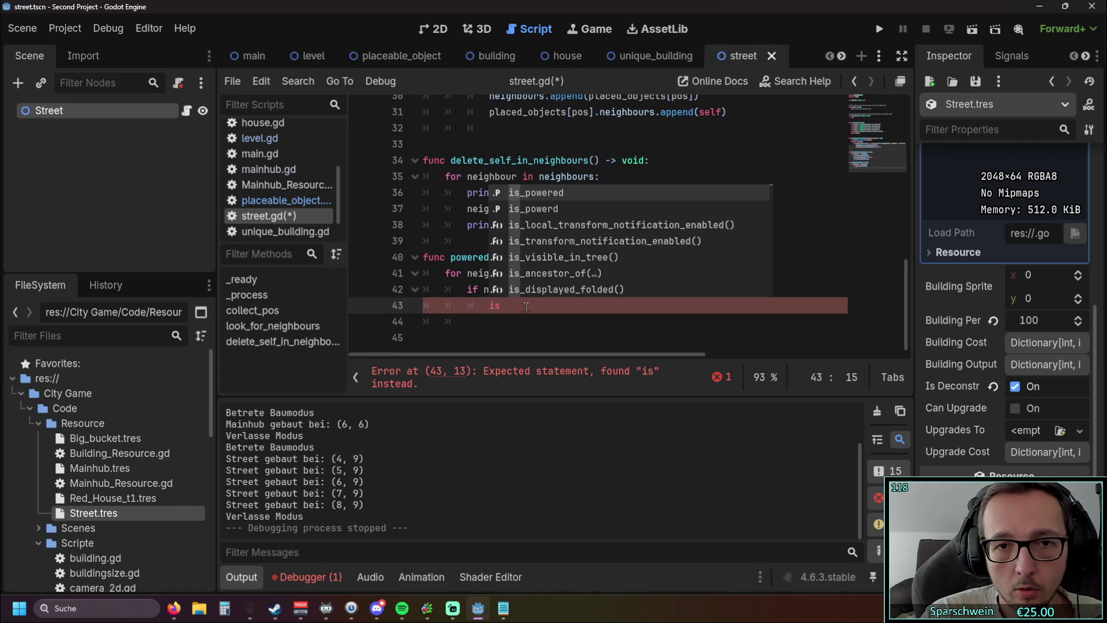
left_click(522, 242)
scroll(519, 249, "up", 10)
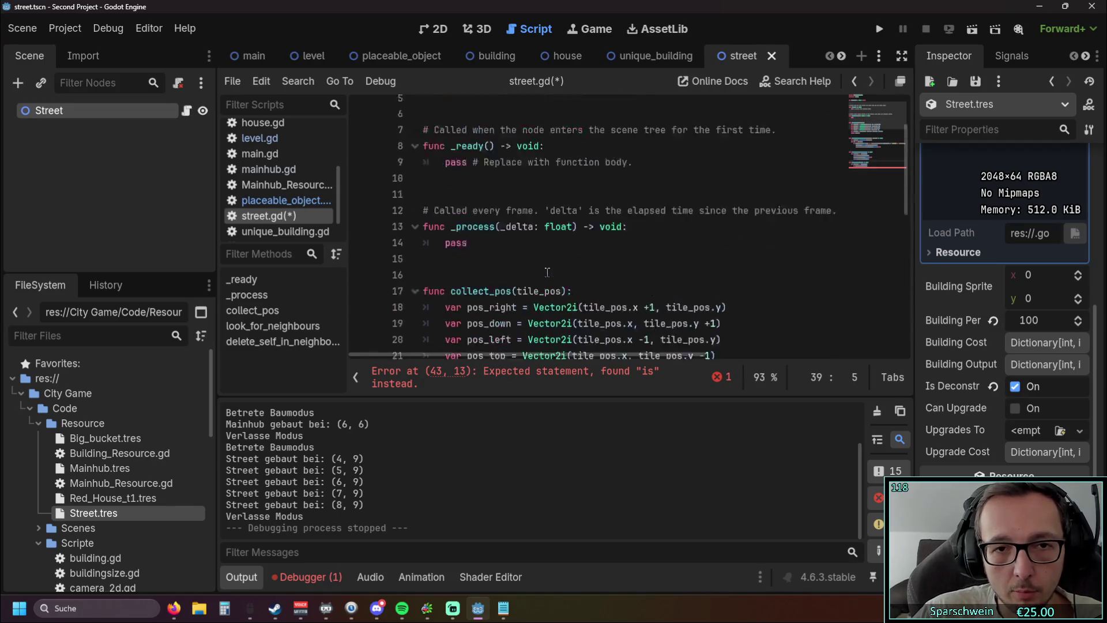
scroll(520, 250, "down", 10)
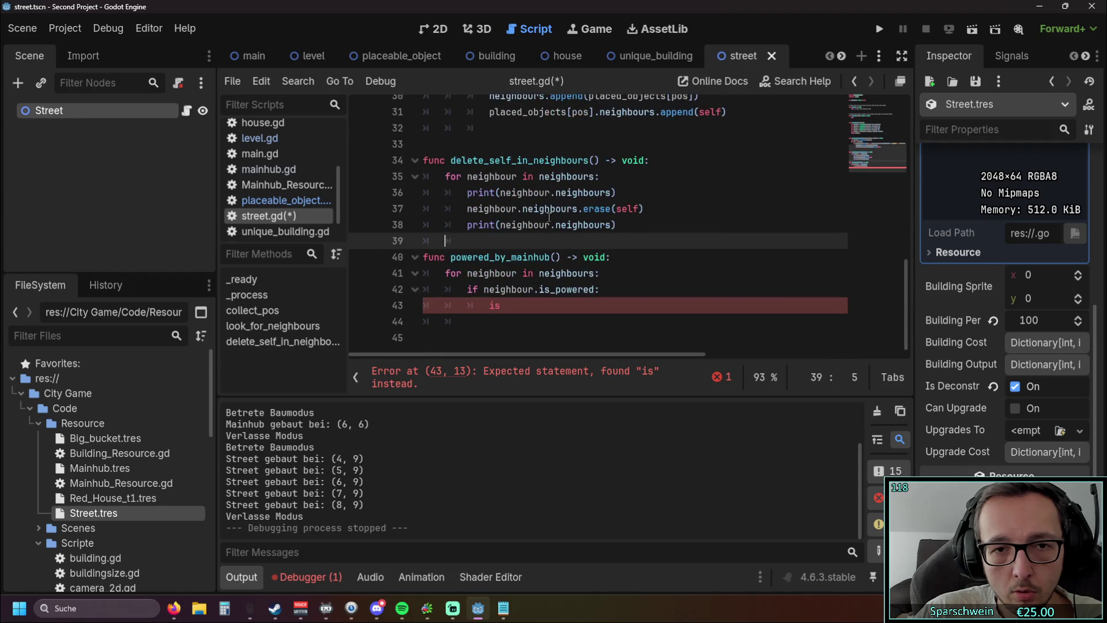
type("po")
key("BackSpace")
key("BackSpace")
key("BackSpace")
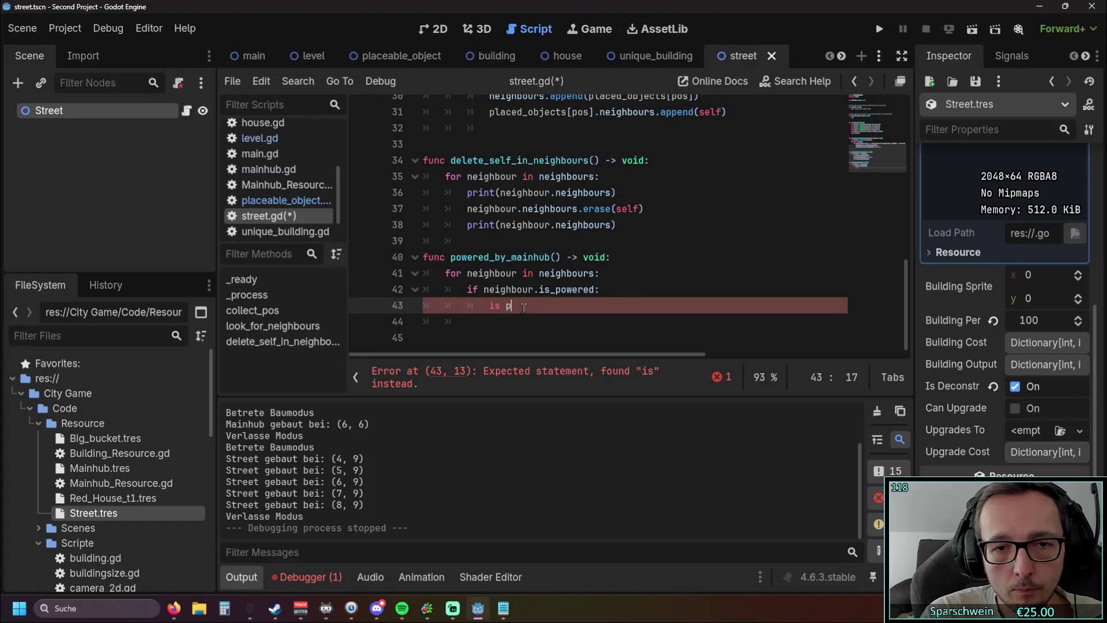
type("is_pow")
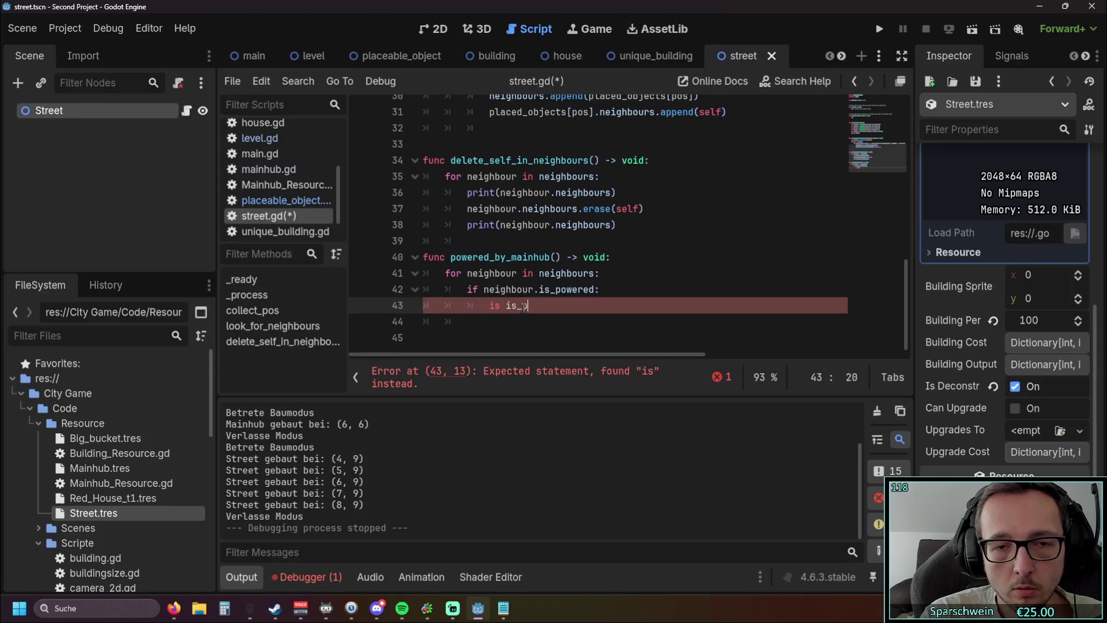
type("e")
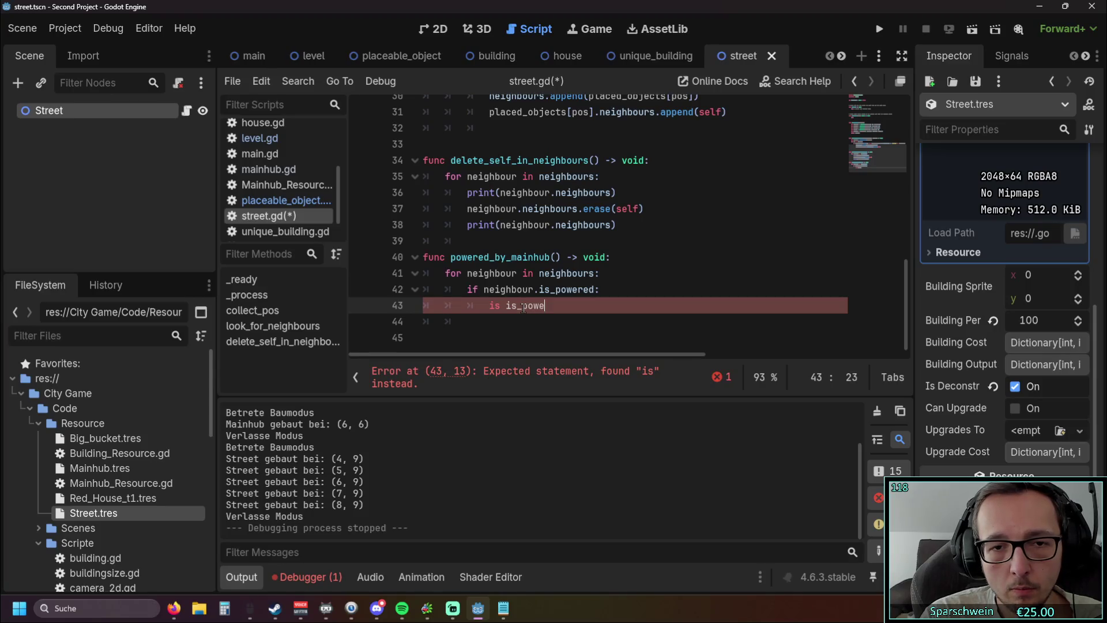
key("BackSpace")
key("BackSpace")
key("BackSpace")
type("is_")
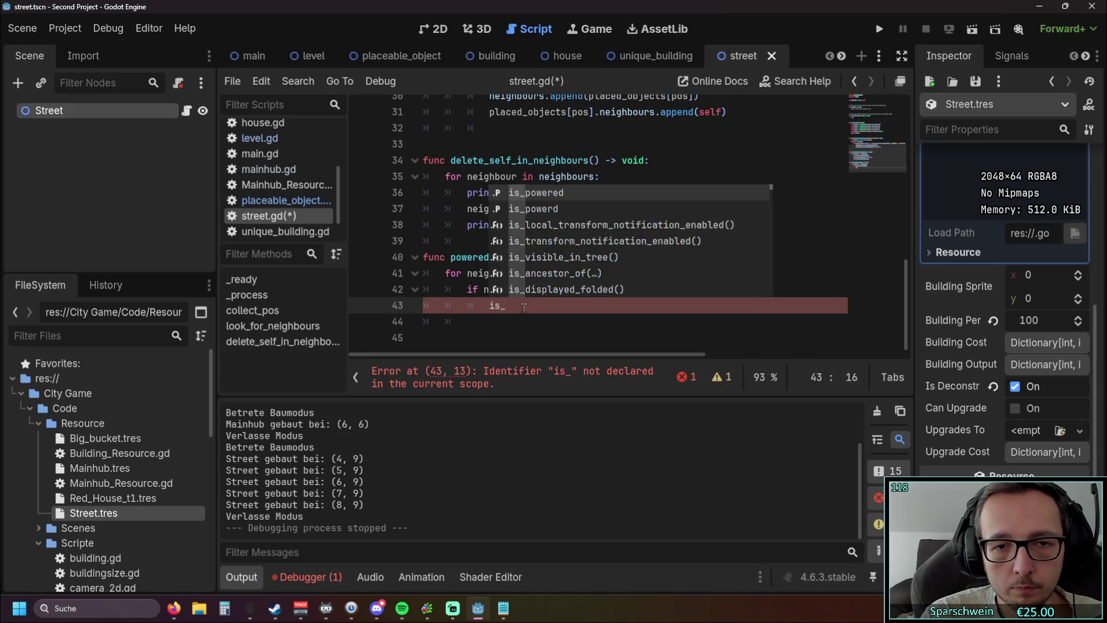
key("Down")
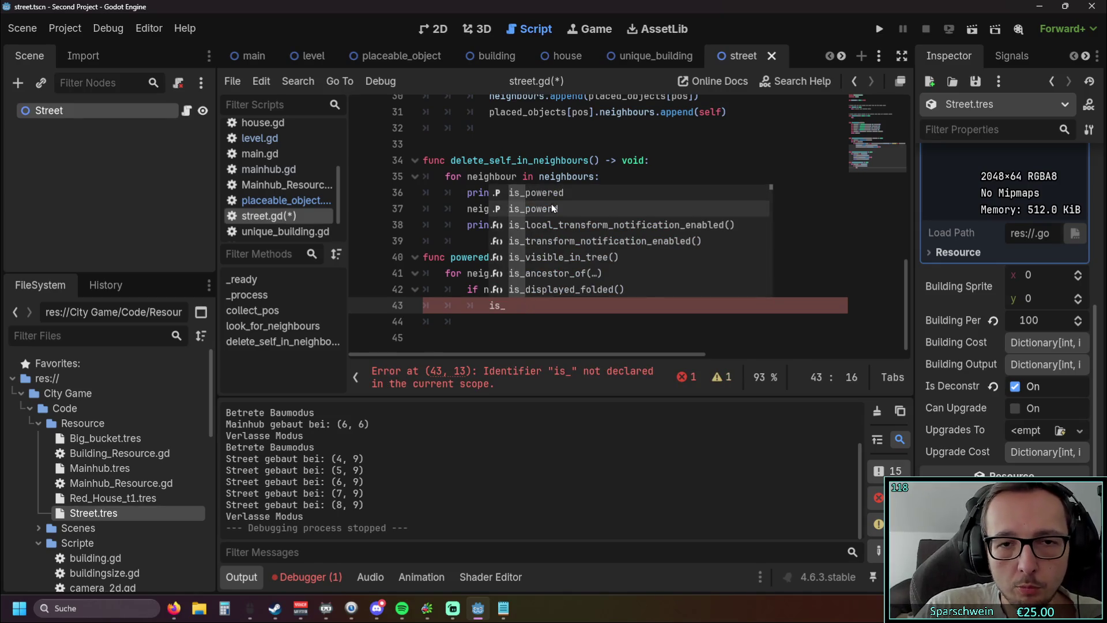
key("Return")
left_click(516, 317, "ctrl")
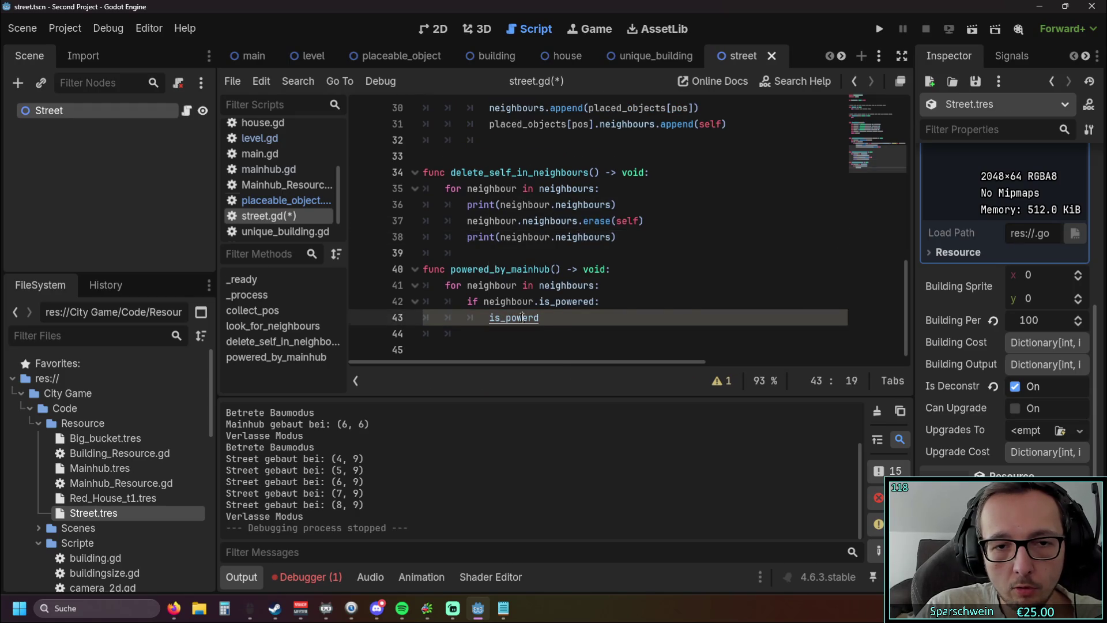
left_click(496, 221)
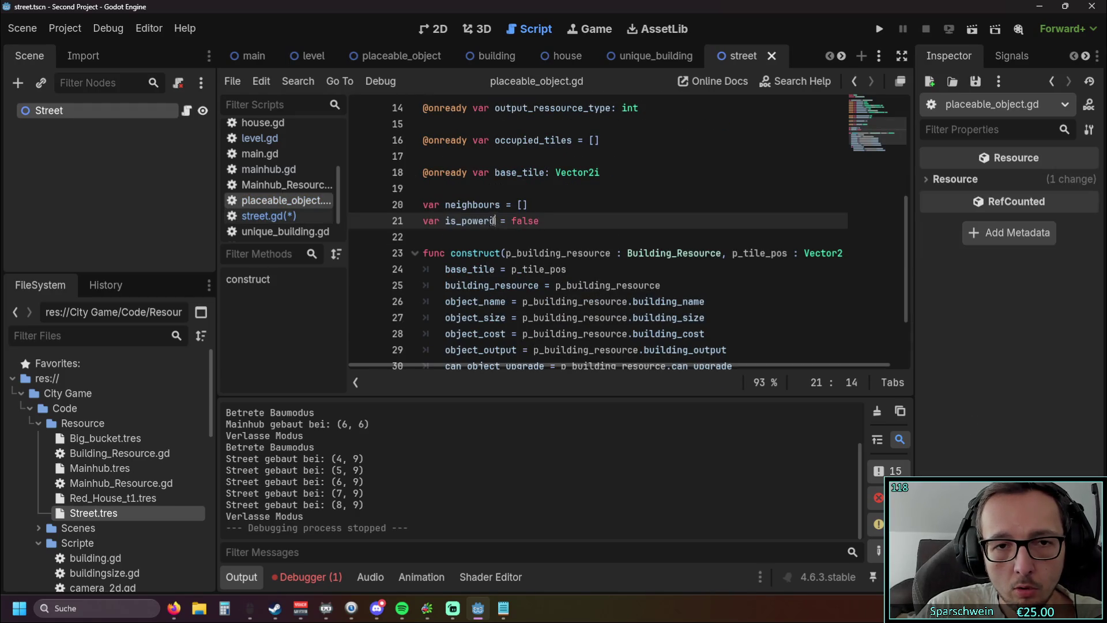
Correct the declaration's spelling from is_powerd to is_powered in placeable_object.gd
left_click(490, 221)
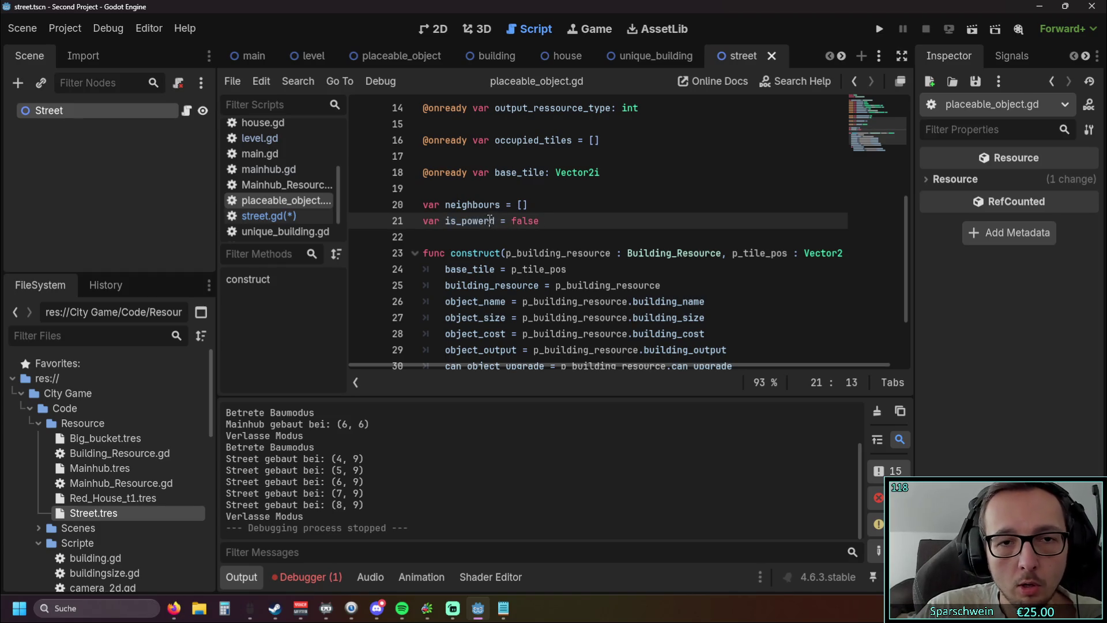
type("e")
left_click(503, 240)
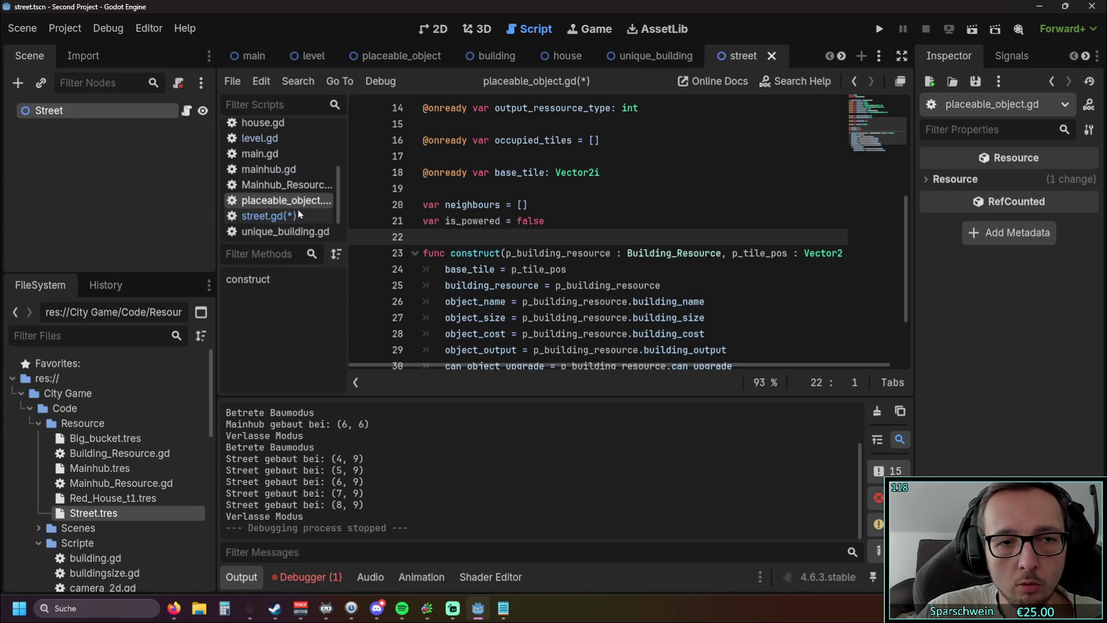
Delete street.gd's own duplicate is_powered declaration on line 4
left_click(297, 215)
scroll(552, 202, "up", 10)
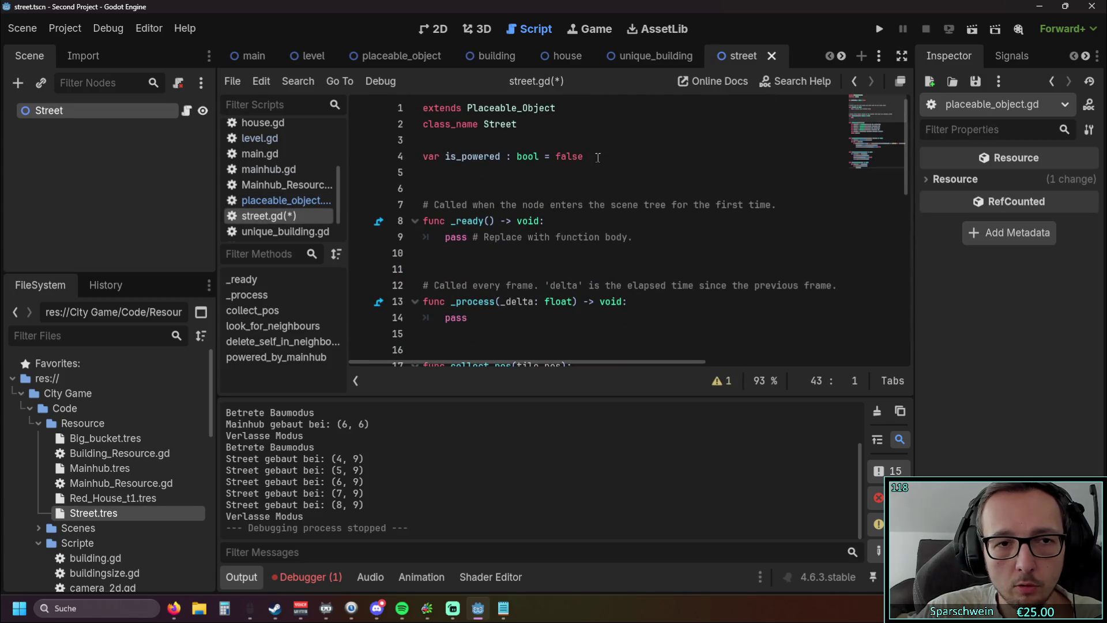
left_click_drag(598, 157, 382, 159)
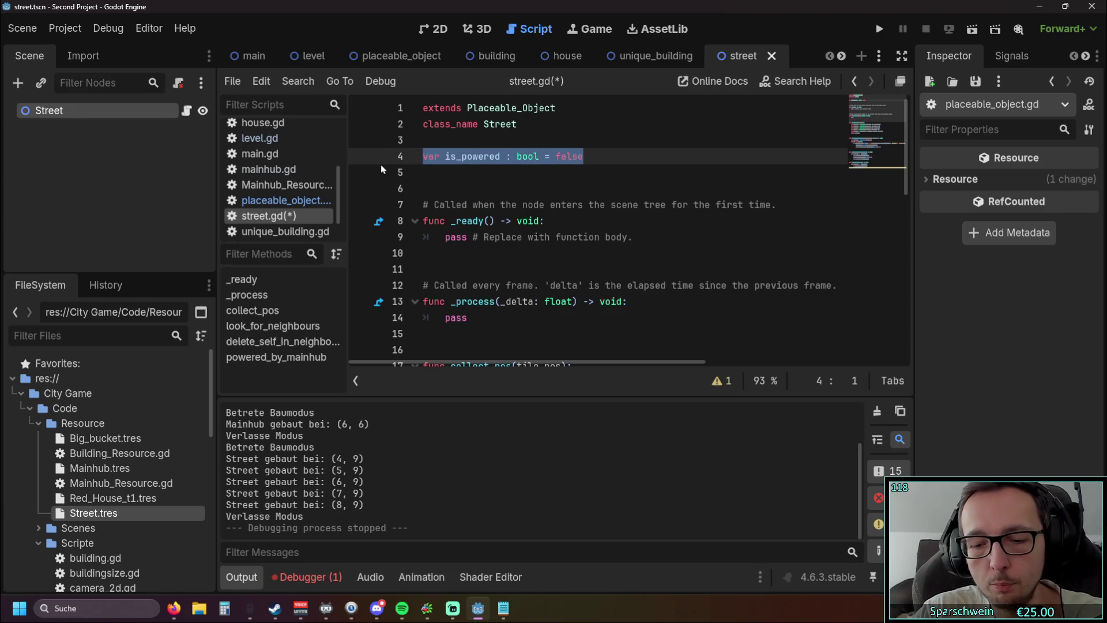
key("BackSpace")
key("BackSpace")
key("Delete")
key("Delete")
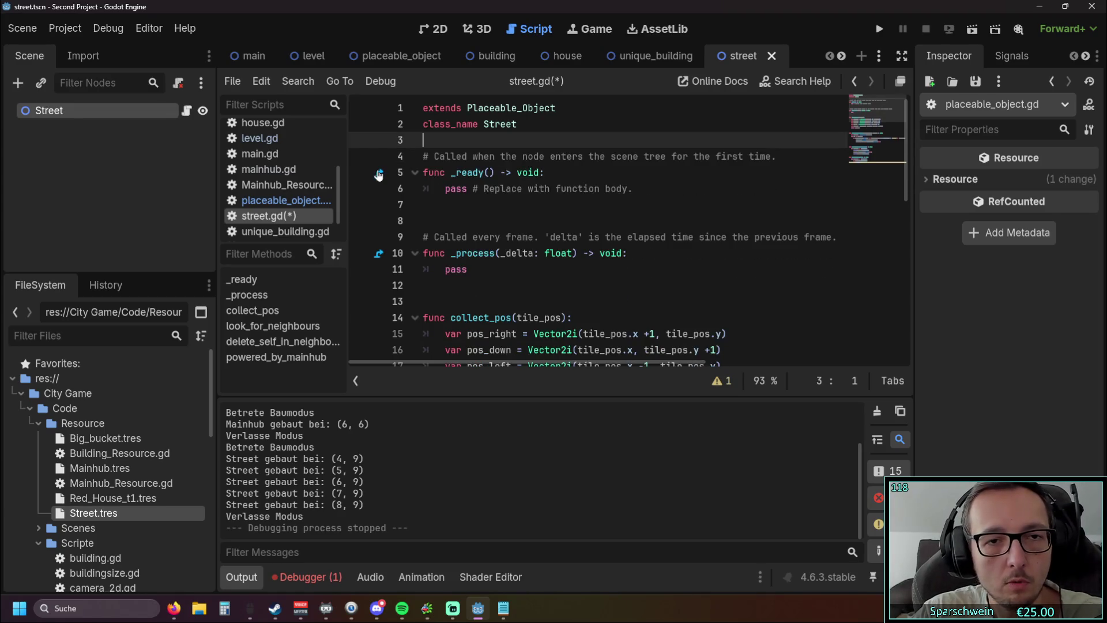
Type is_powered as ': bool' on line 21 of placeable_object.gd, then return to street.gd
left_click(286, 201)
scroll(465, 226, "up", 1)
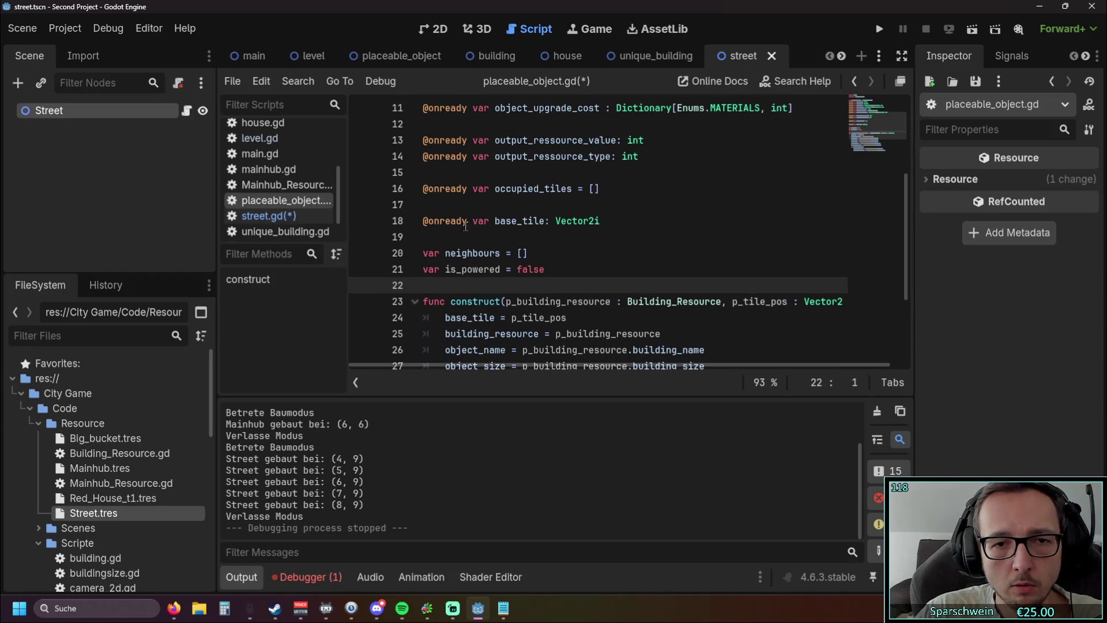
left_click(510, 269)
key("BackSpace")
type(": bool")
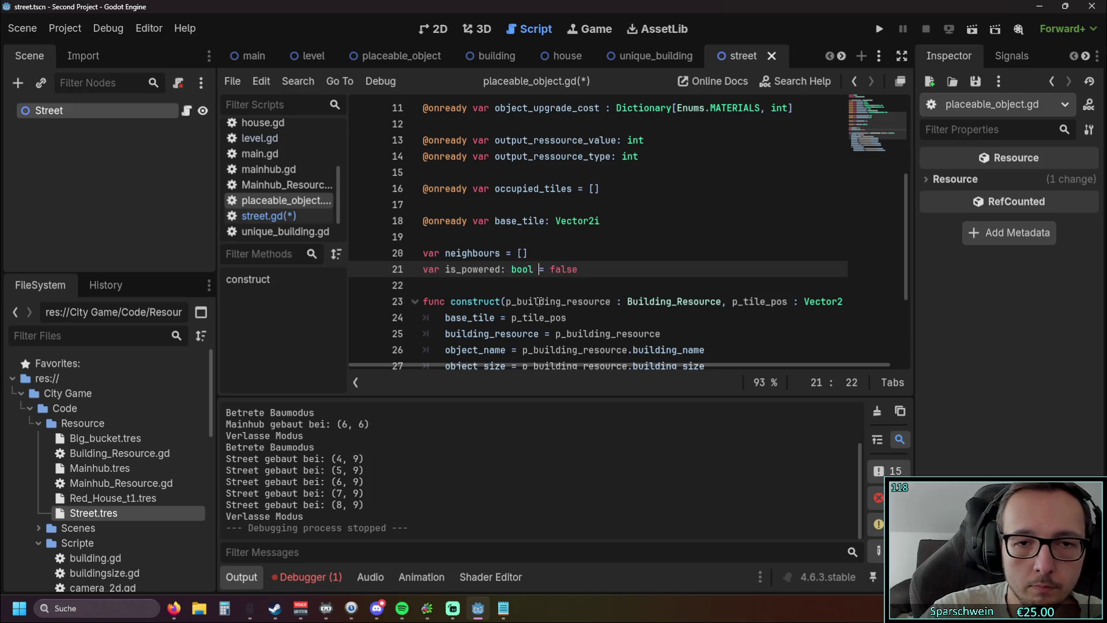
scroll(592, 294, "down", 2)
scroll(277, 202, "down", 1)
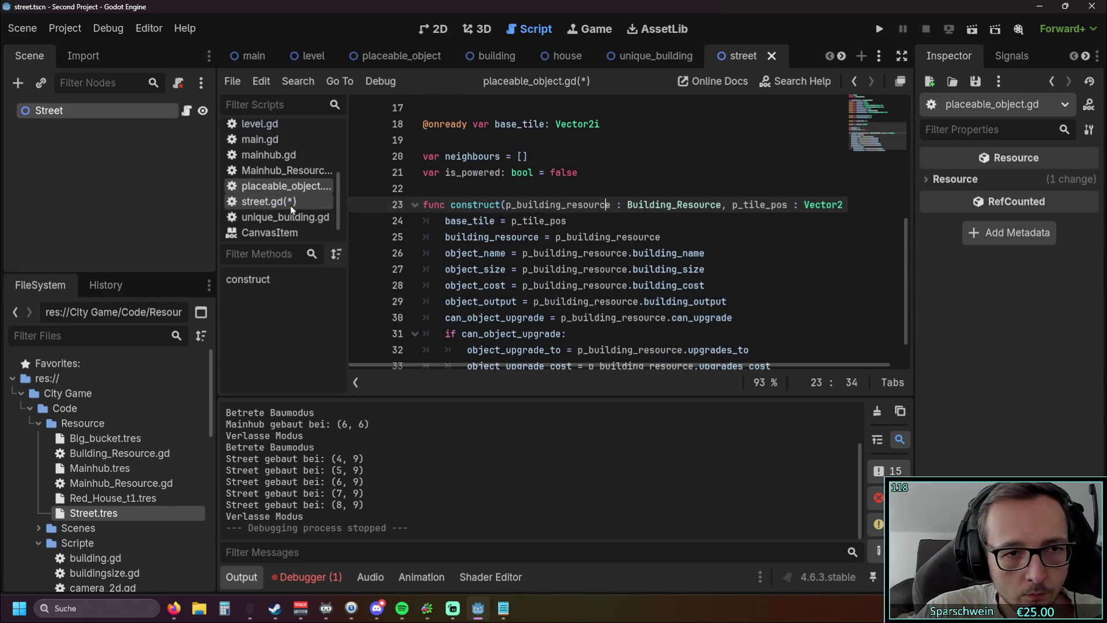
left_click(281, 202)
scroll(597, 245, "down", 9)
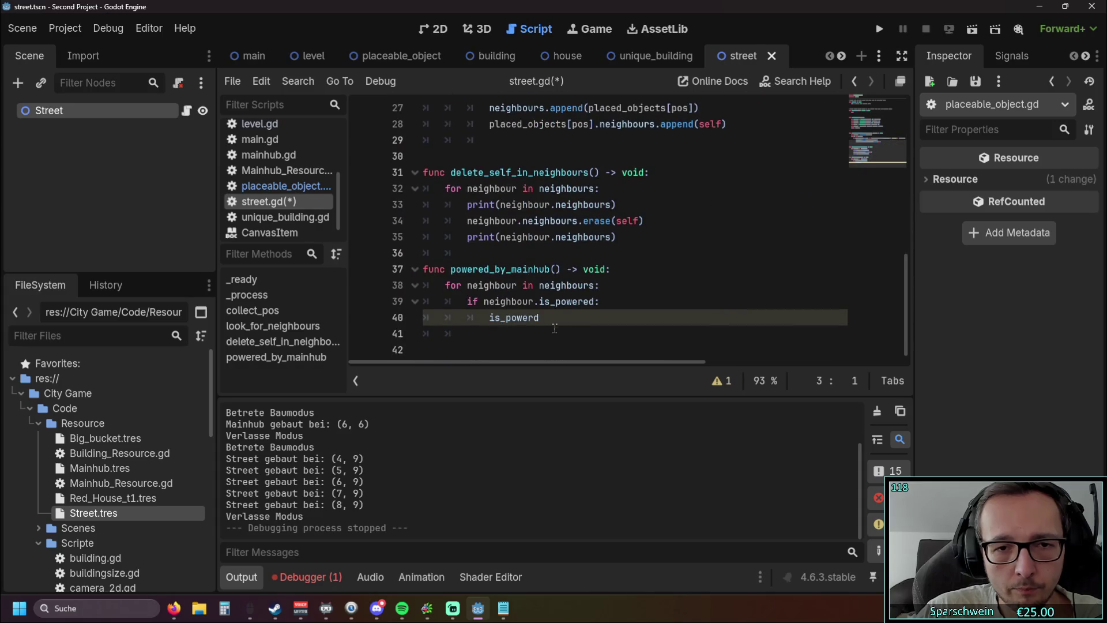
Make line 40 of street.gd read 'self.is_powerd = true', then view Mainhub_Resource.gd
left_click(547, 319)
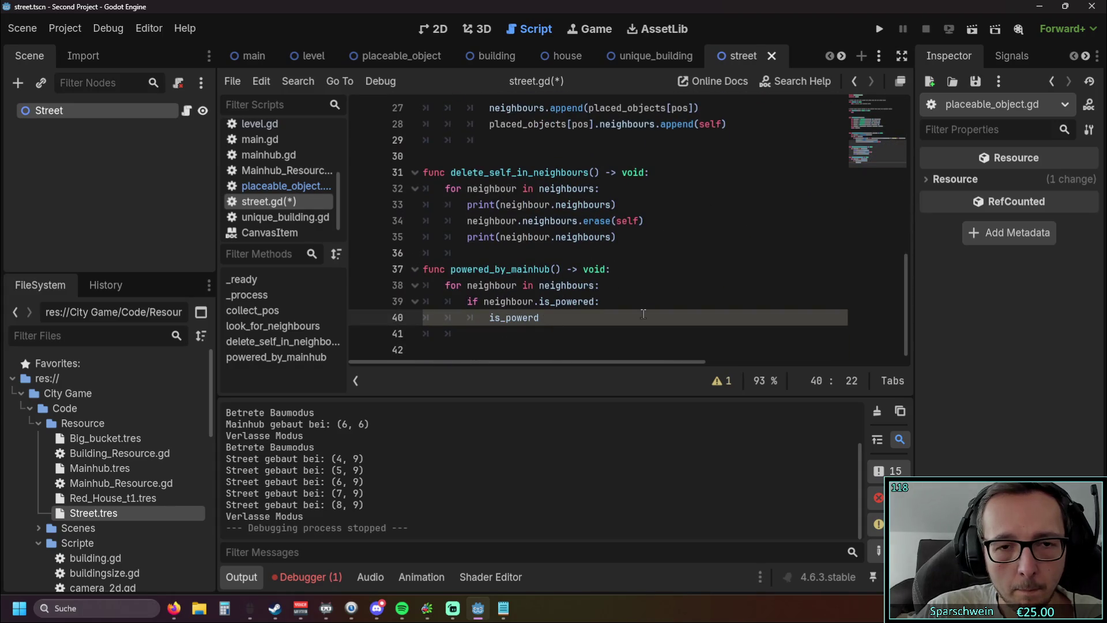
left_click(492, 321)
type("sel")
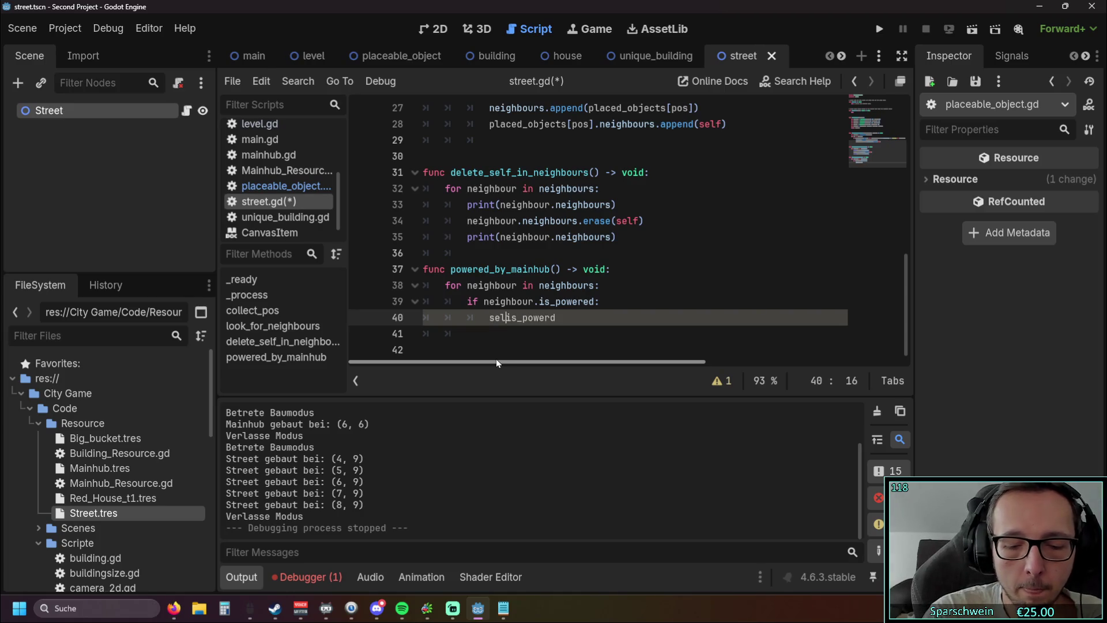
type("f.")
left_click(581, 318)
scroll(585, 316, "up", 2)
scroll(592, 313, "up", 2)
scroll(593, 313, "down", 2)
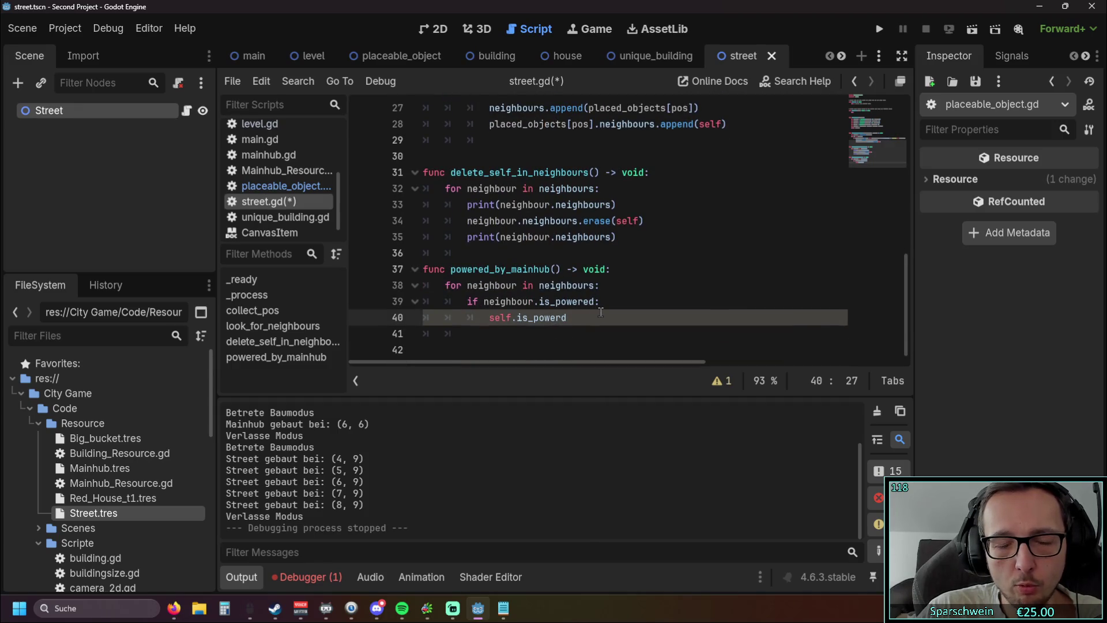
type(" = true")
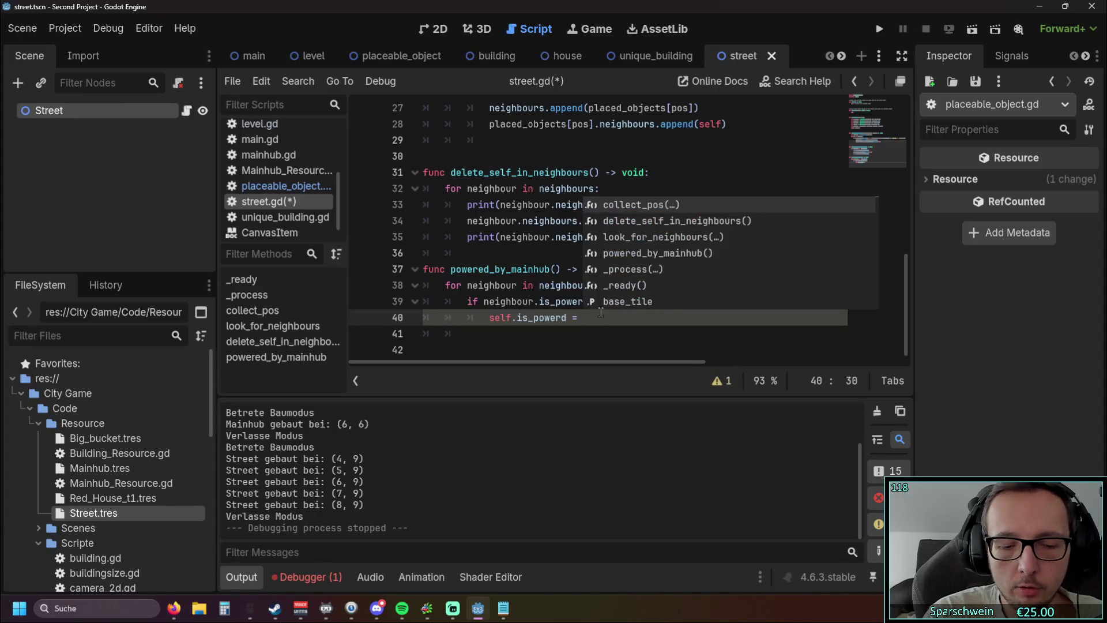
key("Down")
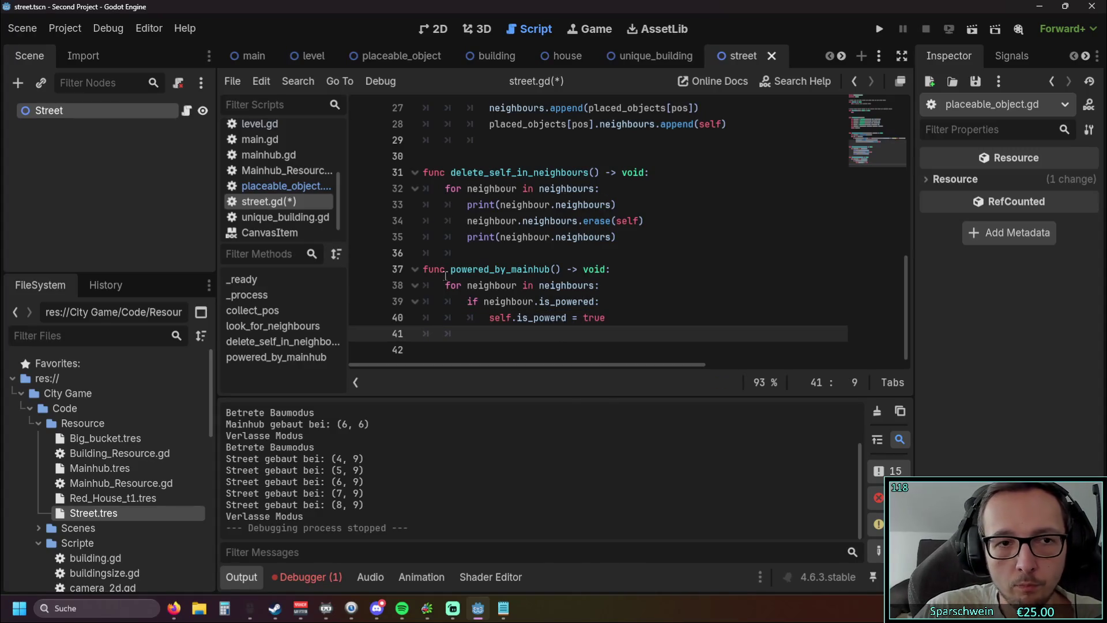
left_click(291, 187)
left_click(290, 171)
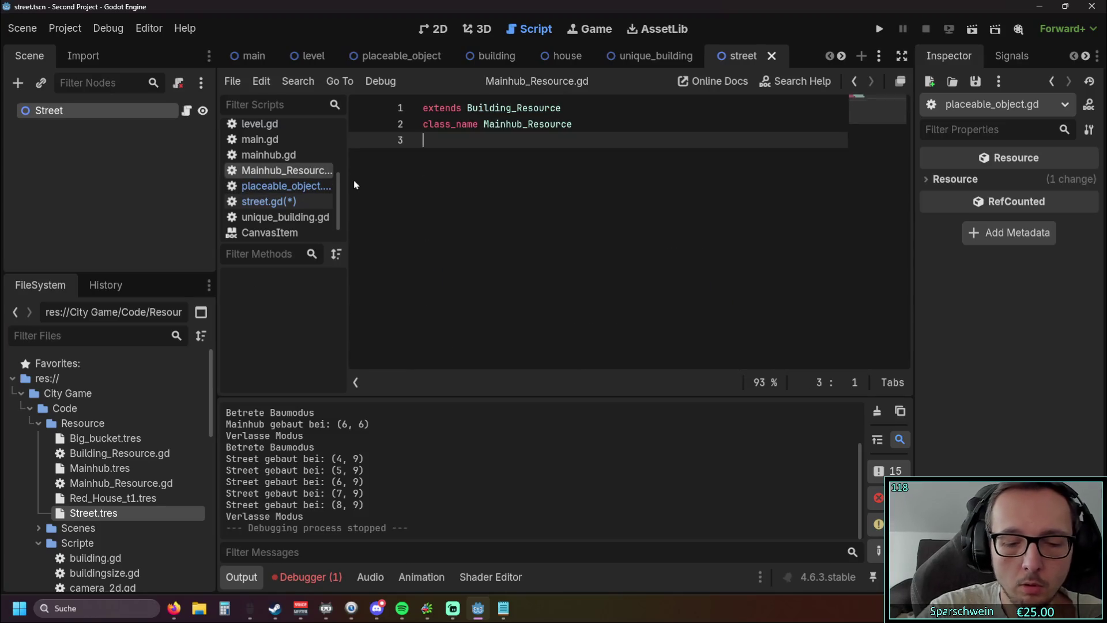
Declare 'var is_powered: bool = true' on line 4 of mainhub.gd
key("Return")
type("var")
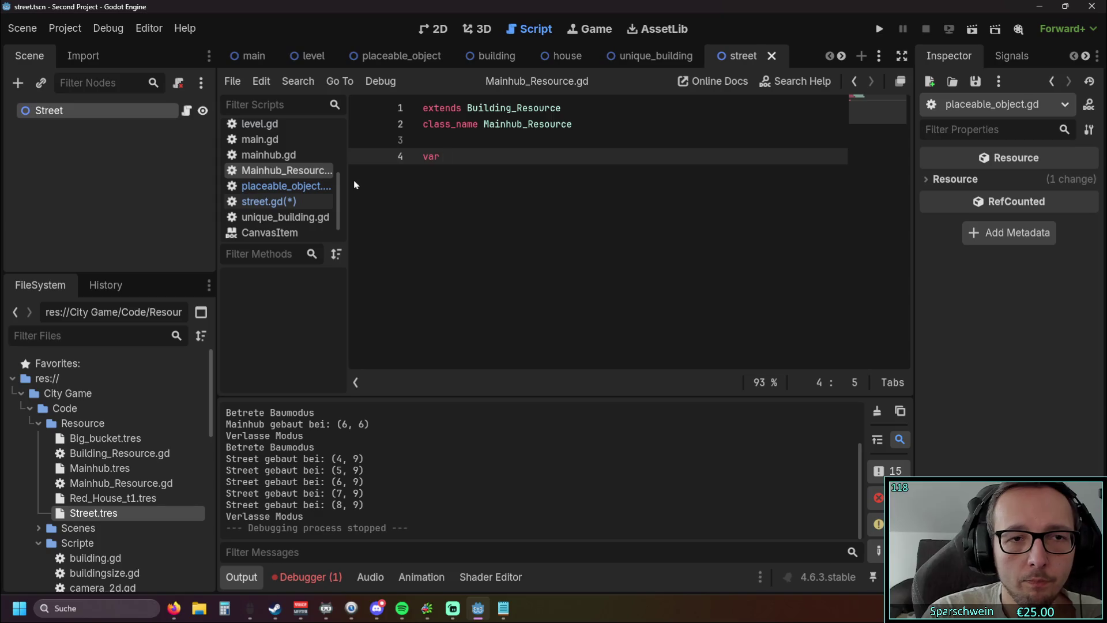
key("BackSpace")
key("BackSpace")
key("BackSpace")
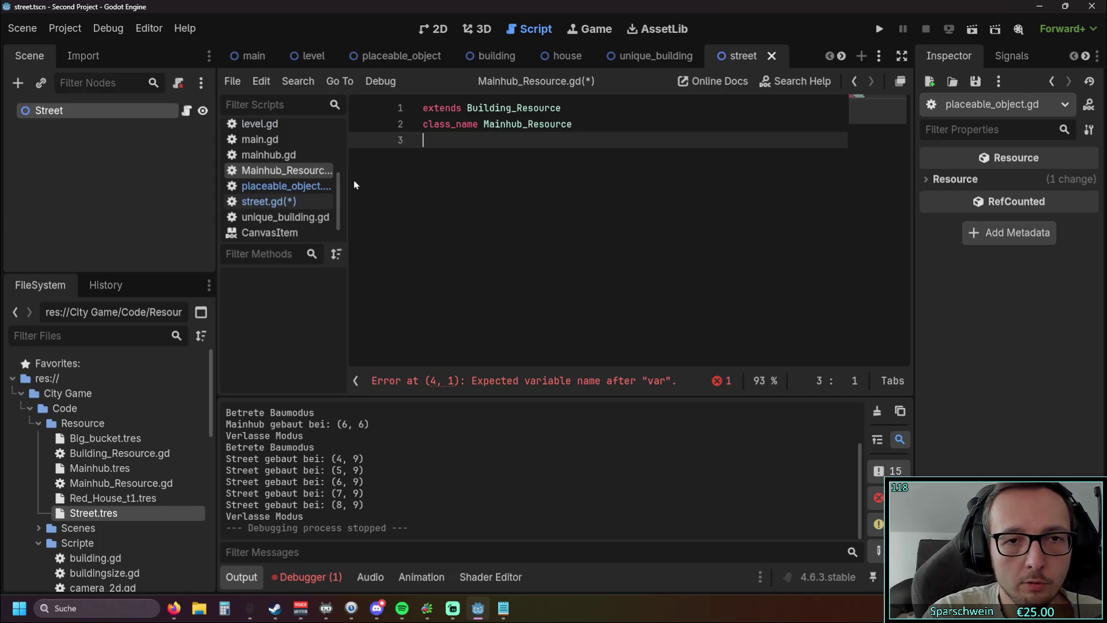
left_click(268, 155)
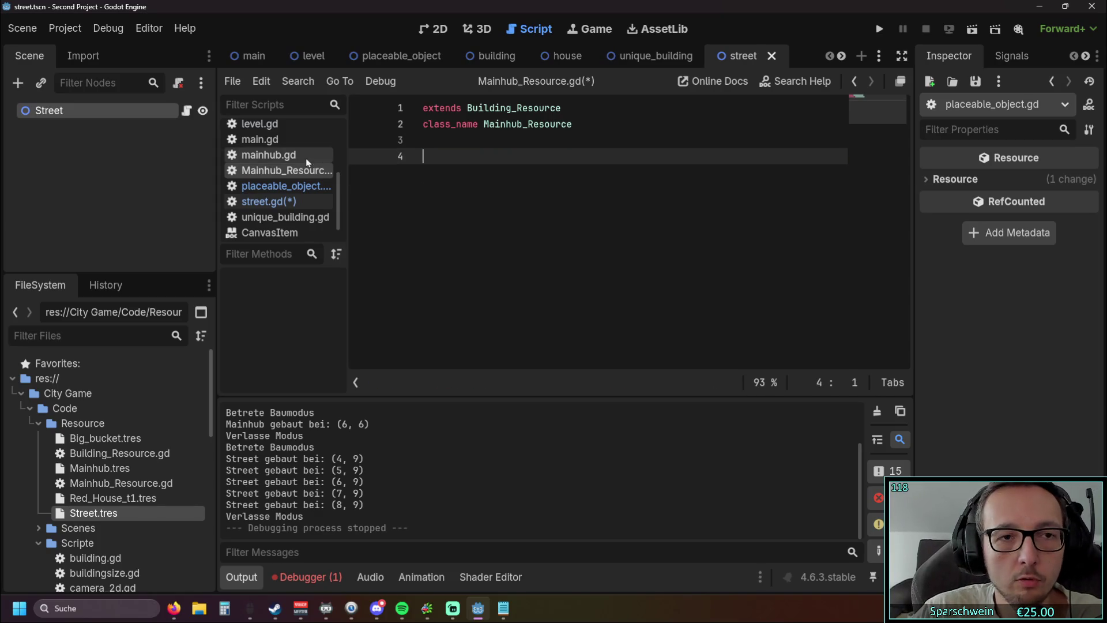
left_click(447, 156)
type("var is_pow")
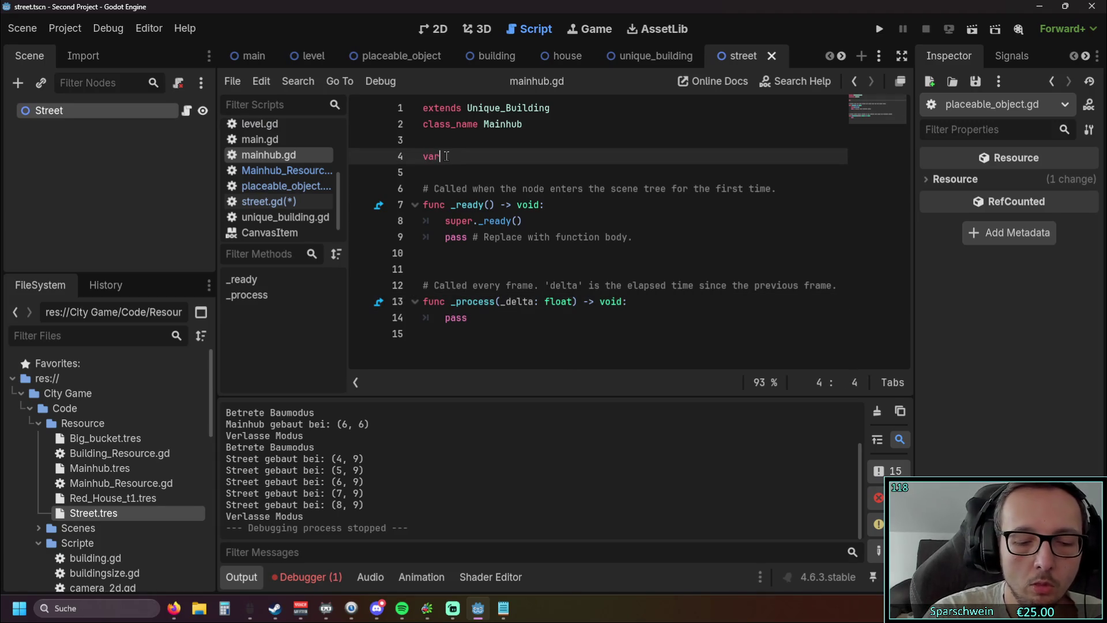
type("erd")
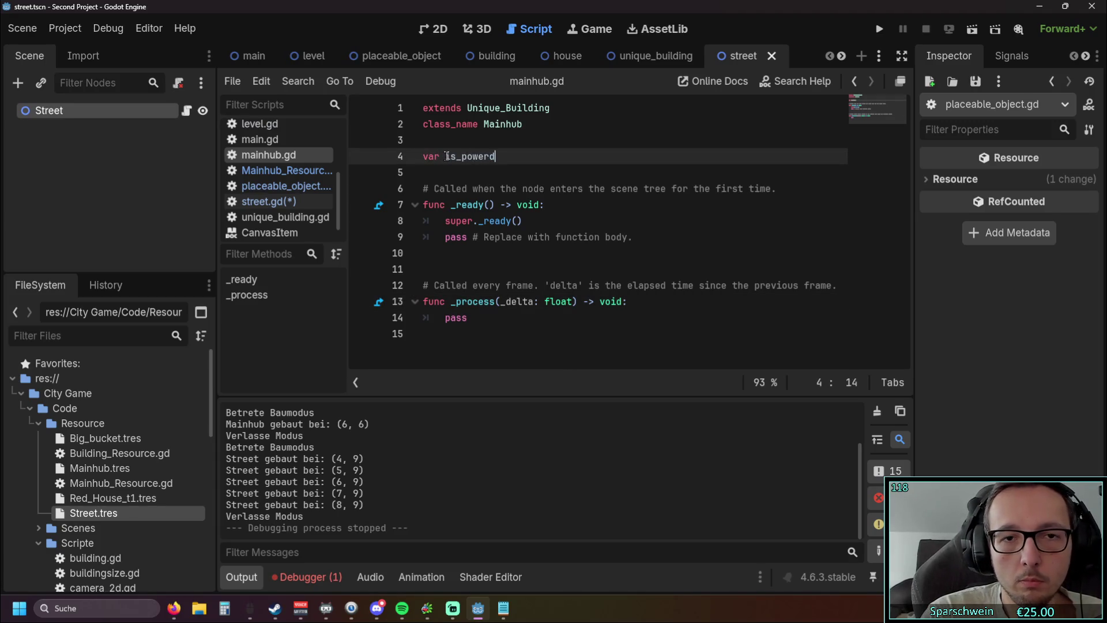
key("BackSpace")
type("ed ")
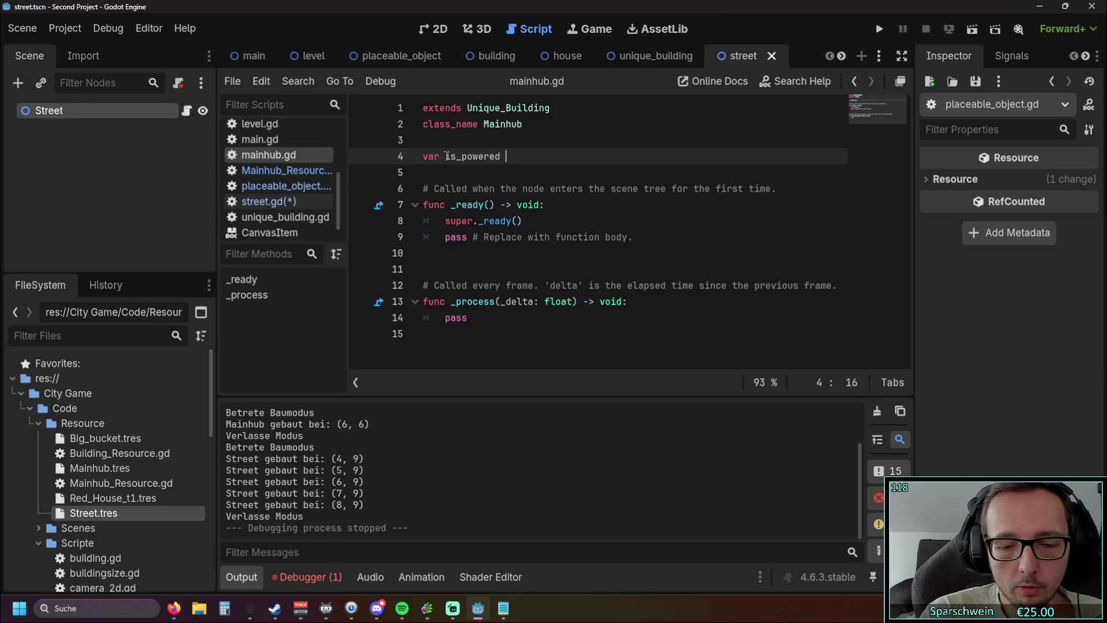
type(": bool = ")
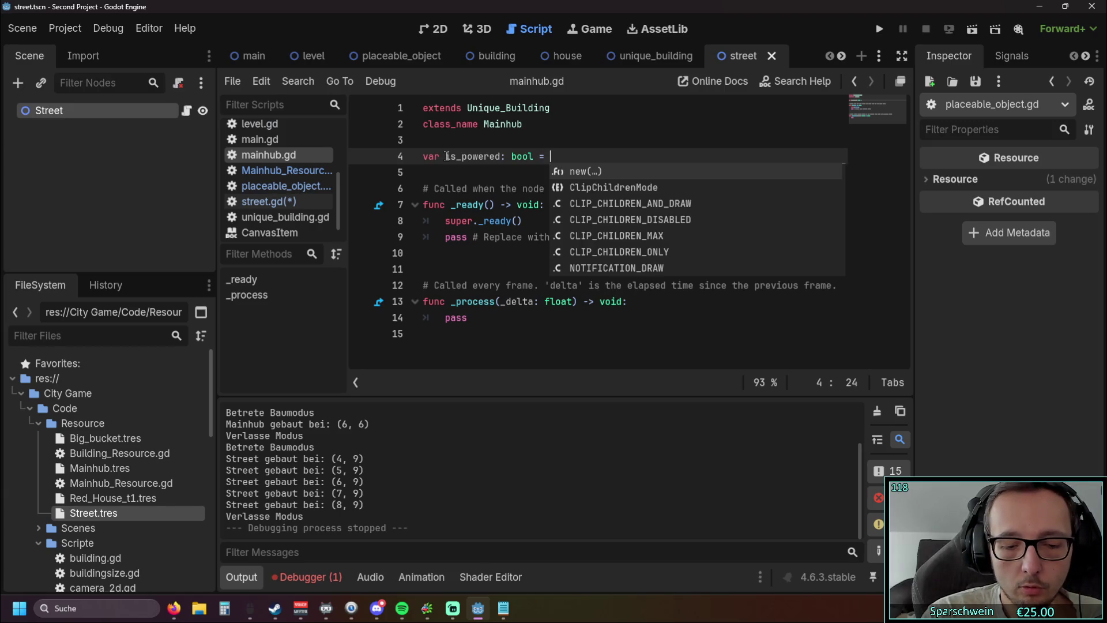
type("true")
left_click(466, 168)
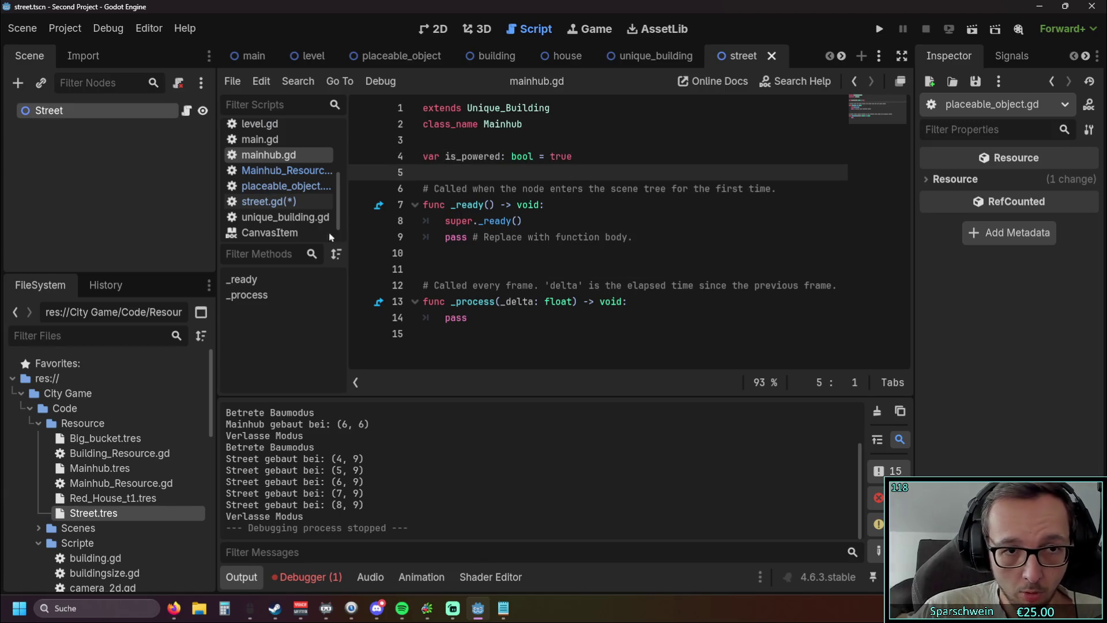
Save all scripts and run the game from street.gd
key("ctrl+s")
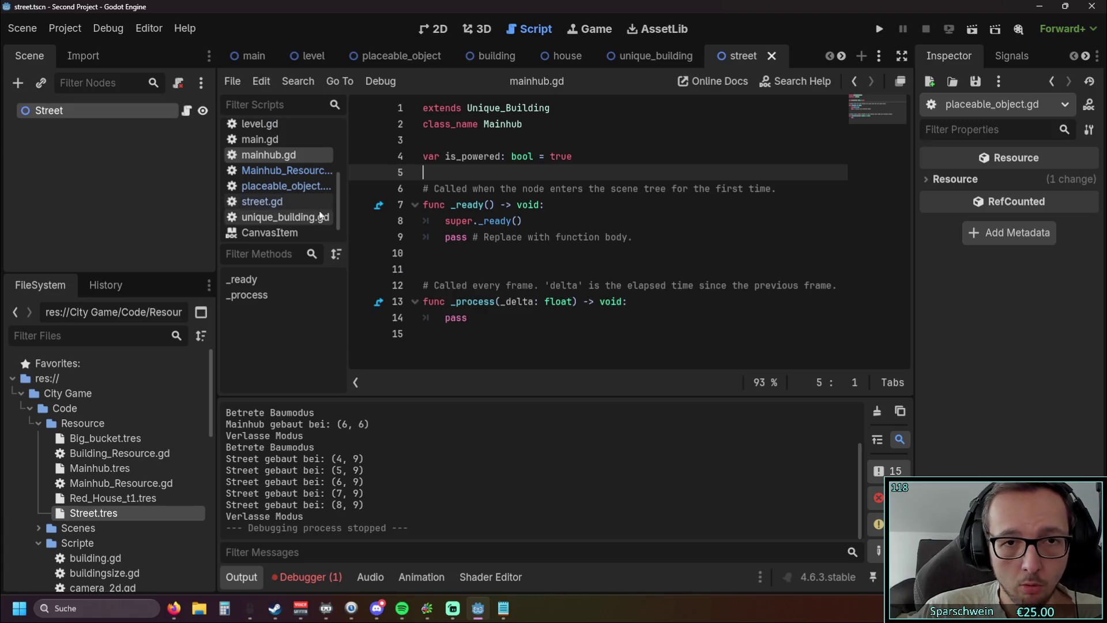
left_click(282, 203)
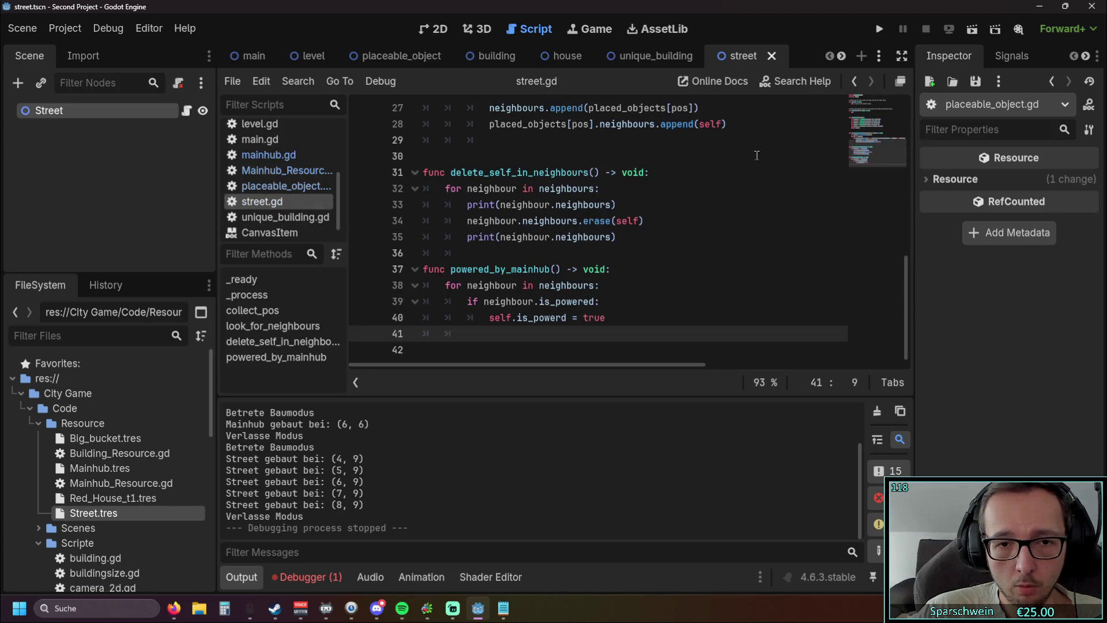
left_click(879, 30)
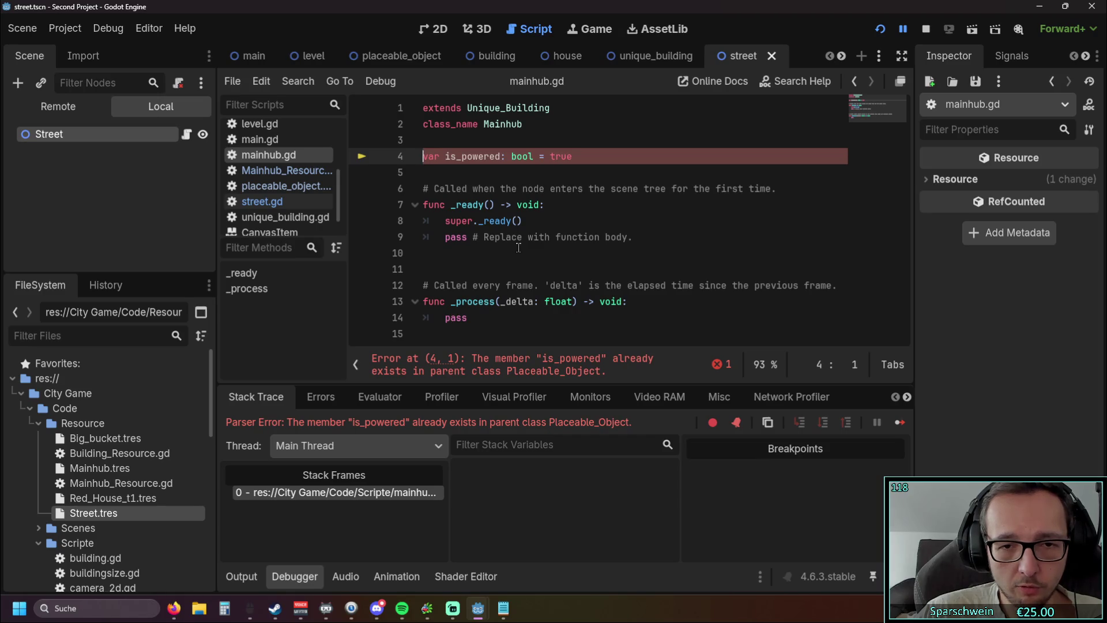
Cut the is_powered declaration out of placeable_object.gd
key("alt+Left")
scroll(568, 216, "up", 4)
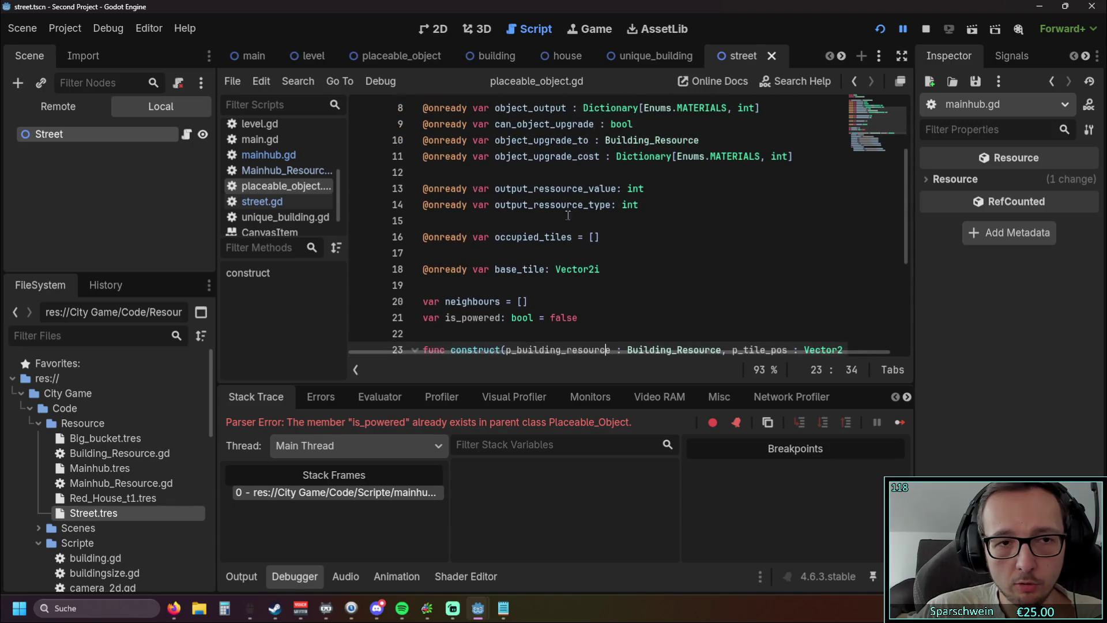
scroll(361, 193, "down", 3)
left_click_drag(580, 220, 372, 219)
key("ctrl+c")
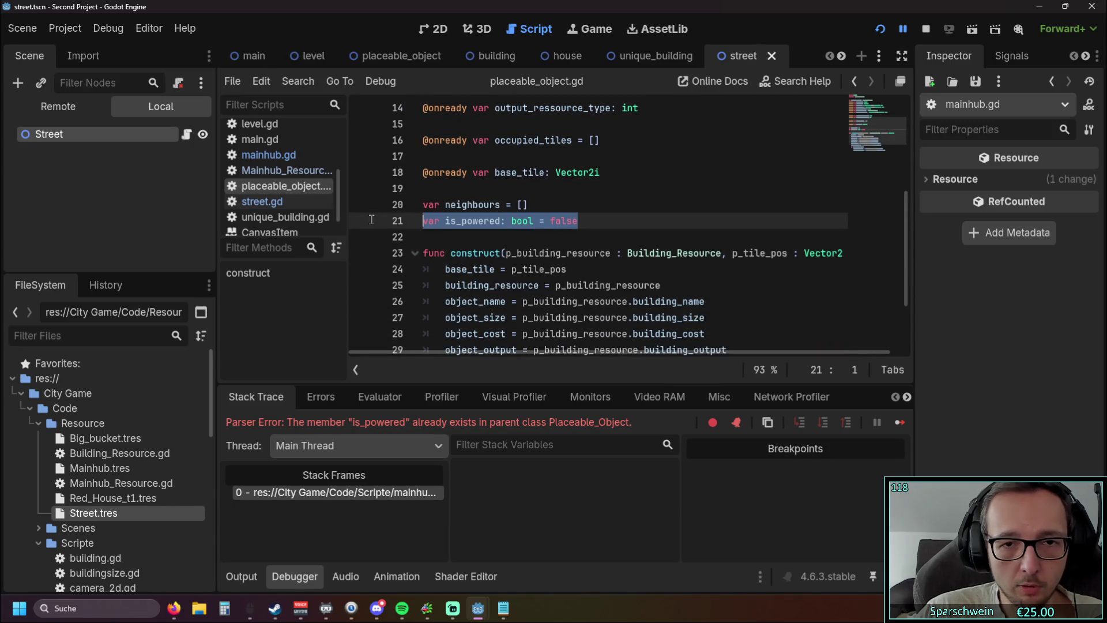
key("BackSpace")
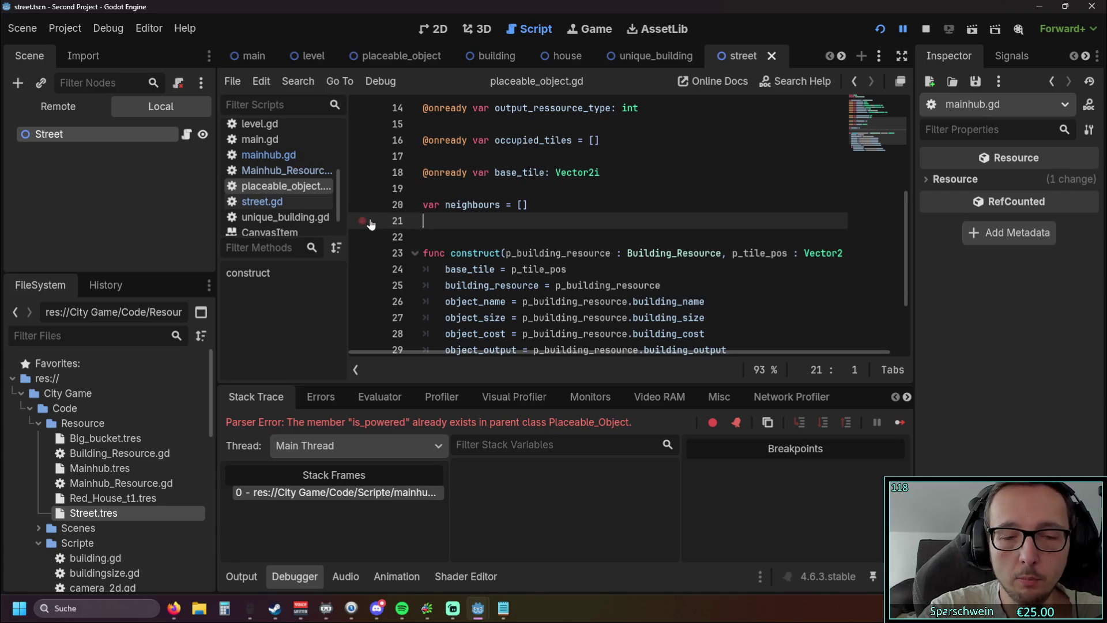
key("BackSpace")
Paste the is_powered declaration as line 4 of street.gd
left_click(263, 201)
scroll(490, 214, "up", 9)
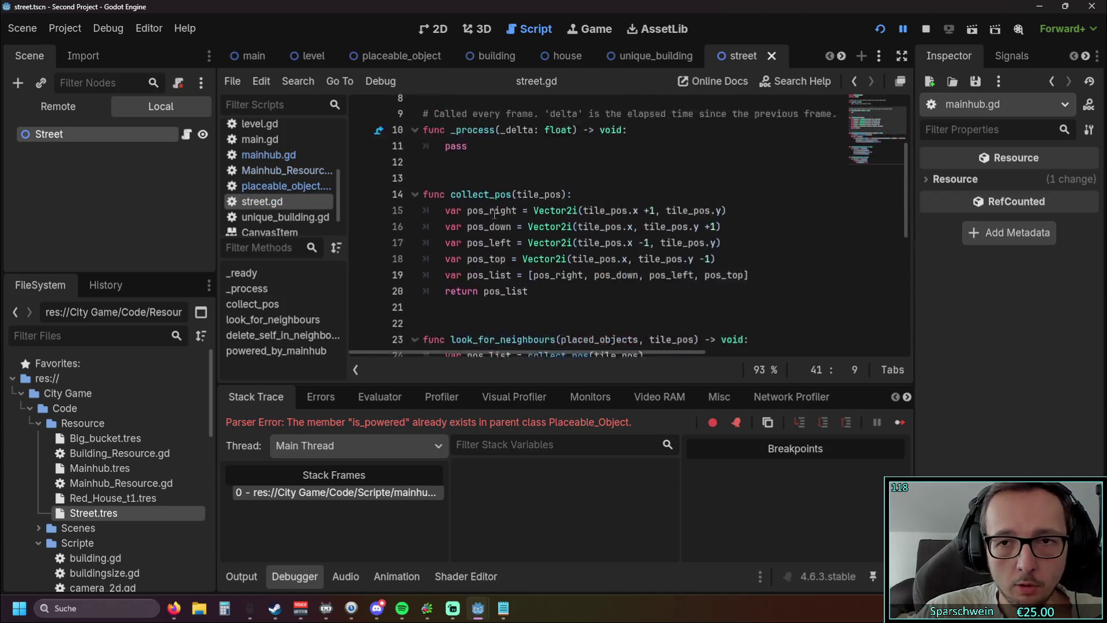
left_click(473, 148)
key("Return")
key("Up")
key("ctrl+v")
key("Down")
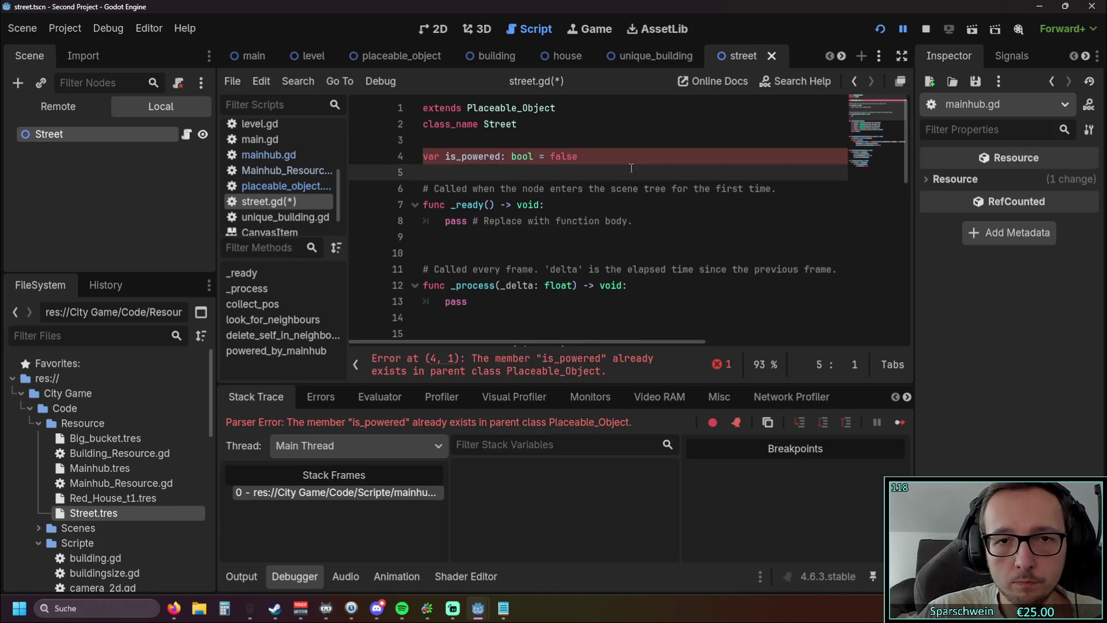
Close the Mainhub_Resource.gd script from the script list
left_click(280, 170)
left_click(286, 155)
left_click(283, 171)
right_click(283, 173)
left_click(301, 185)
right_click(291, 171)
left_click(314, 218)
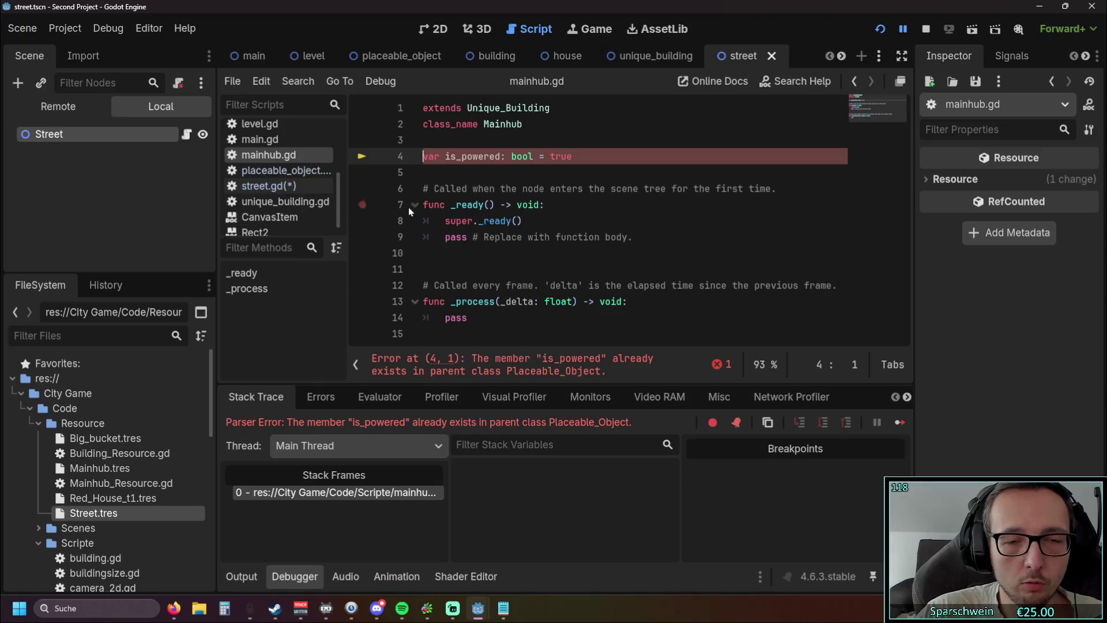
Review placeable_object, mainhub and street scripts, then run the game again
left_click(588, 224)
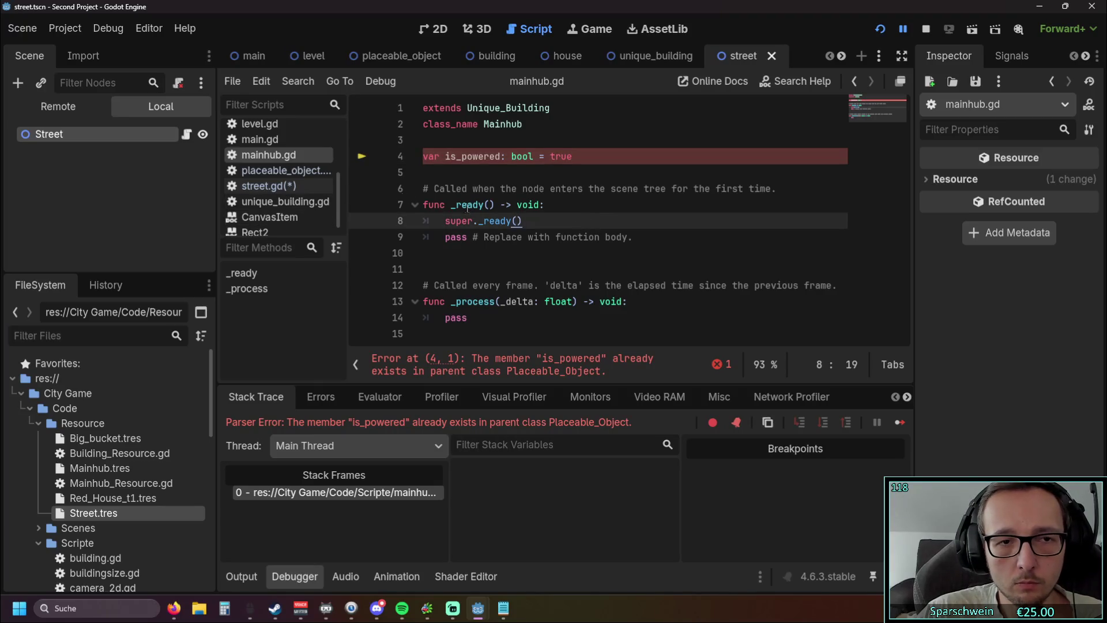
left_click(583, 159)
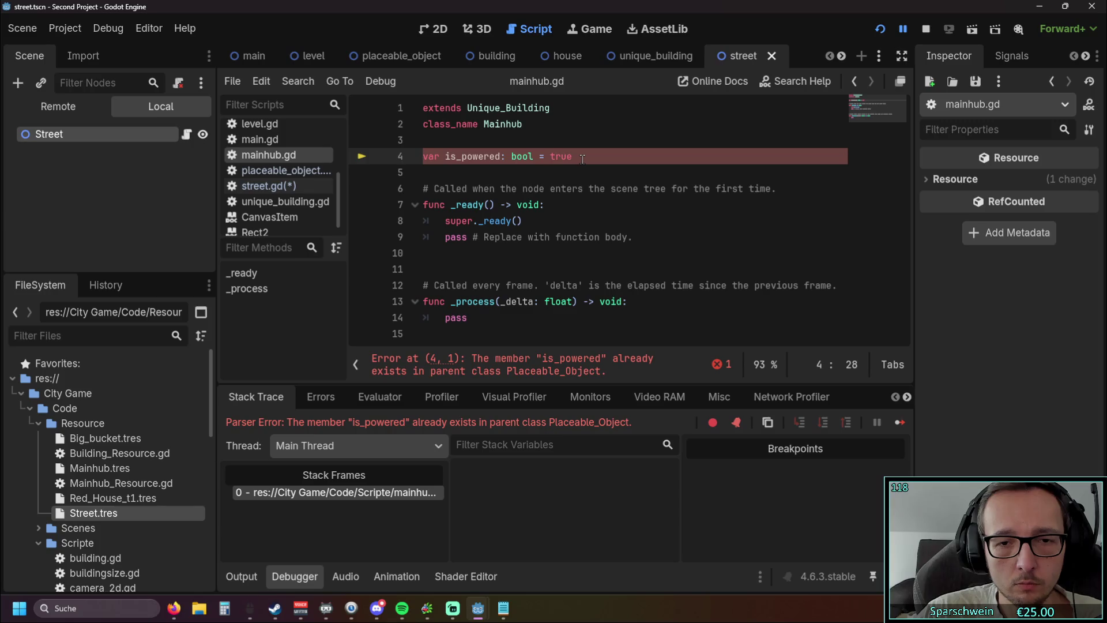
left_click(297, 172)
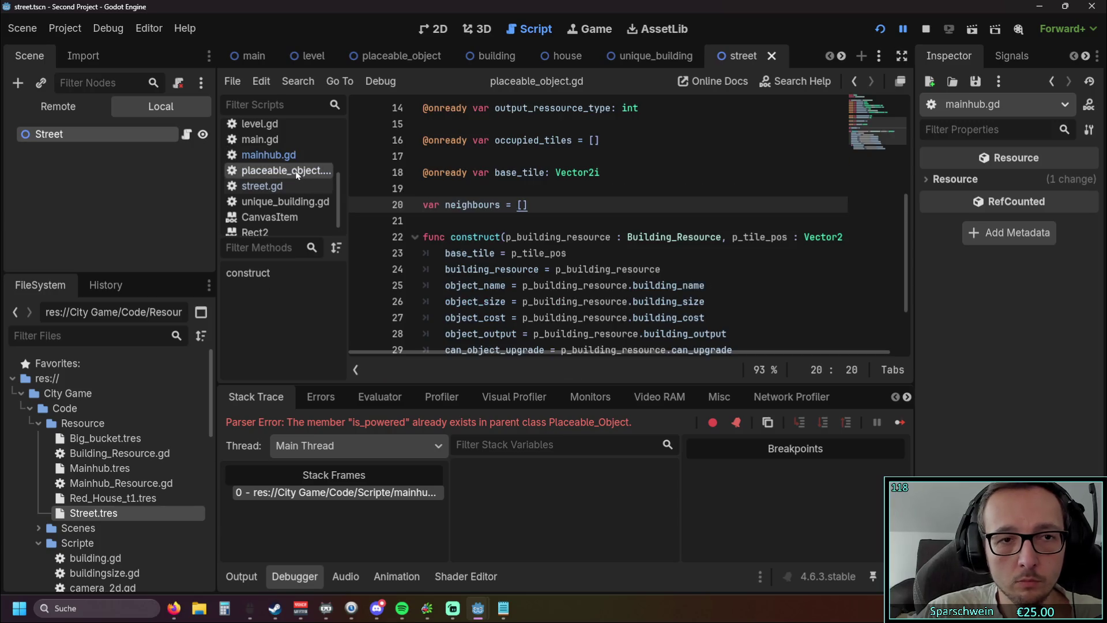
scroll(523, 205, "up", 5)
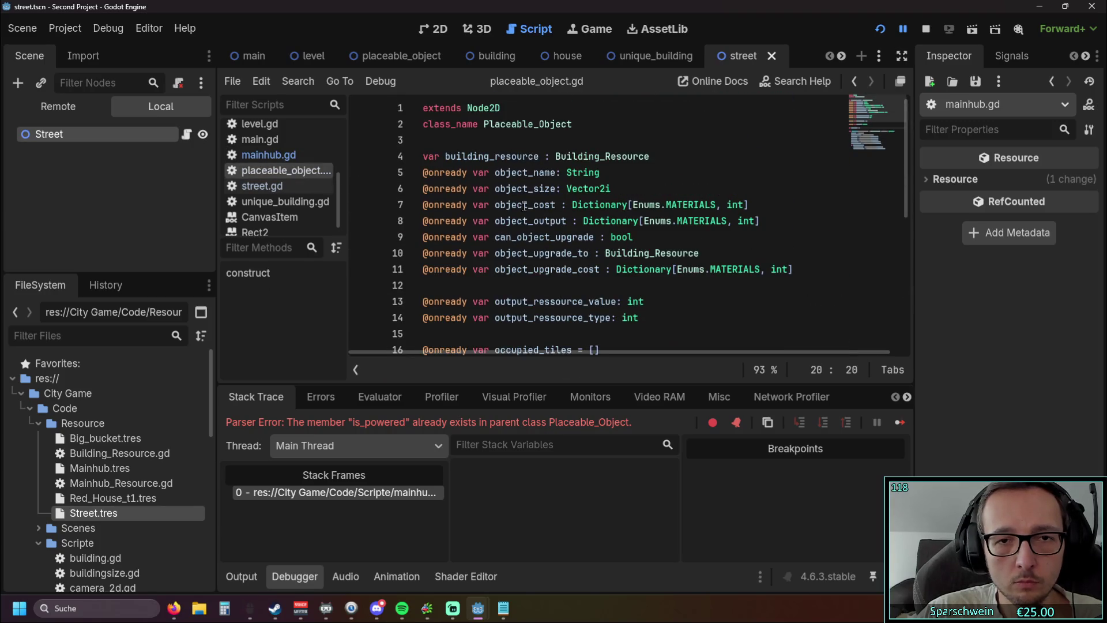
scroll(524, 206, "down", 3)
left_click(268, 155)
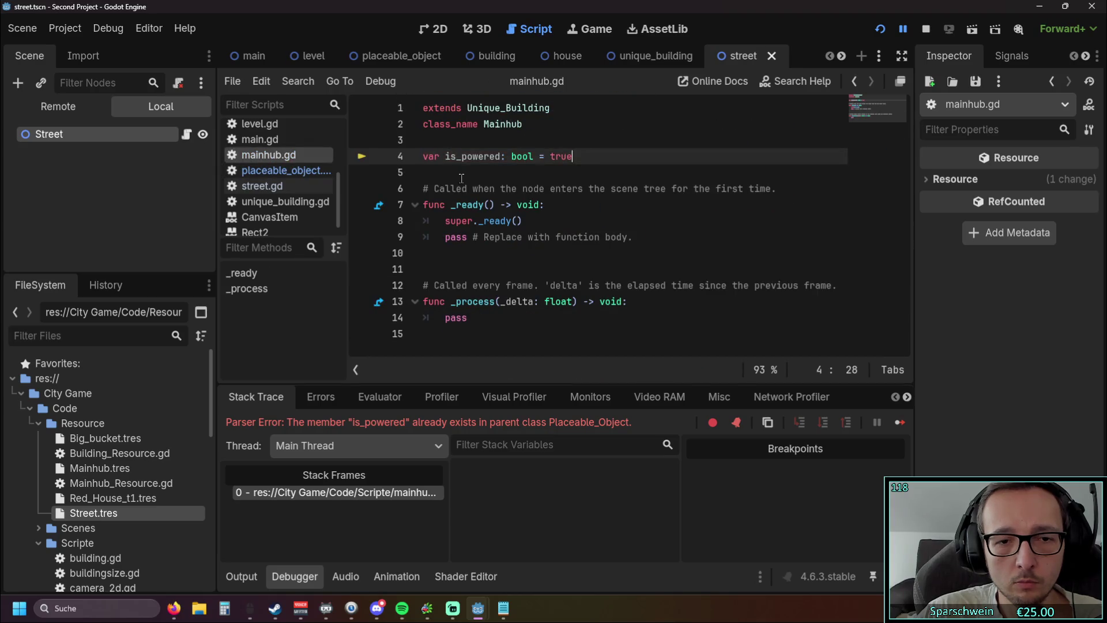
left_click(262, 185)
left_click(545, 179)
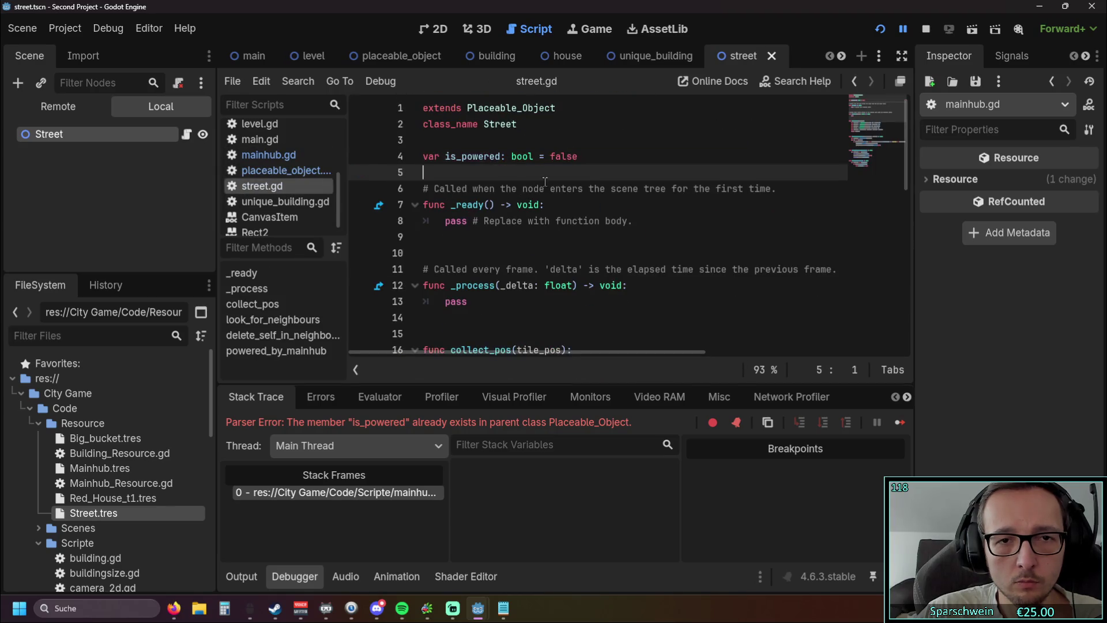
scroll(522, 226, "down", 4)
left_click(881, 30)
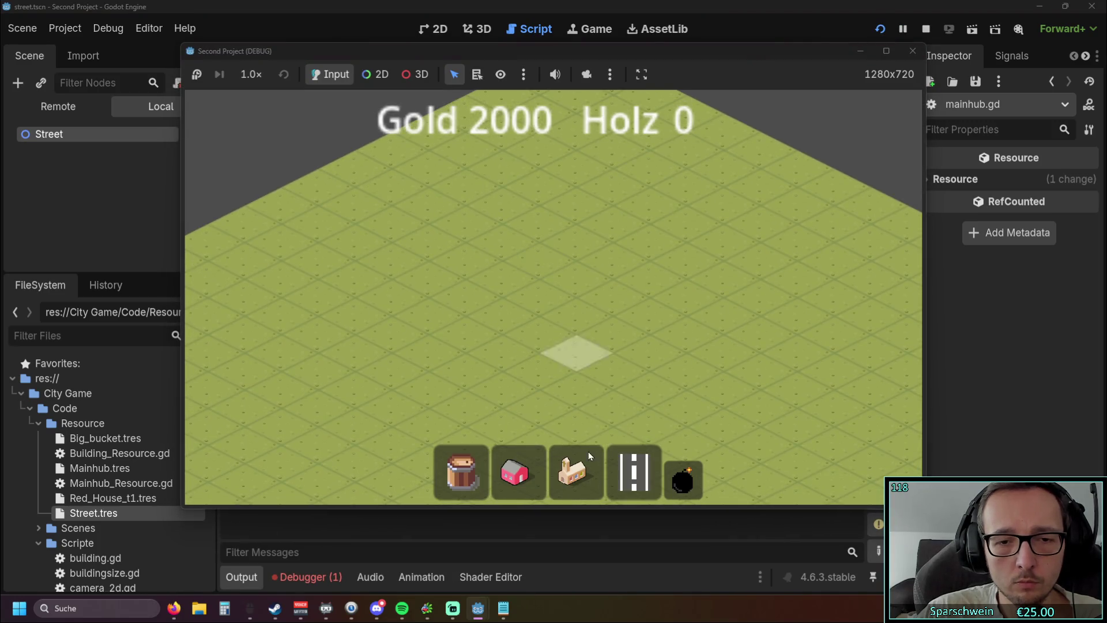
Place a church mainhub and build a five-tile street running up-left
left_click(576, 470)
left_click(554, 295)
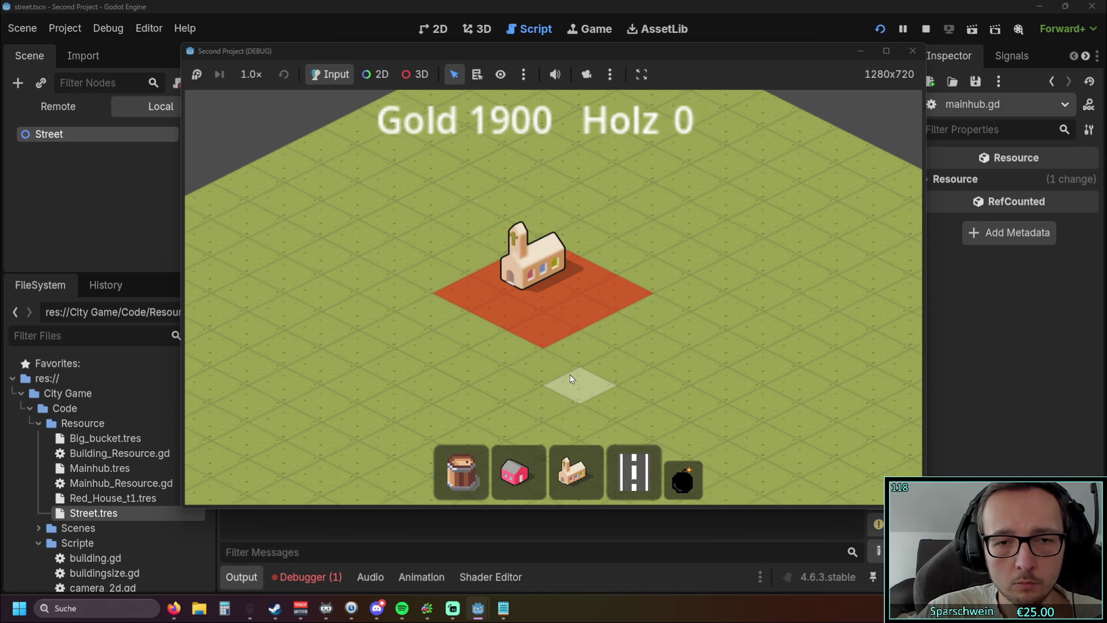
left_click_drag(473, 353, 403, 301)
right_click(580, 348)
Place a second church mainhub left of the street, then stop the game
left_click(576, 470)
left_click(398, 342)
right_click(426, 363)
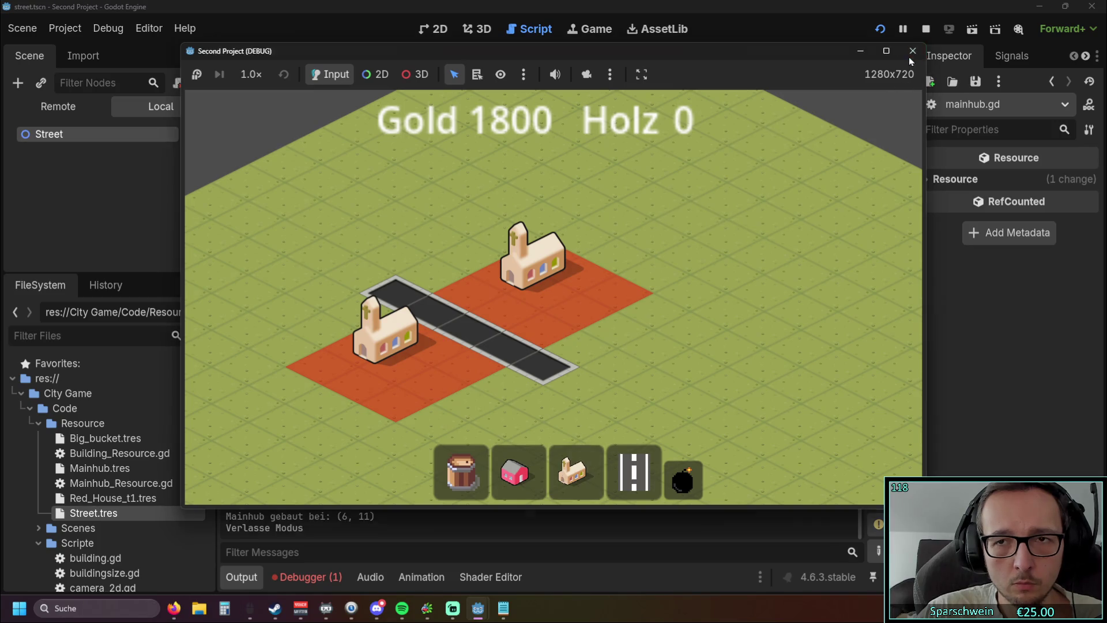
key("F8")
scroll(633, 246, "down", 5)
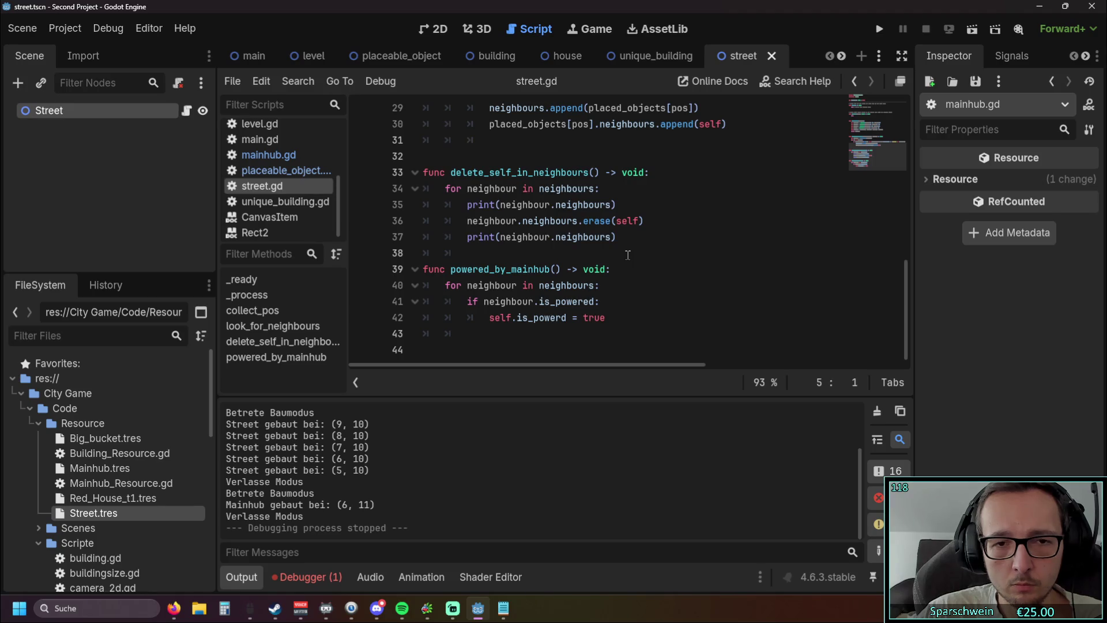
Extend line 41 to 'if neighbour.is_powered == true:'
left_click(596, 301)
type("== treue")
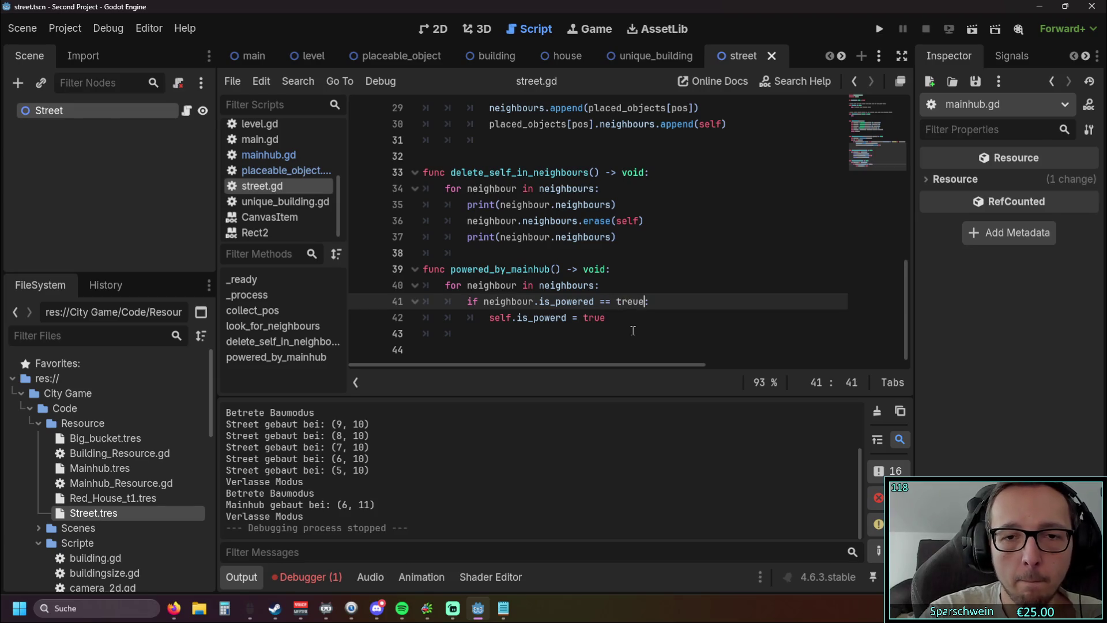
key("BackSpace")
key("BackSpace")
key("BackSpace")
type("ue")
key("BackSpace")
key("BackSpace")
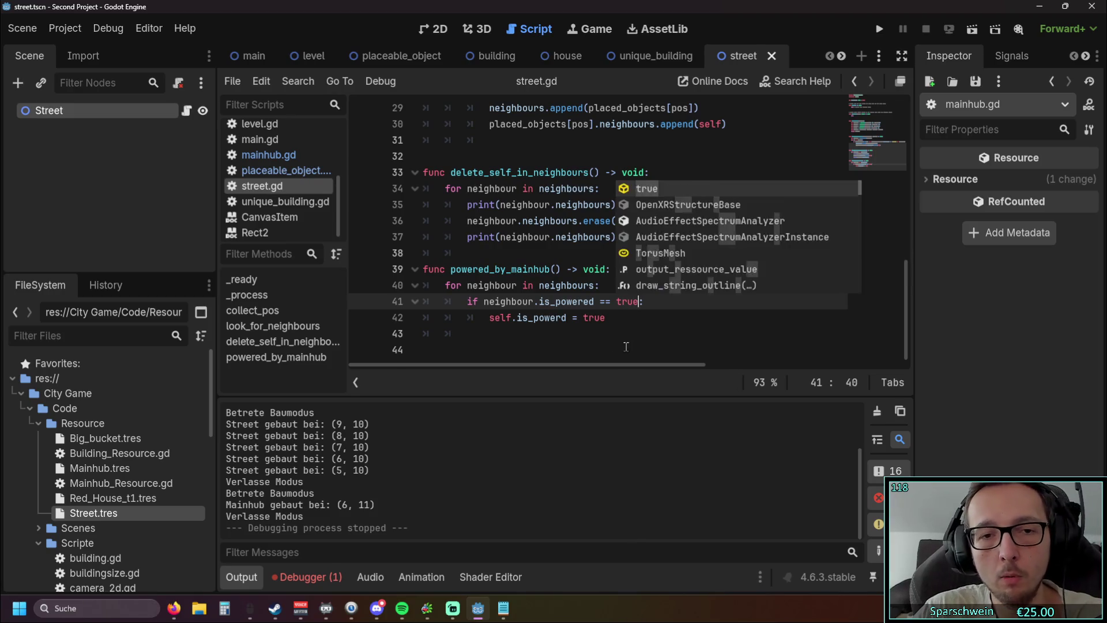
type(":")
left_click(625, 348)
Change line 42 to 'is_powered = true', dropping self. and fixing the typo
left_click_drag(519, 316, 493, 318)
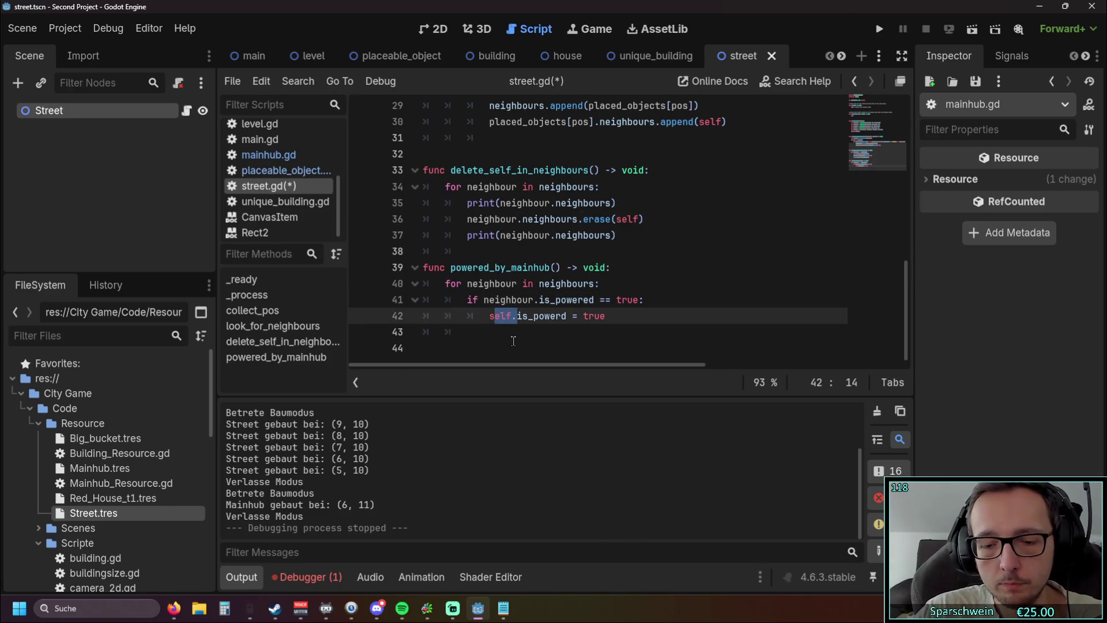
key("BackSpace")
left_click(539, 345)
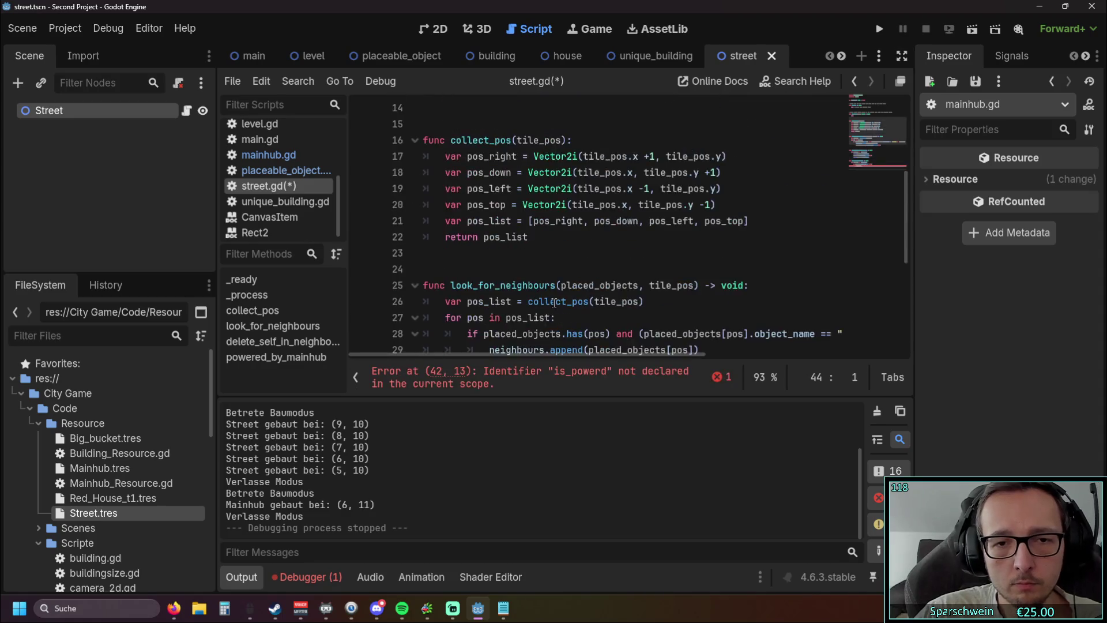
left_click(534, 305)
type("ered = true")
left_click(518, 316)
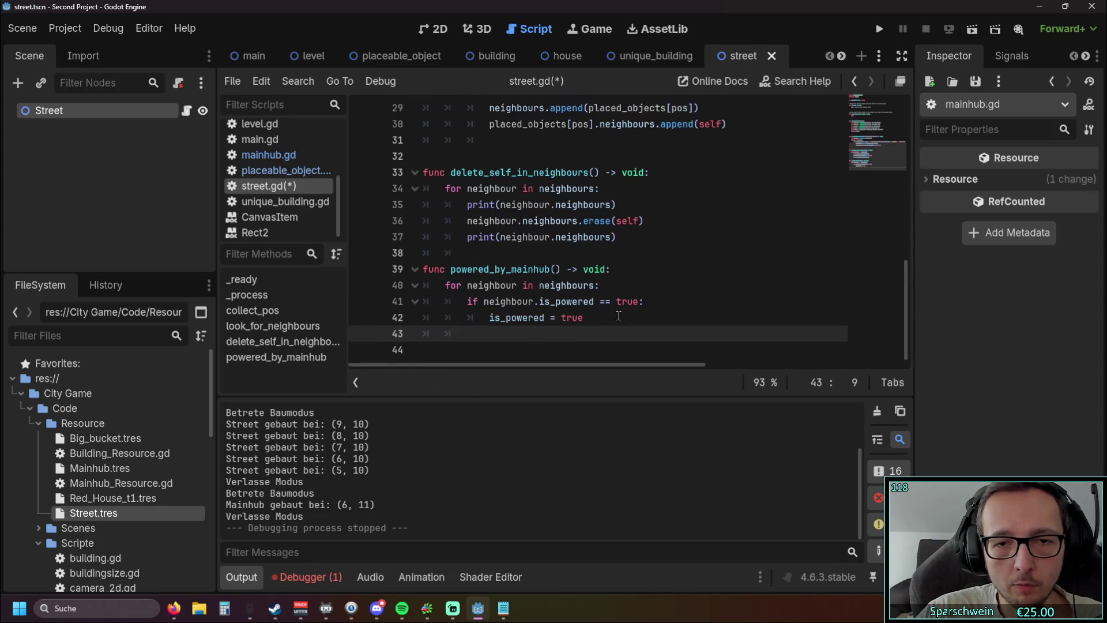
Remove the redundant '== true' comparison from line 41
left_click_drag(595, 301, 639, 303)
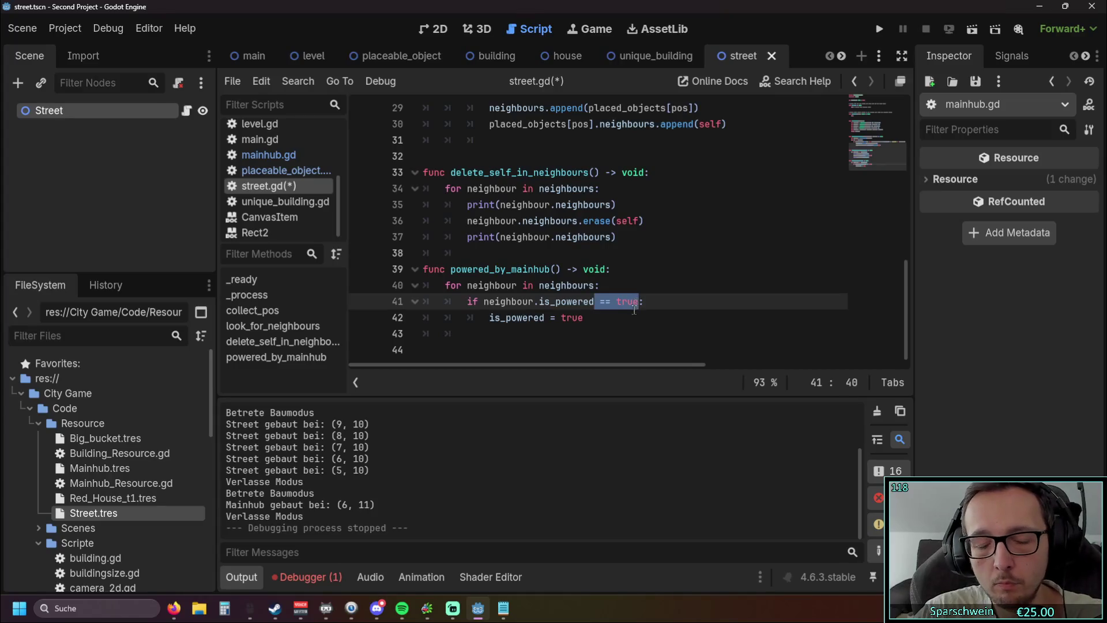
key("BackSpace")
left_click(637, 336)
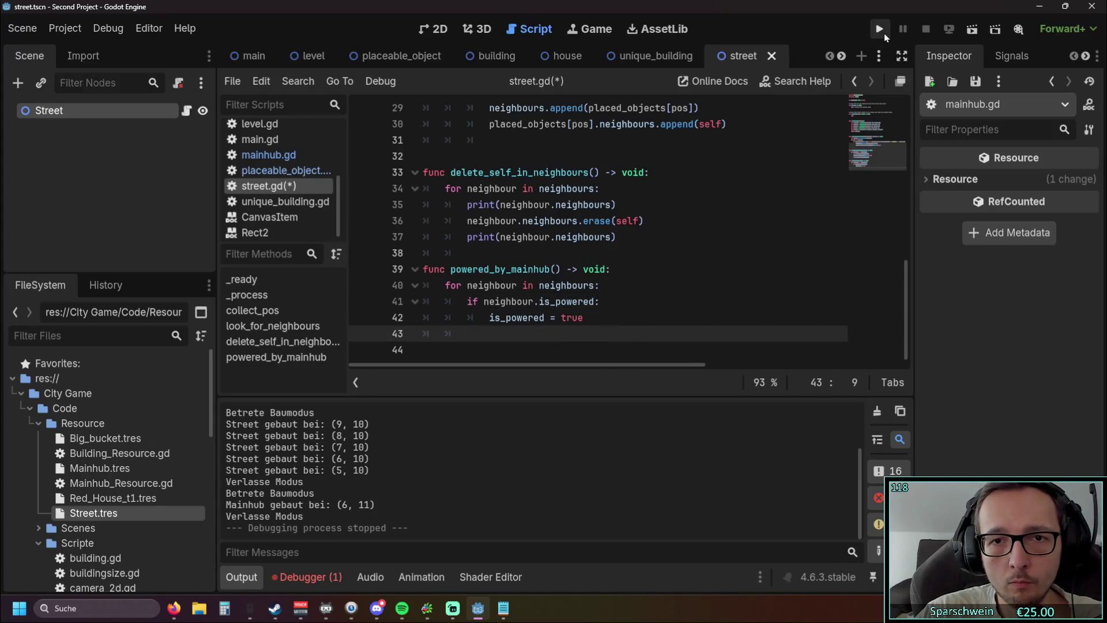
Run the game, place a church mainhub with an eight-tile street beside it, then close it
left_click(879, 28)
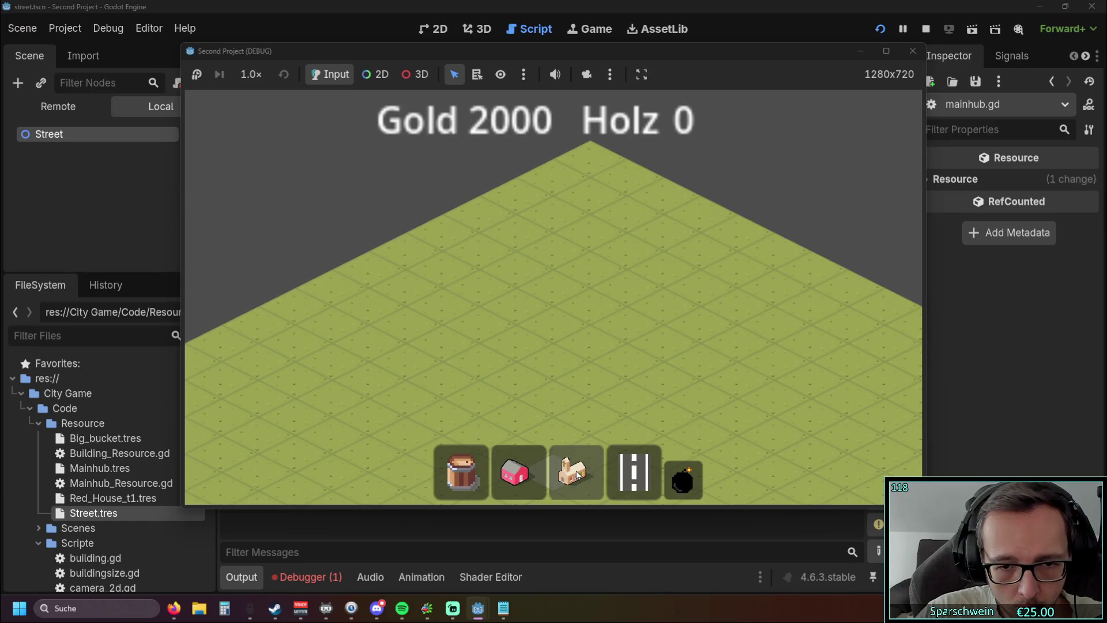
left_click(574, 472)
left_click(550, 326)
left_click(472, 406)
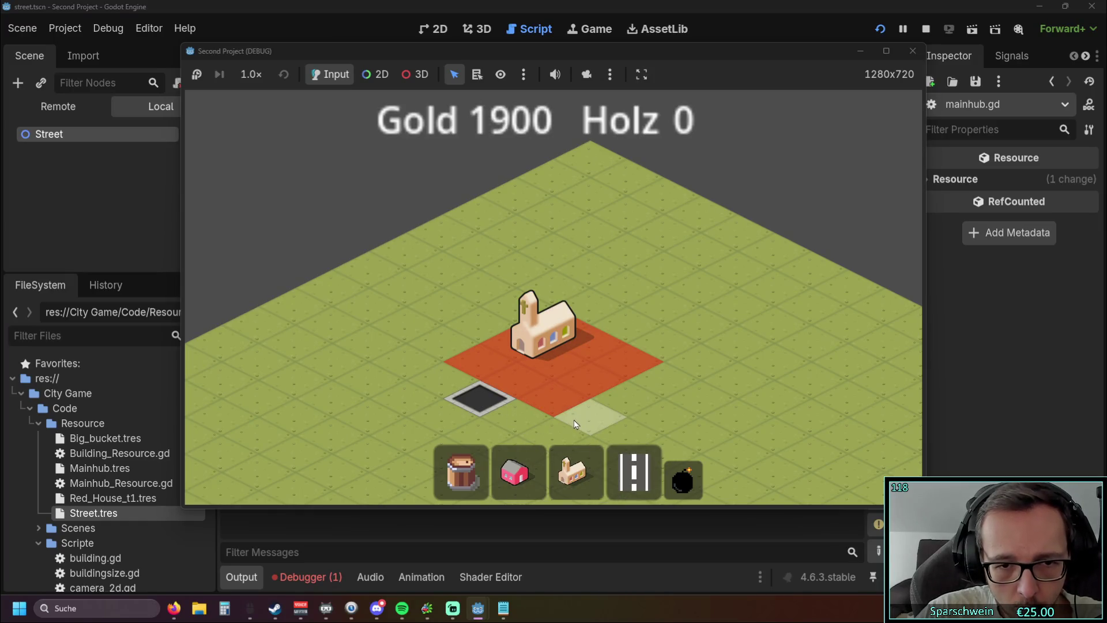
left_click_drag(518, 359, 564, 401)
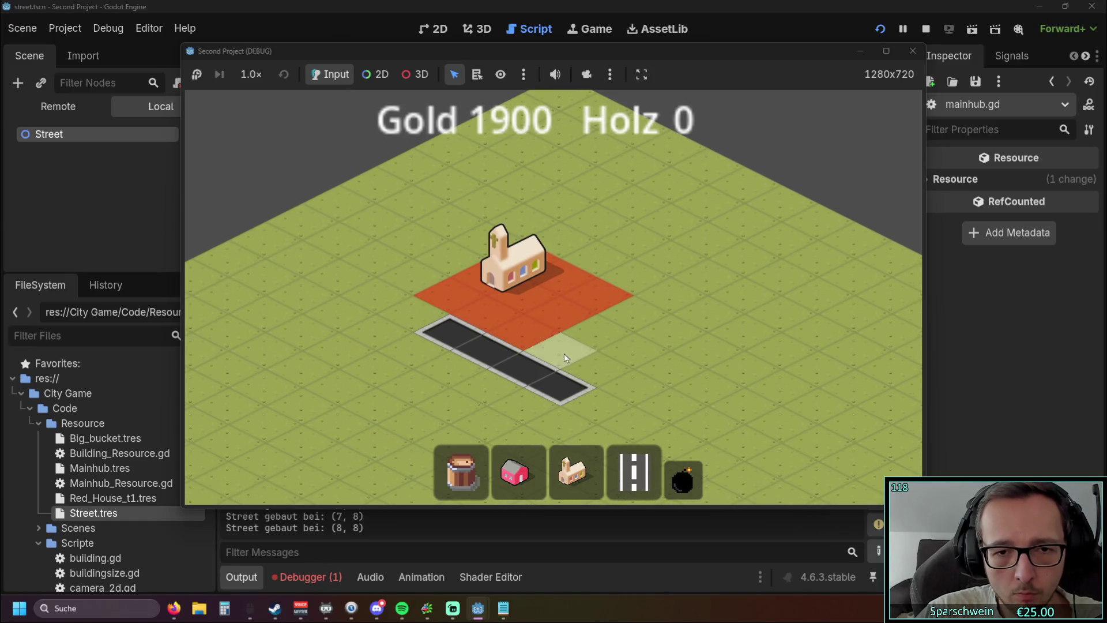
left_click_drag(564, 354, 689, 297)
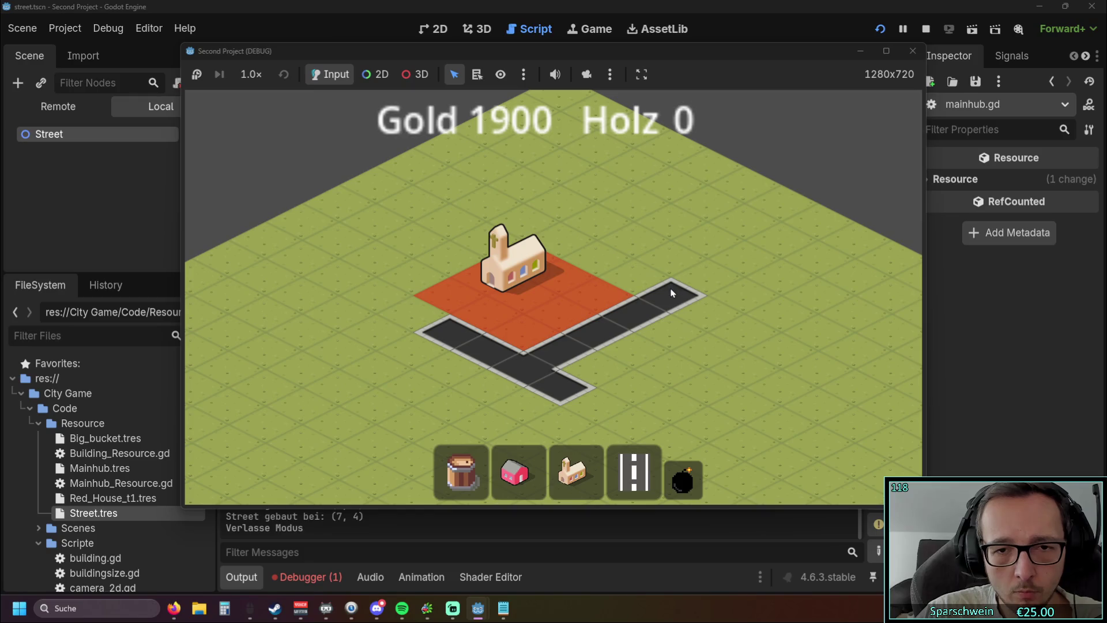
left_click(911, 57)
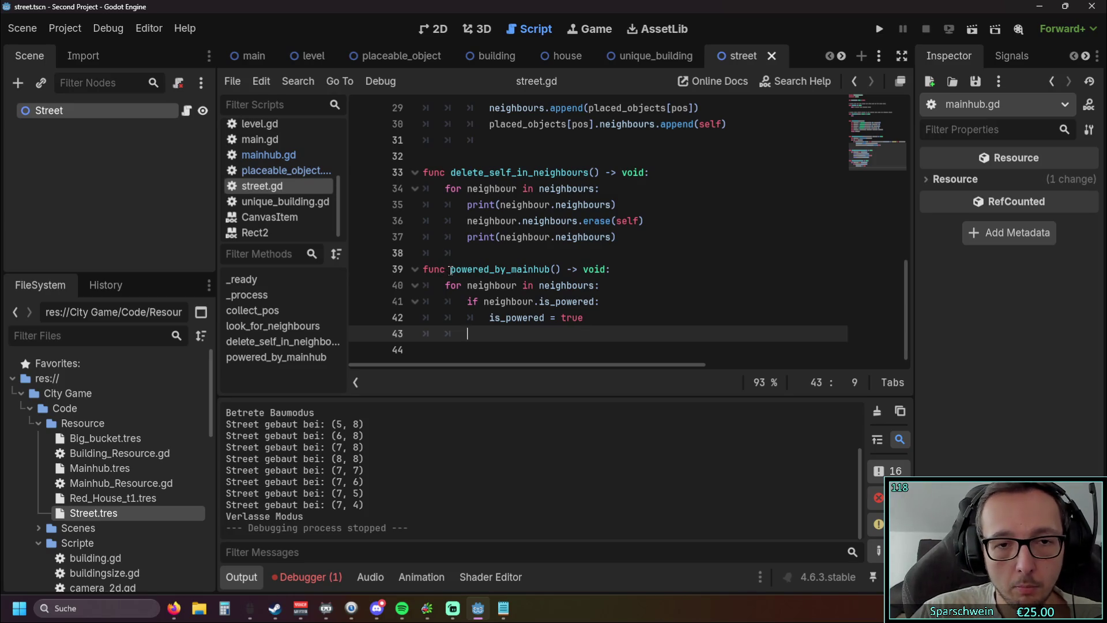
Replace 'pass' in _process with a call to powered_by_mainhub copied from its definition
left_click_drag(450, 270, 560, 270)
key("ctrl+c")
scroll(547, 281, "up", 10)
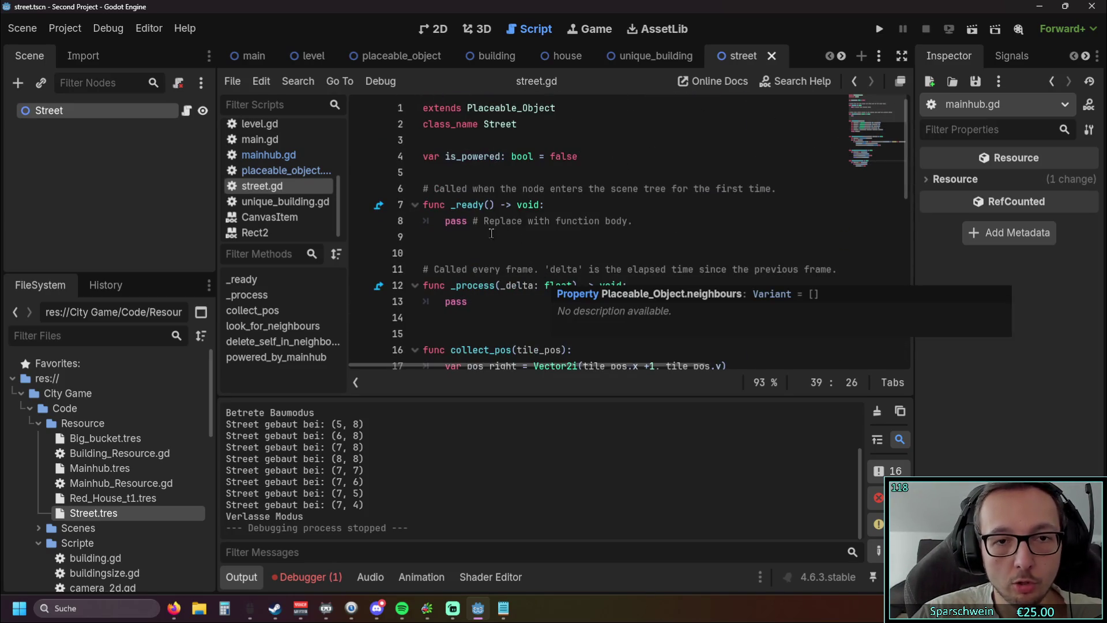
double_click(455, 301)
key("ctrl+v")
key("Down")
key("Down")
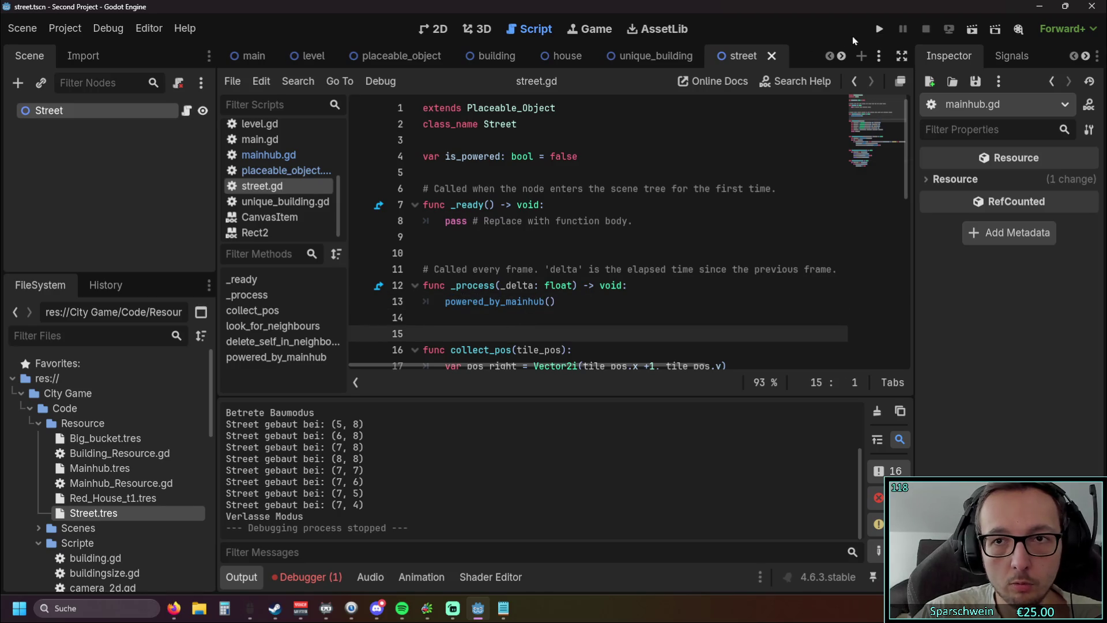
Run the game, place a mainhub and build streets joined to it, including an L-shape
left_click(879, 29)
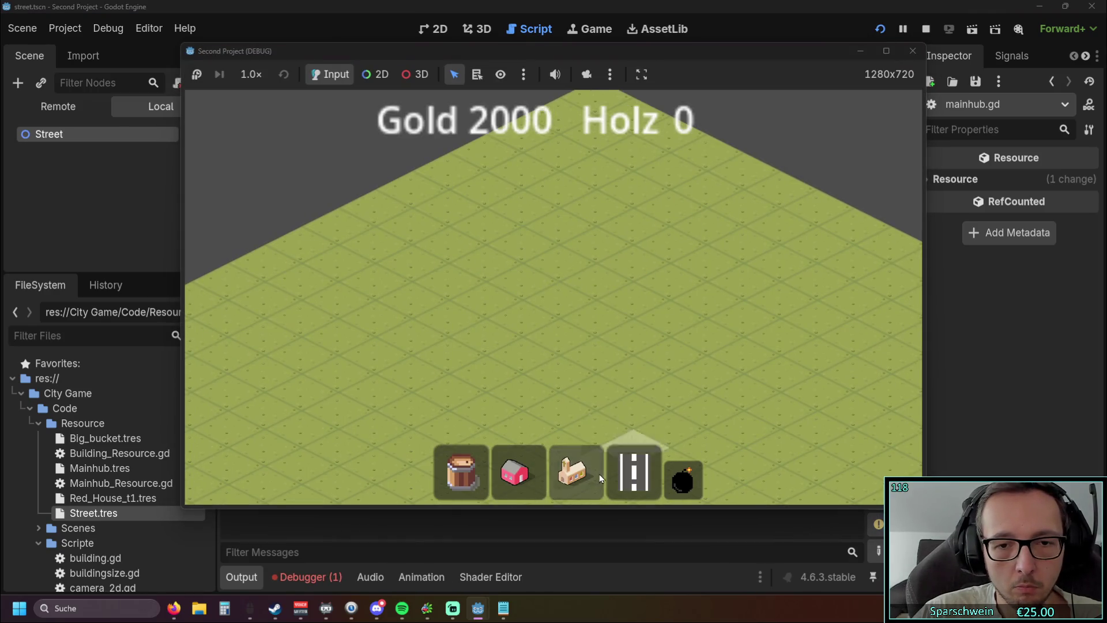
left_click(594, 474)
left_click(577, 288)
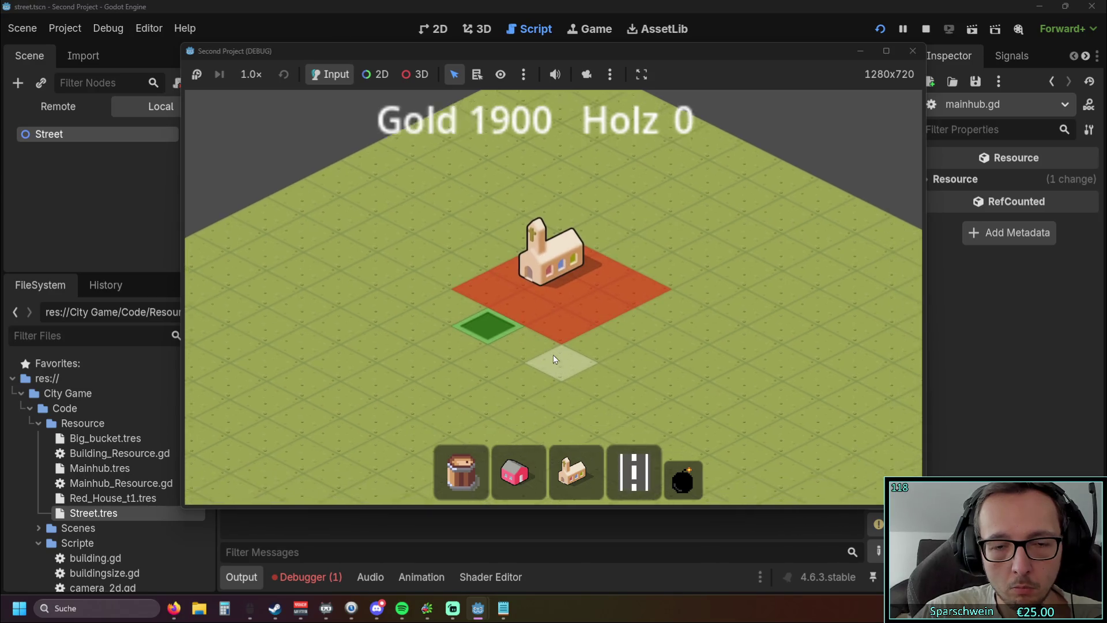
left_click(551, 359)
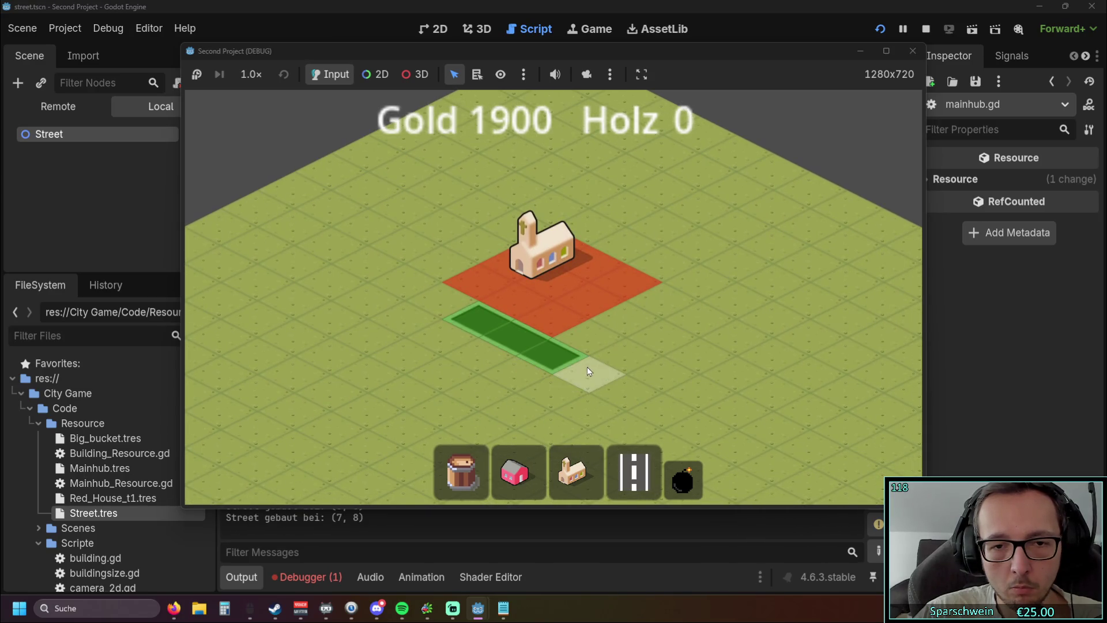
left_click_drag(589, 371, 716, 432)
left_click_drag(584, 407, 621, 365)
Demolish one street tile beside the mainhub to split the road
key("x")
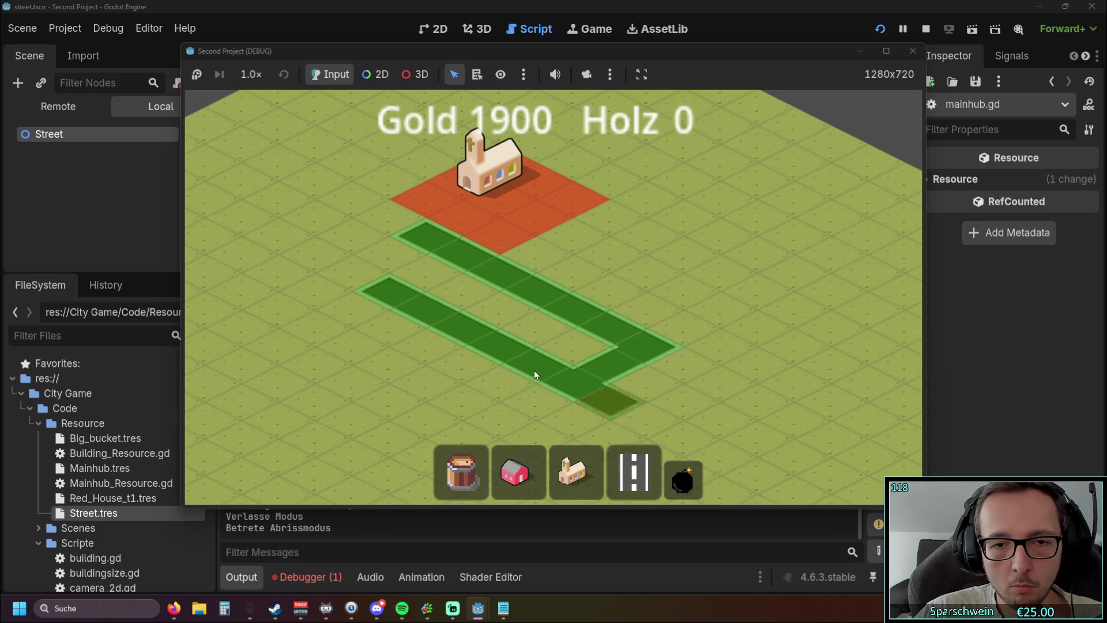
left_click(534, 374)
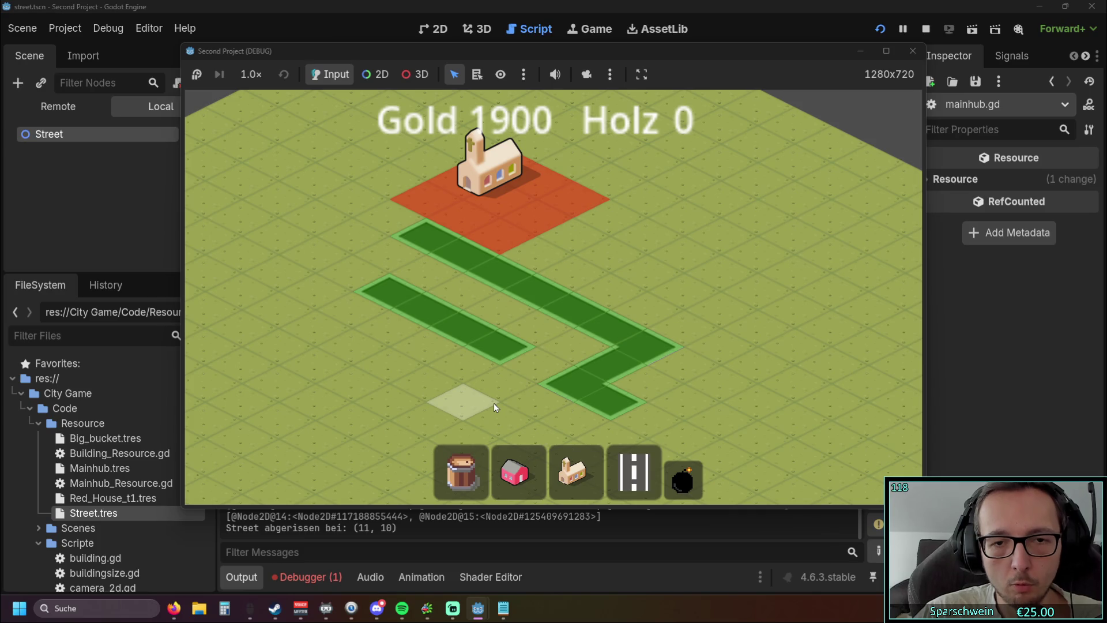
right_click(494, 403)
scroll(569, 279, "down", 3)
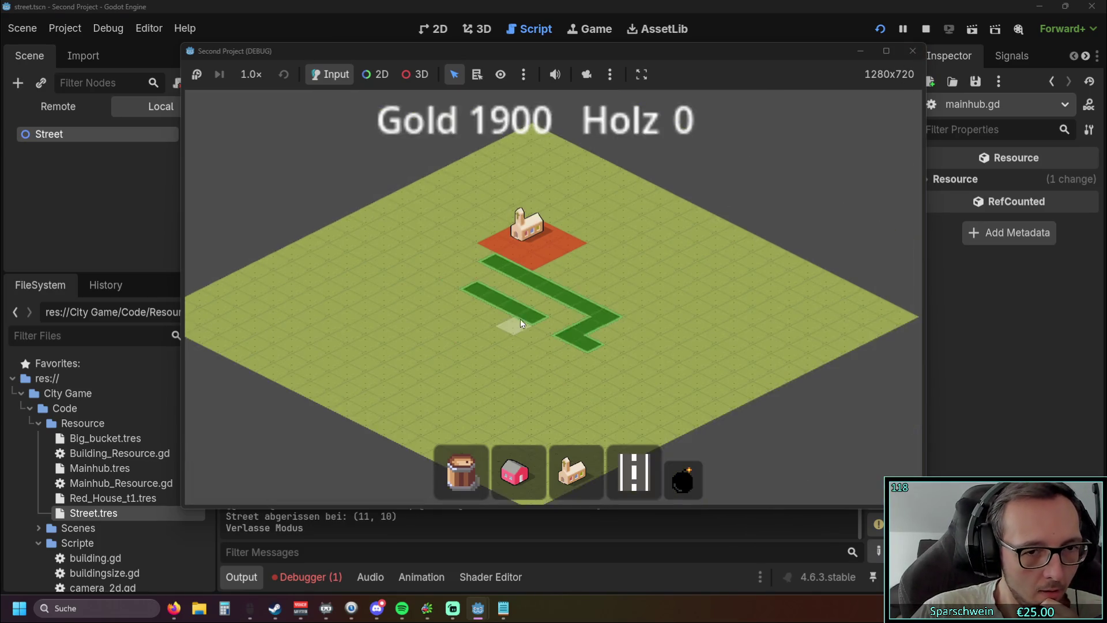
scroll(520, 319, "up", 3)
Build a long diagonal street and an up-left branch, then close the game
left_click(634, 473)
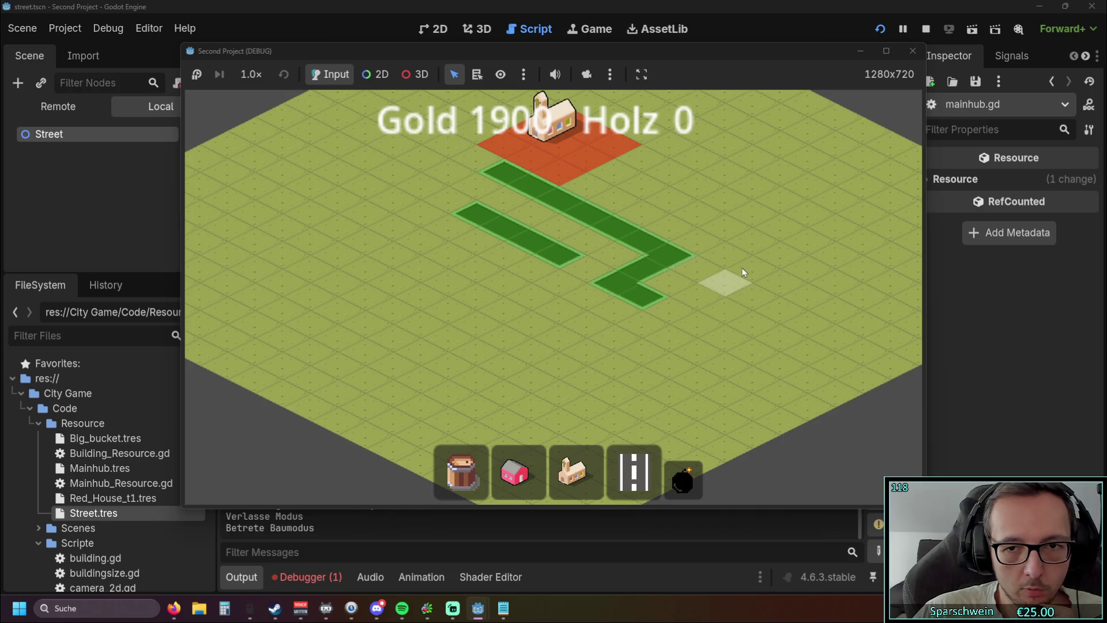
left_click_drag(644, 335, 474, 425)
right_click(638, 336)
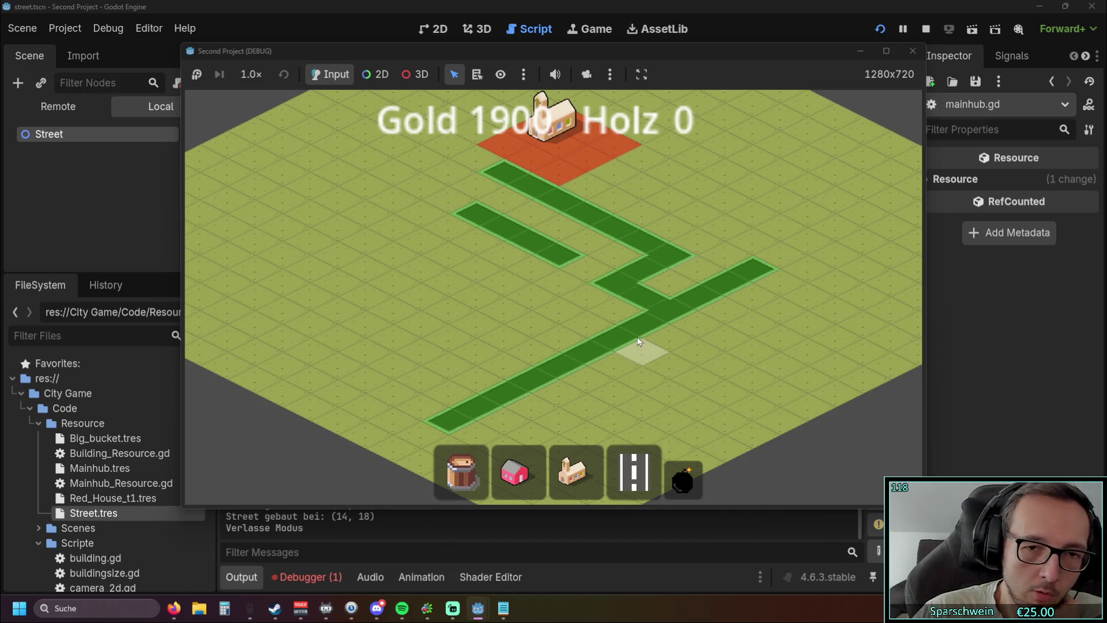
mouse_move(591, 388)
left_mouse_down()
mouse_move(361, 243)
mouse_move(254, 216)
left_mouse_up()
right_click(432, 252)
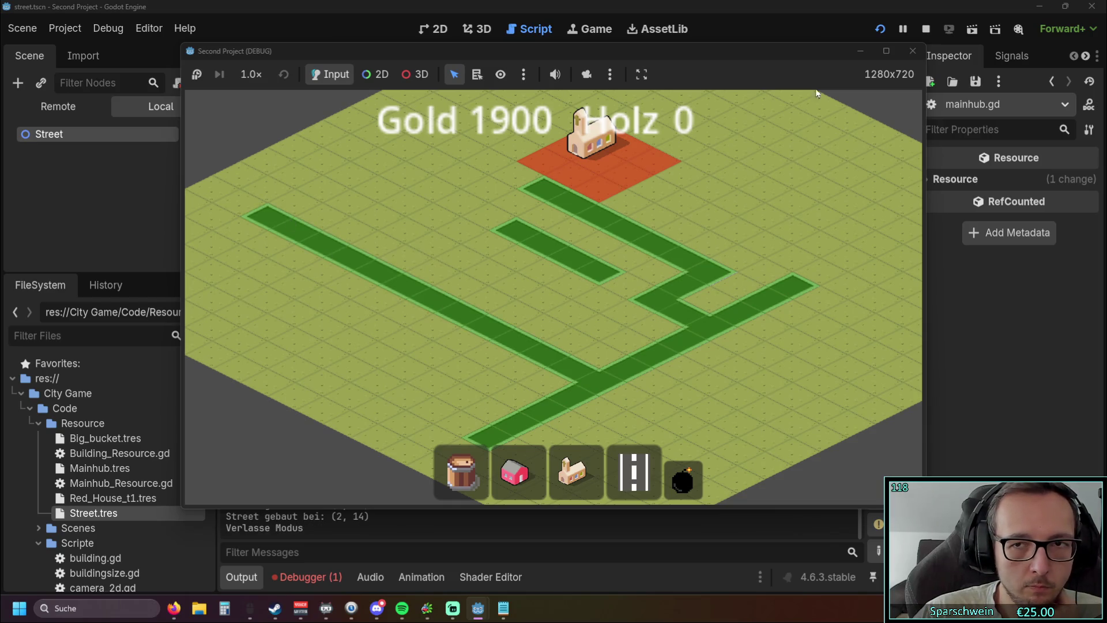
left_click(908, 59)
scroll(635, 236, "down", 5)
scroll(634, 236, "down", 4)
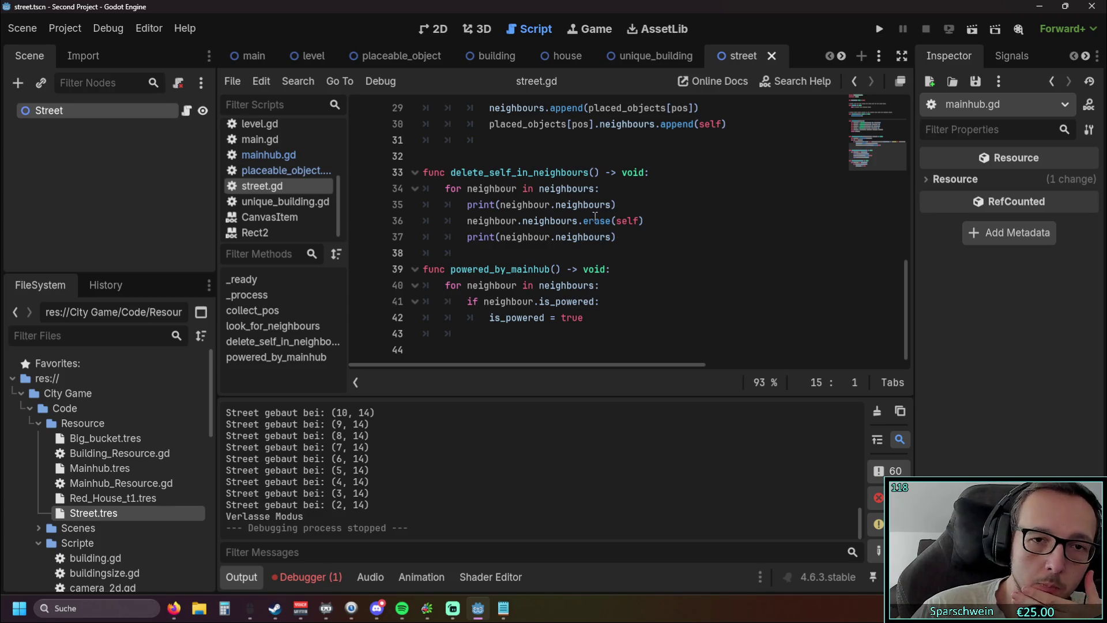
Delete the extra blank lines at lines 32 and 24 of street.gd
scroll(490, 214, "up", 1)
left_click(467, 204)
key("BackSpace")
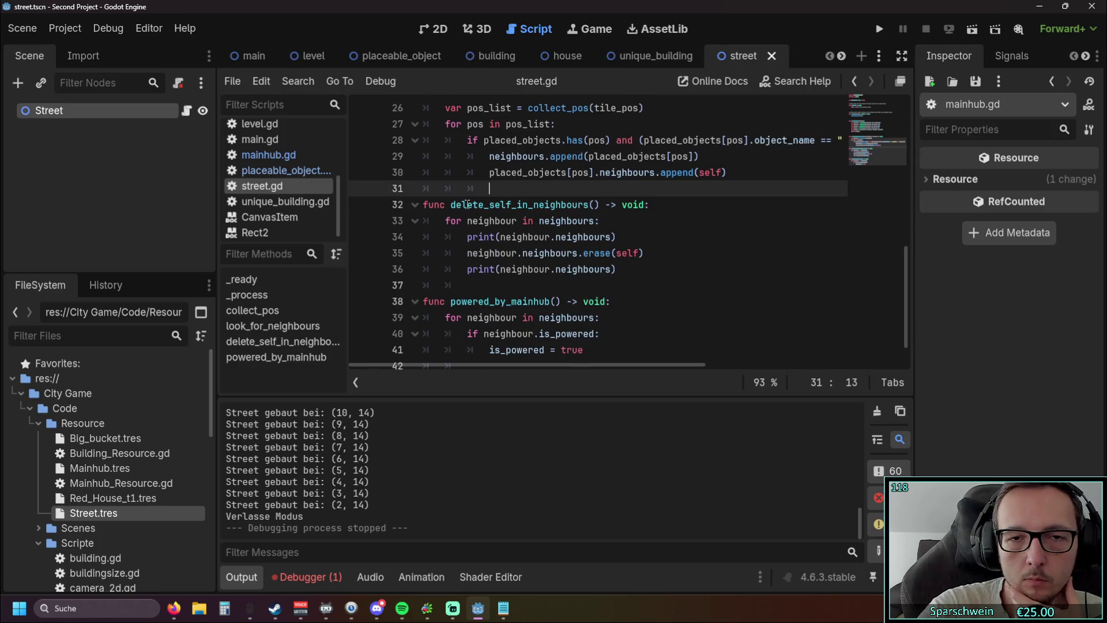
scroll(468, 204, "up", 3)
left_click(441, 222)
key("BackSpace")
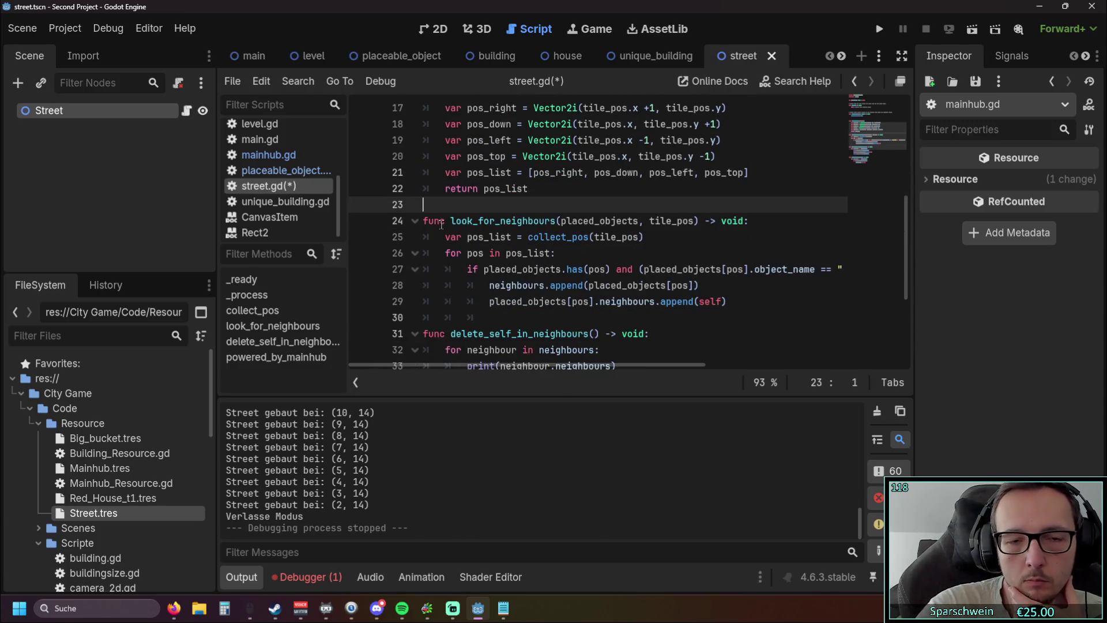
scroll(442, 224, "up", 3)
left_click(443, 221)
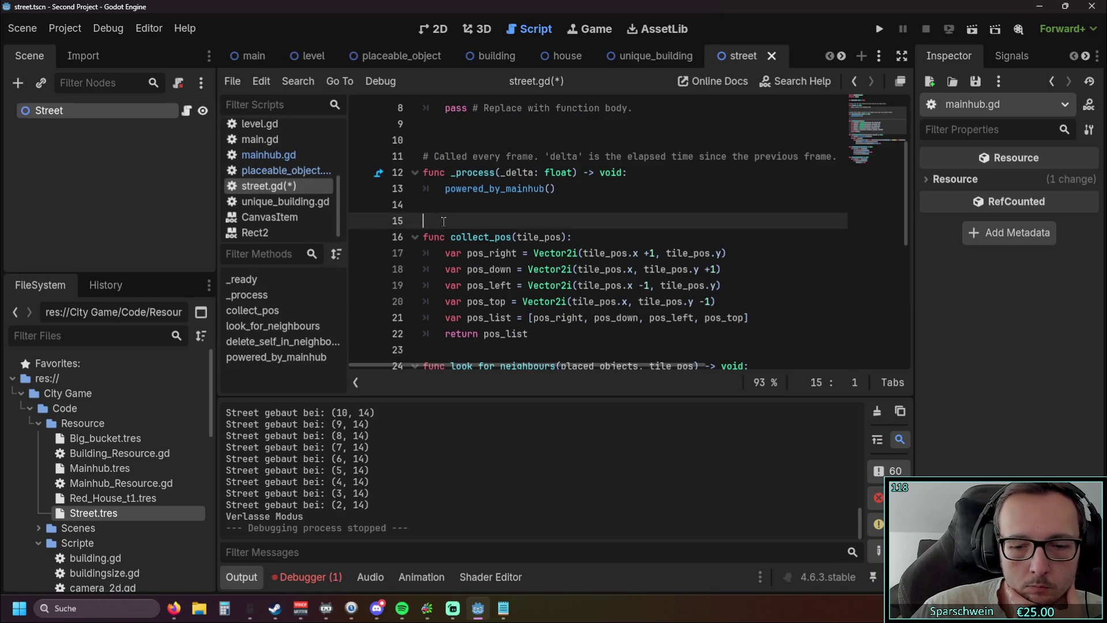
scroll(444, 221, "up", 3)
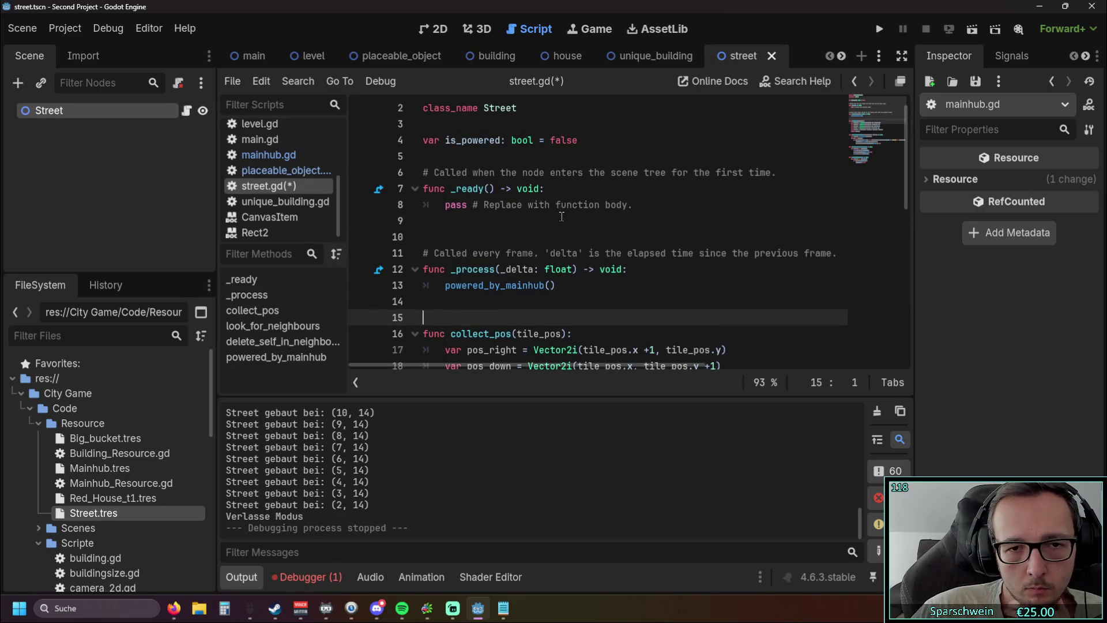
scroll(567, 219, "down", 6)
scroll(567, 219, "down", 3)
Rename the function on line 37 to powered_by_mainhub_or_street
left_click(607, 316)
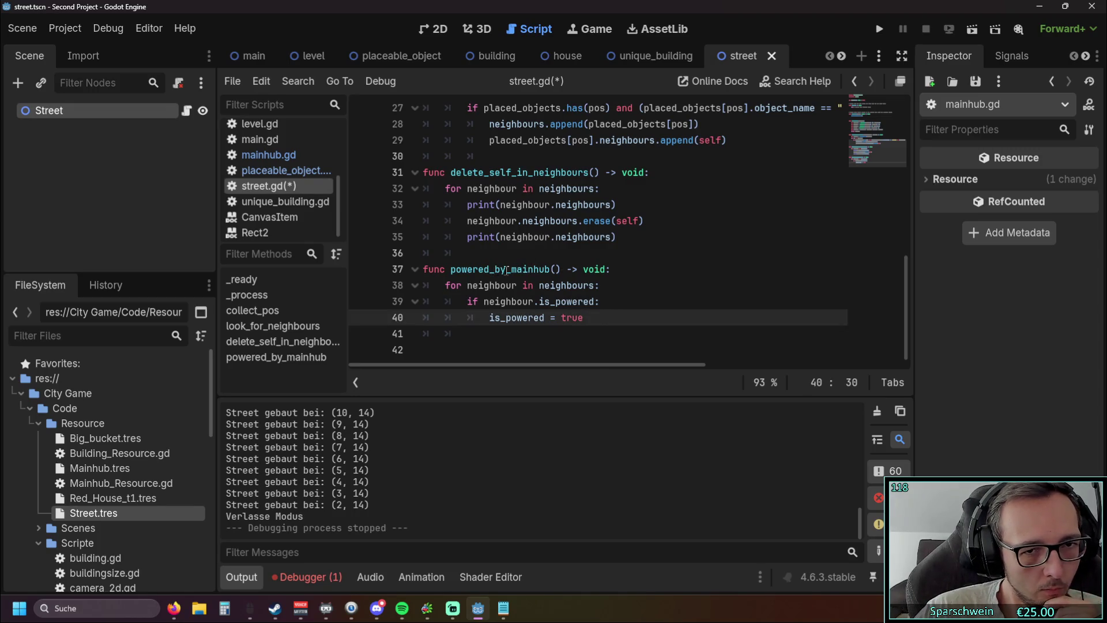
left_click(551, 269)
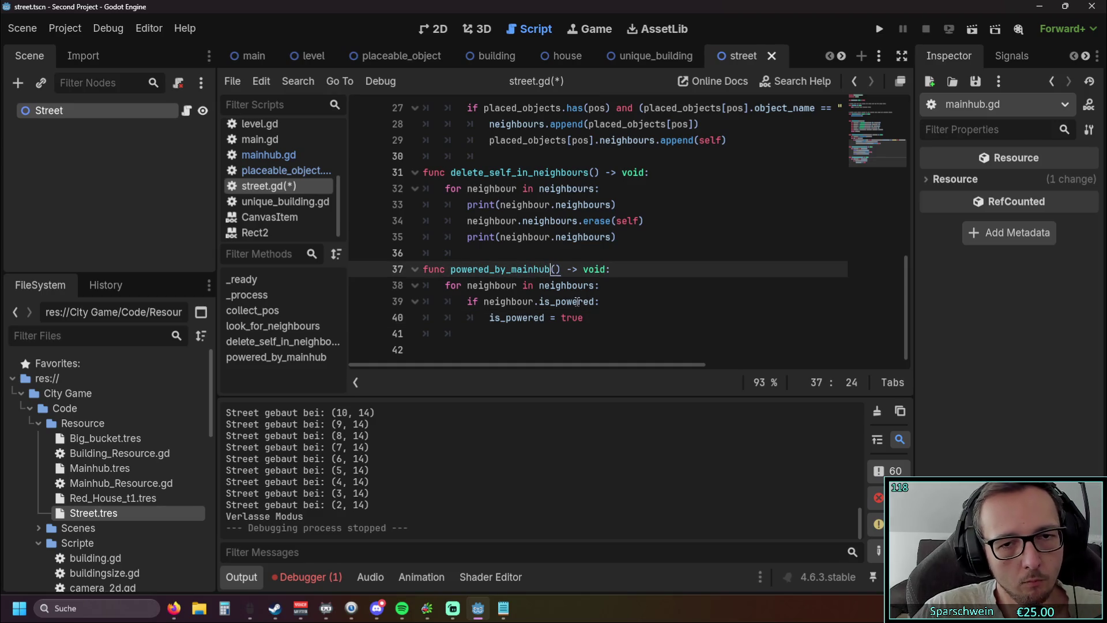
type("or street")
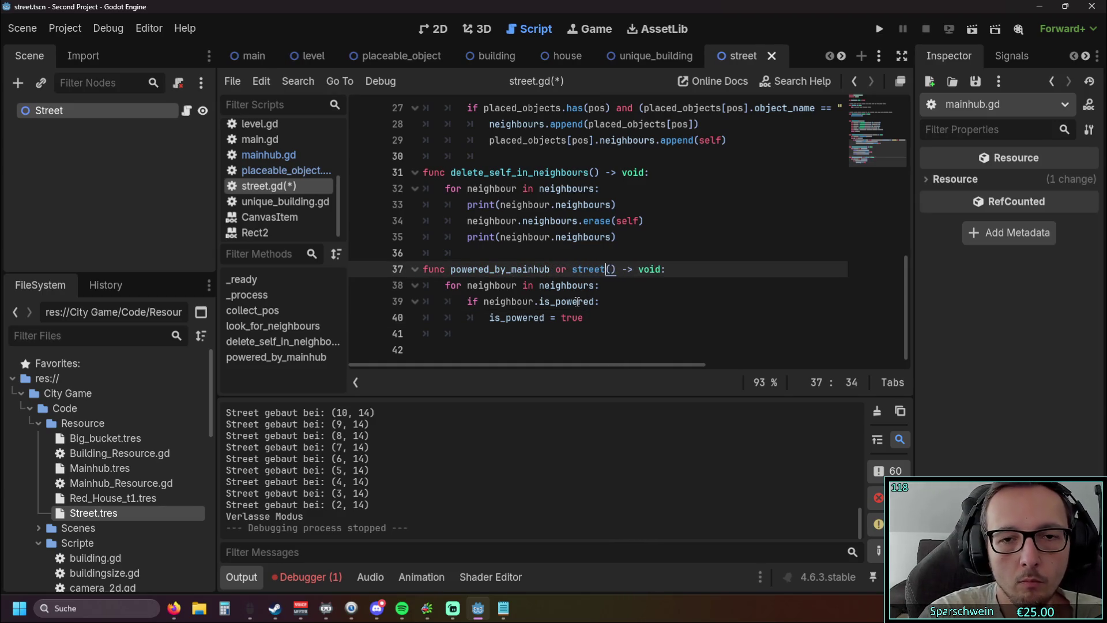
left_click_drag(607, 269, 552, 269)
type("_or_")
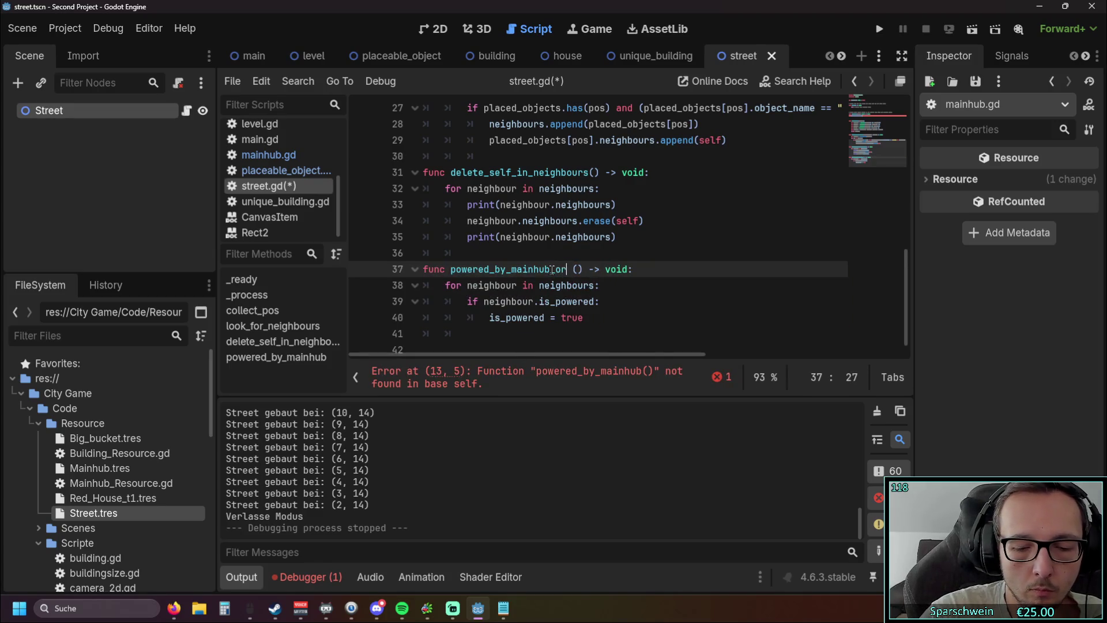
type("street")
key("Down")
left_click(613, 269)
key("BackSpace")
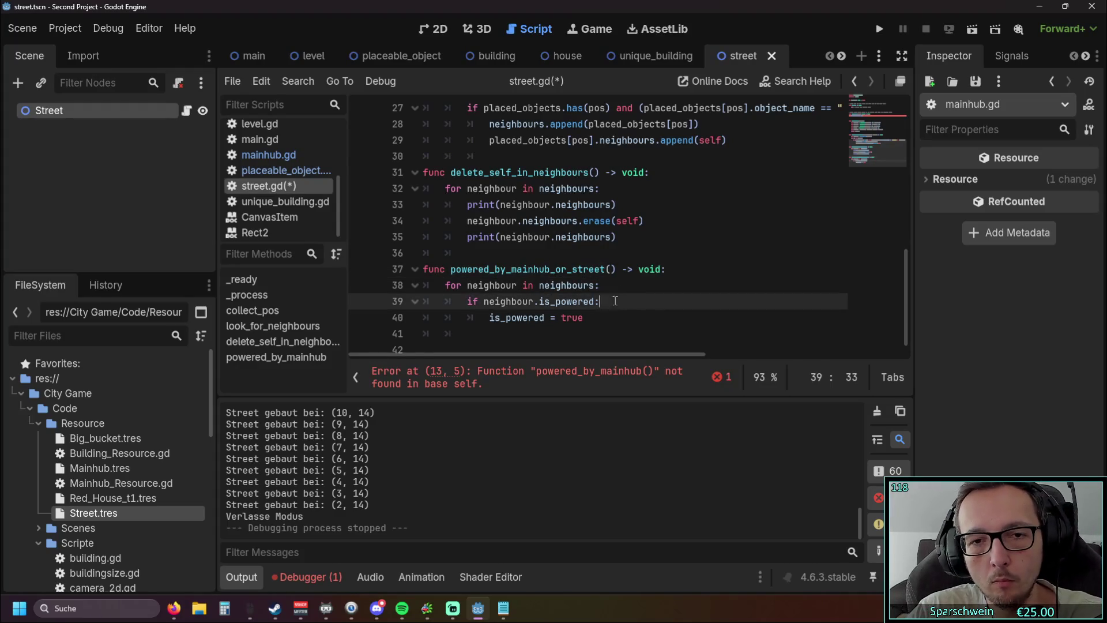
Append the _or_street suffix to the function call on line 13
left_click_drag(606, 270, 552, 270)
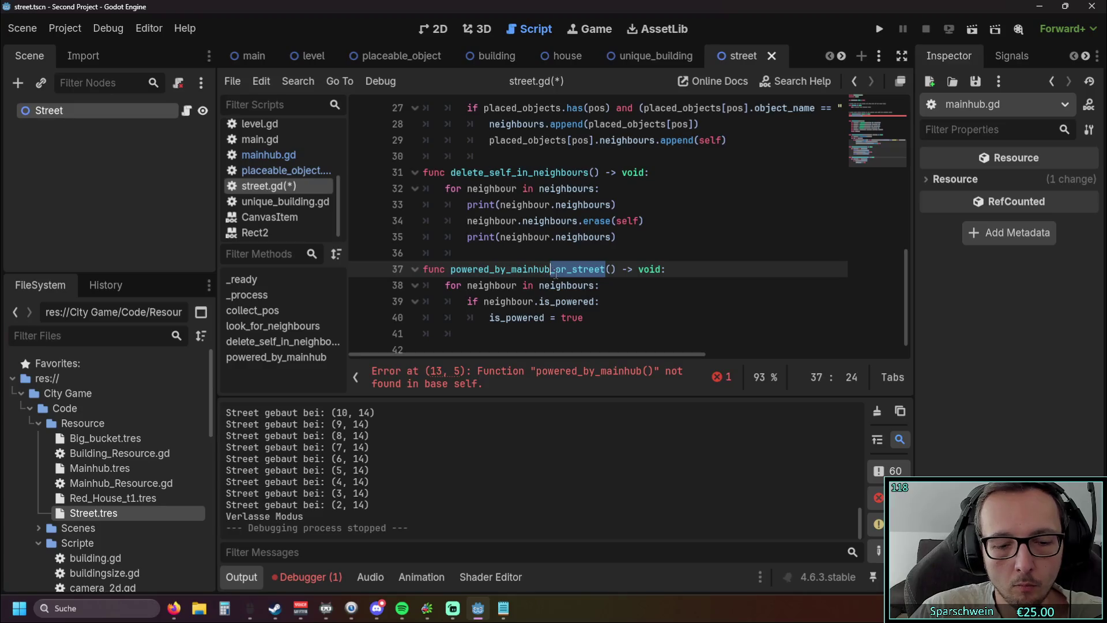
scroll(555, 273, "up", 1)
key("ctrl+c")
scroll(554, 273, "up", 5)
left_click(545, 172)
key("ctrl+v")
left_click(640, 225)
scroll(643, 236, "down", 6)
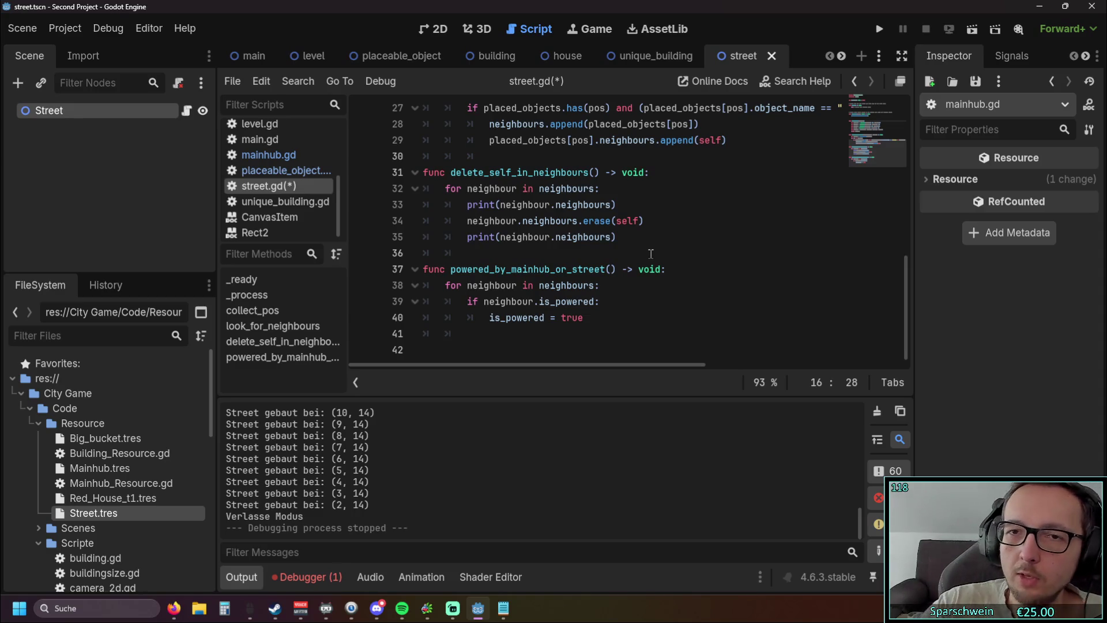
Run the game, place a church and lay a first row of street tiles
left_click(879, 28)
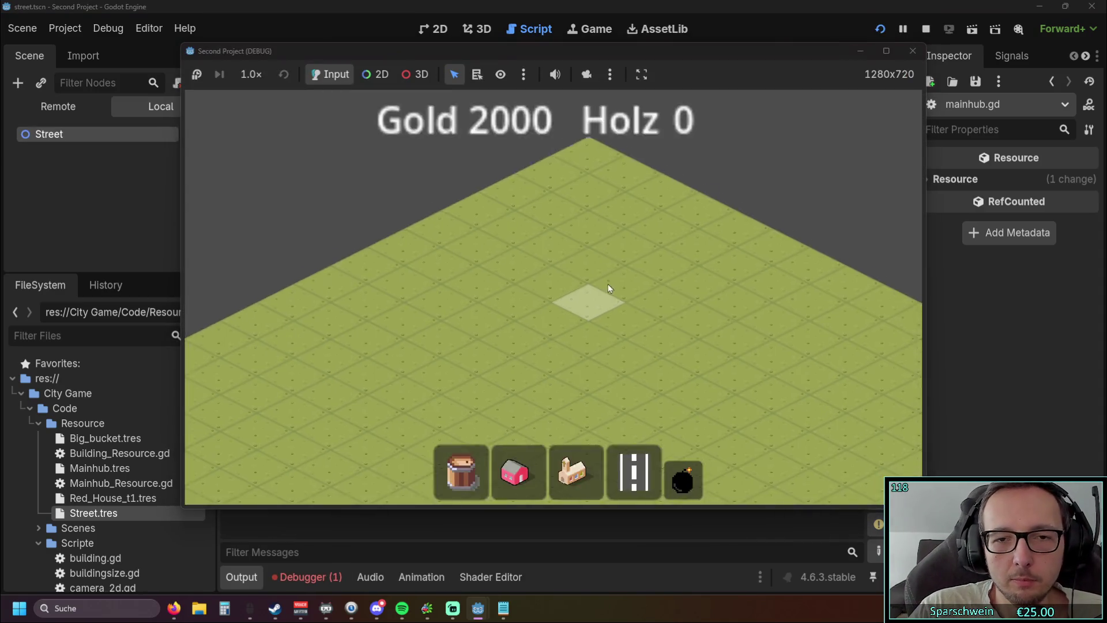
left_click(576, 472)
left_click(567, 301)
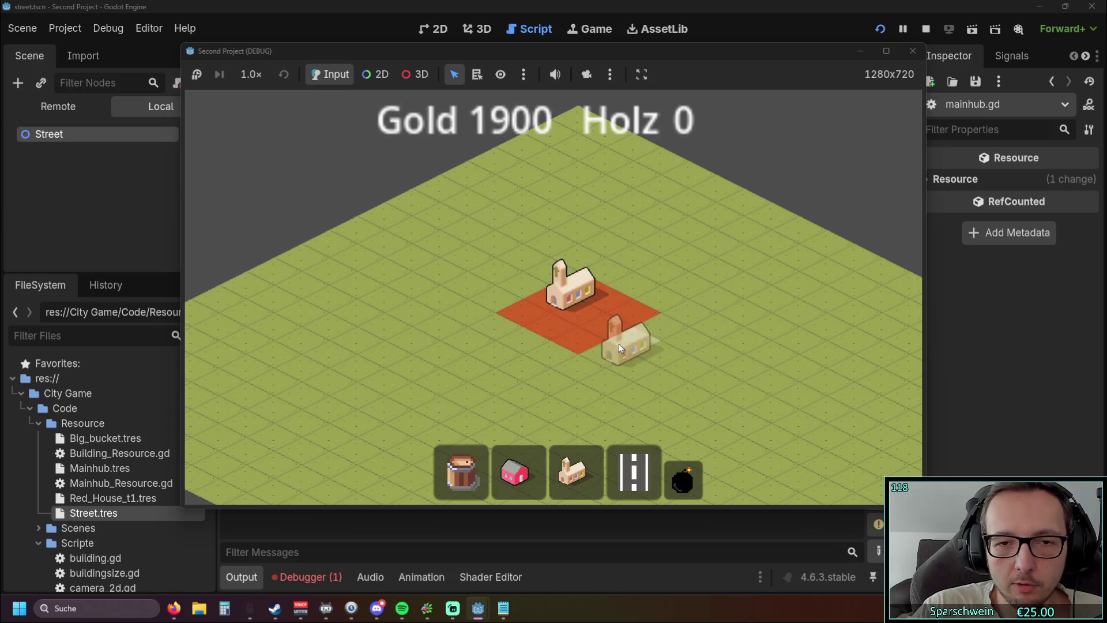
left_click(623, 469)
left_click_drag(376, 296, 556, 367)
Extend the street row across the map and add single tiles beside the church
scroll(560, 346, "up", 2)
left_click_drag(566, 324, 676, 276)
left_click(590, 331)
scroll(683, 359, "up", 1)
left_click(646, 264)
left_click(650, 323)
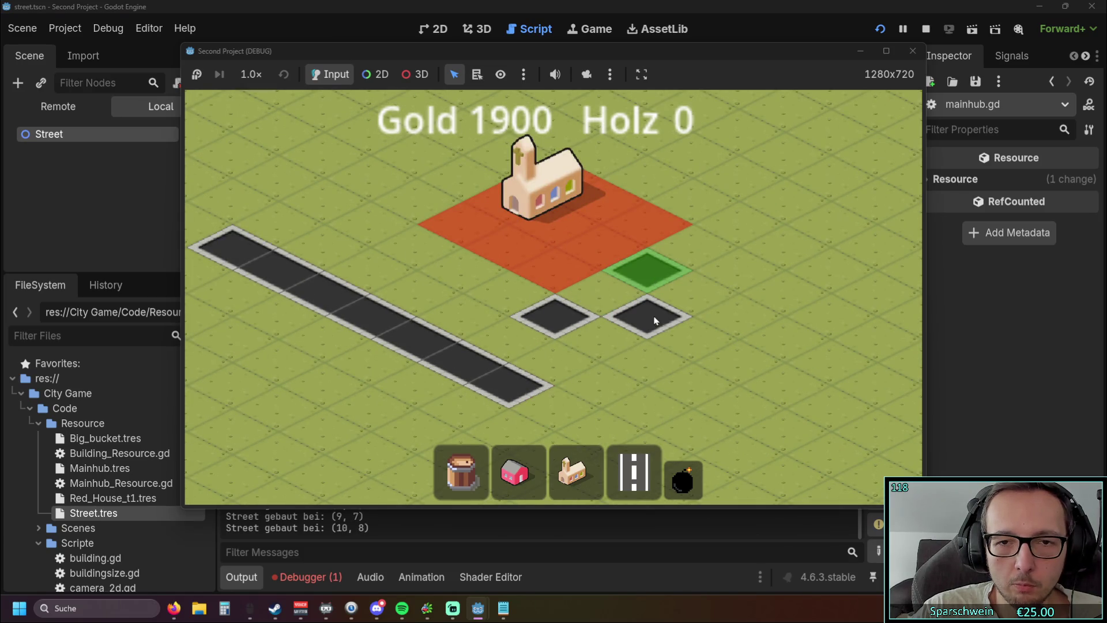
Add street tiles at (10, 7), (10, 9) and (10, 10) to connect the road
left_click(686, 302)
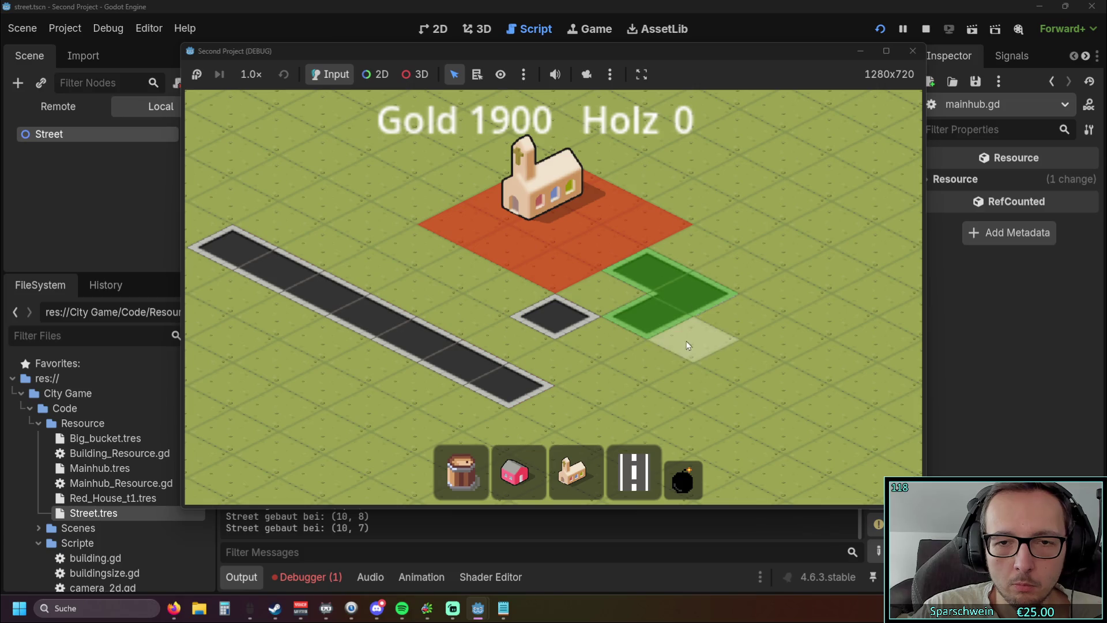
left_click(610, 345)
left_click(550, 362)
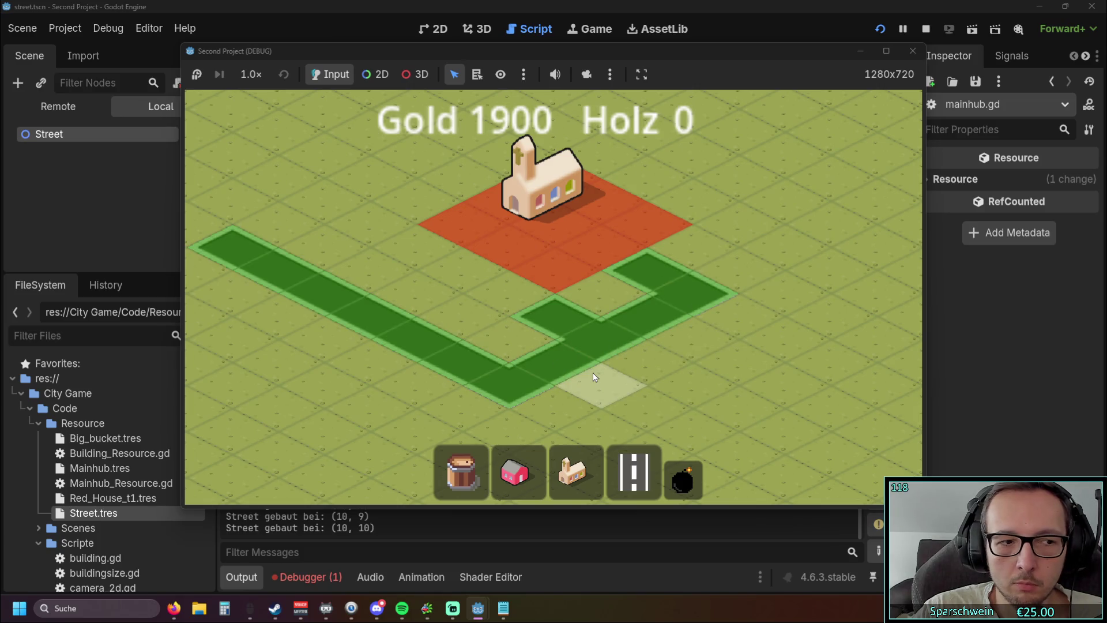
scroll(593, 373, "down", 2)
right_click(592, 373)
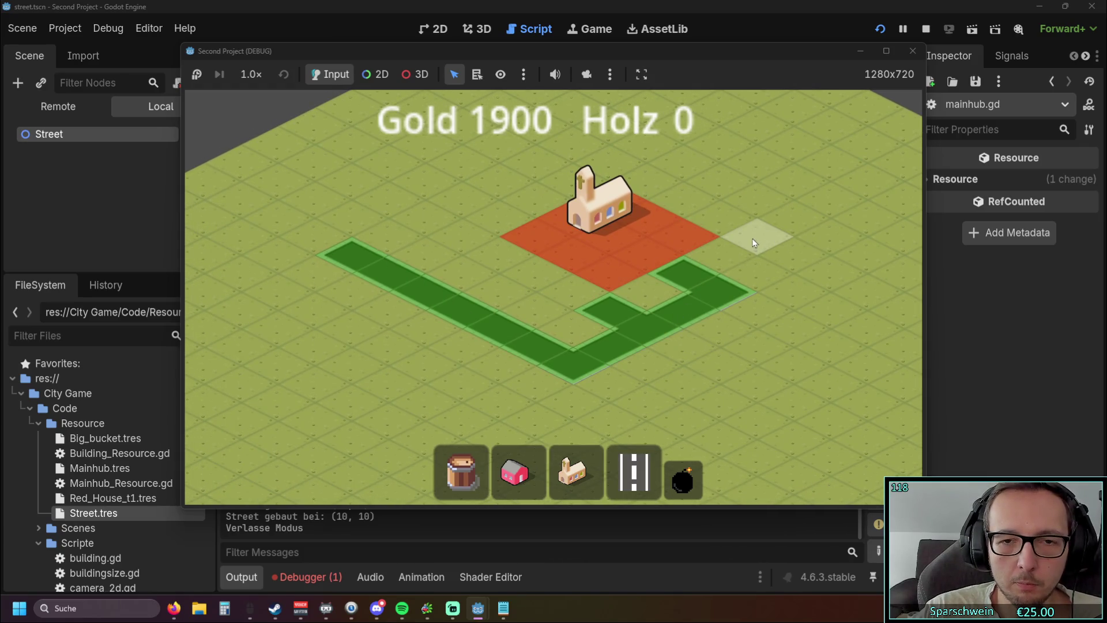
Demolish the street tile at (9, 11) and close the running game
left_click(683, 478)
left_click(569, 320)
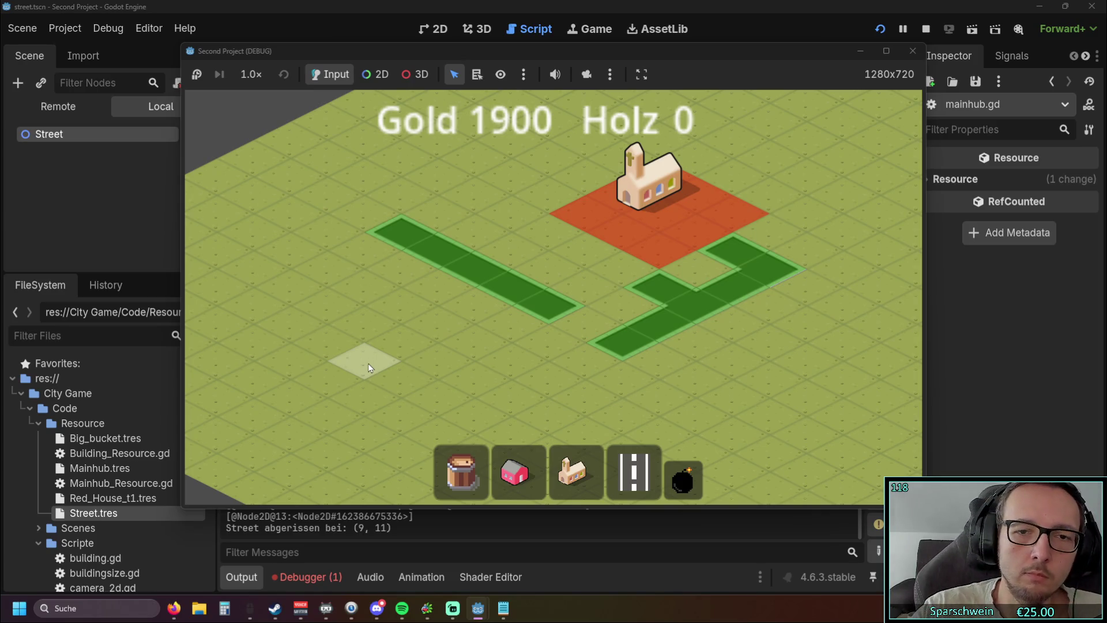
right_click(368, 362)
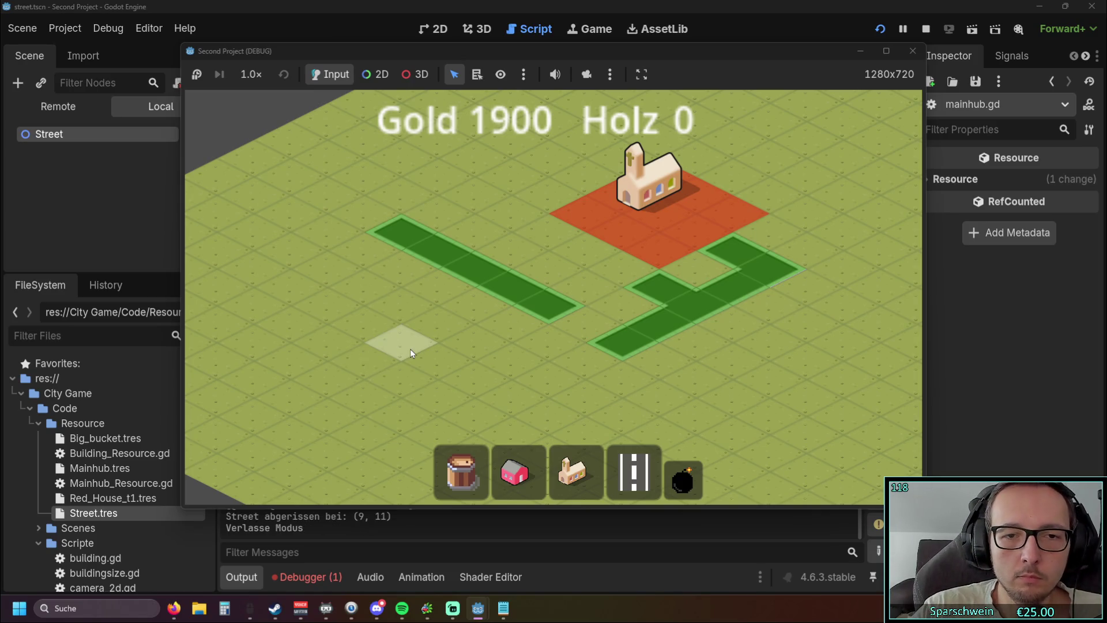
left_click(919, 53)
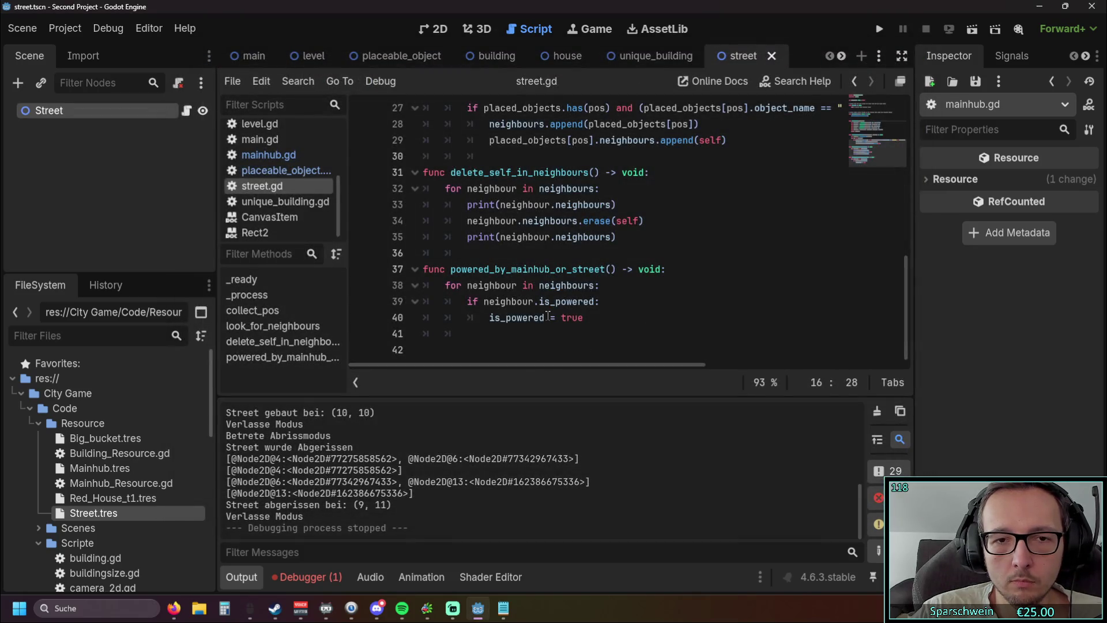
Scroll through street.gd to review the is_powered declaration and the _process call
scroll(547, 317, "up", 9)
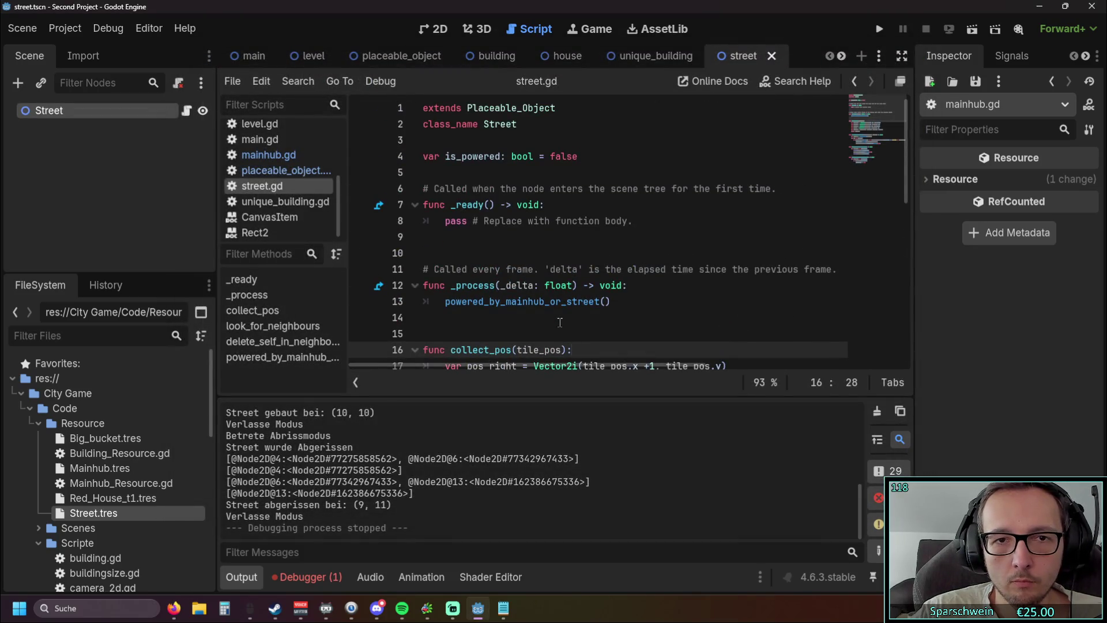
scroll(560, 323, "down", 9)
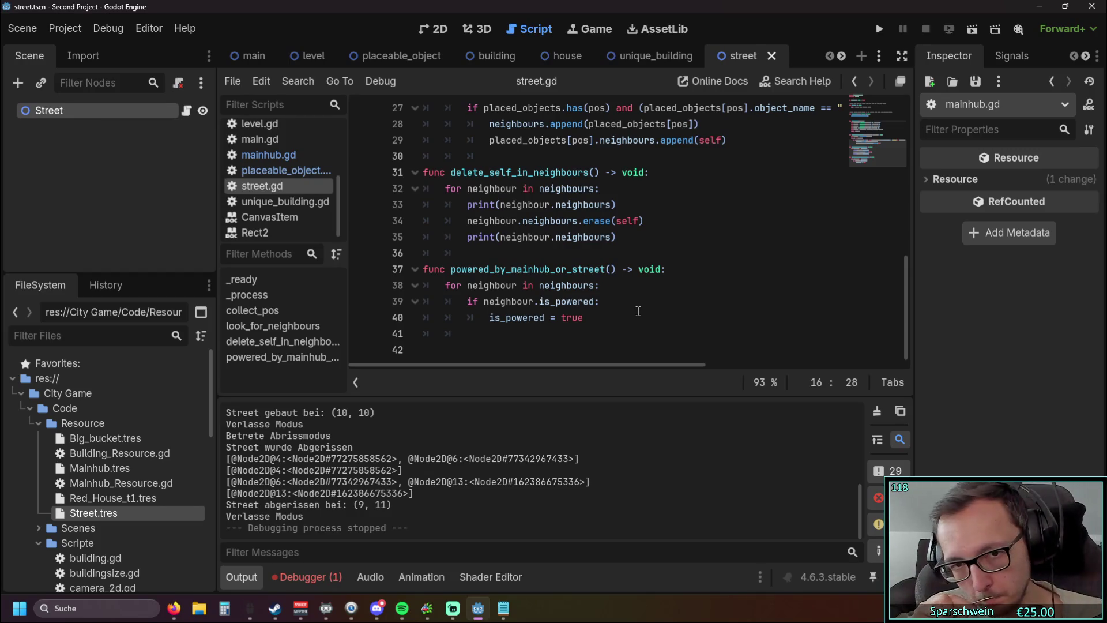
Add 'func recalculate_powered_state() -> void:' below line 40 and start its body line
left_click(618, 316)
key("Return")
key("Return")
key("BackSpace")
key("BackSpace")
key("BackSpace")
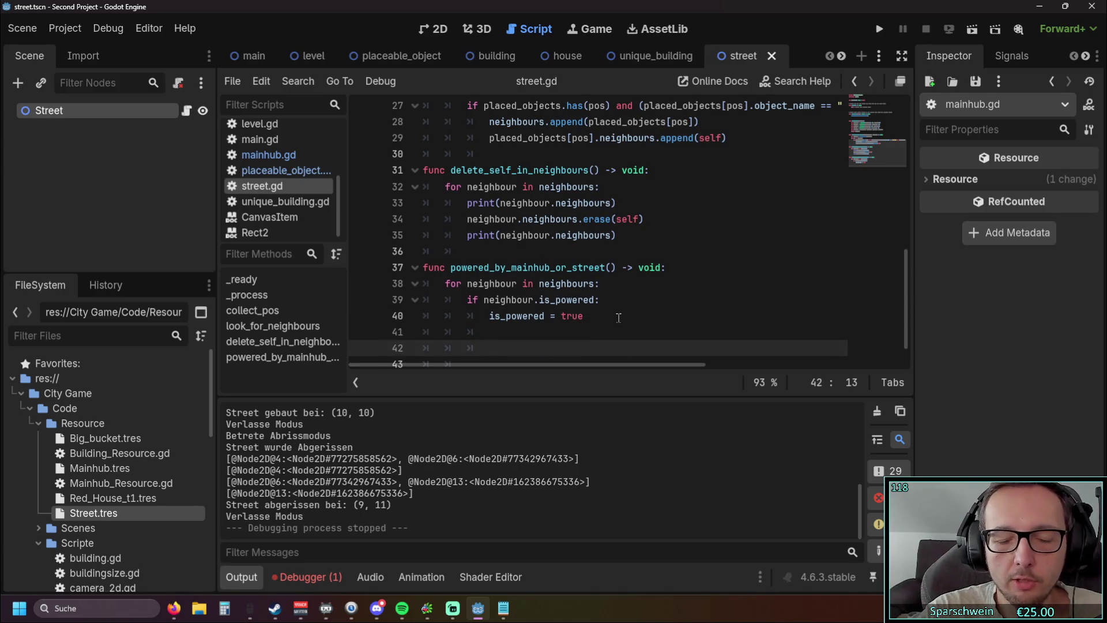
type("func ")
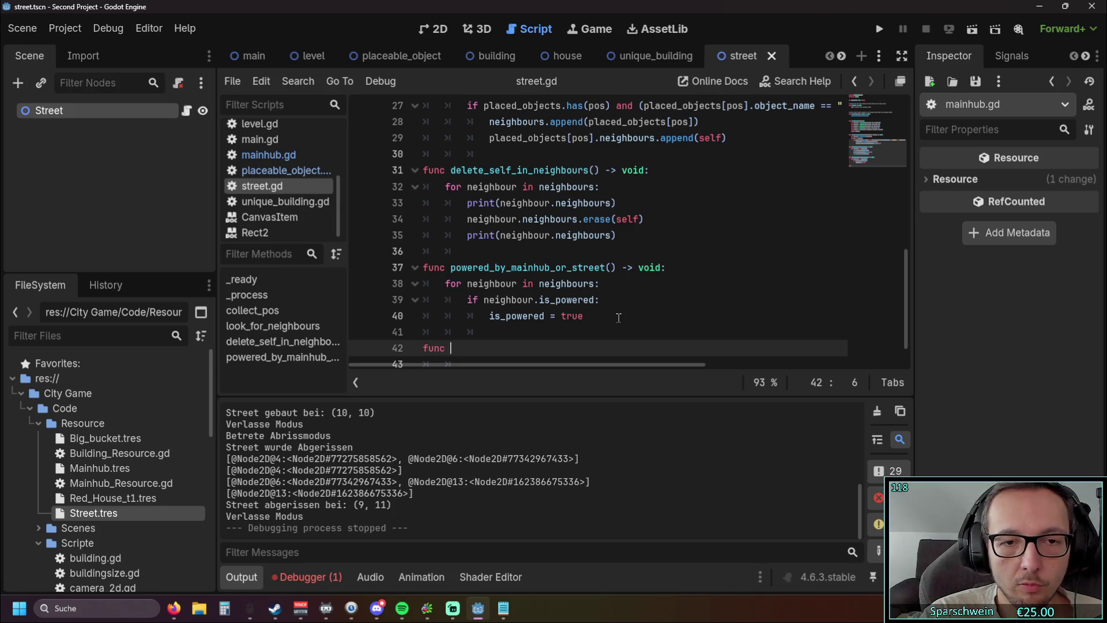
type("recal")
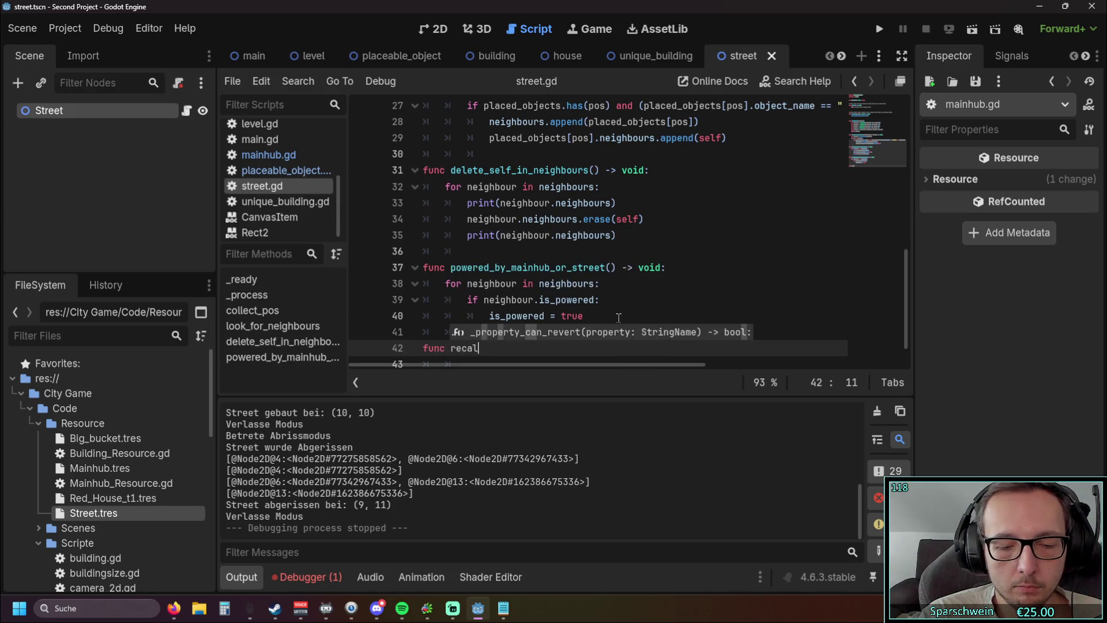
type("culated")
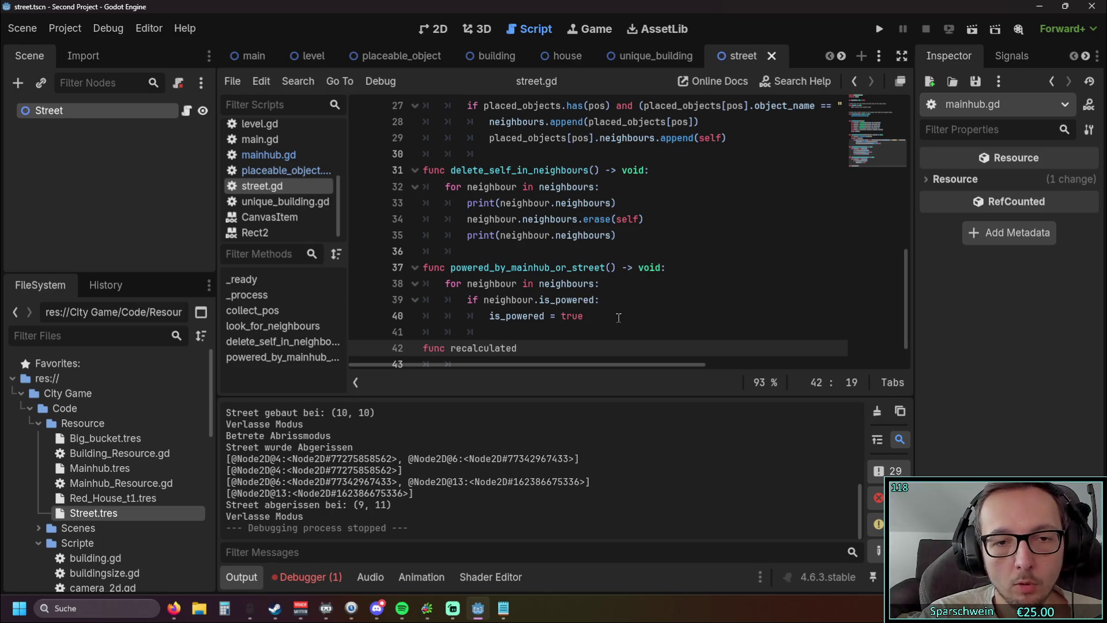
key("BackSpace")
key("BackSpace")
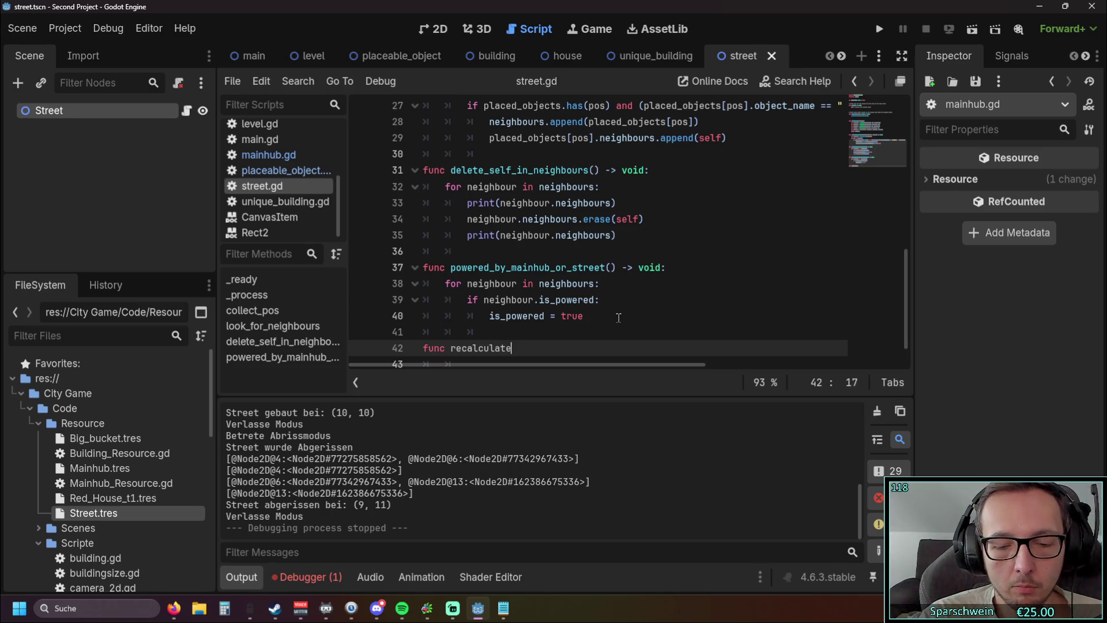
type("_powerd")
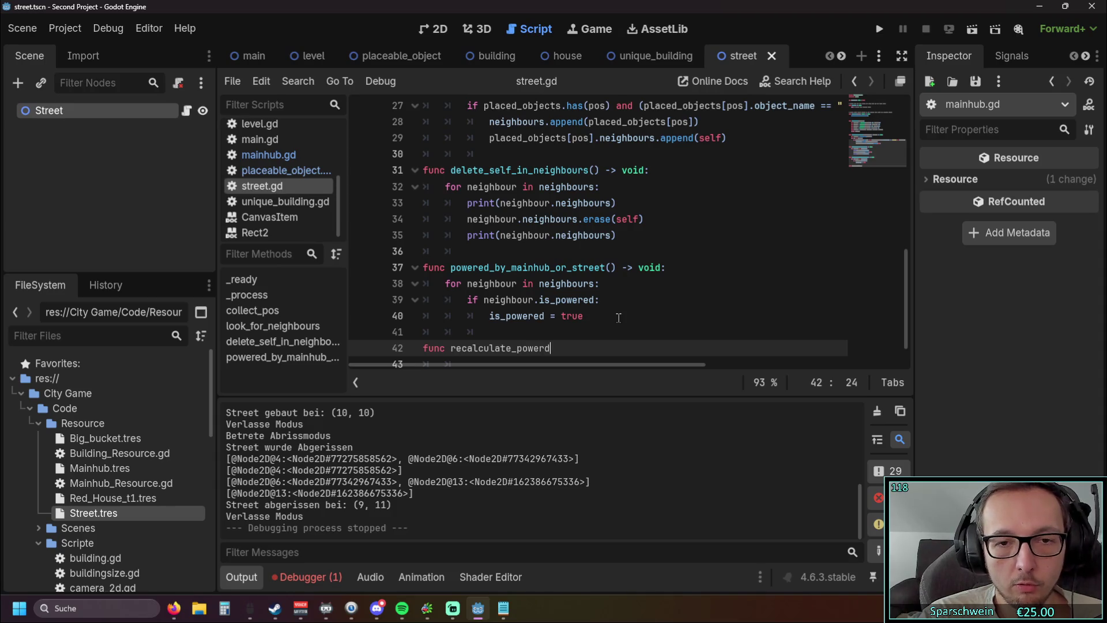
key("BackSpace")
type("ed_stat")
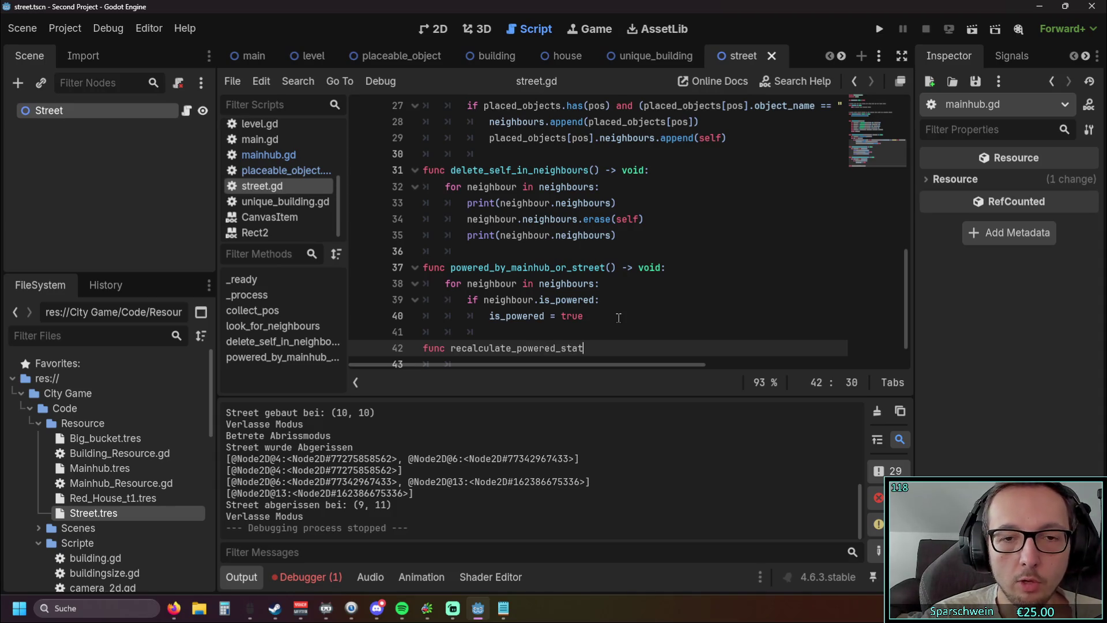
type("e() -")
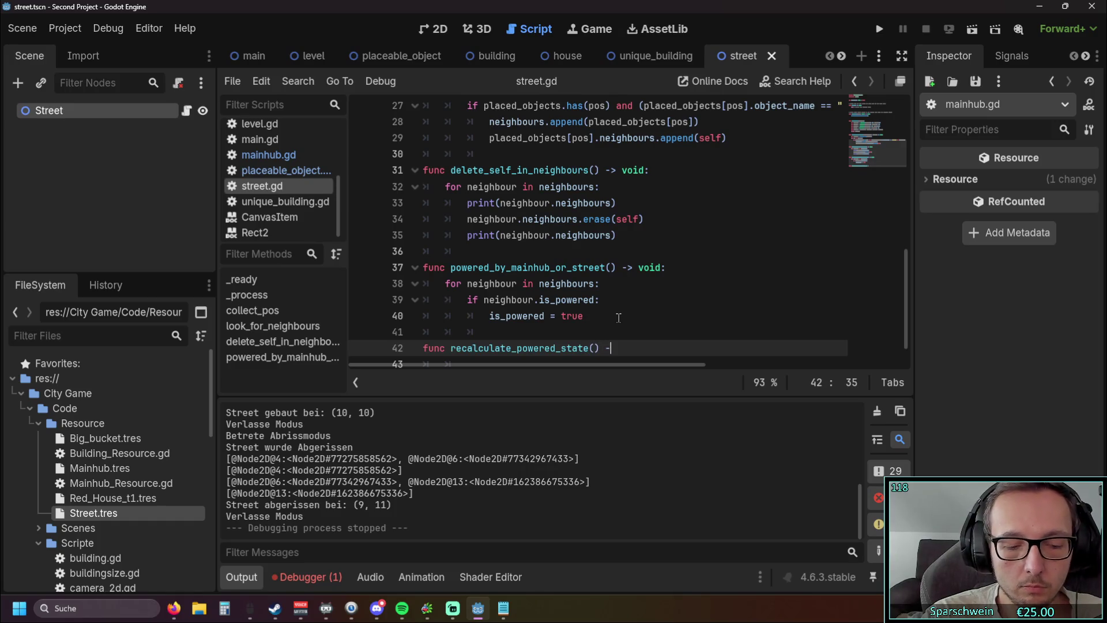
type("> void:")
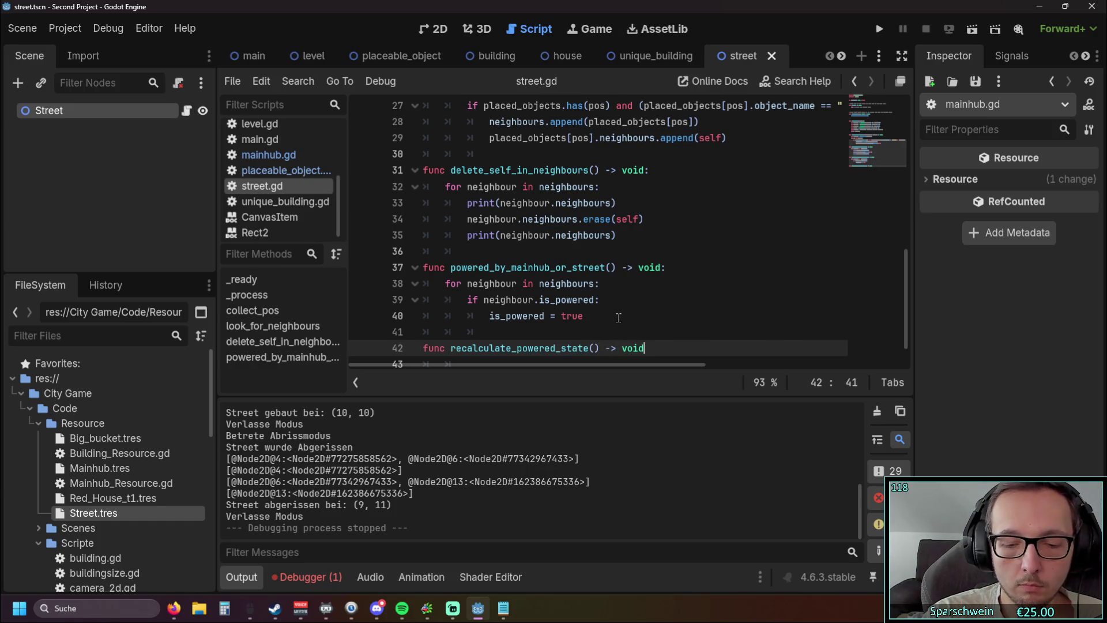
key("Return")
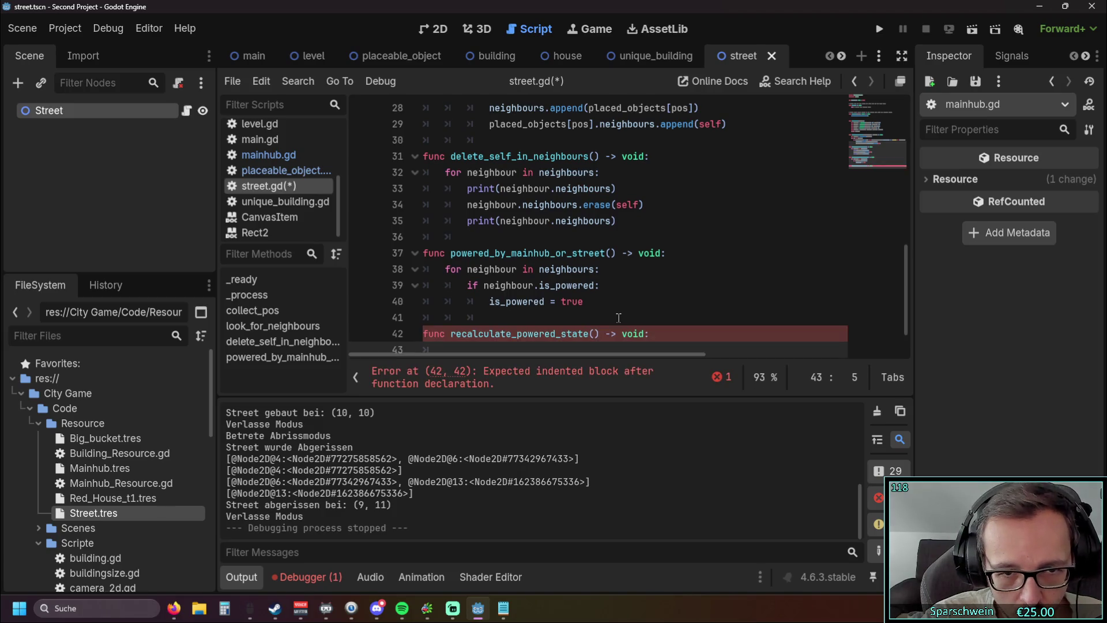
scroll(576, 319, "down", 1)
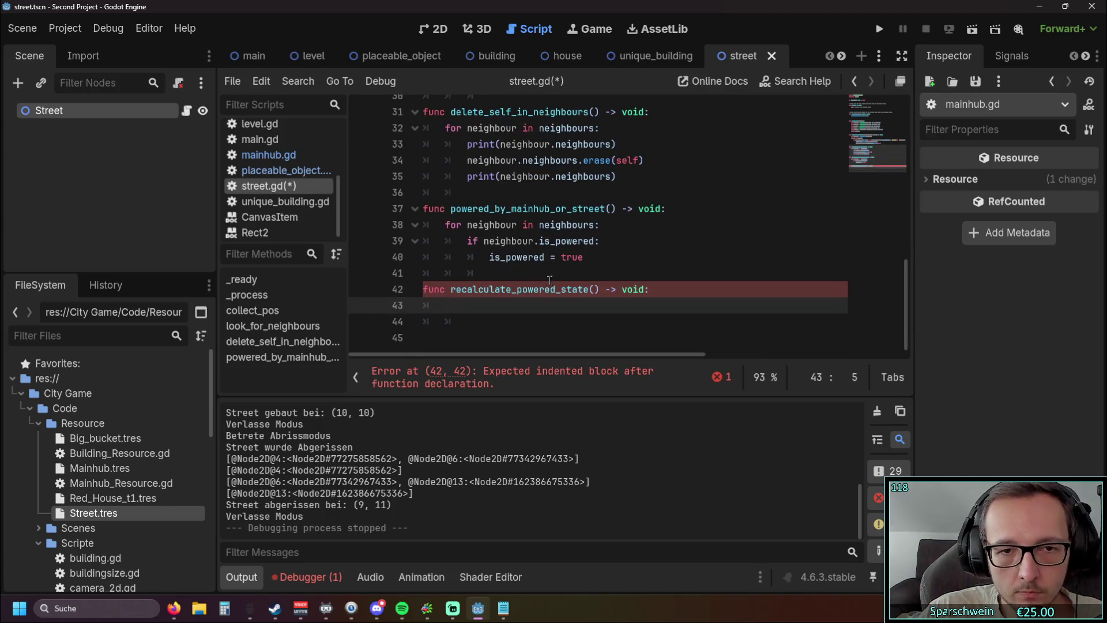